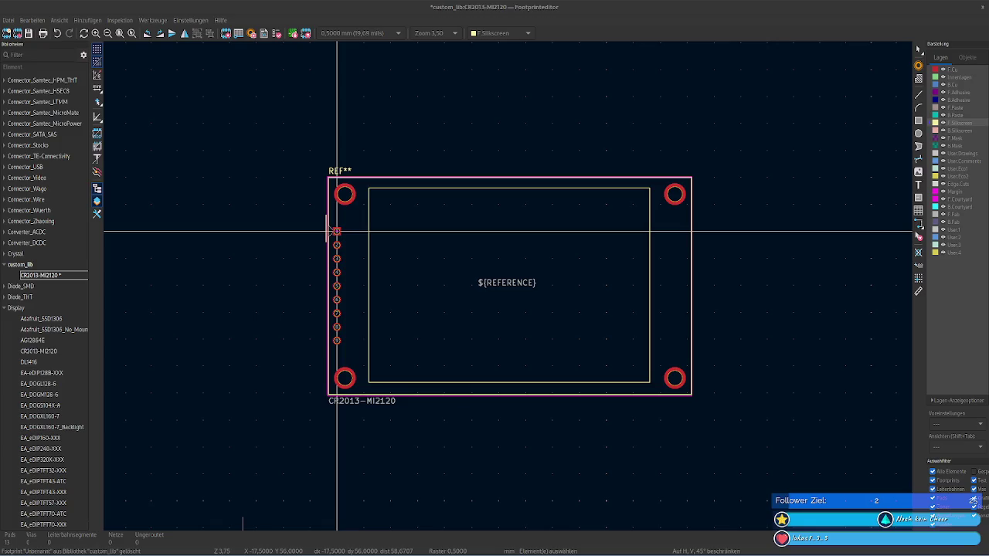
Step: Try setting the top outline line to 108 mm long, then undo the change
left_click(409, 181)
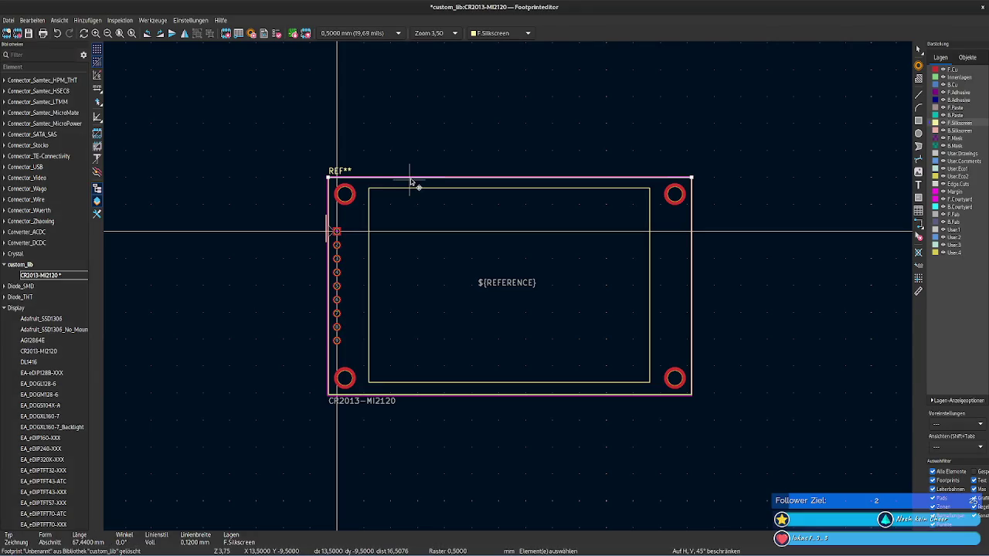
right_click(411, 182)
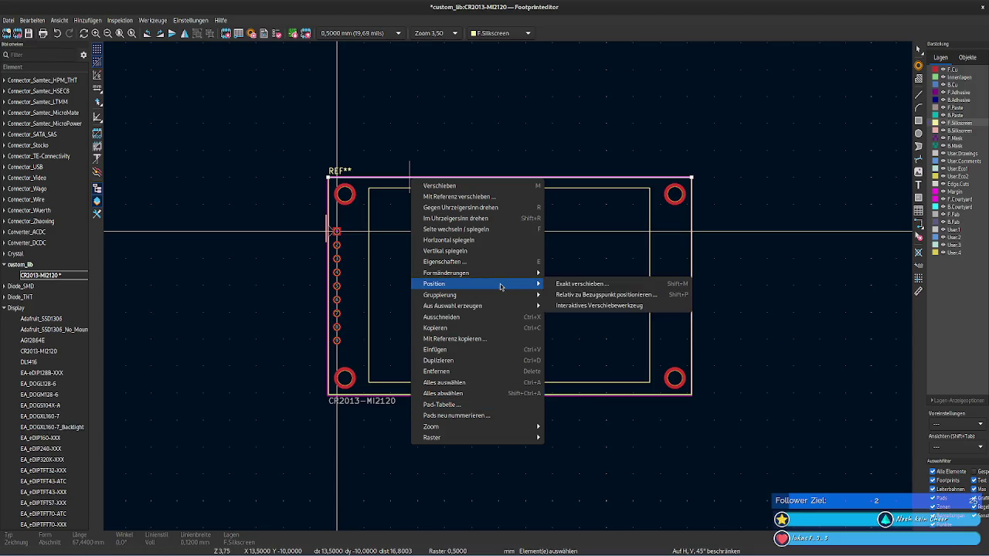
mouse_move(479, 273)
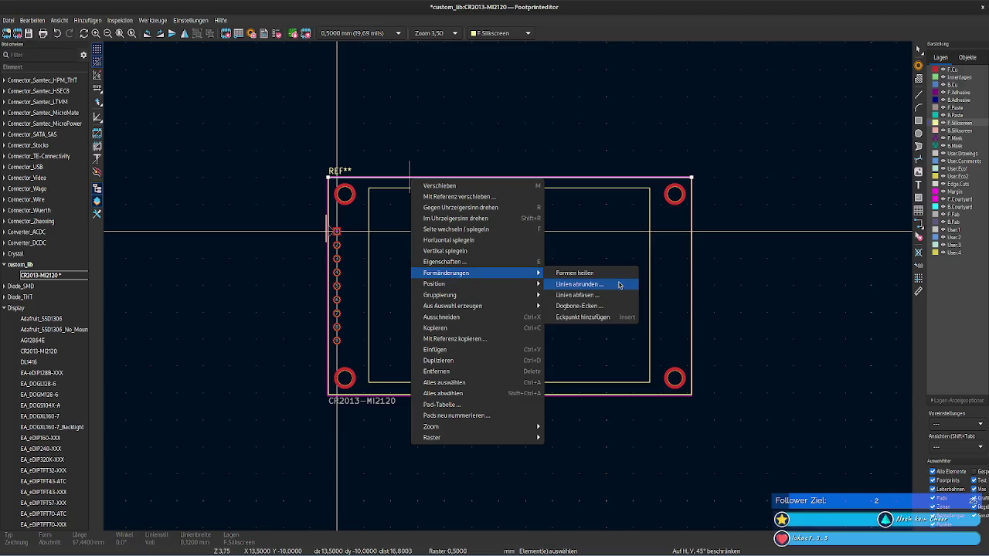
left_click(505, 263)
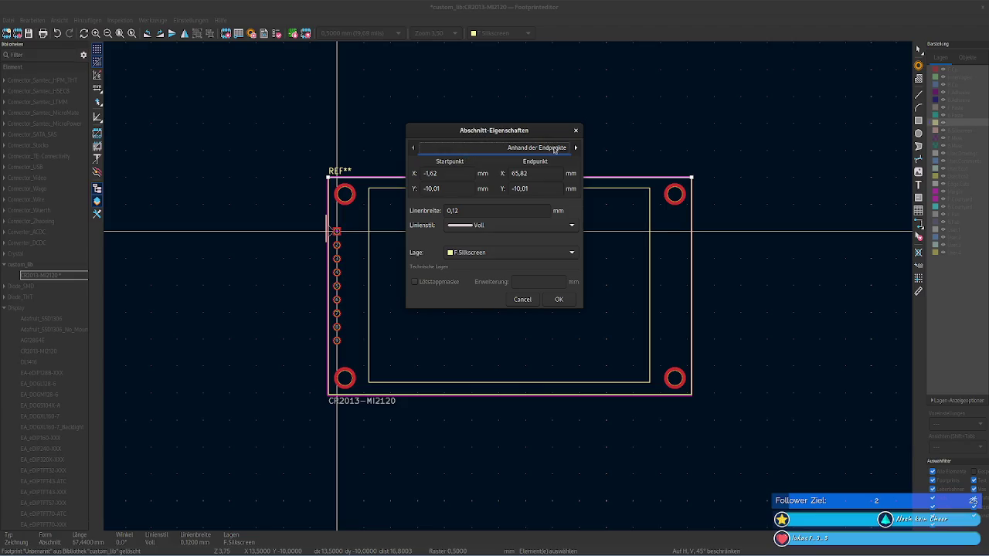
left_click(575, 147)
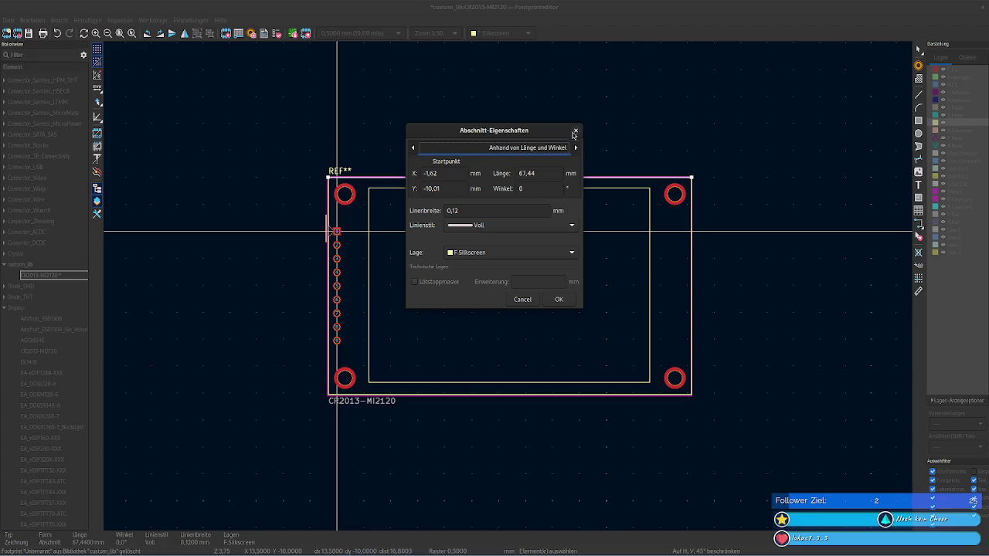
left_click(530, 173)
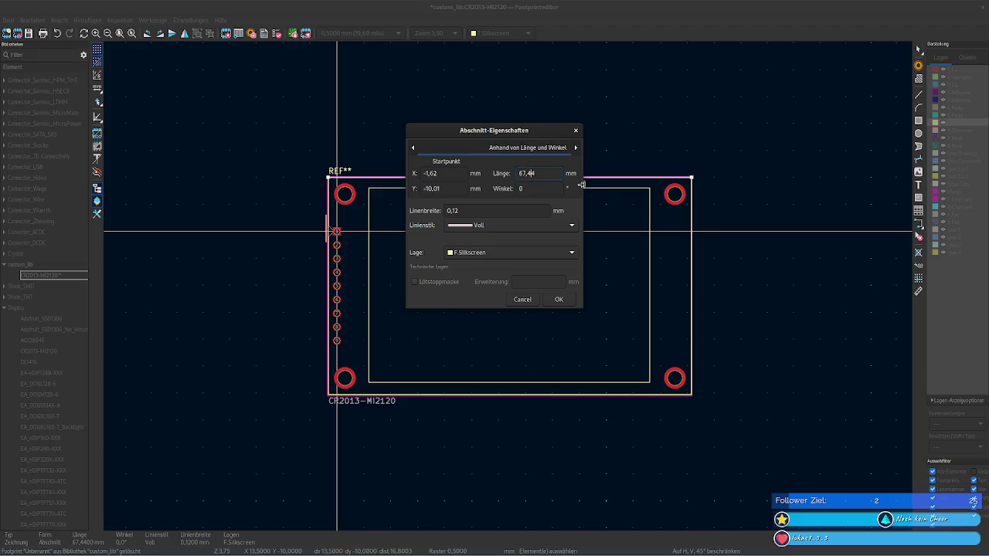
left_click_drag(554, 171, 487, 170)
type("108")
type(",04")
left_click(559, 300)
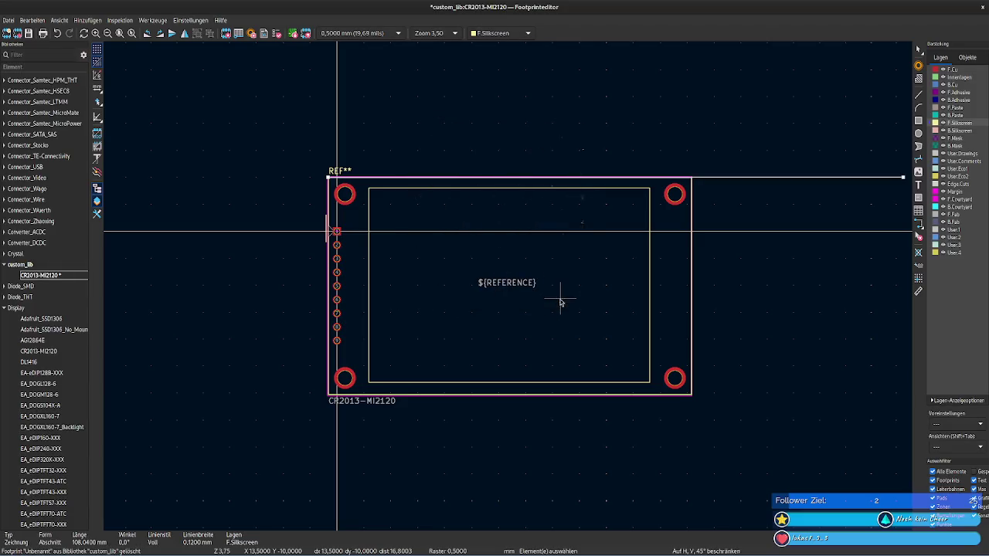
key("ctrl+z")
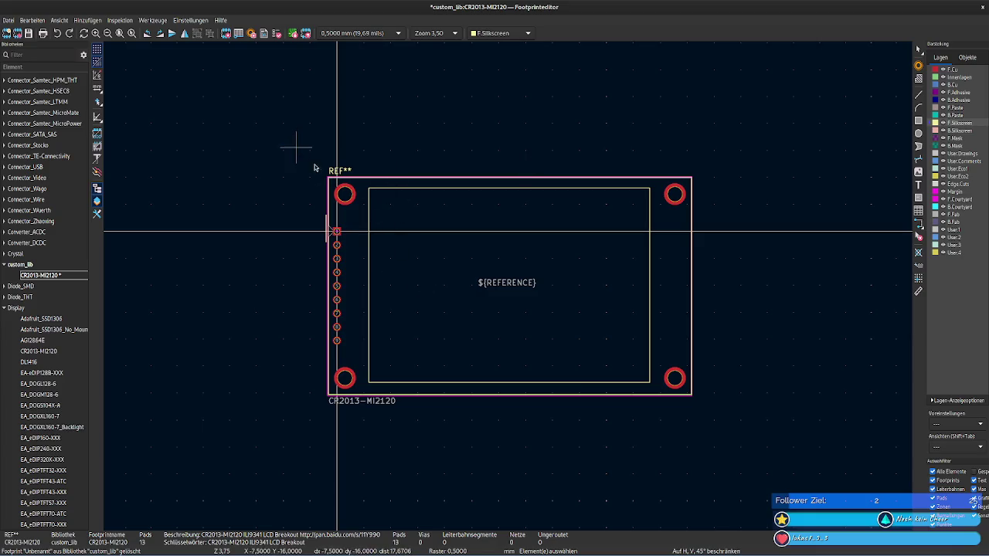
Step: Select the whole footprint, then browse layer presets and visibility settings without changing anything
left_click_drag(293, 146, 744, 426)
left_click(744, 426)
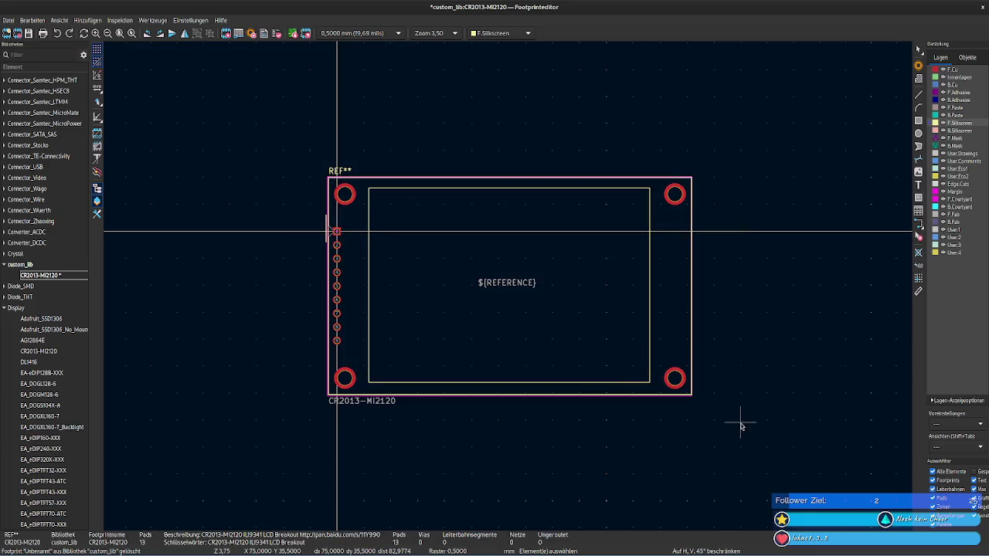
left_click_drag(308, 147, 730, 448)
left_click(380, 404)
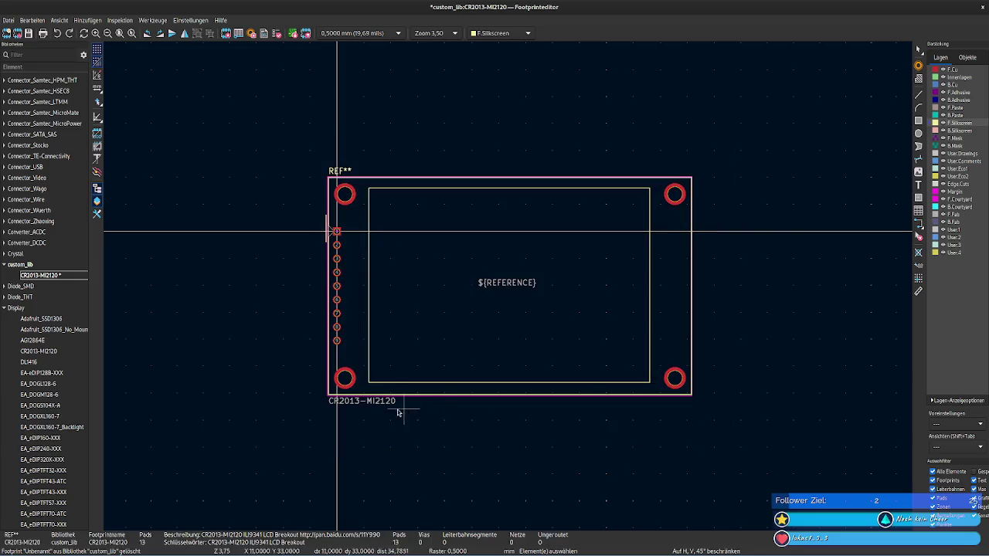
left_click(455, 424)
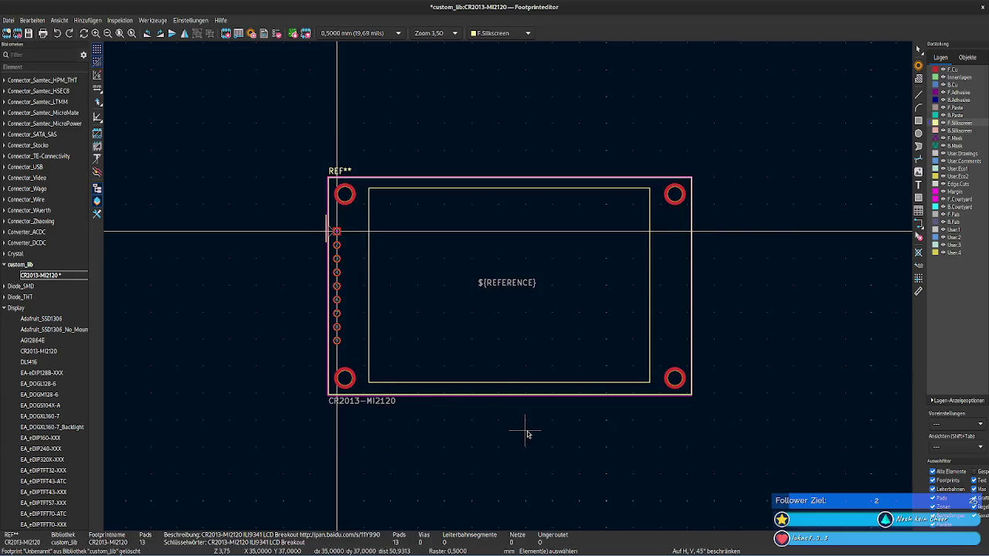
right_click(487, 339)
left_click(464, 332)
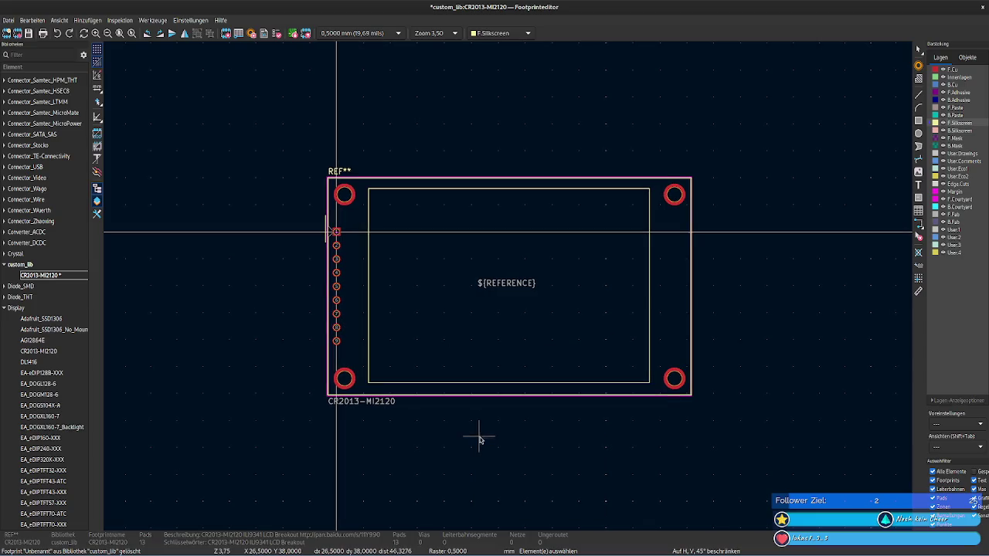
left_click(946, 423)
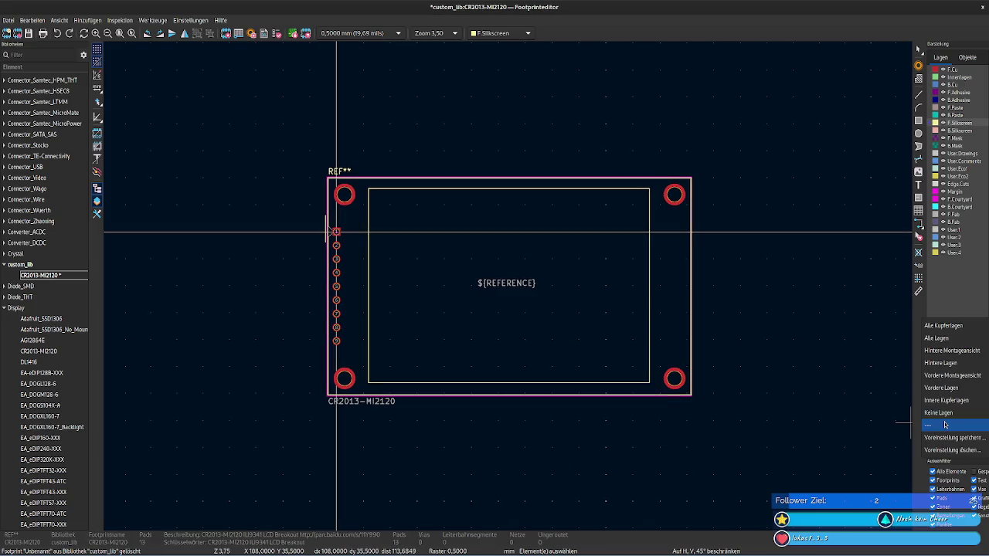
key("Escape")
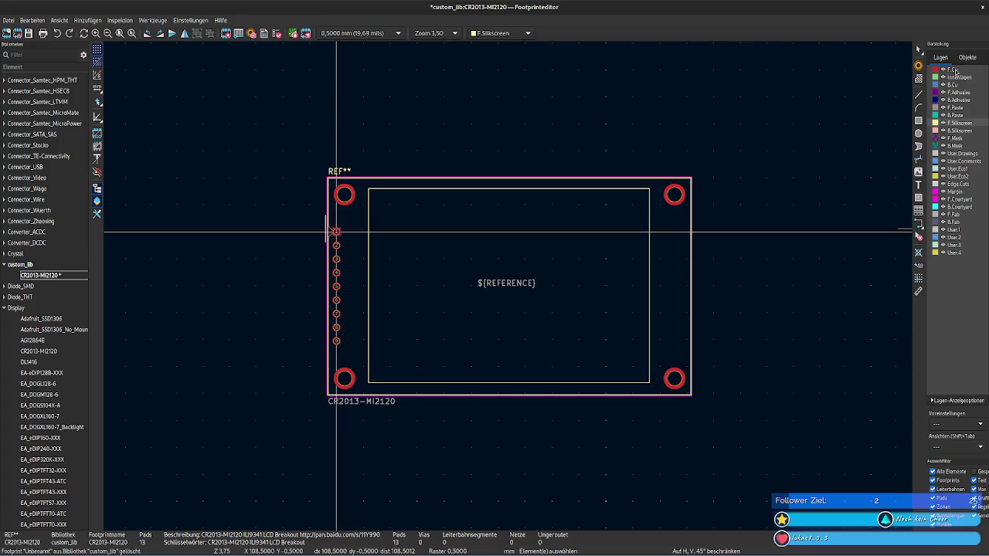
left_click(967, 61)
left_click(950, 61)
Step: Change the footprint value from CR2013-MI2120 to ST7796S in footprint properties
left_click(96, 200)
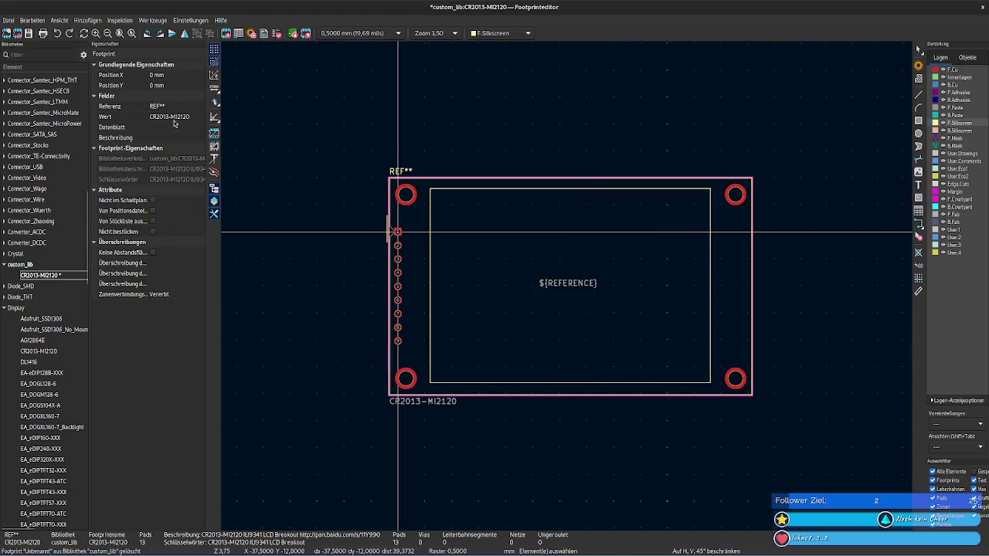
left_click(157, 114)
right_click(157, 114)
key("Escape")
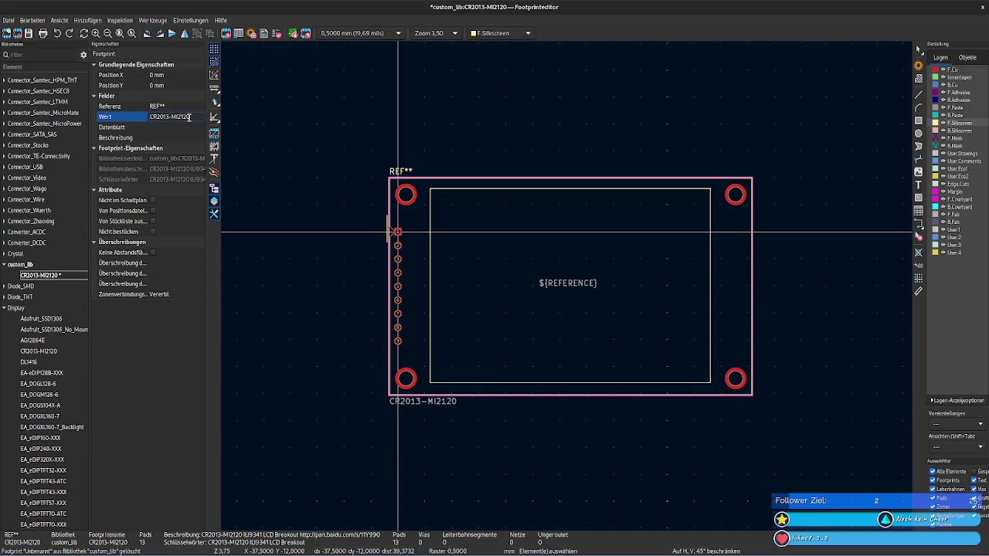
triple_click(189, 116)
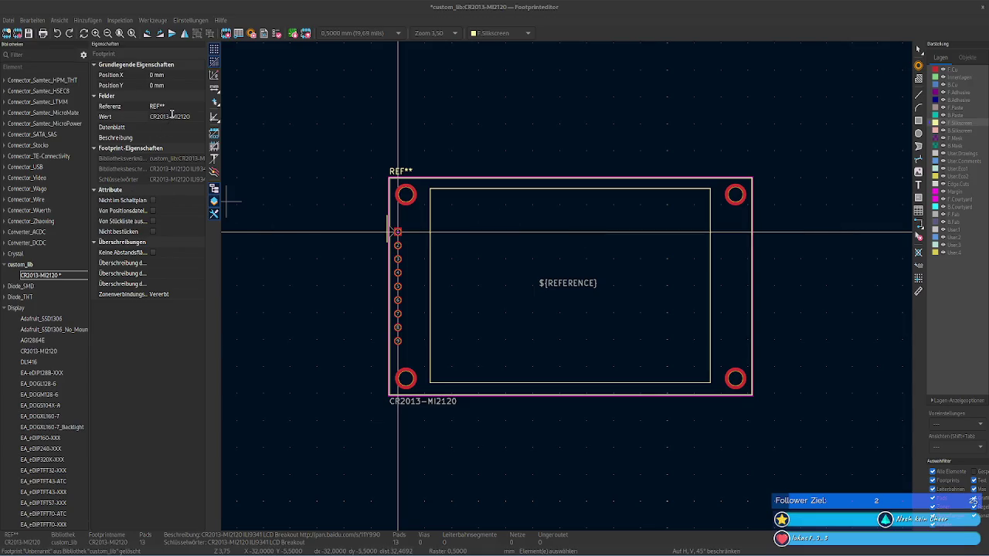
left_click(172, 114)
type("ST7796S")
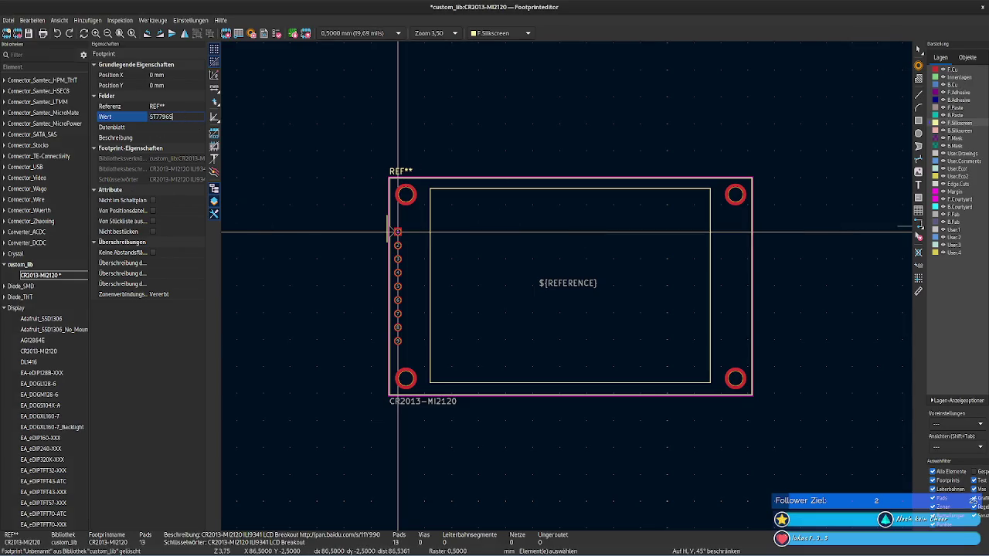
key("Return")
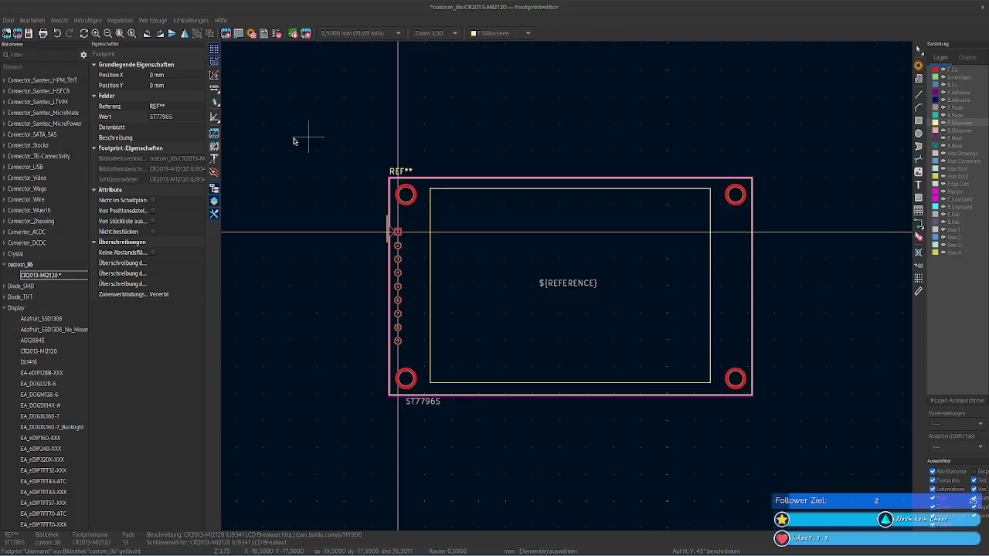
Step: Shorten the value to ST7796, then replace it with MSP4020
left_click(178, 116)
key("BackSpace")
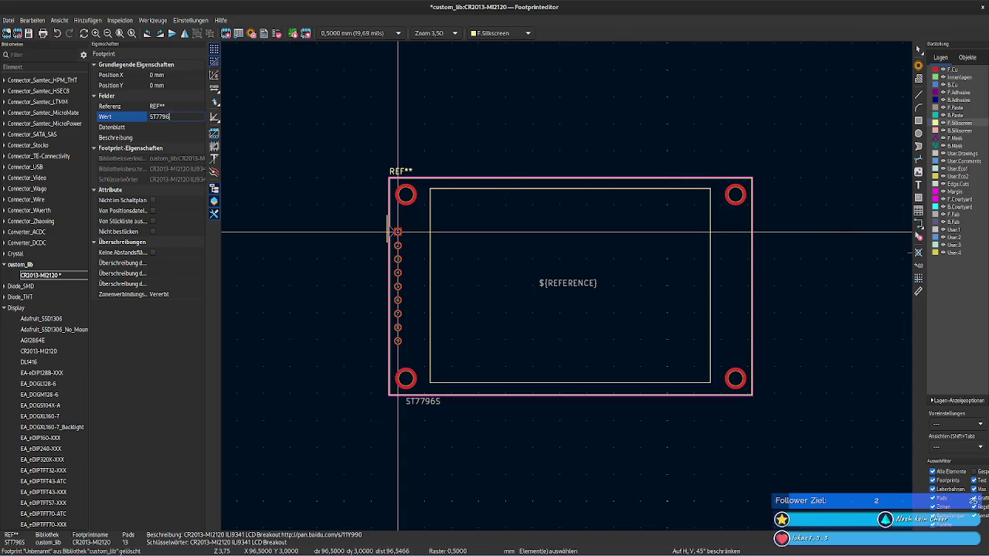
key("Return")
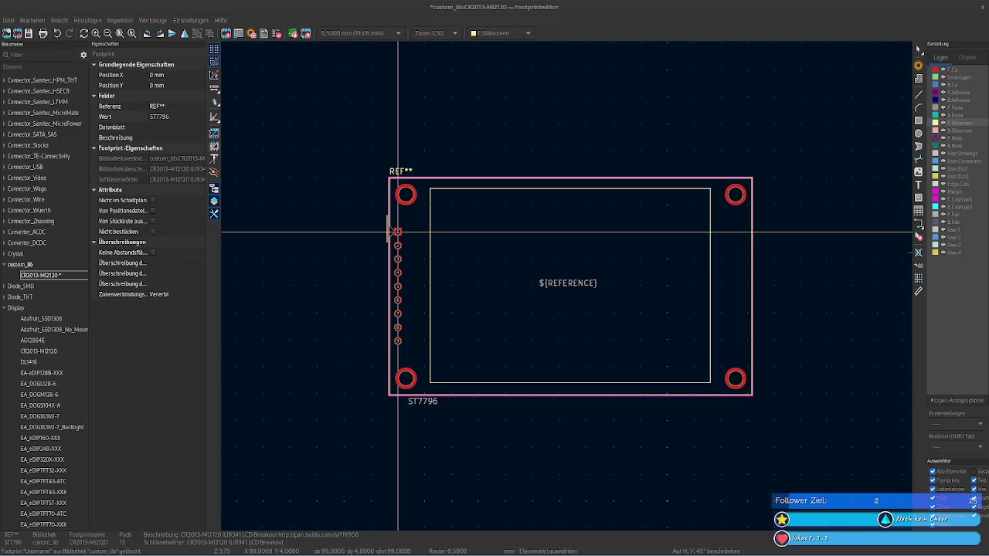
left_click(151, 117)
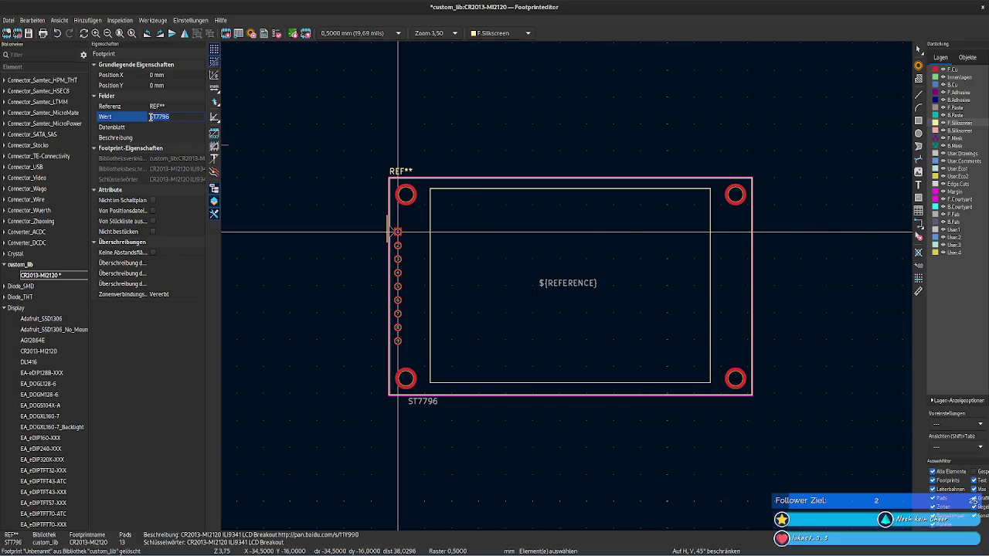
type("MSP4020")
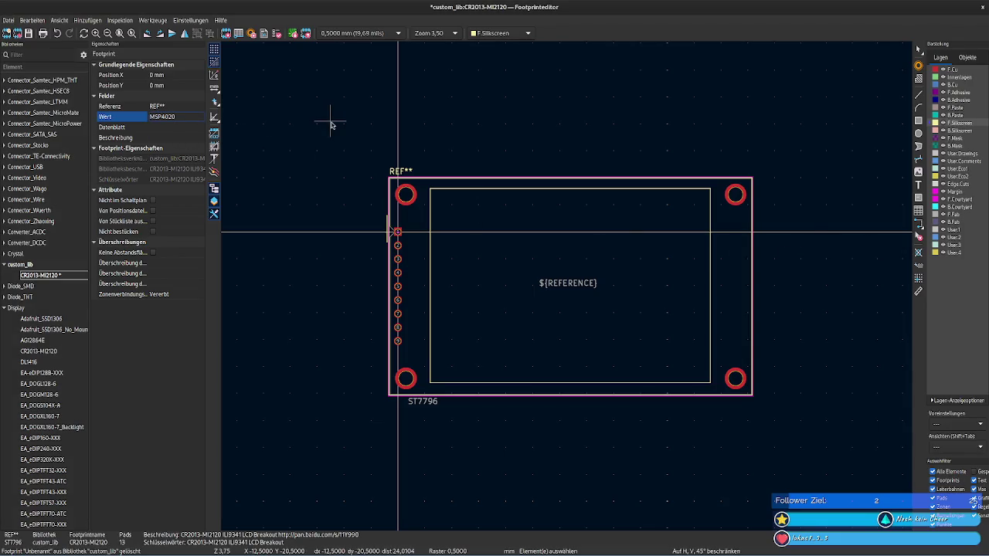
type("/")
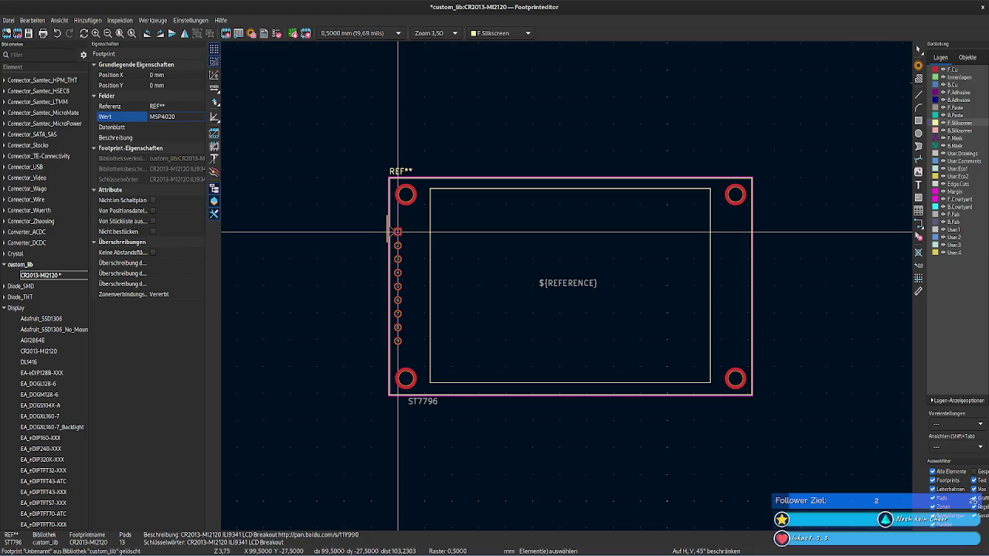
key("Return")
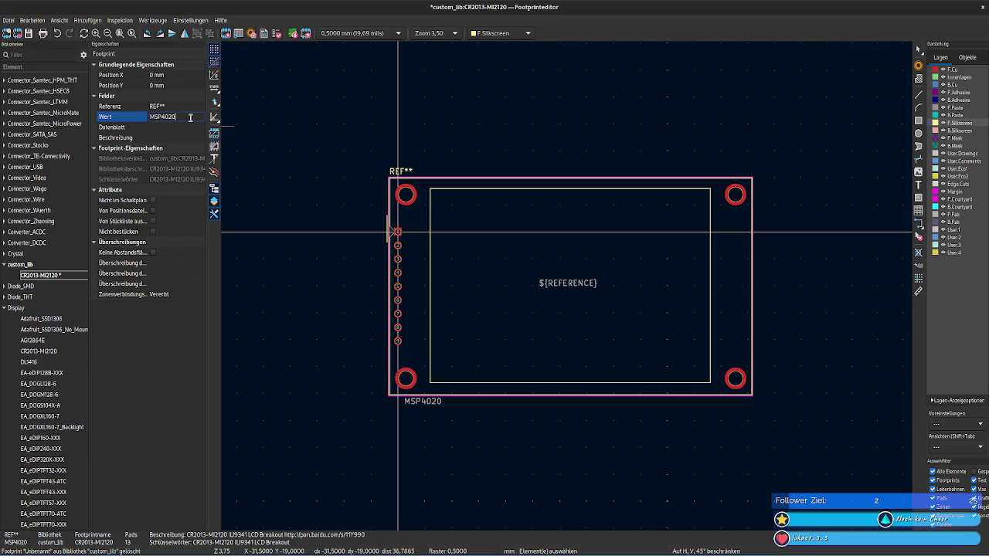
left_click(164, 128)
left_click(182, 136)
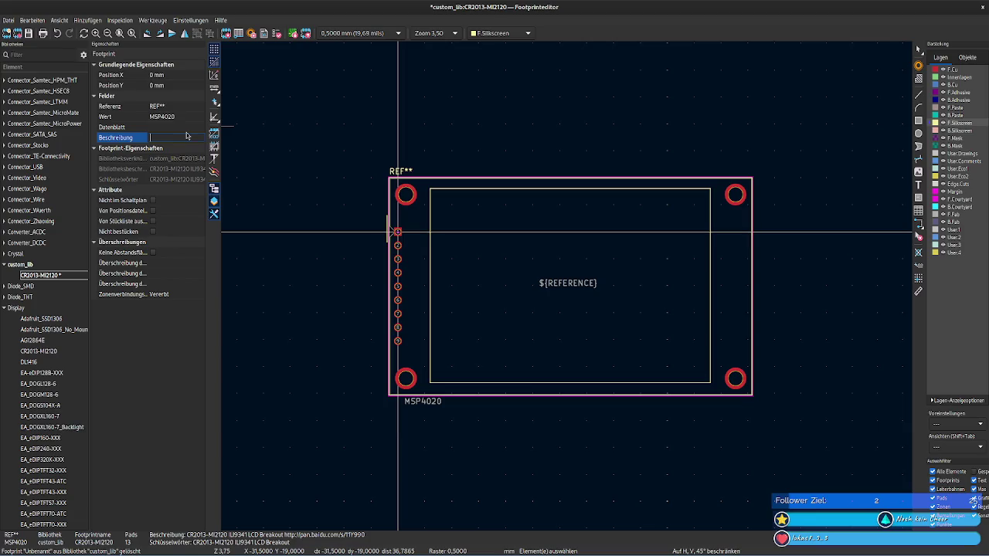
Step: Paste the 4.0inch SPI Module text into the footprint description
type("SP")
key("BackSpace")
key("BackSpace")
key("BackSpace")
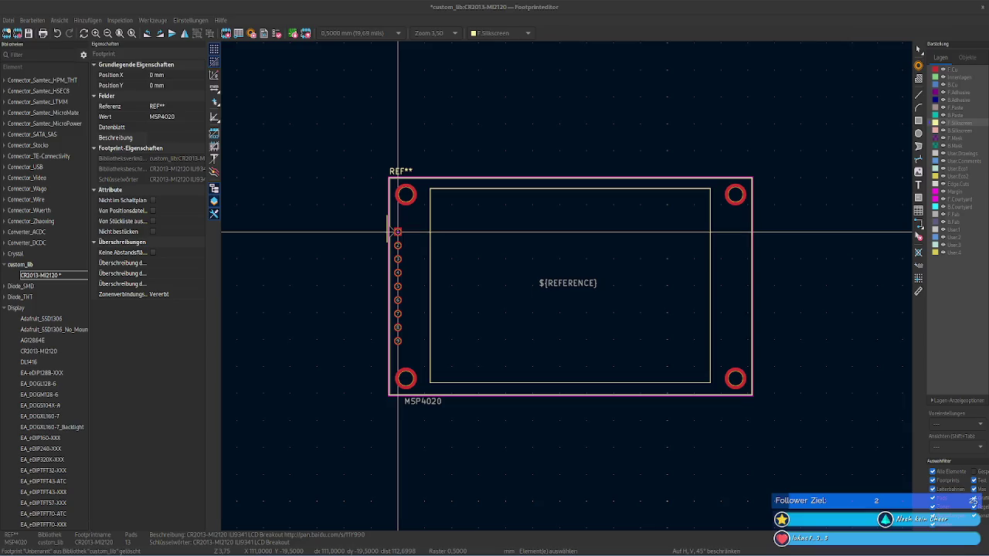
left_click(178, 138)
key("ctrl+v")
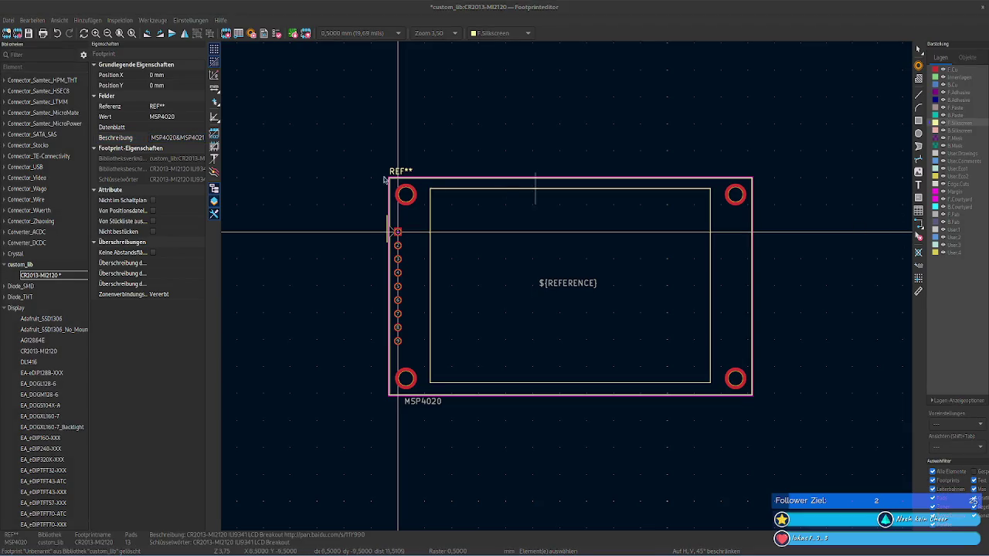
key("ctrl+v")
key("End")
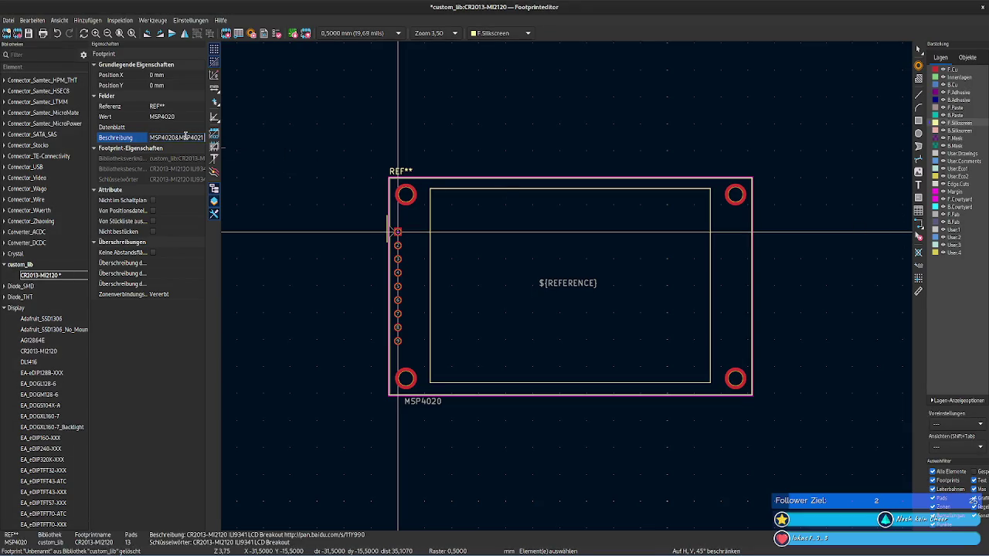
key("Right")
key("Right")
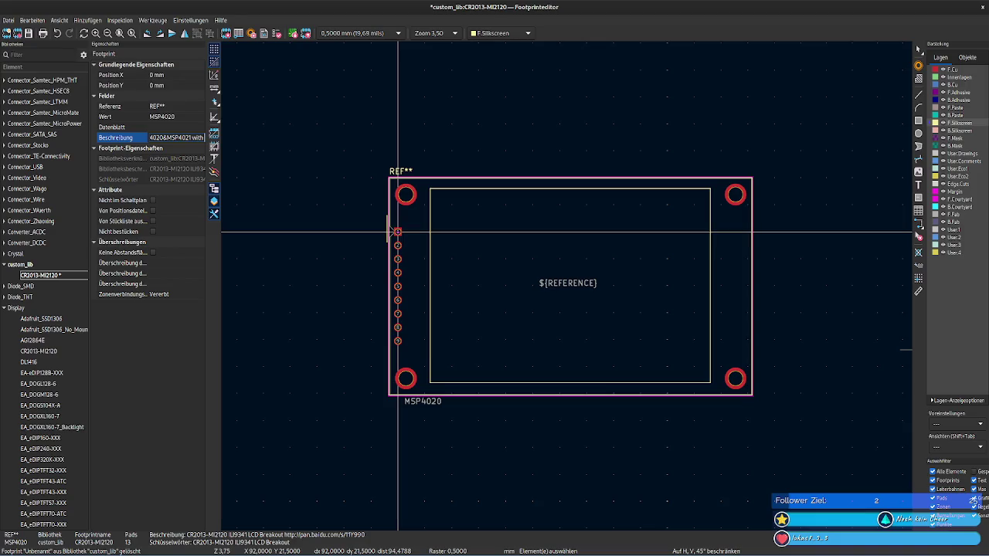
left_click(973, 501)
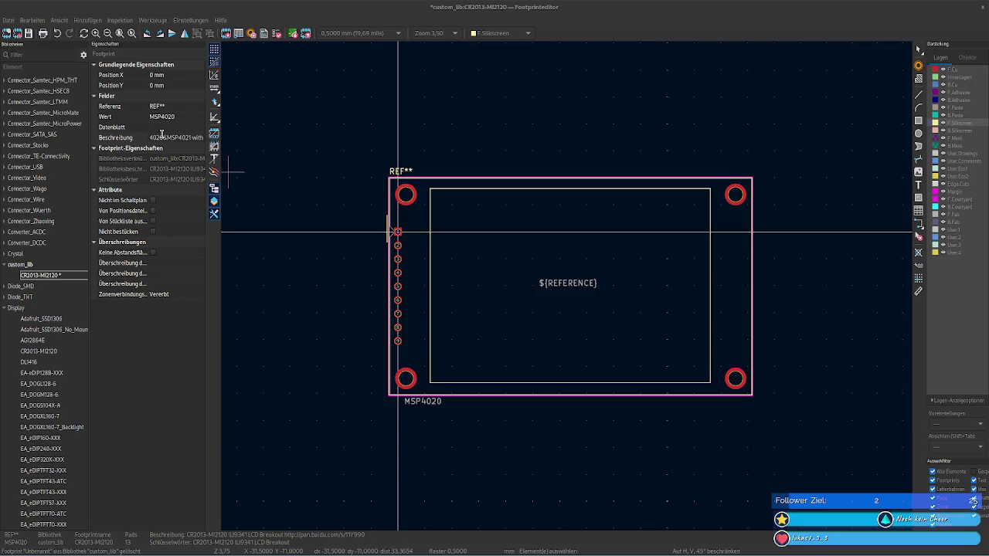
Step: Add '480*320 resilution' after the ST7796S driver mention in the description
left_click(198, 138)
key("End")
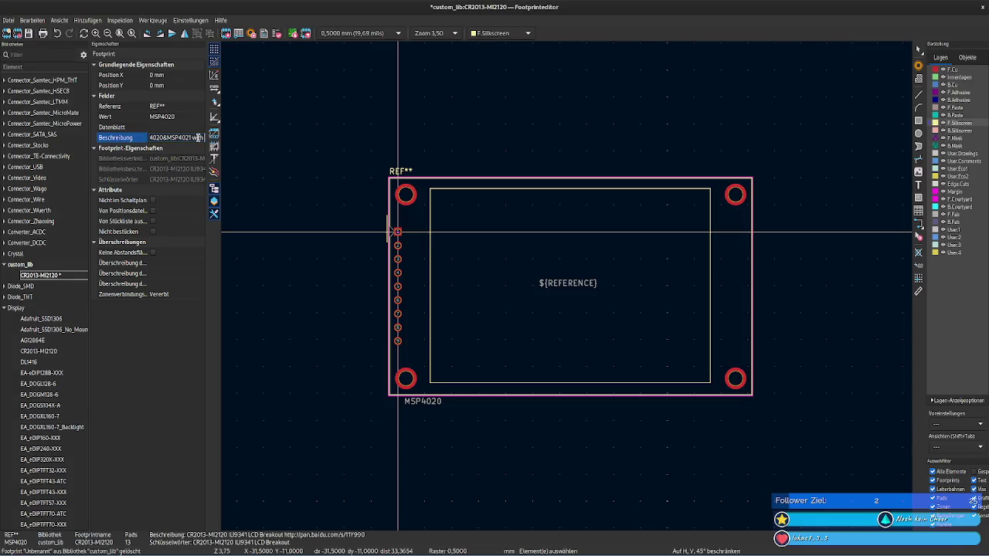
key("Right")
key("Right")
key("Right")
key("Right")
key("Right")
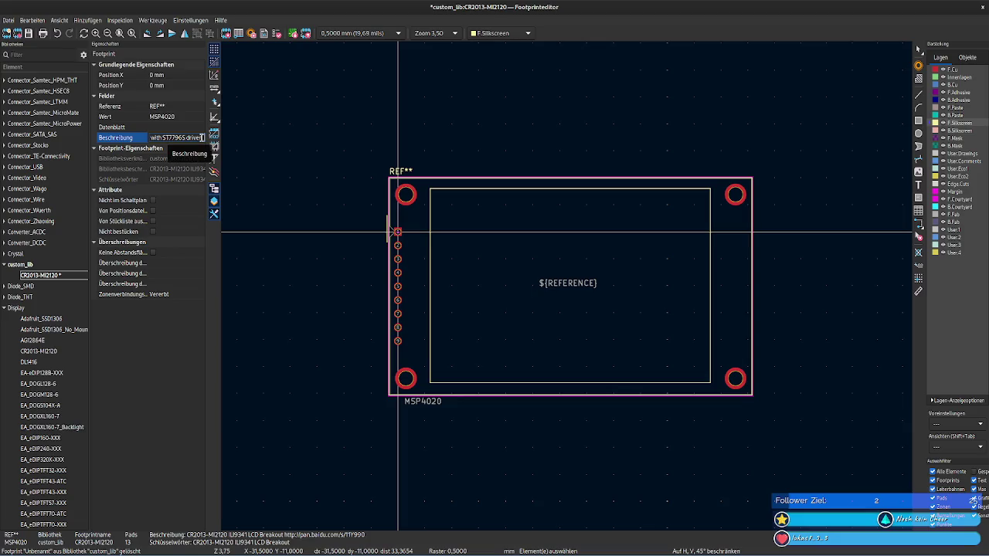
key("Right")
key("Right")
key("Right")
key("Right")
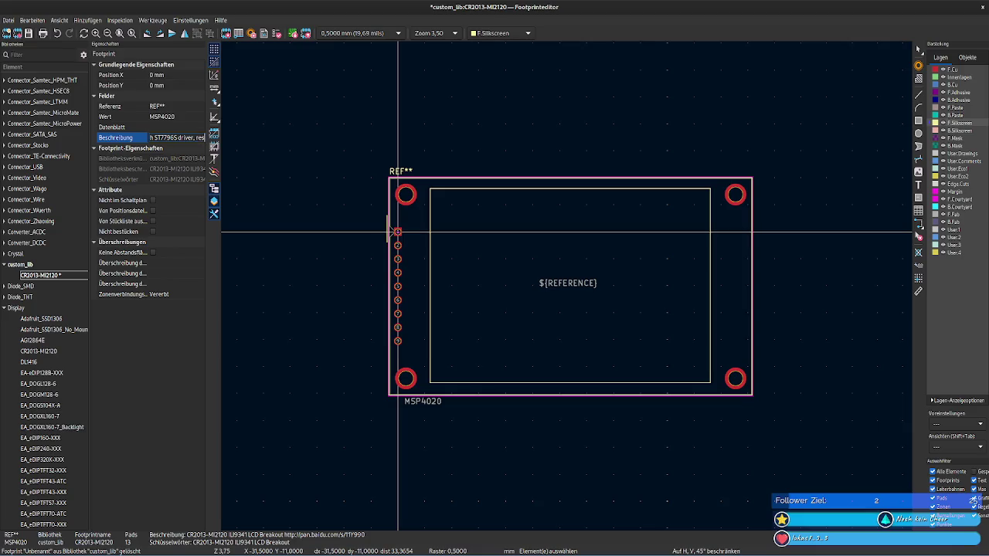
key("BackSpace")
key("BackSpace")
key("BackSpace")
type("480*")
type("320")
type(" r")
type("esil")
type("ution")
key("Return")
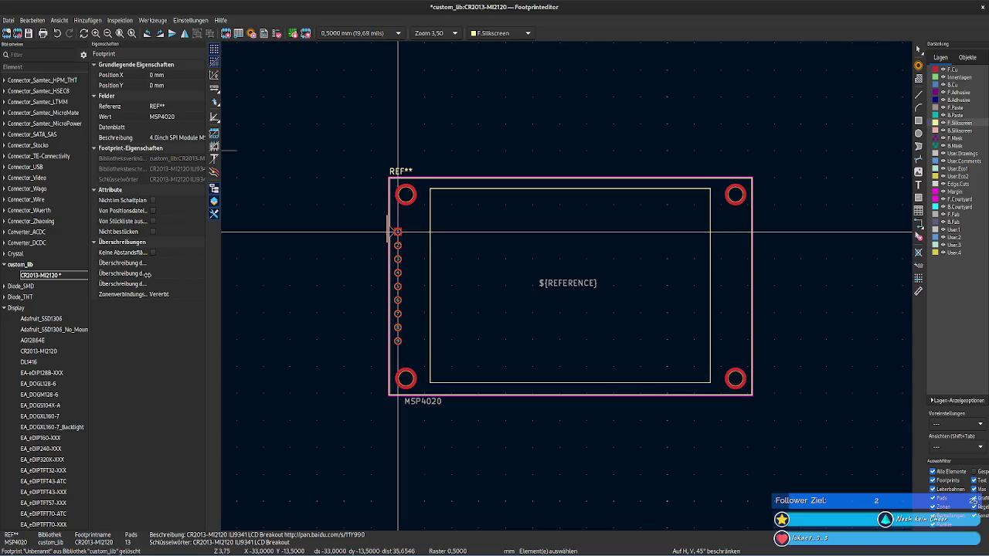
Step: Inspect outline segments, make F.Cu the active layer and toggle its visibility
left_click(393, 179)
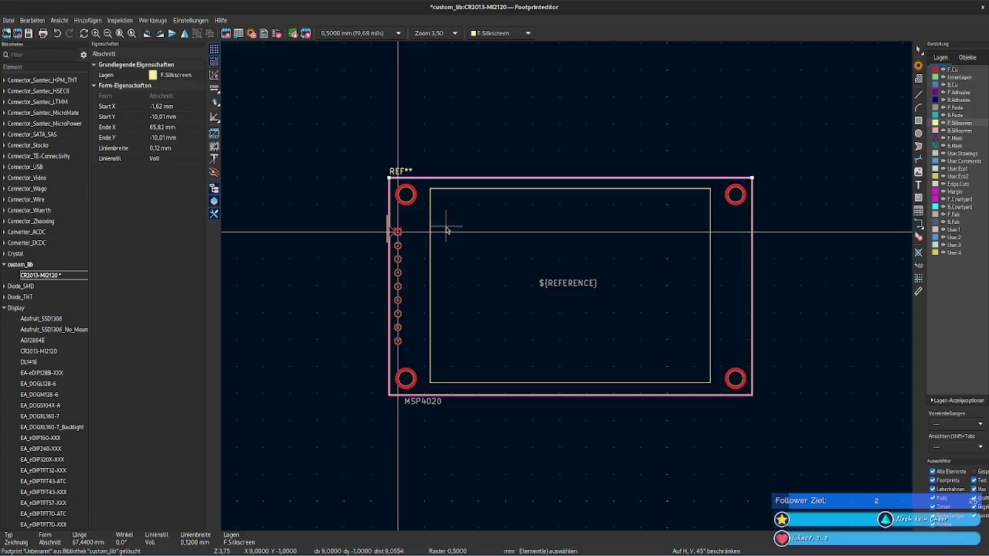
left_click(390, 202)
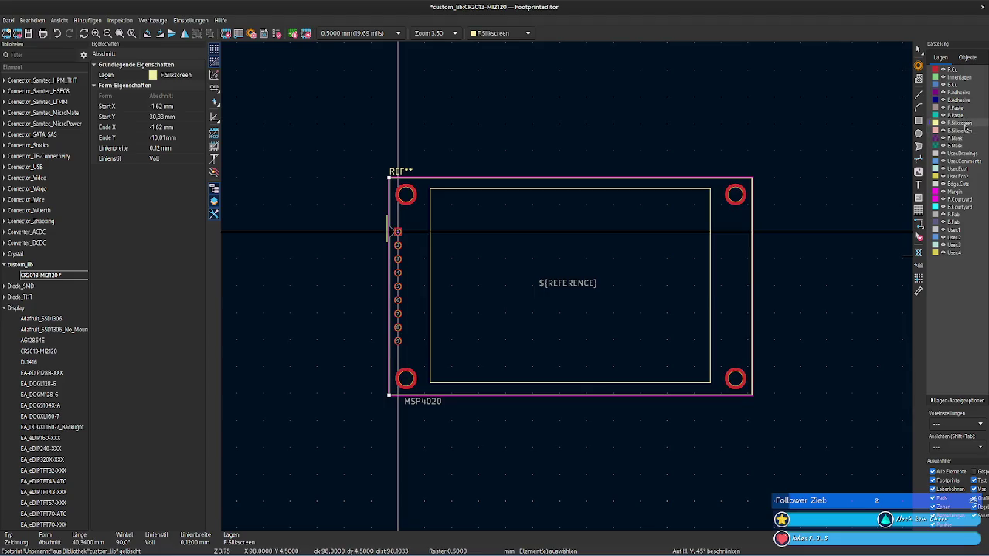
left_click(834, 138)
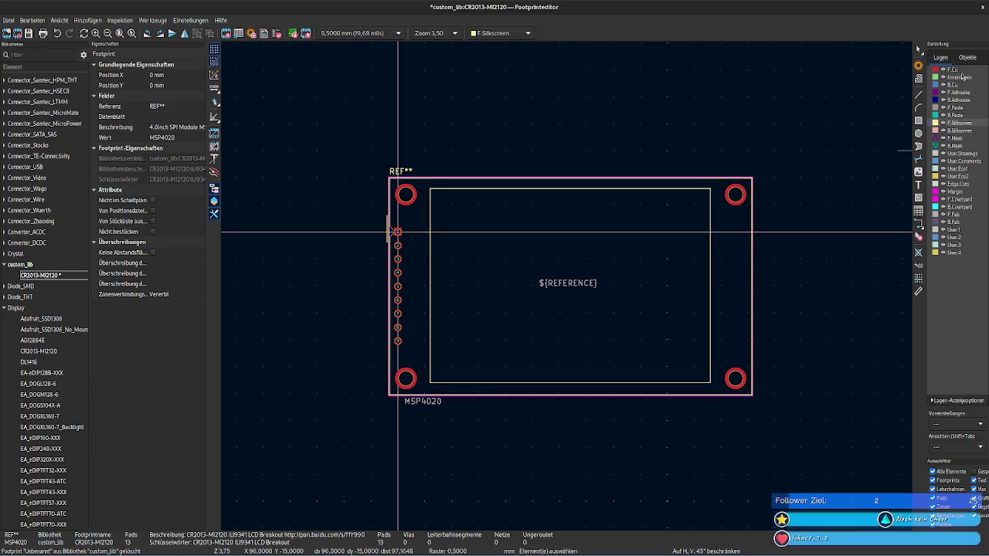
left_click(958, 71)
left_click(957, 84)
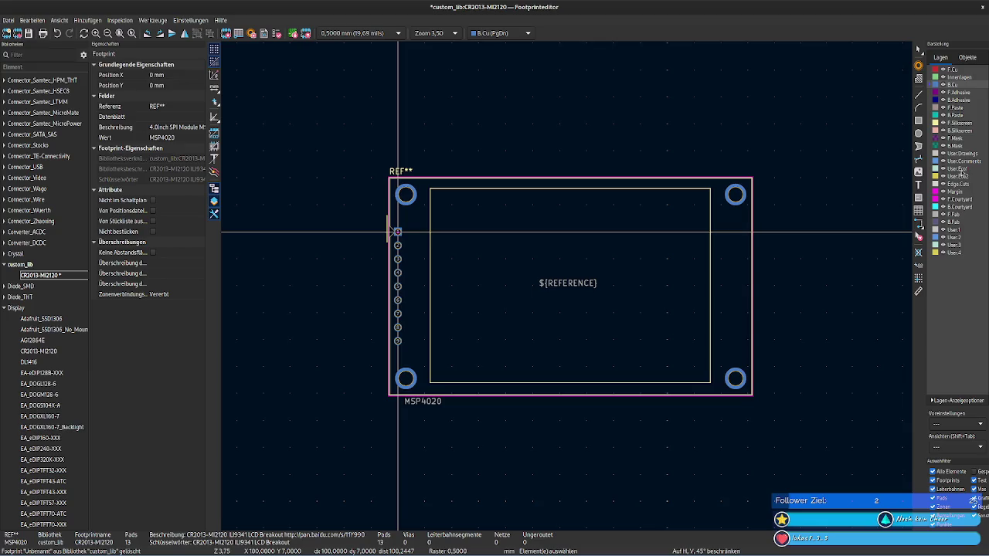
left_click(961, 77)
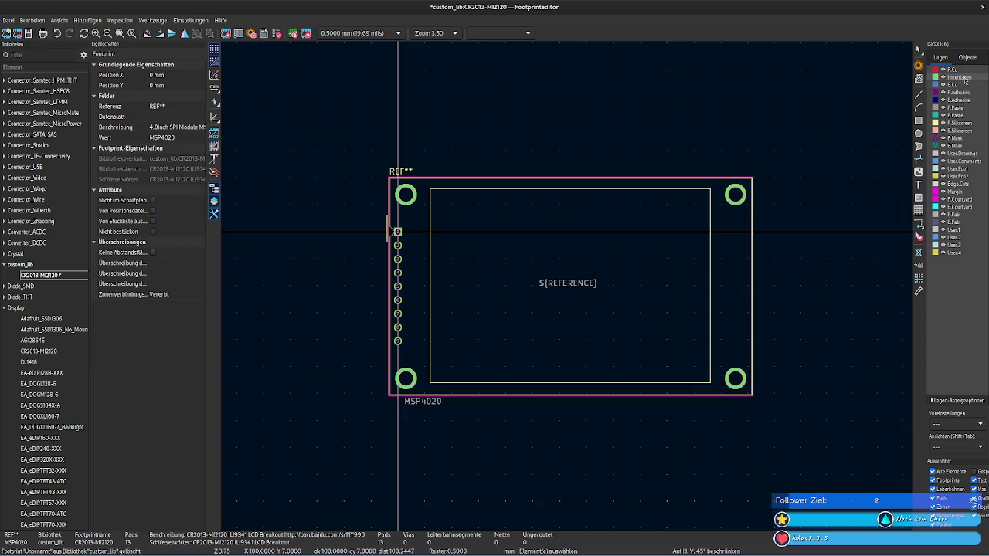
left_click(964, 71)
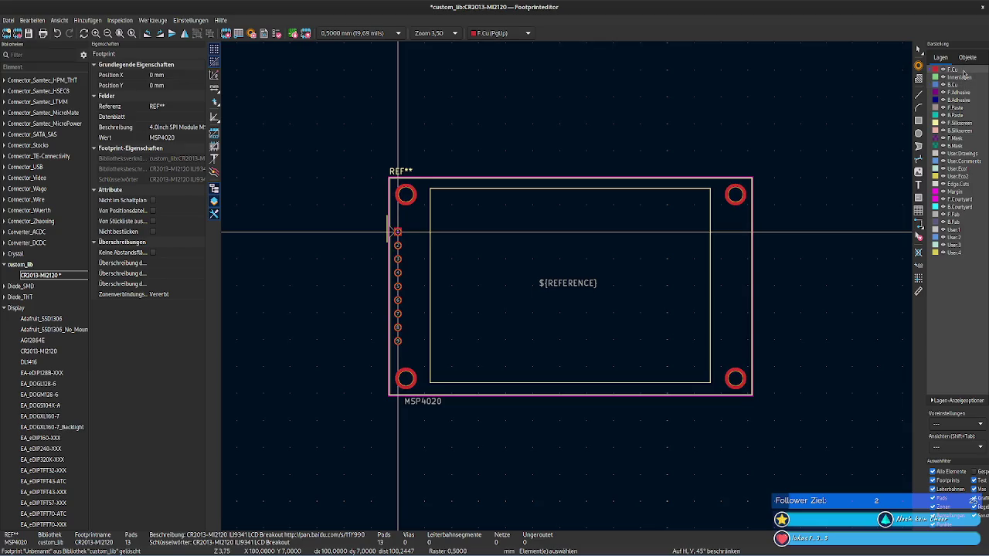
left_click(944, 70)
left_click(943, 71)
left_click(944, 71)
left_click(943, 71)
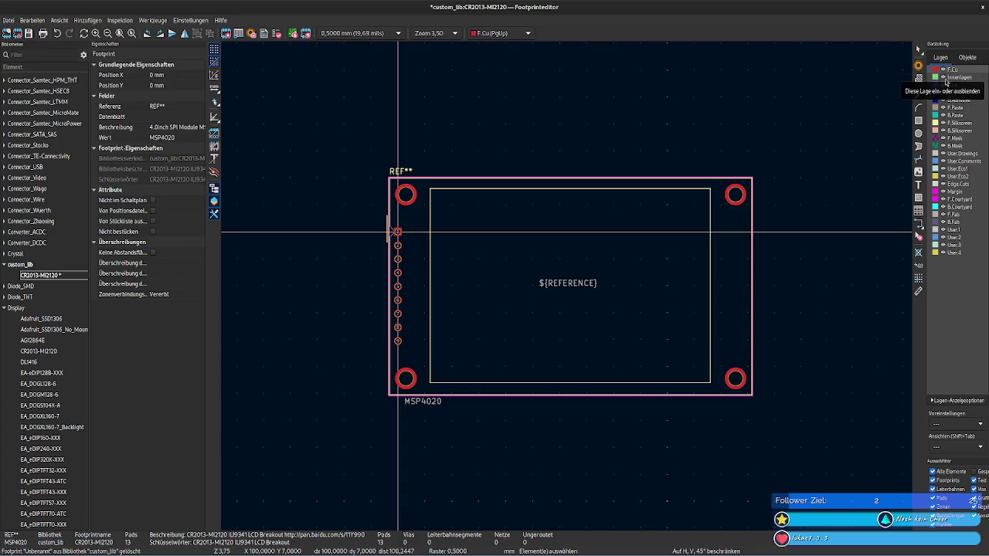
Step: Toggle footprint text, reference and value visibility off and back on
left_click(967, 58)
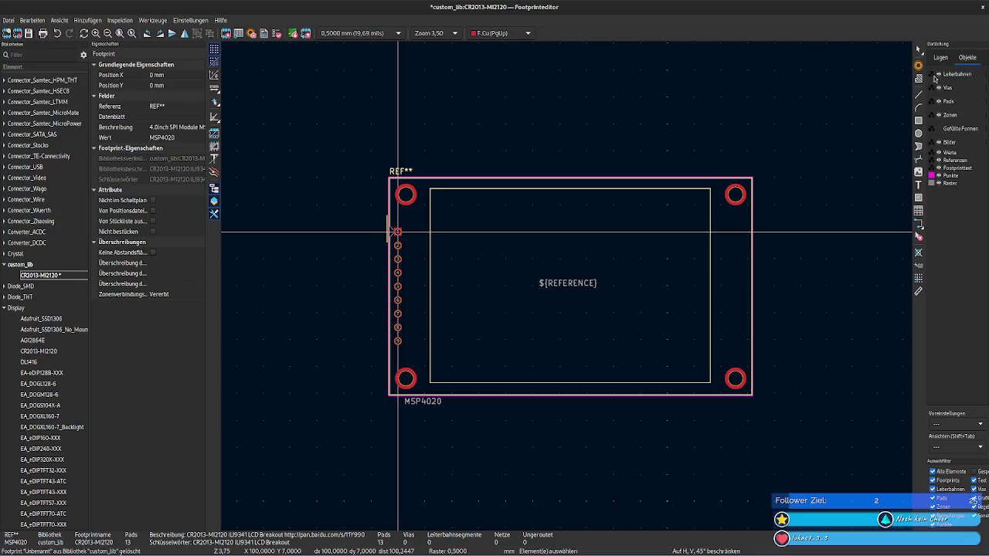
left_click(939, 169)
left_click(939, 169)
left_click(939, 169)
left_click(940, 169)
left_click(940, 160)
left_click(940, 160)
left_click(940, 160)
left_click(940, 160)
left_click(940, 153)
left_click(939, 153)
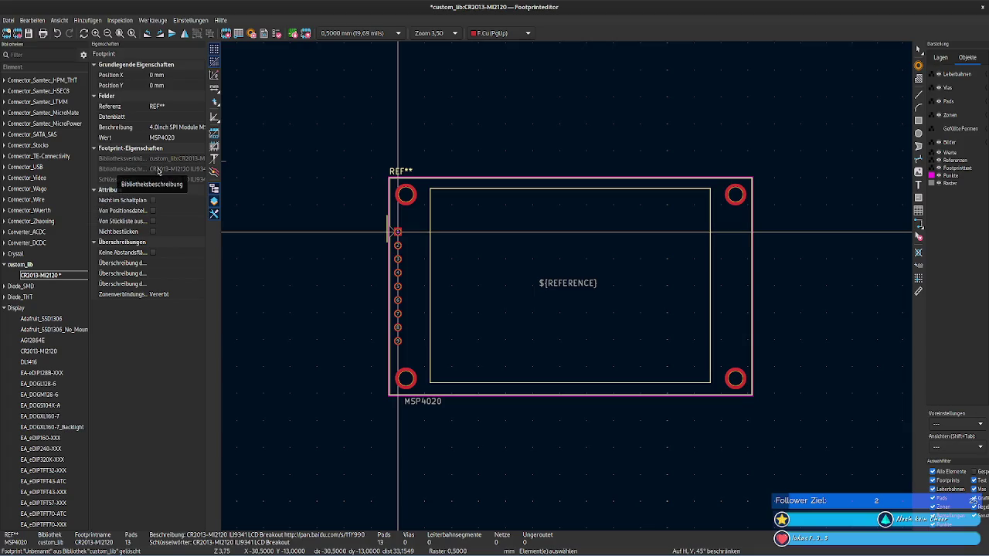
right_click(44, 279)
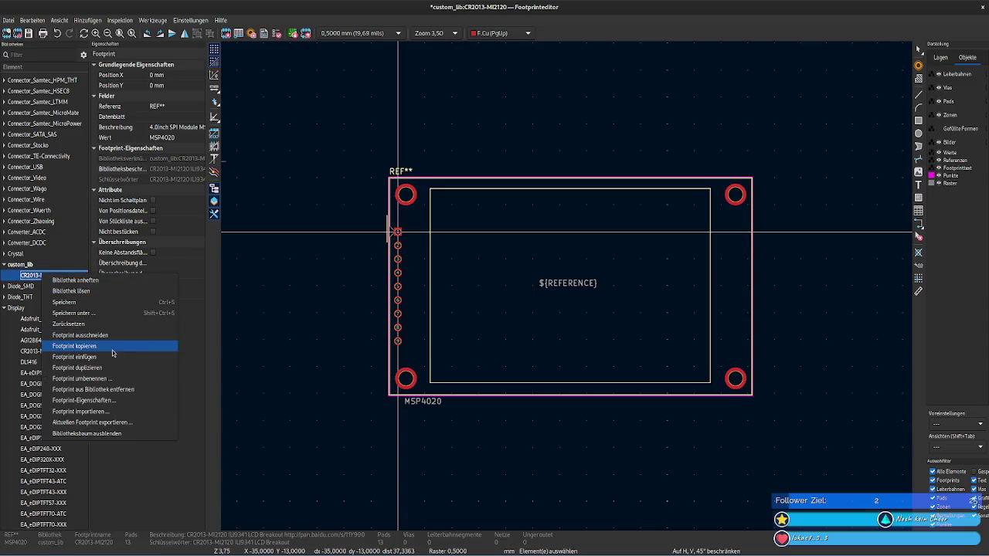
Step: Rename the custom_lib footprint CR2013-MI2120 to MSP4020
left_click(112, 379)
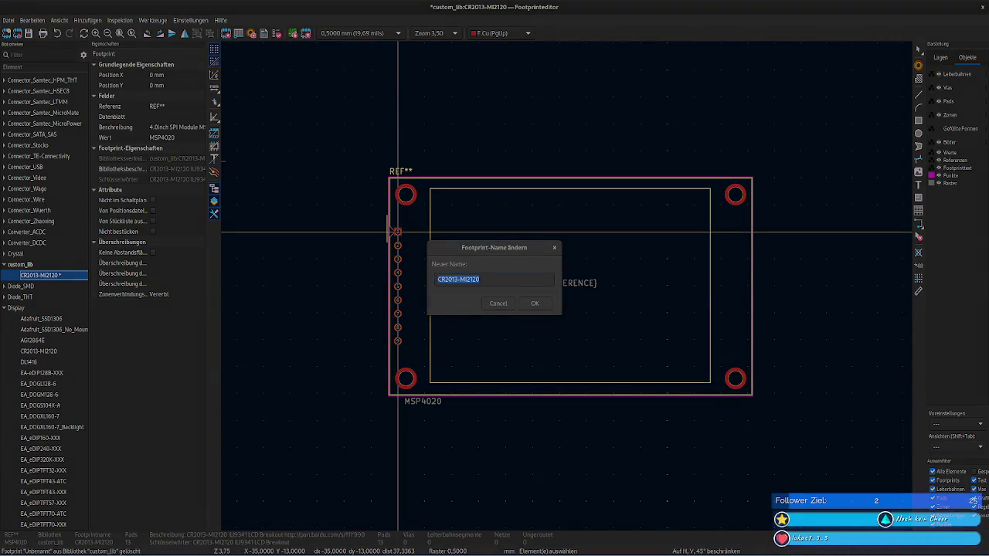
left_click(488, 283)
type("MSP4020")
left_click(533, 303)
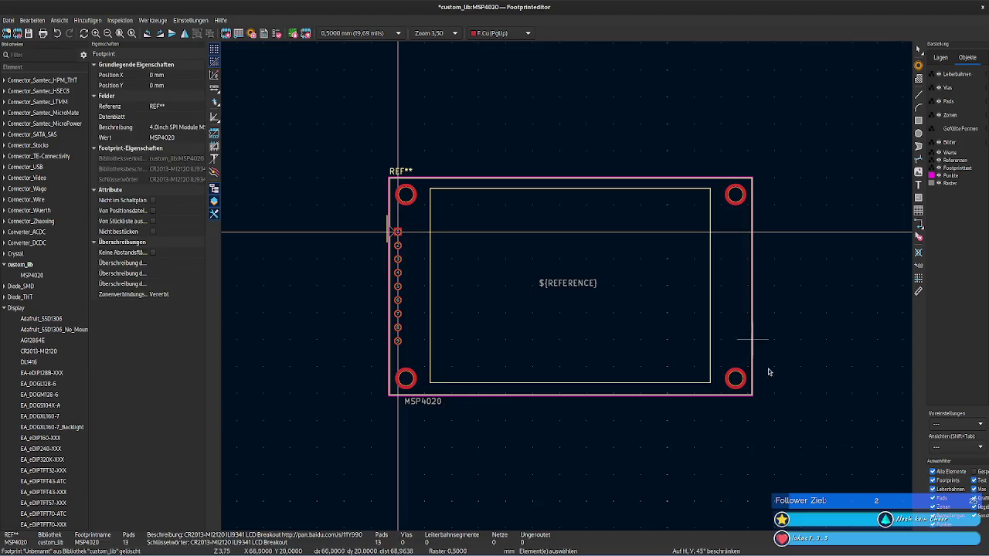
left_click(932, 471)
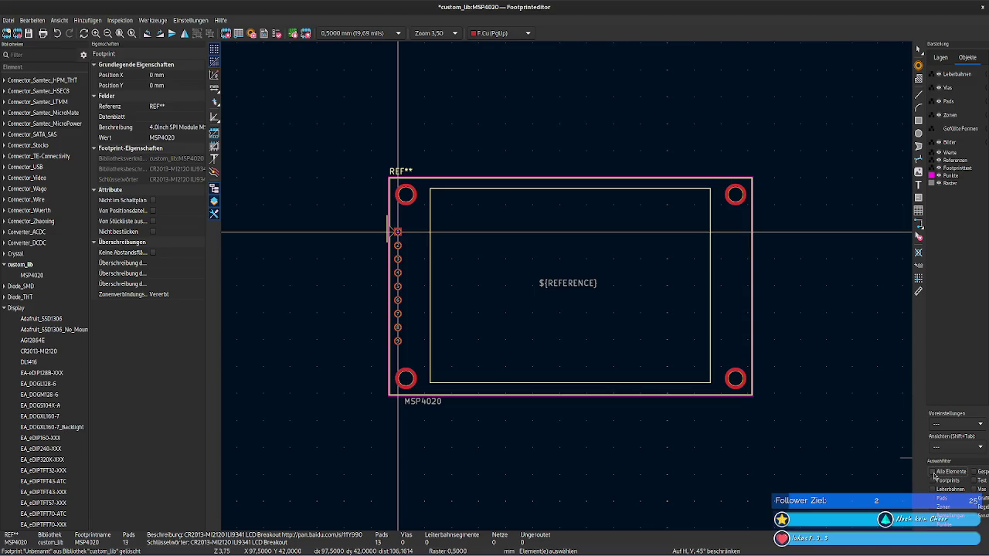
Step: Re-enable all selection filter items, widen the Appearance panel and show the layer list
left_click(933, 471)
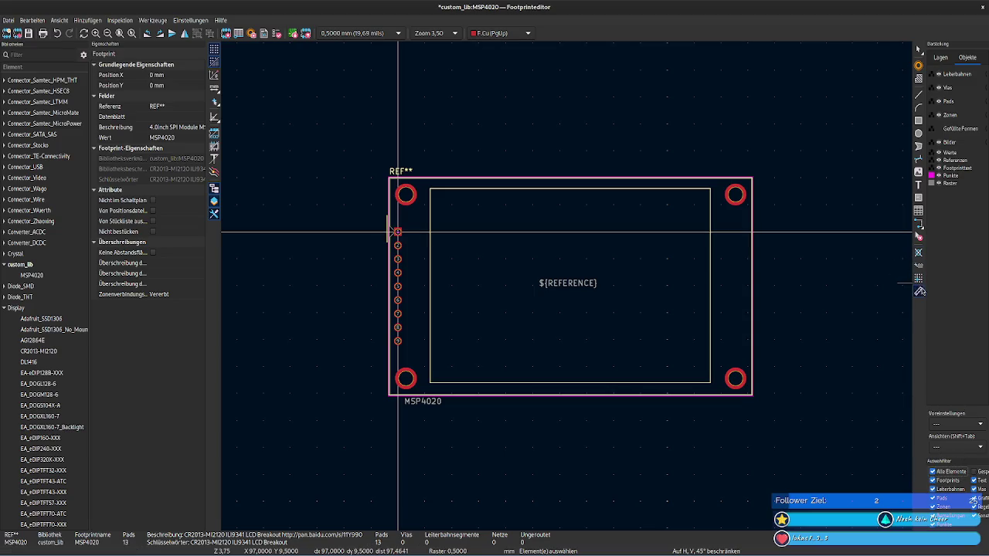
left_click_drag(922, 289, 869, 290)
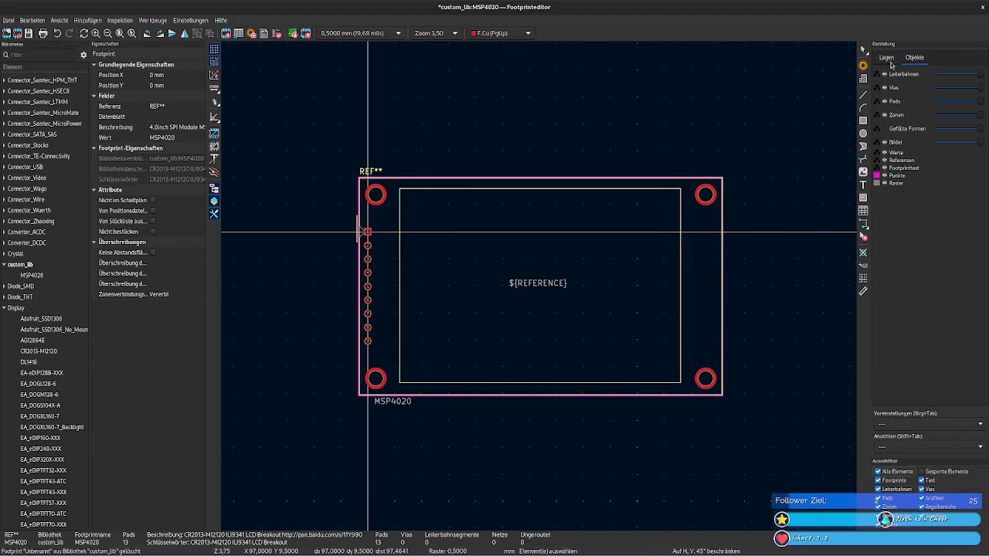
left_click(888, 60)
left_click(913, 237)
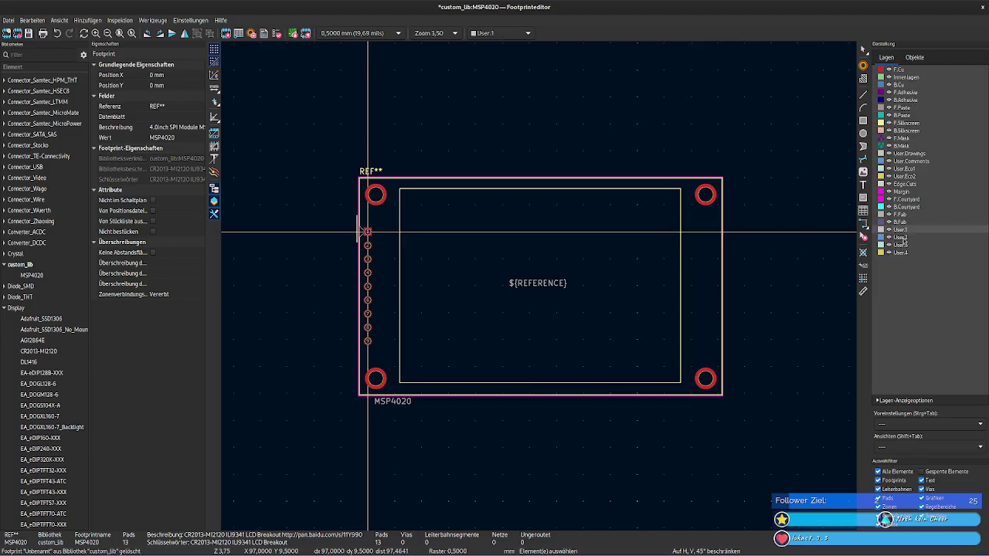
left_click(910, 206)
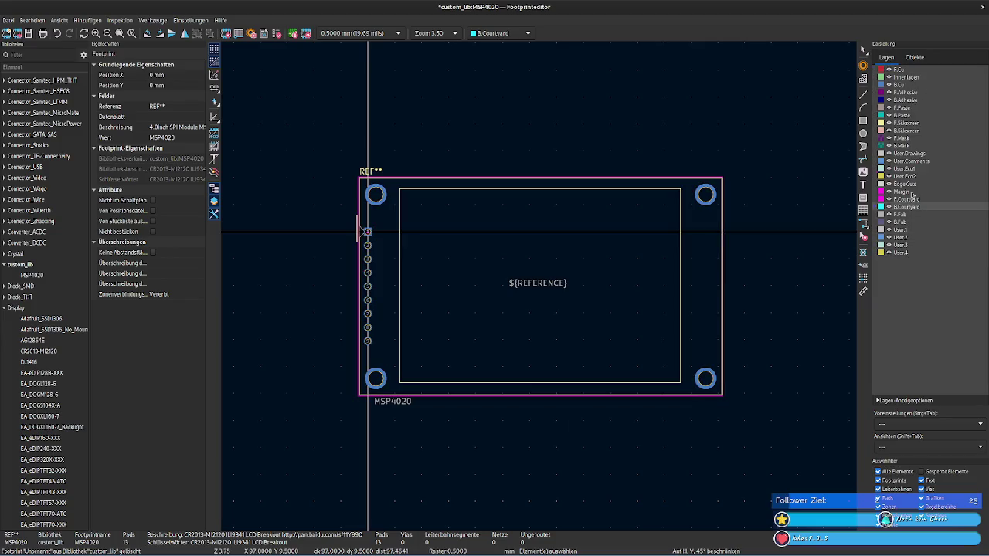
middle_click_drag(854, 284, 541, 289)
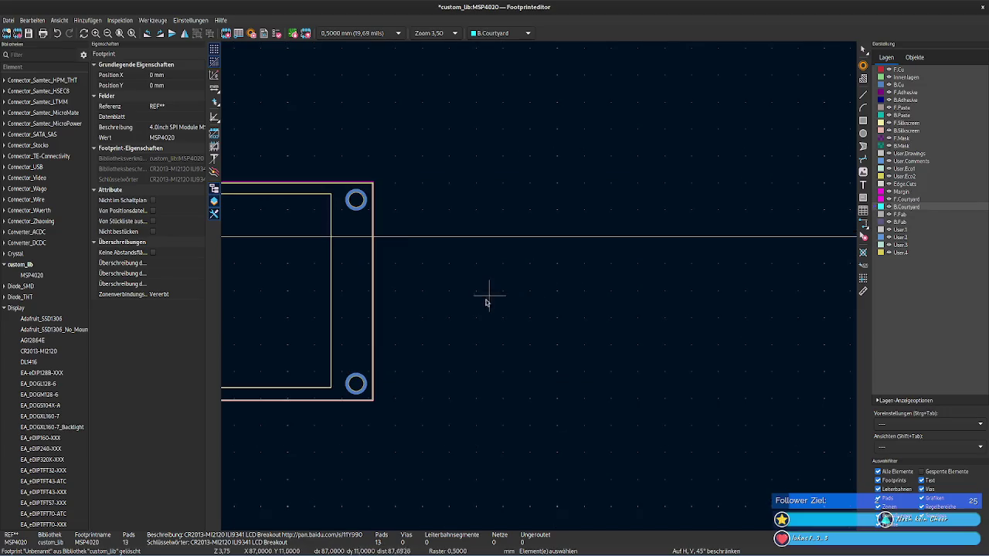
middle_click_drag(548, 294, 858, 276)
Step: Step through Margin, User.Comments and B.Mask to make B.Silkscreen the working layer
left_click(926, 186)
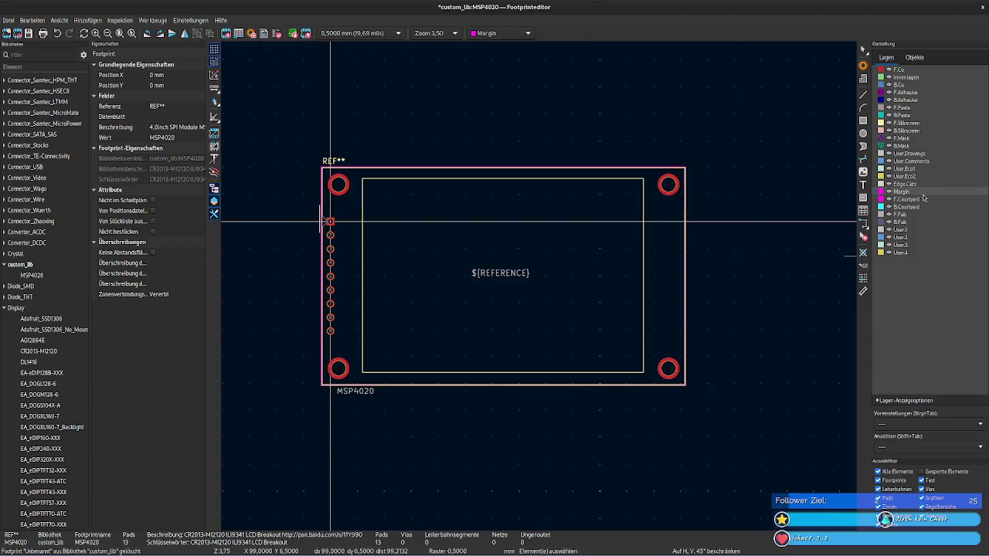
left_click(926, 169)
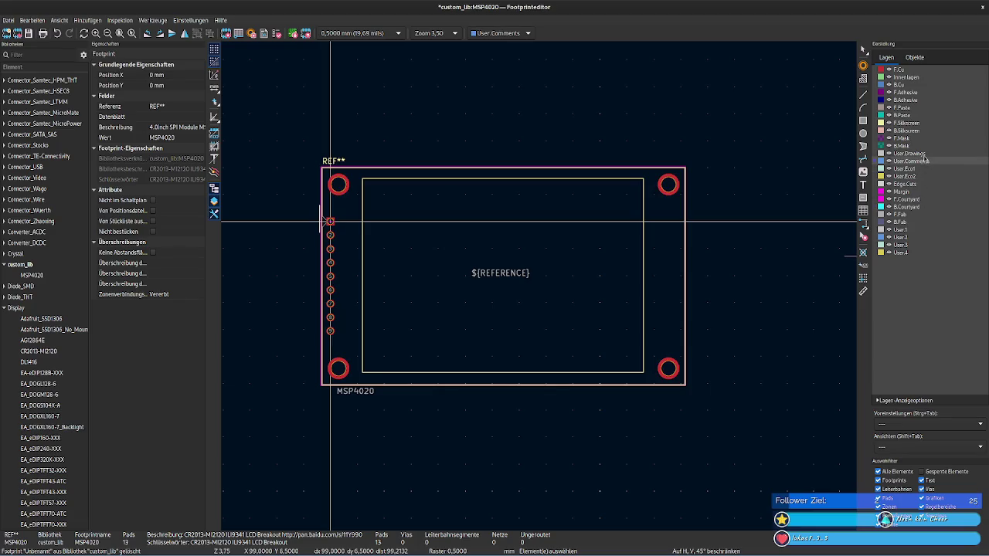
left_click(922, 146)
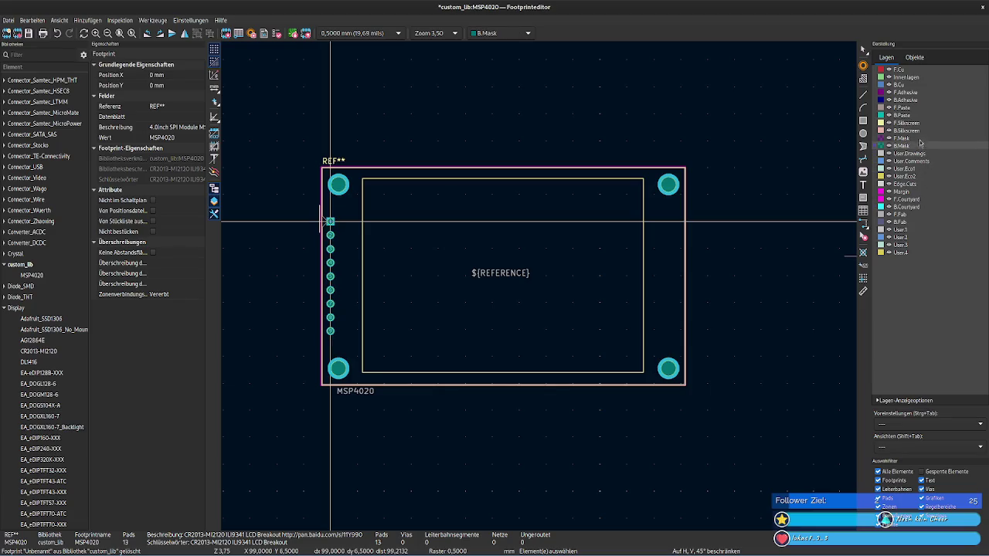
left_click(921, 130)
left_click(507, 35)
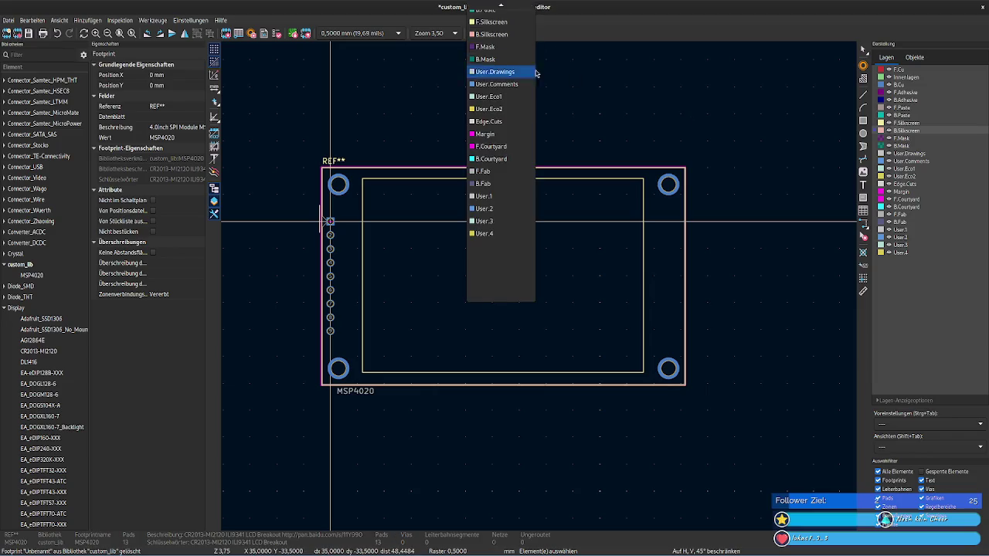
left_click(576, 97)
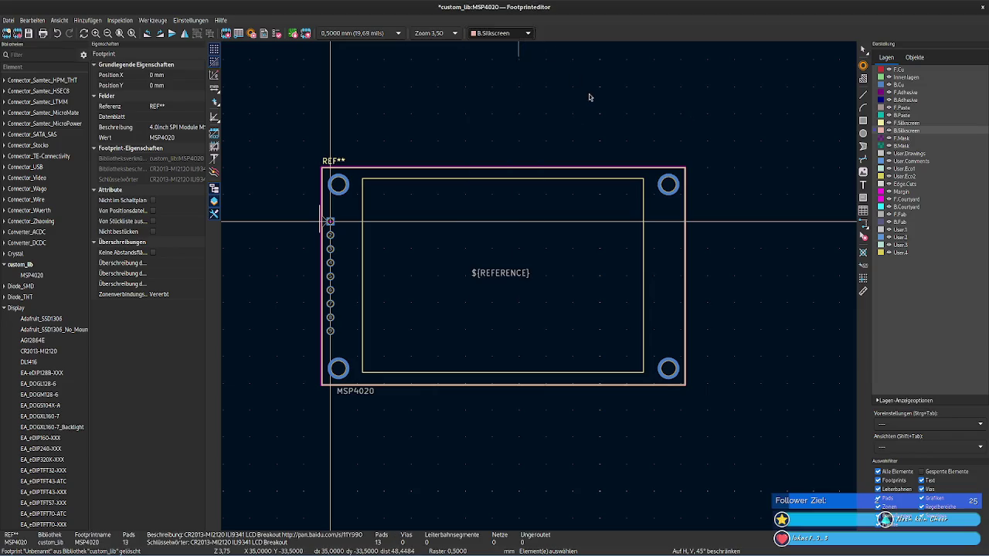
left_click(385, 168)
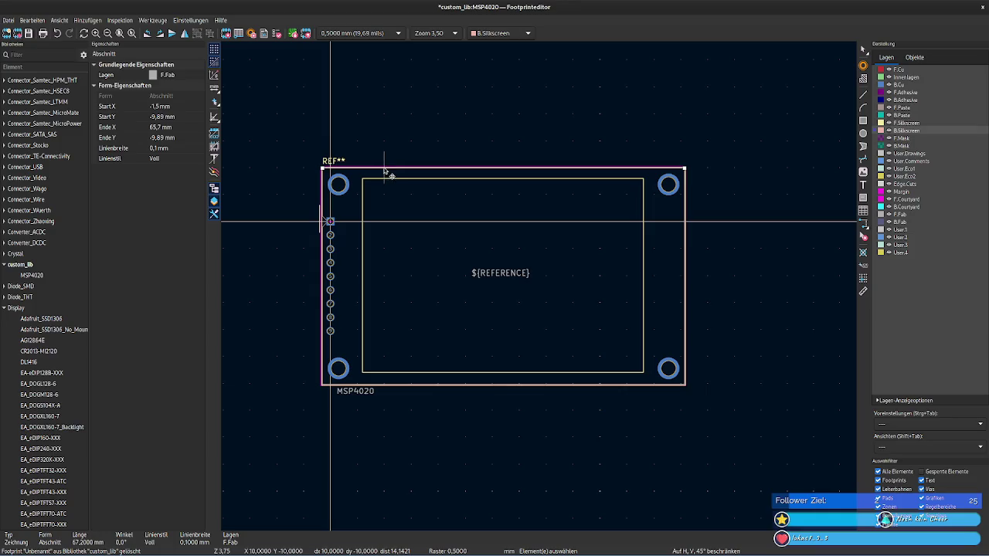
Step: Deselect the top outline segment, then pick an outline line at the inner rectangle's corner
left_click(500, 152)
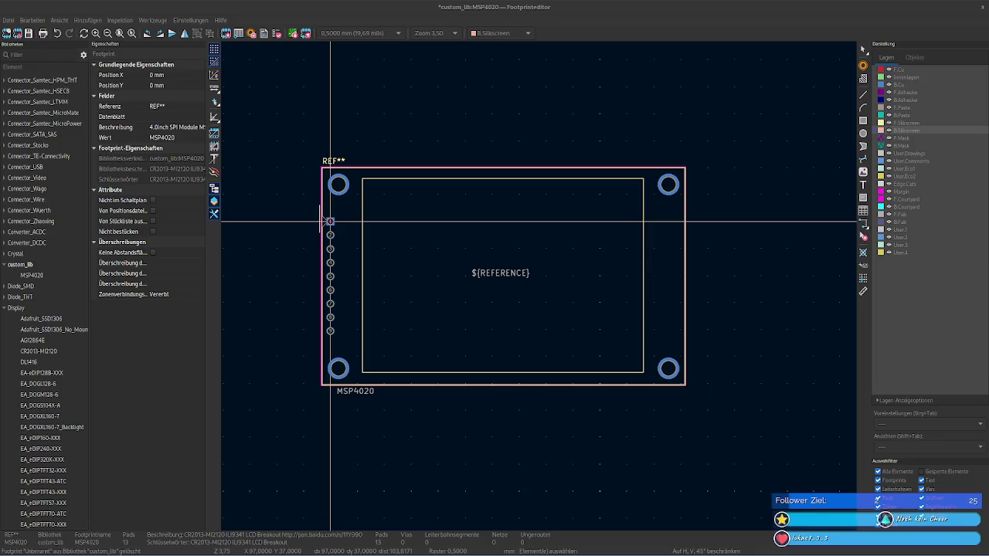
left_click(363, 183)
Step: Select and inspect several silkscreen outline lines, then clear the selection
left_click(644, 295)
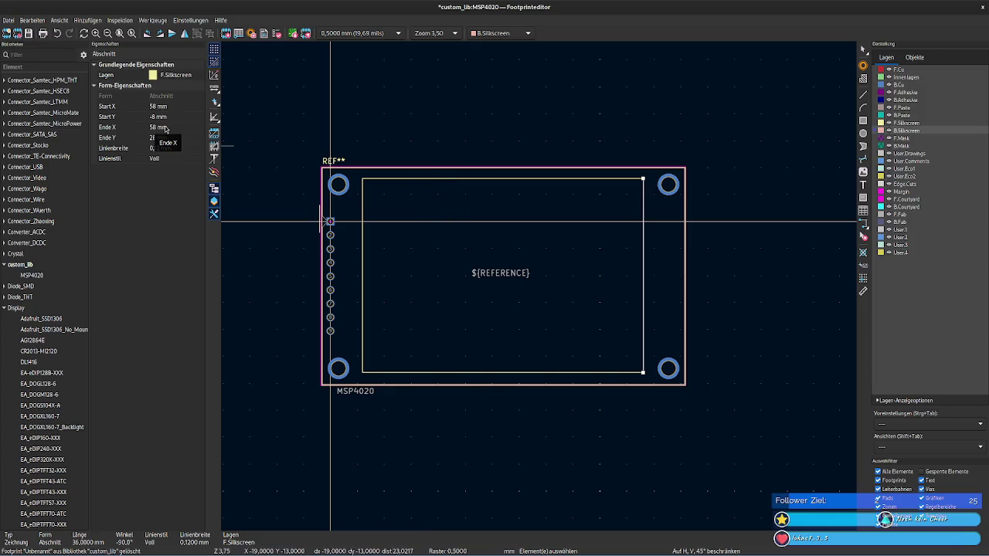
left_click(392, 179)
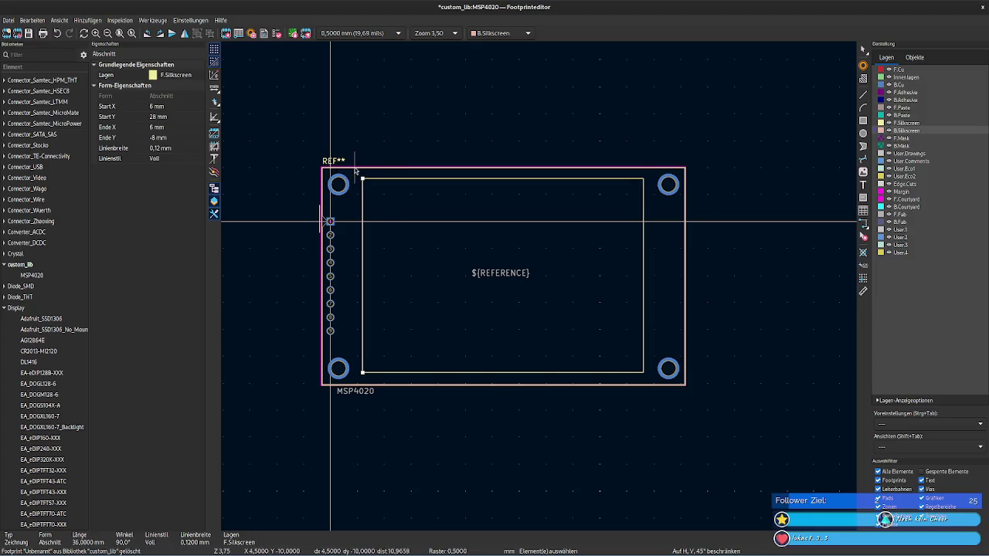
left_click(356, 168)
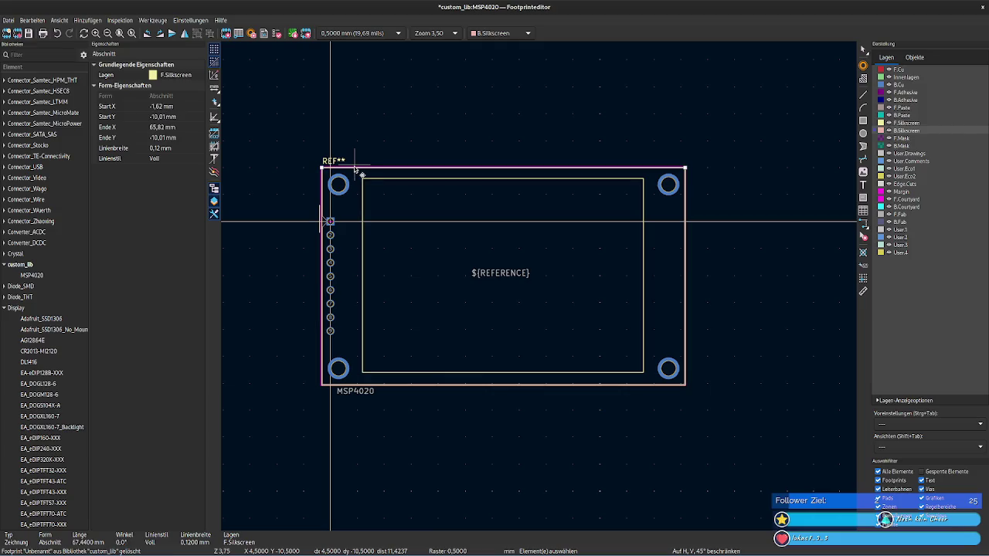
left_click(434, 384, "shift")
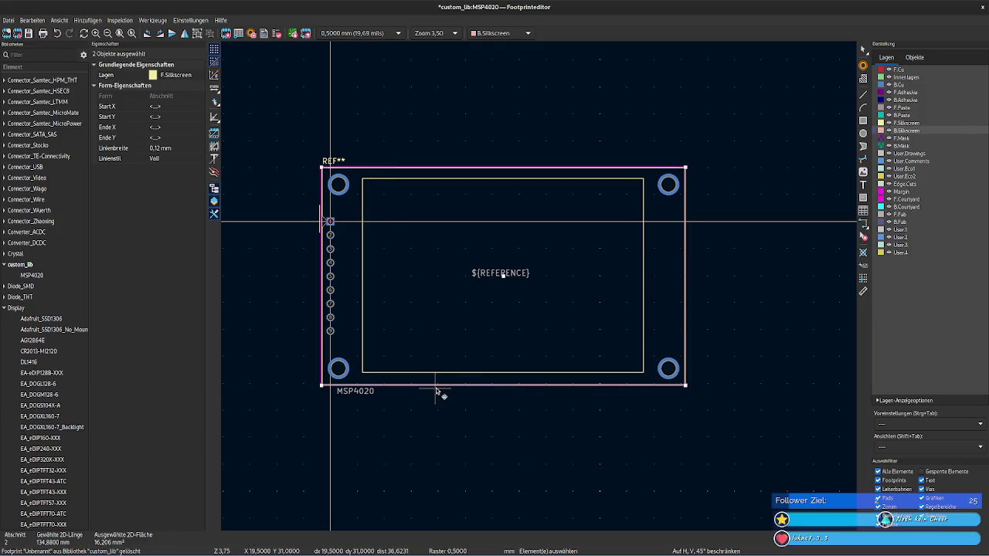
right_click(433, 386)
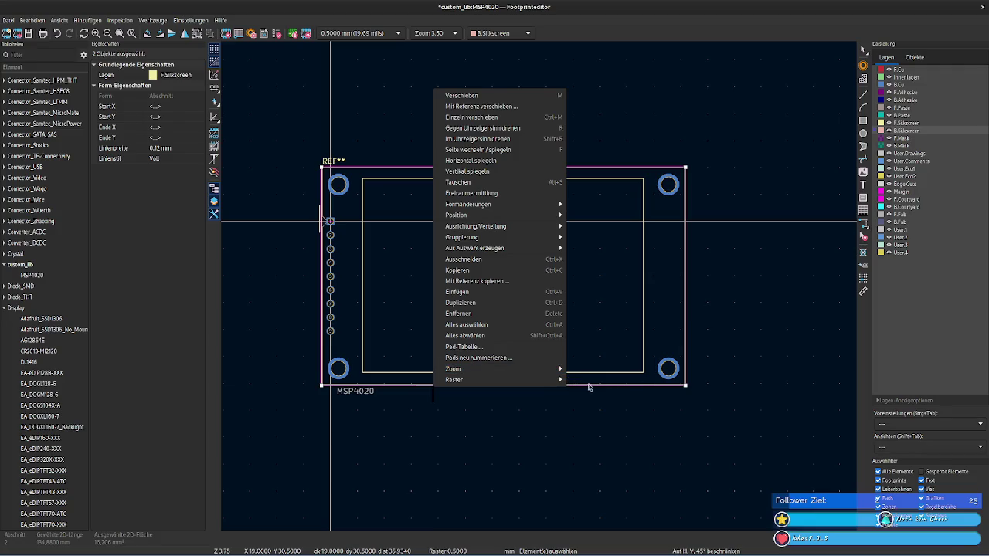
key("Escape")
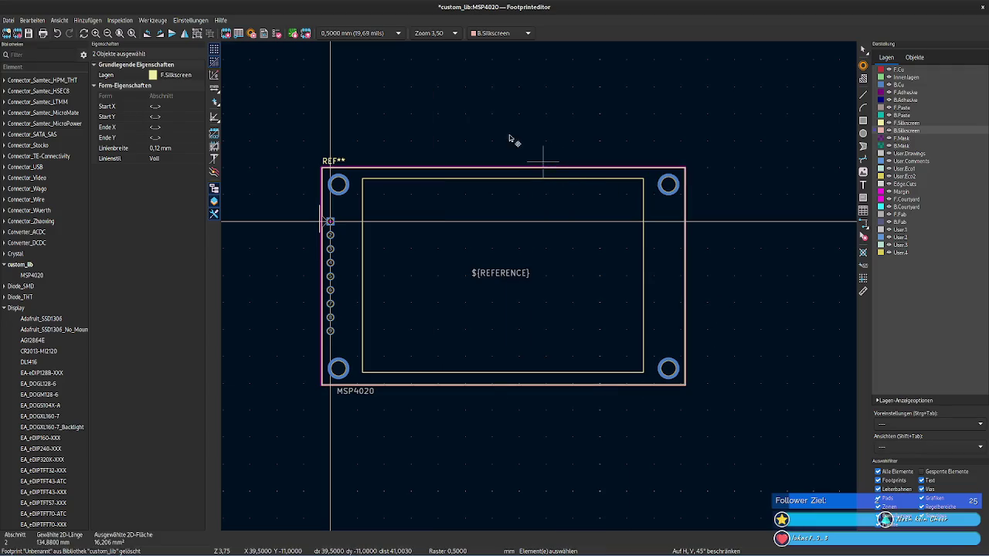
left_click(509, 139)
Step: Zoom into the top-left corner and open the top F.Fab line's properties
scroll(408, 192, "up", 2)
scroll(541, 291, "up", 2)
scroll(541, 290, "up", 2)
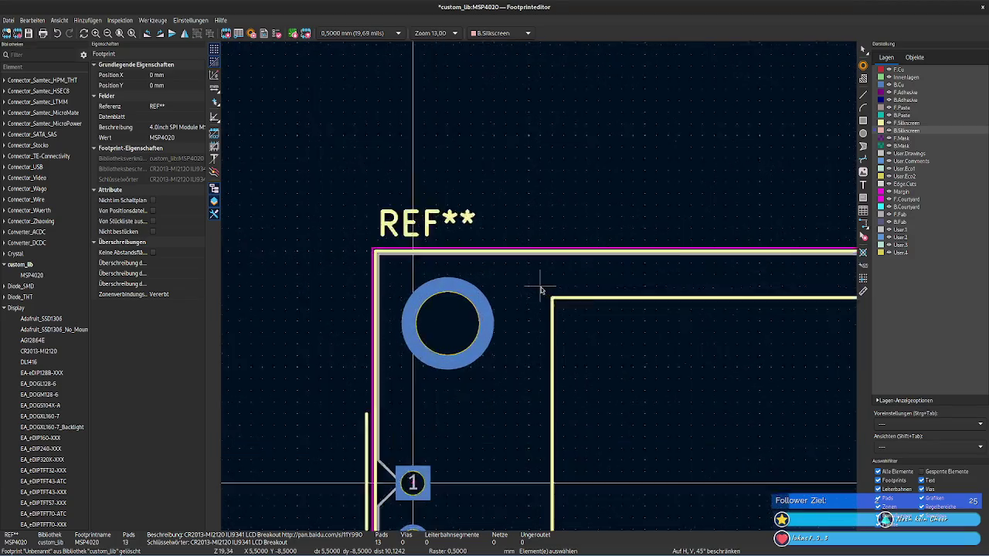
scroll(541, 291, "up", 4)
middle_click_drag(366, 239, 503, 273)
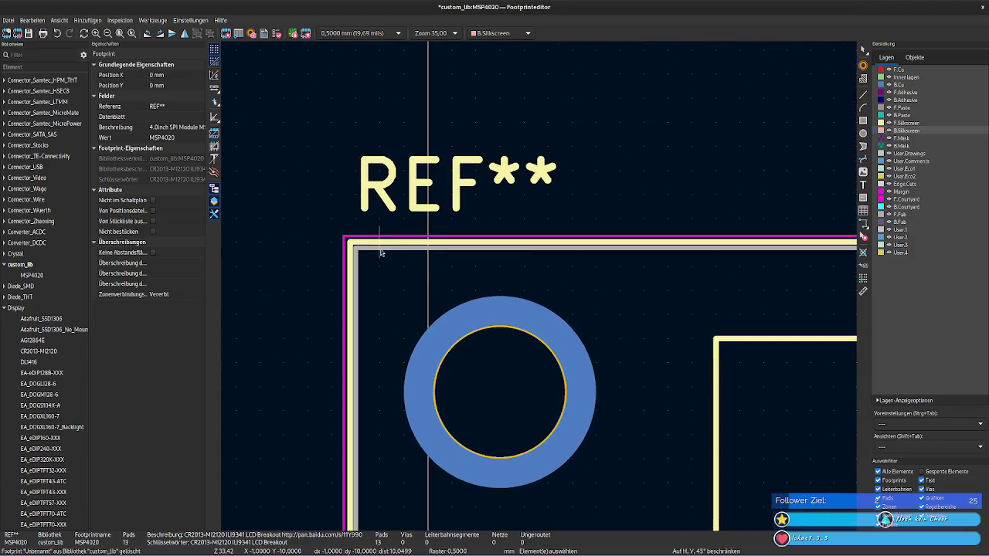
left_click(381, 250)
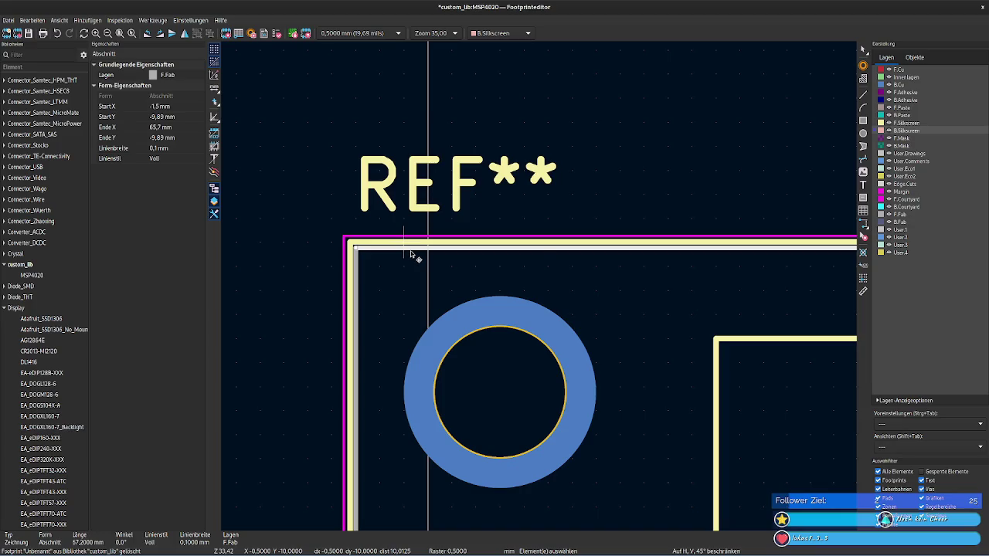
right_click(411, 253)
left_click(525, 353)
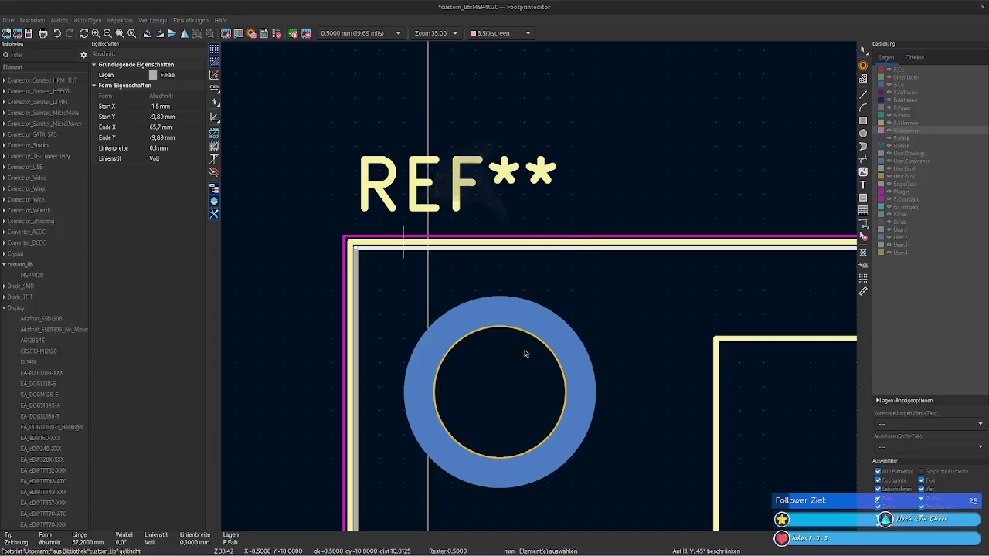
Step: Set the top F.Fab line length to 108.04 mm
left_click_drag(543, 173, 516, 174)
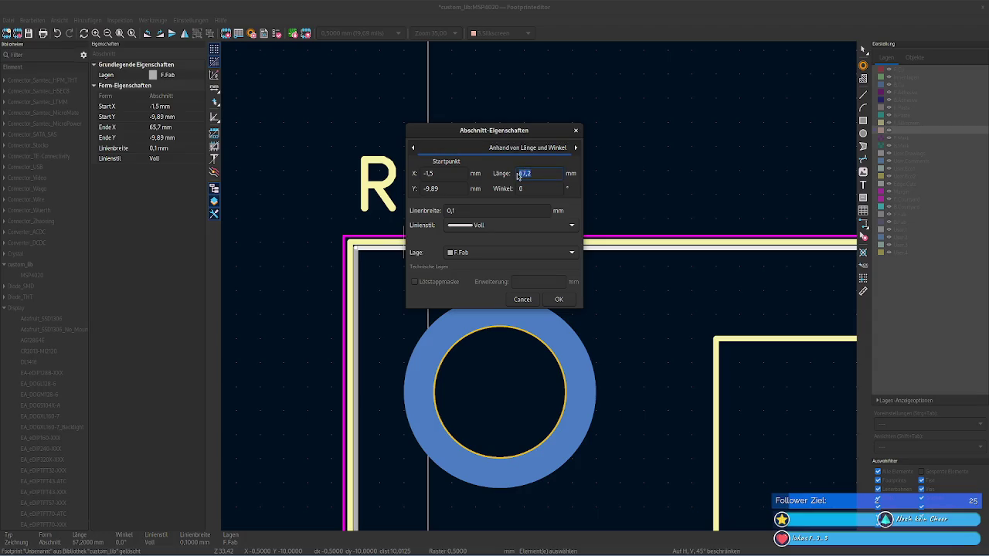
type("108")
type(".")
type("04")
left_click(558, 299)
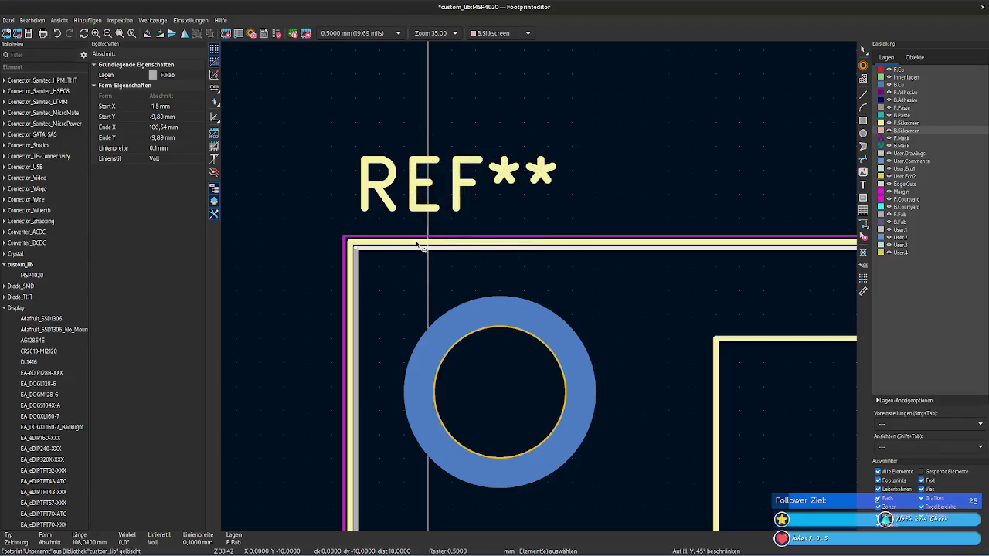
Step: Set the top F.Silkscreen outline line length to 108.04 mm as well
left_click(417, 244)
right_click(417, 244)
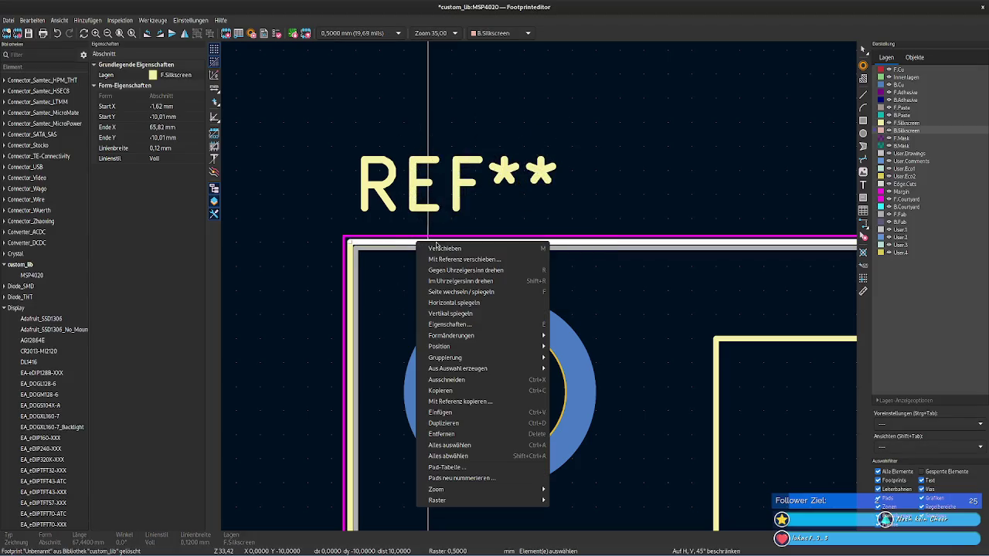
left_click(395, 246)
double_click(397, 247)
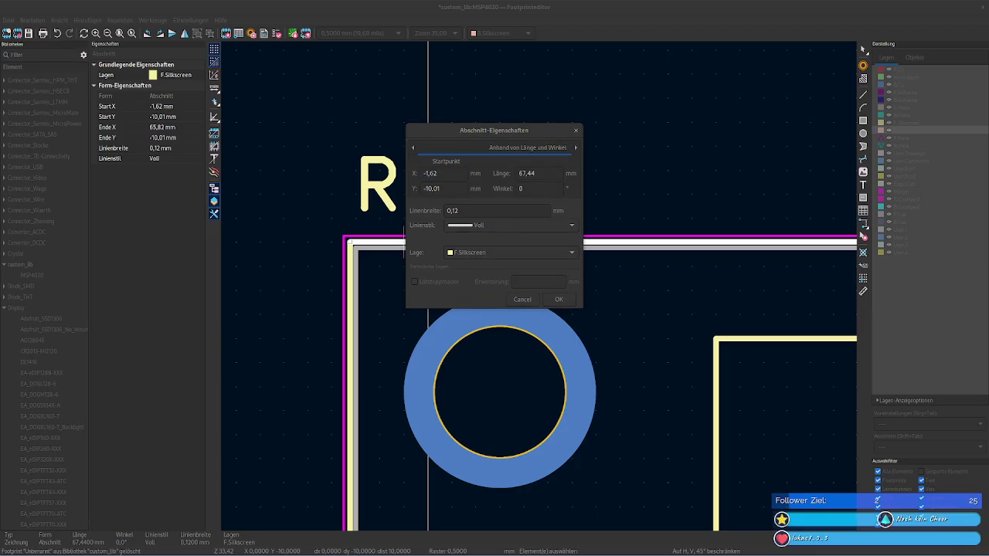
double_click(539, 173)
type("108.04")
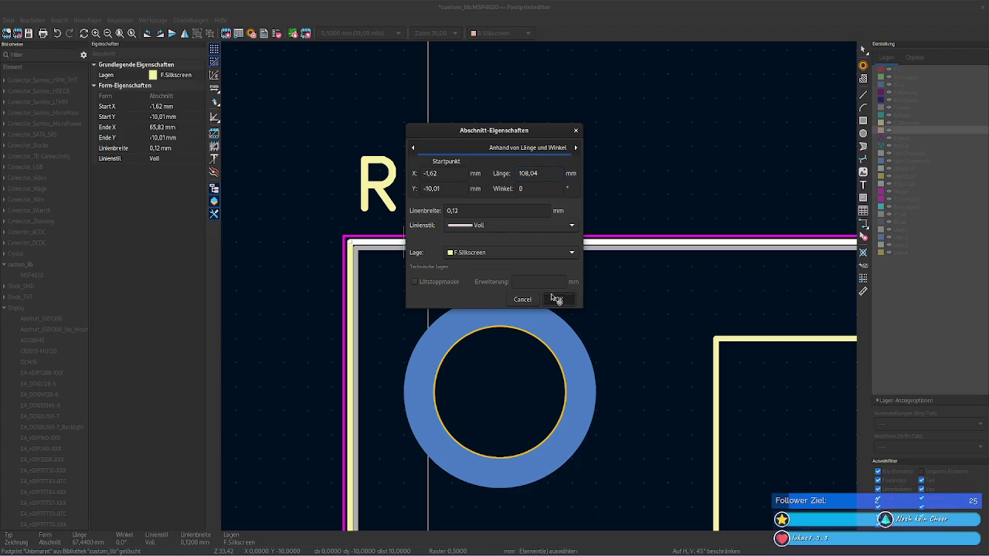
left_click(559, 299)
scroll(541, 290, "down", 1)
scroll(541, 290, "down", 5)
scroll(541, 291, "down", 3)
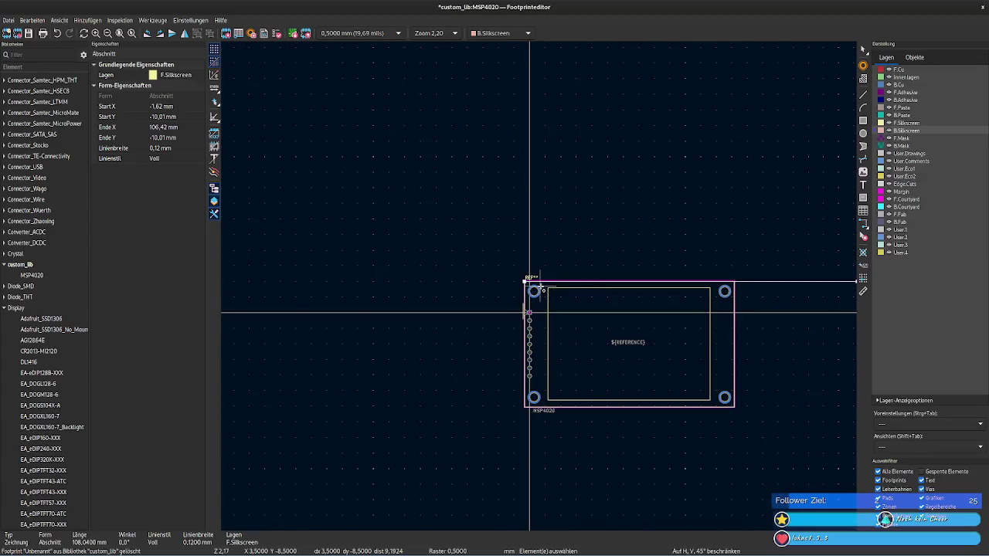
scroll(541, 292, "down", 2, "shift")
middle_click_drag(698, 349, 426, 404)
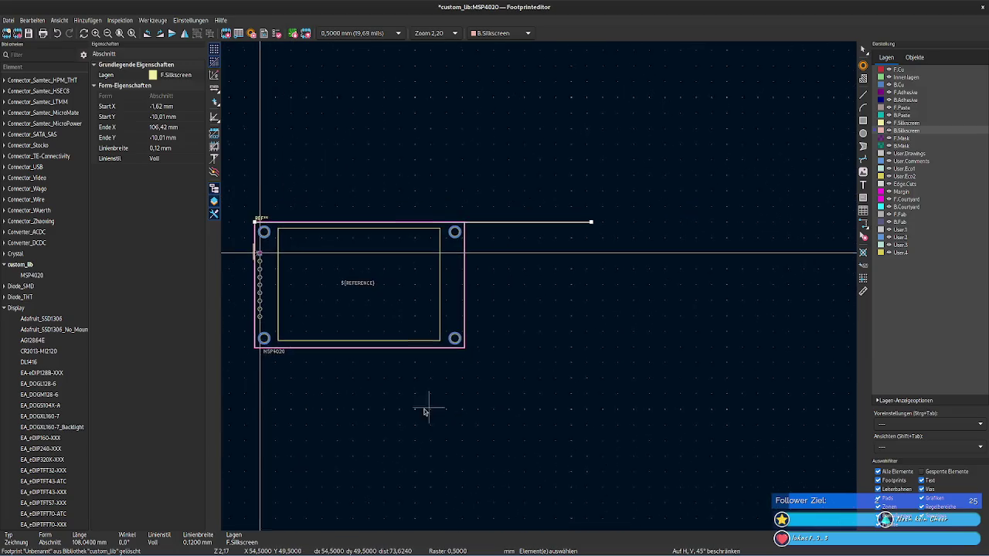
scroll(761, 284, "up", 1)
scroll(539, 285, "up", 3)
scroll(293, 283, "up", 4)
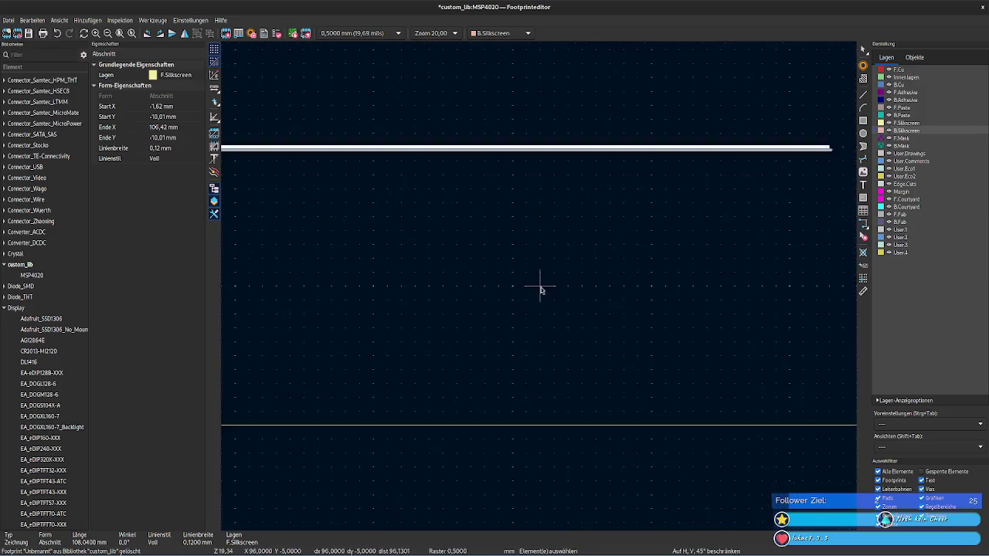
scroll(541, 283, "up", 2)
scroll(680, 183, "up", 1)
scroll(521, 291, "down", 1)
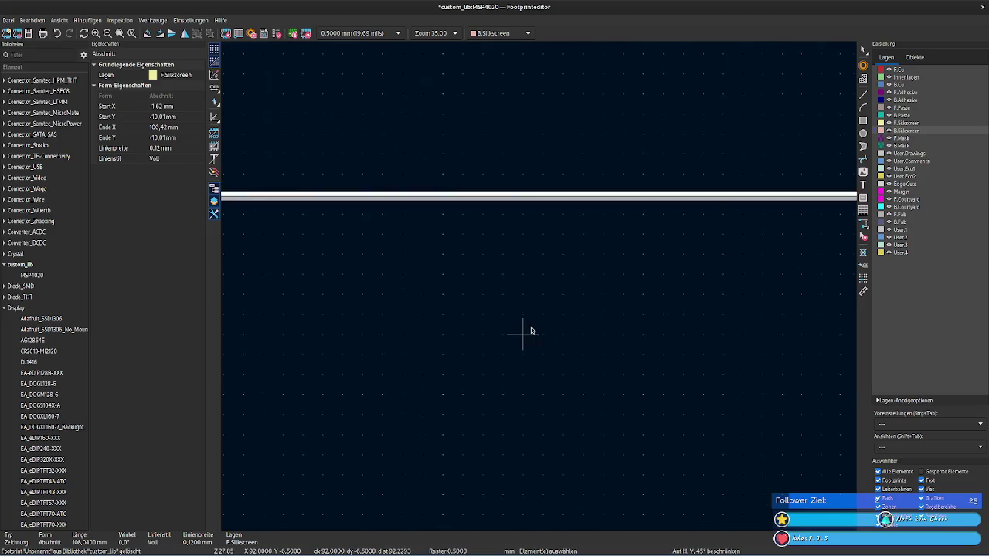
scroll(510, 313, "down", 2)
scroll(619, 302, "down", 1)
scroll(773, 311, "down", 1)
middle_click_drag(284, 317, 793, 324)
middle_click_drag(354, 309, 655, 303)
scroll(587, 294, "up", 2)
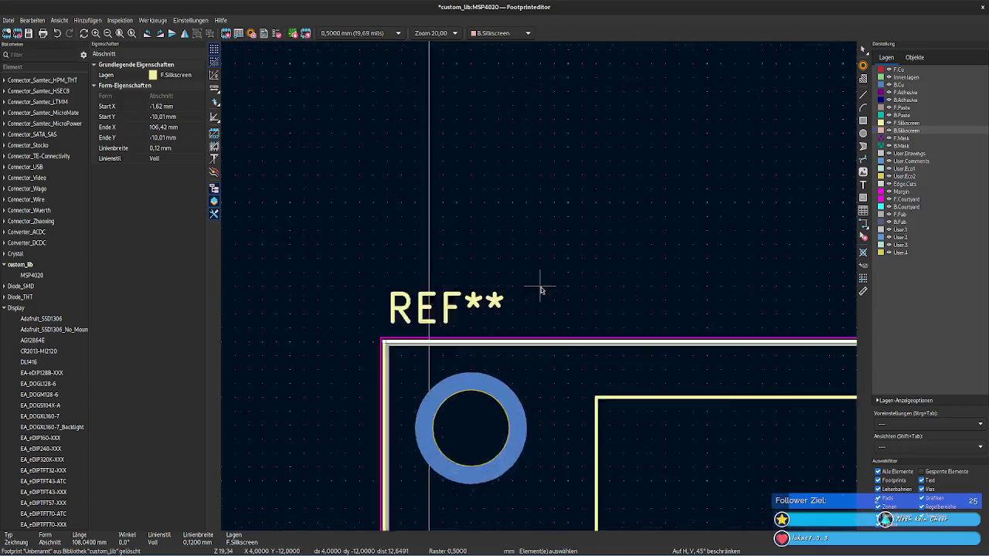
scroll(510, 333, "up", 1)
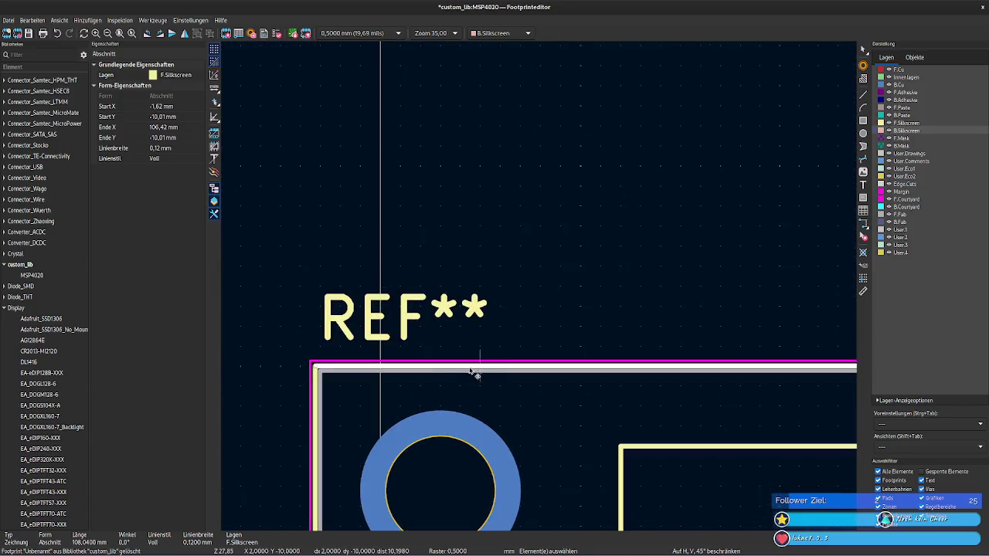
left_click(384, 363)
right_click(385, 363)
key("Escape")
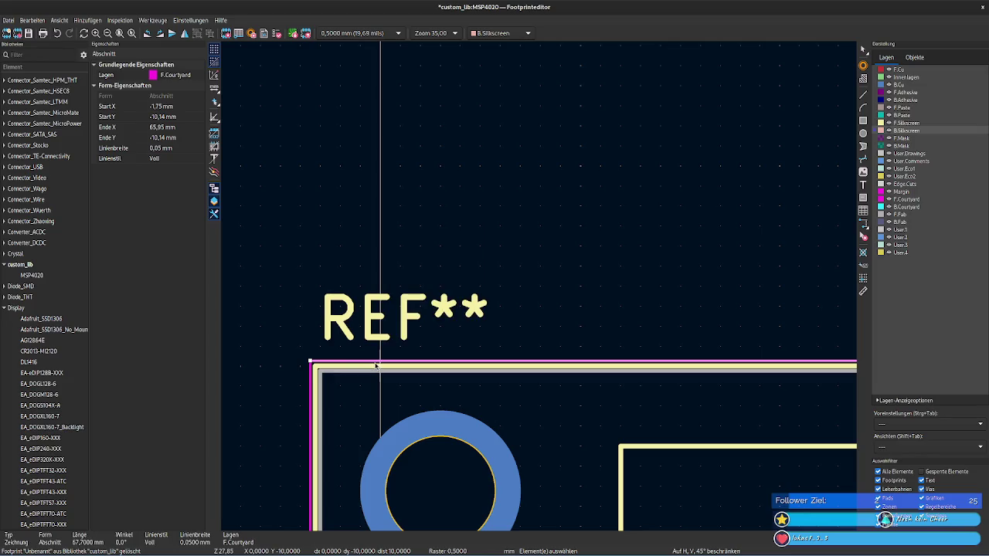
double_click(376, 365)
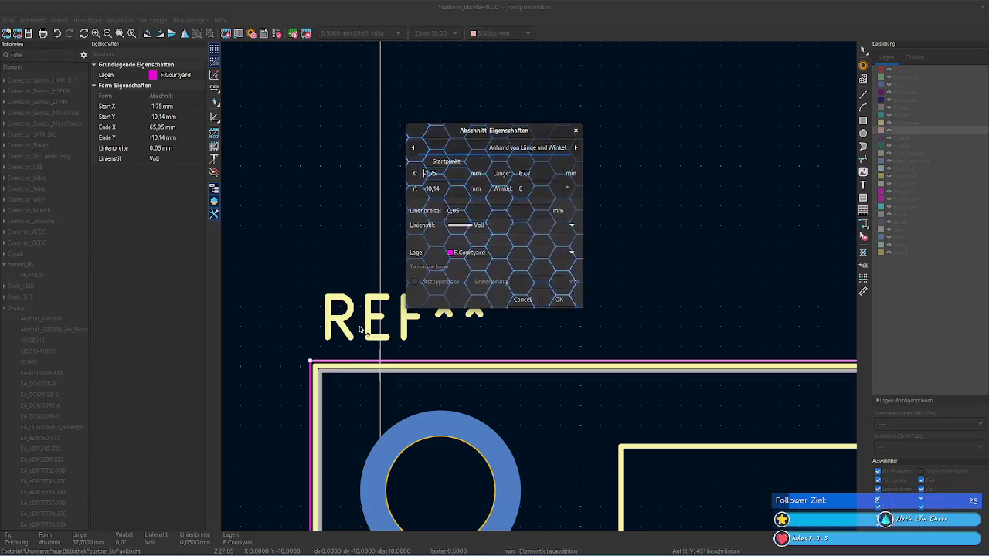
triple_click(543, 174)
type("108.04")
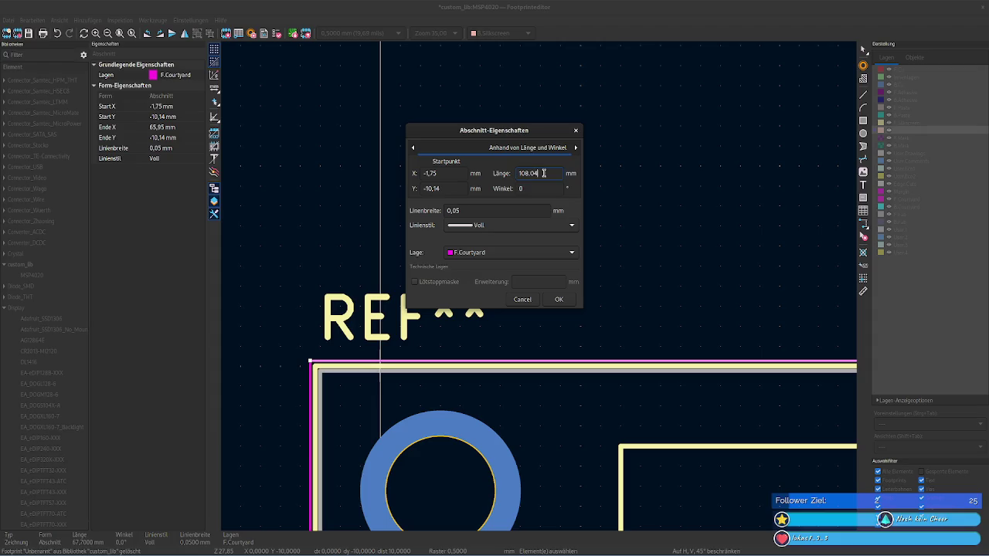
left_click(560, 300)
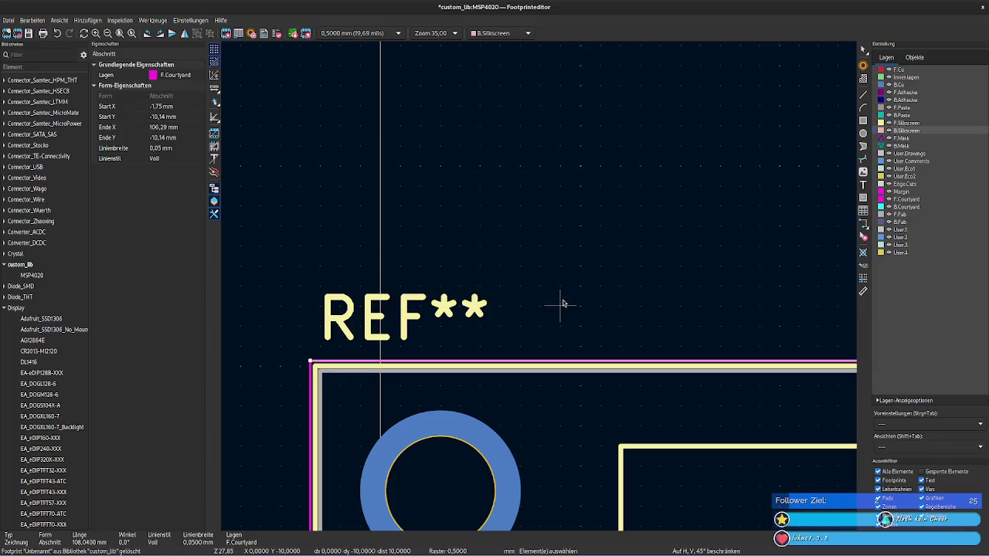
scroll(518, 144, "down", 5)
scroll(475, 356, "down", 2)
scroll(475, 357, "down", 3)
scroll(464, 326, "down", 3)
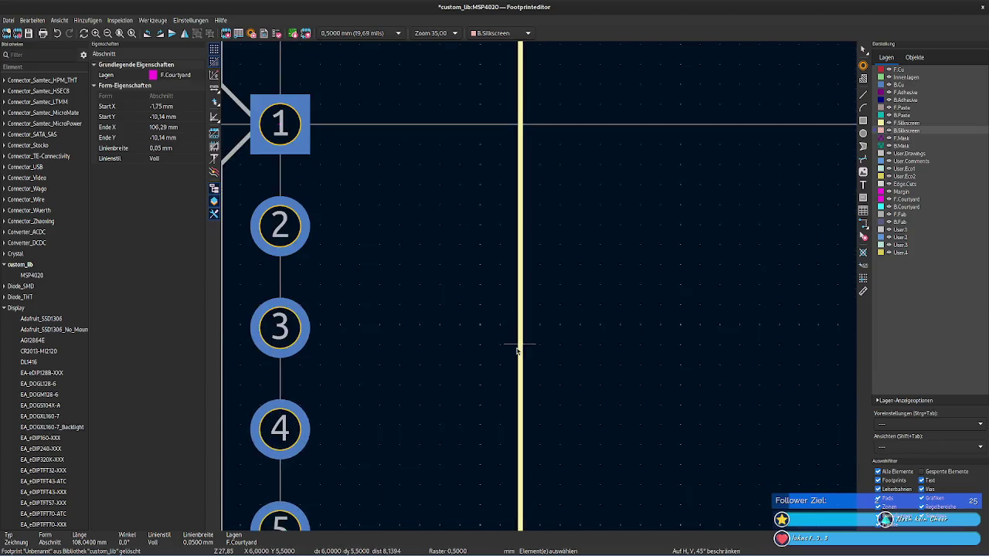
scroll(517, 347, "down", 3)
scroll(581, 344, "down", 3)
scroll(554, 342, "down", 4)
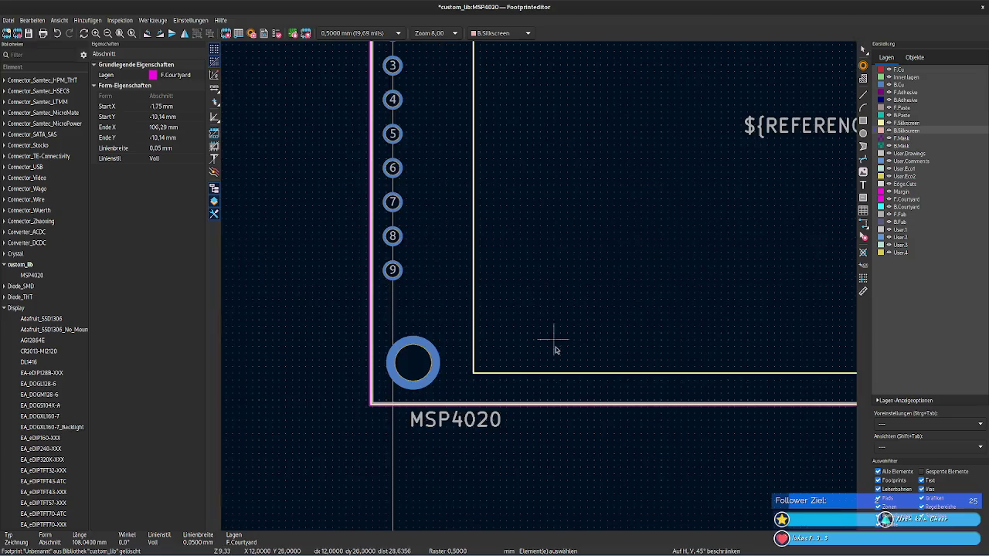
scroll(541, 420, "up", 1)
scroll(541, 290, "up", 3)
scroll(470, 325, "up", 3)
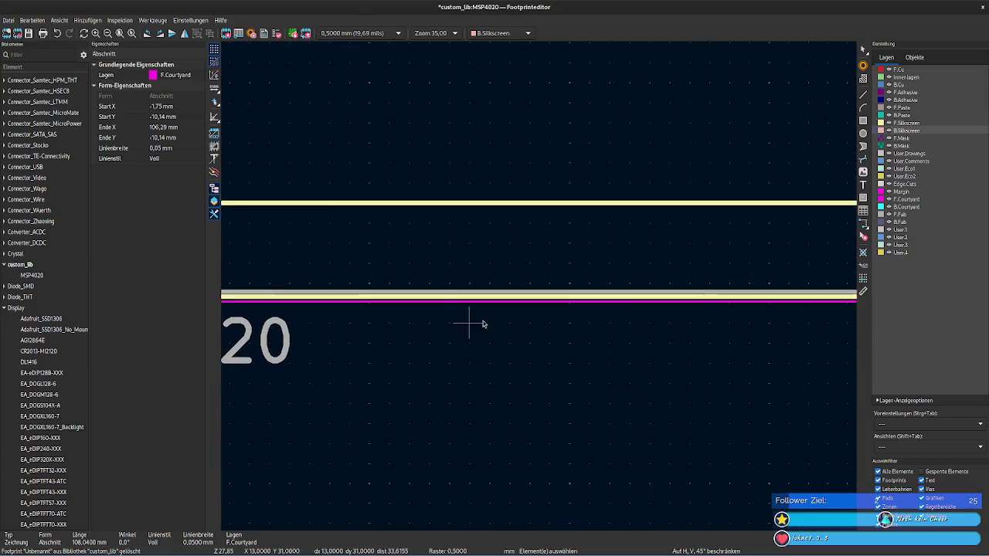
scroll(541, 232, "down", 1)
left_click(531, 262)
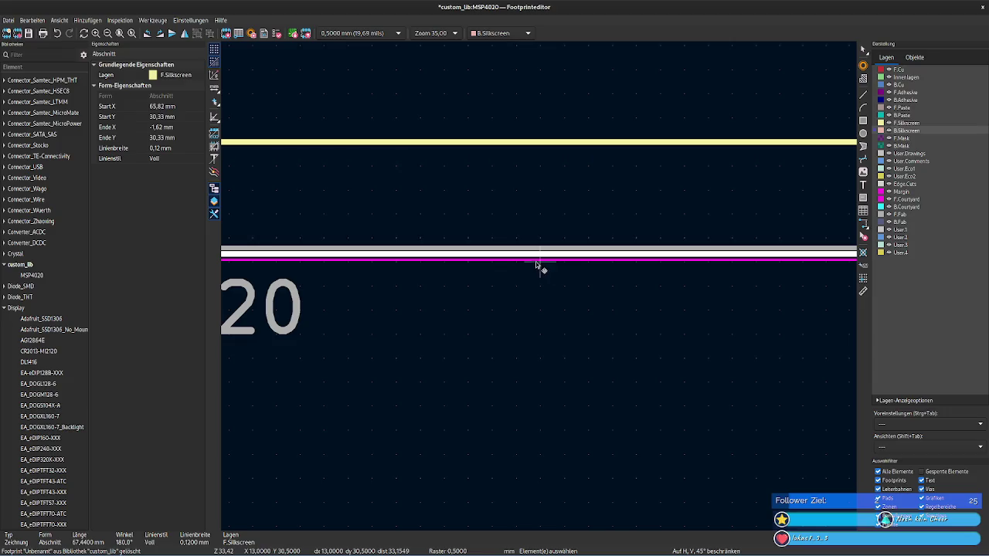
left_click(534, 262)
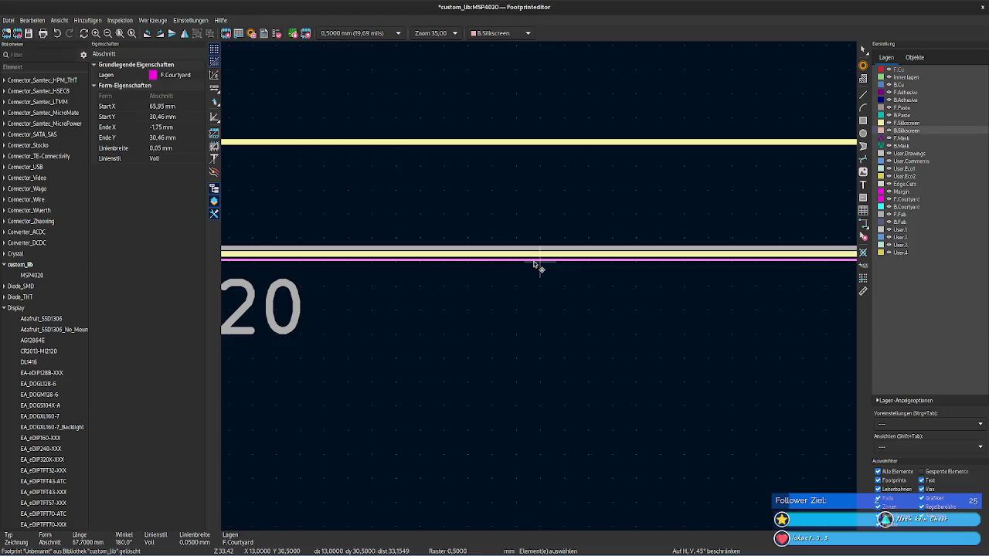
double_click(534, 264)
key("Escape")
left_click(485, 256)
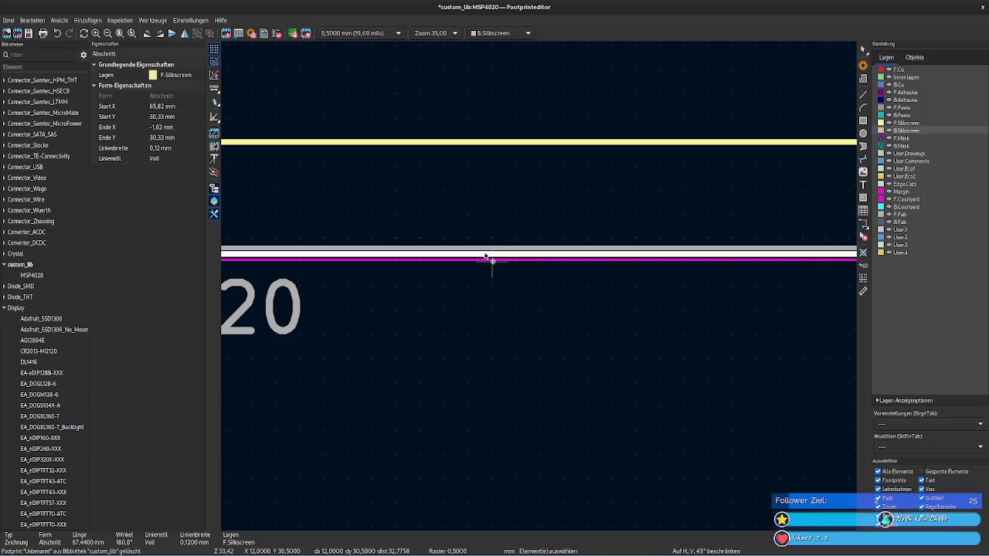
double_click(485, 256)
key("Escape")
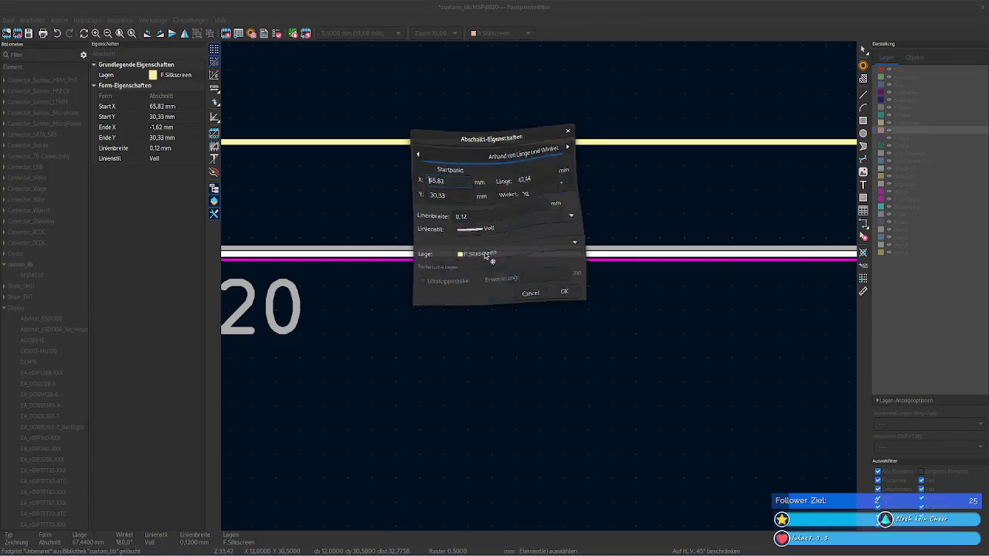
left_click(462, 252)
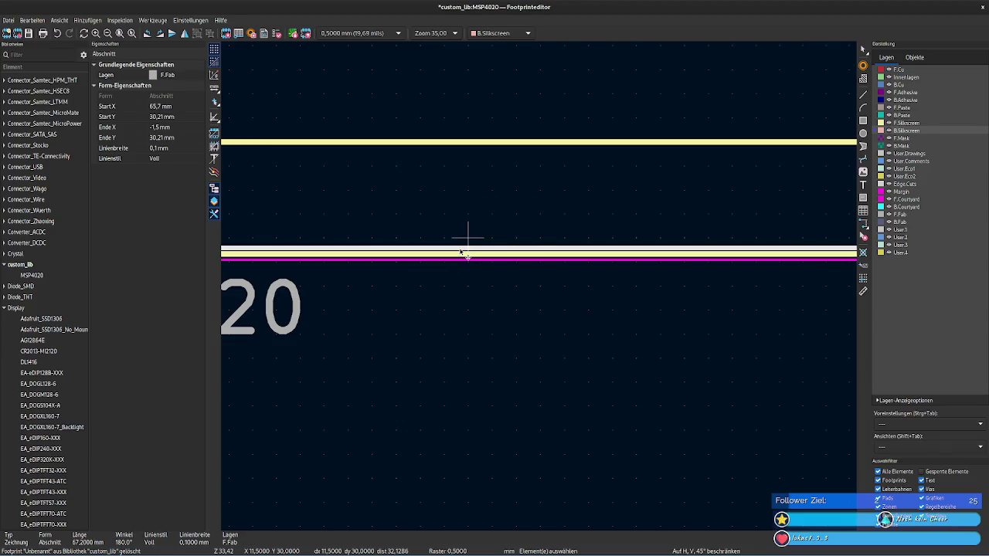
double_click(461, 253)
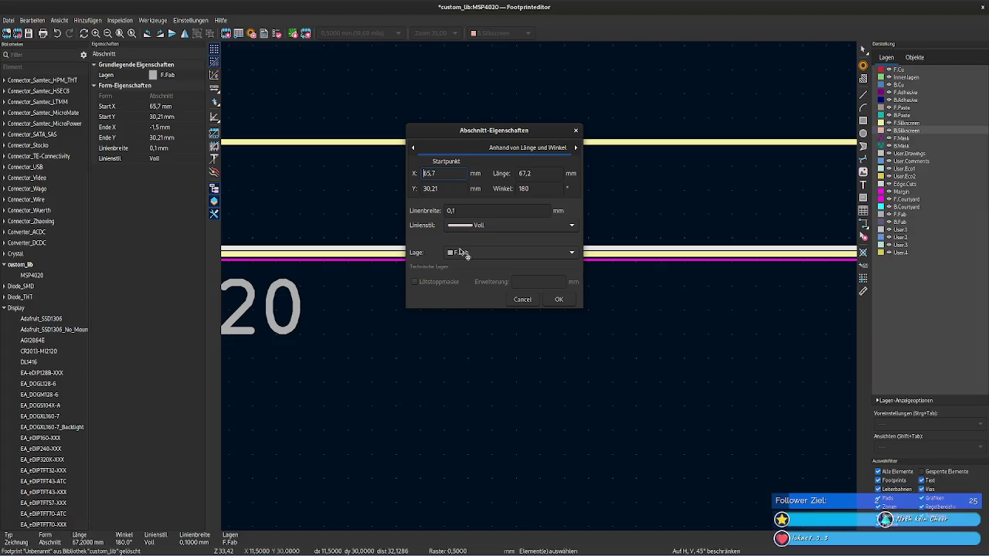
key("Escape")
left_click(586, 256)
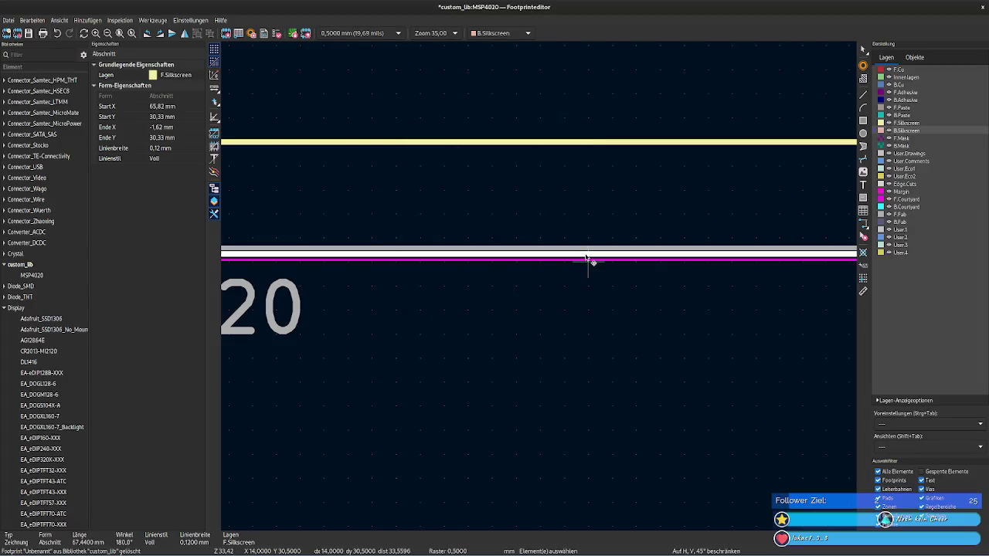
double_click(586, 257)
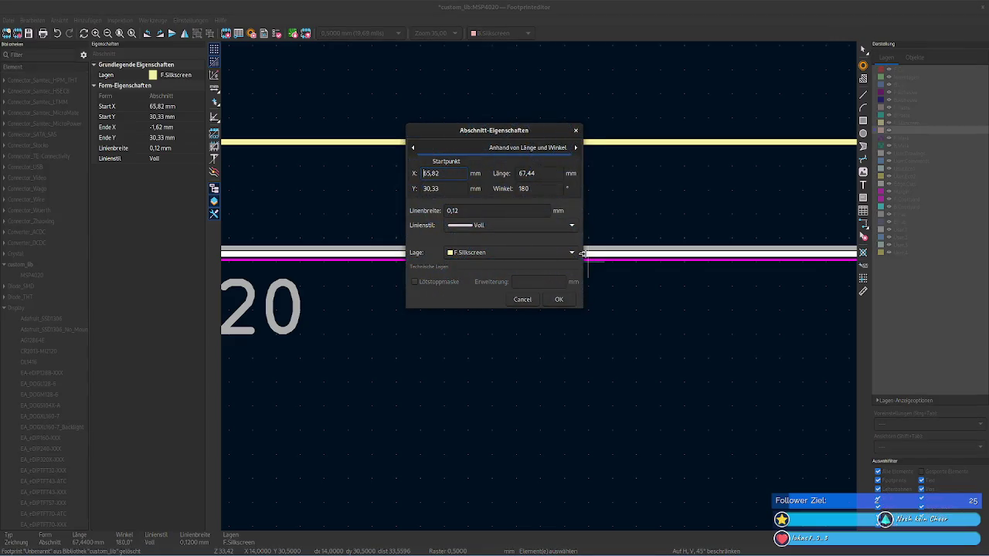
key("Escape")
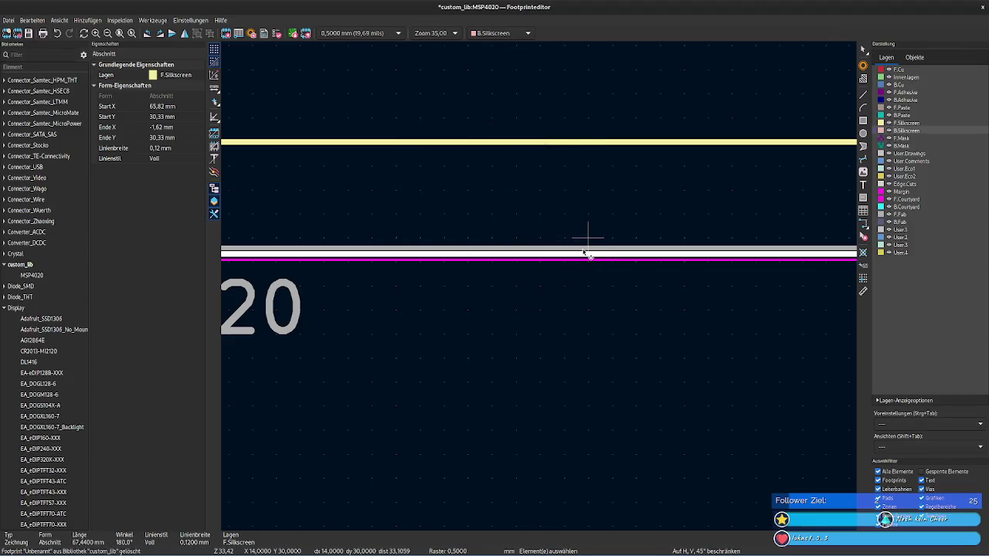
left_click(581, 251)
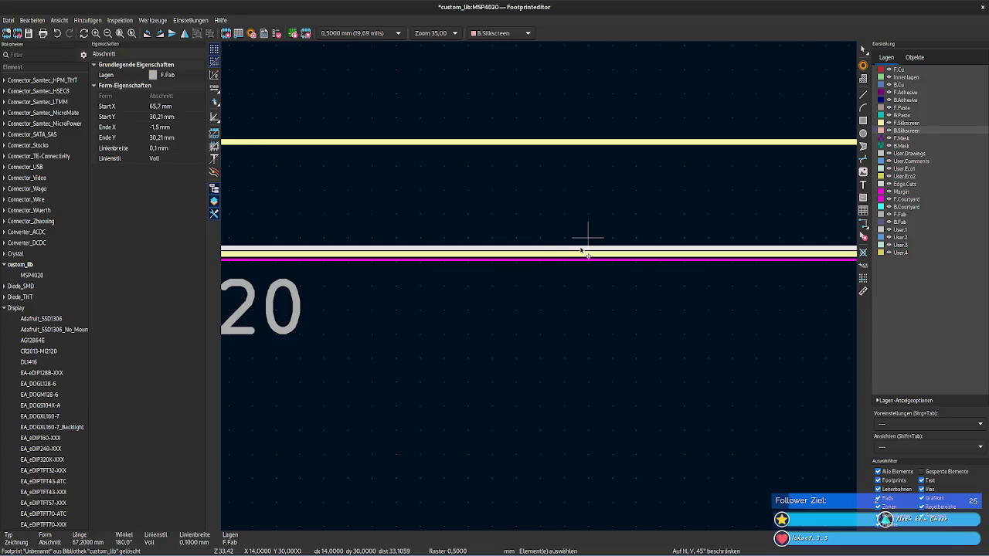
double_click(582, 250)
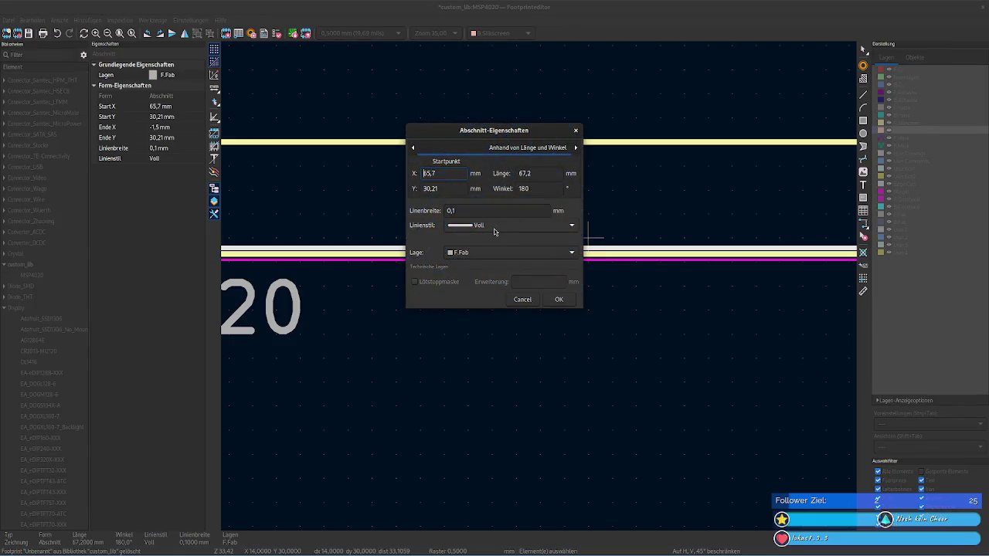
key("Escape")
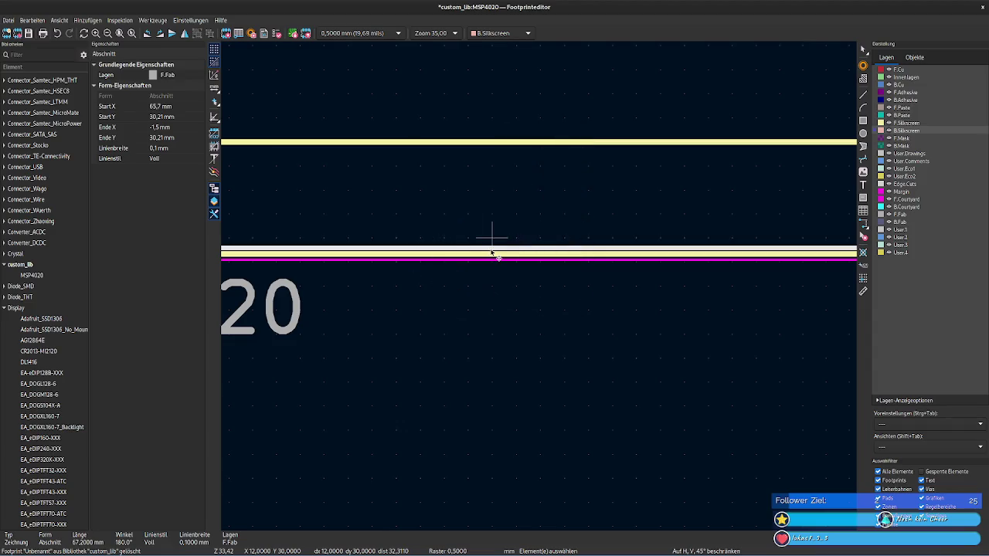
Step: Make F.Silkscreen active, toggling F.Silkscreen and F.Fab visibility to see their lines
left_click(909, 124)
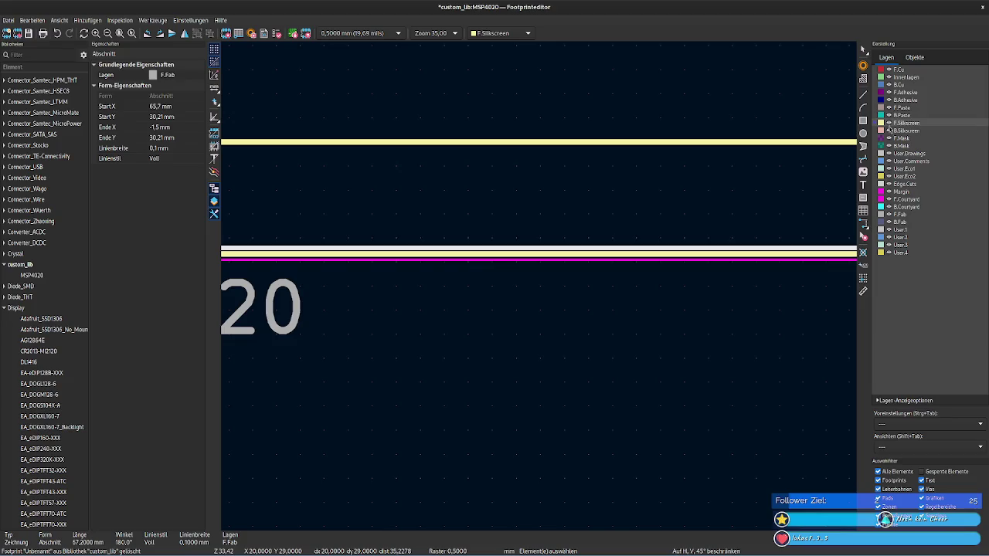
left_click(889, 124)
left_click(889, 124)
left_click(888, 122)
left_click(889, 123)
left_click(889, 123)
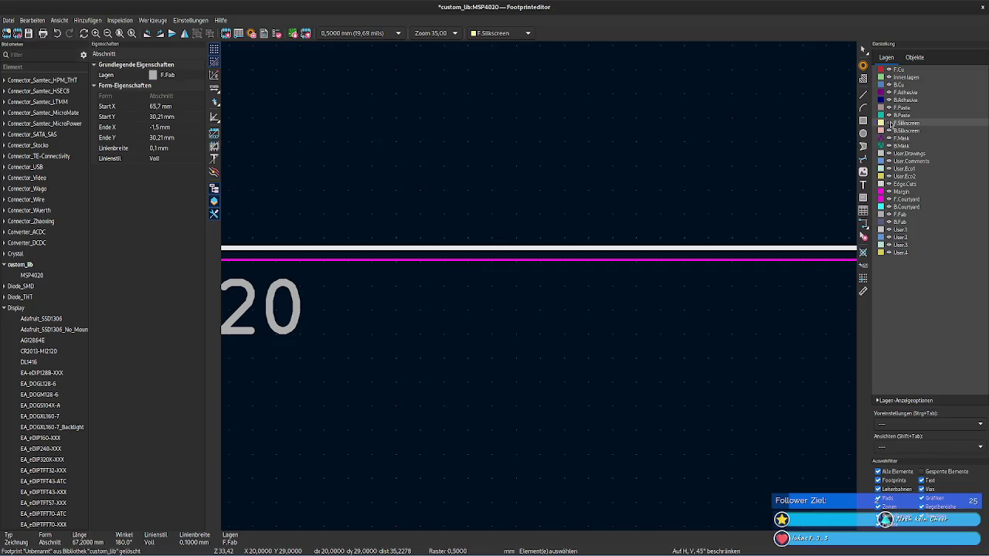
left_click(890, 123)
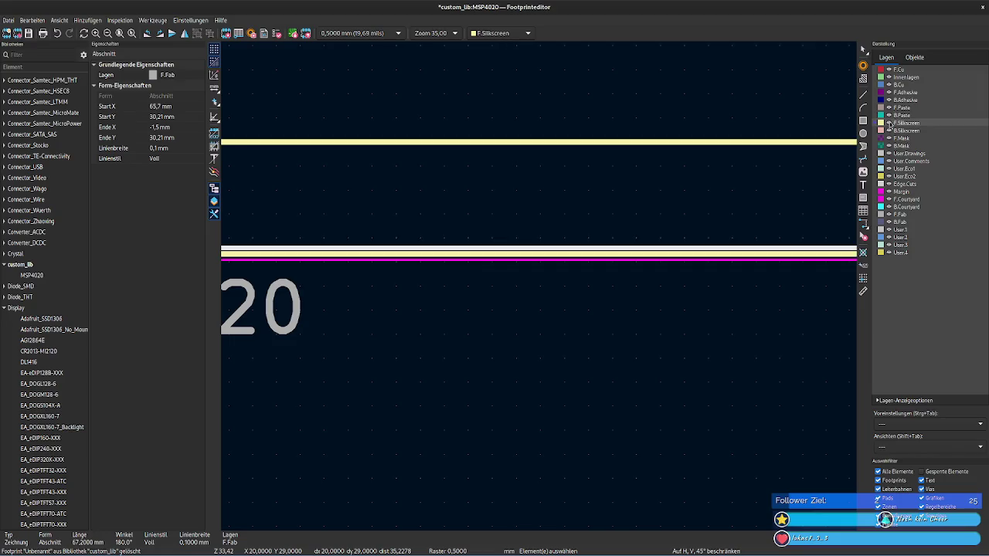
left_click(890, 217)
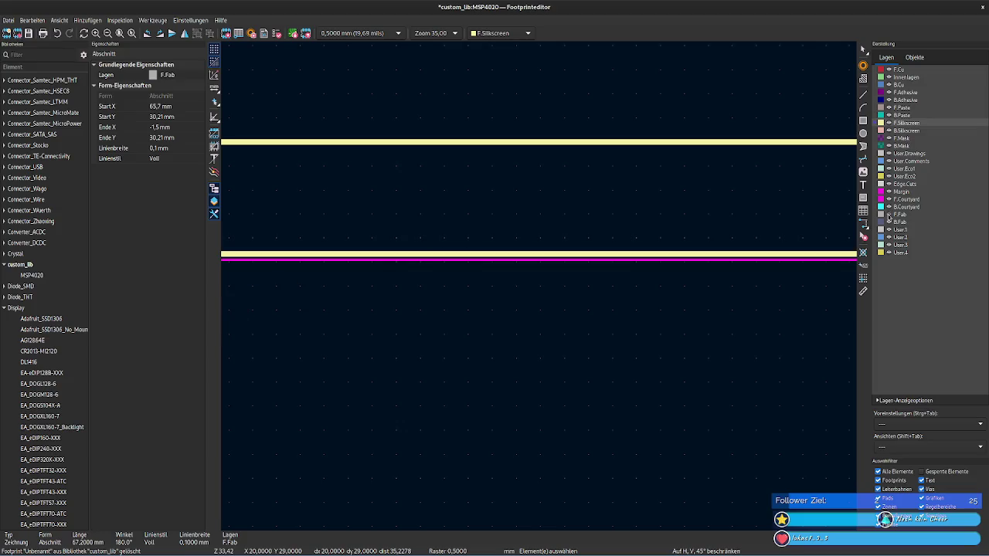
left_click(890, 216)
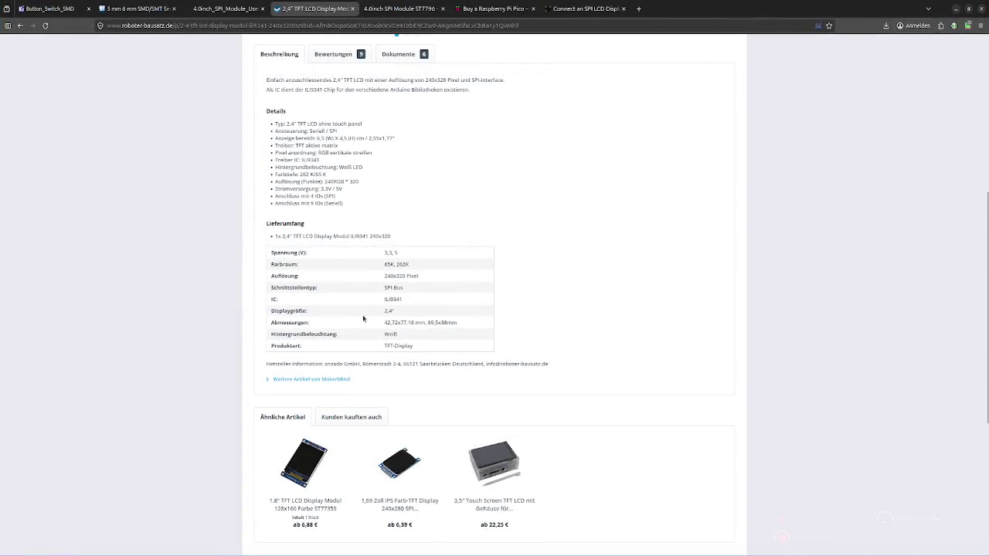
Step: Highlight the ILI9341 chip name, then show the product's documents and downloads
double_click(391, 298)
left_click(566, 281)
scroll(565, 279, "down", 3)
scroll(556, 276, "up", 2)
scroll(550, 273, "up", 2)
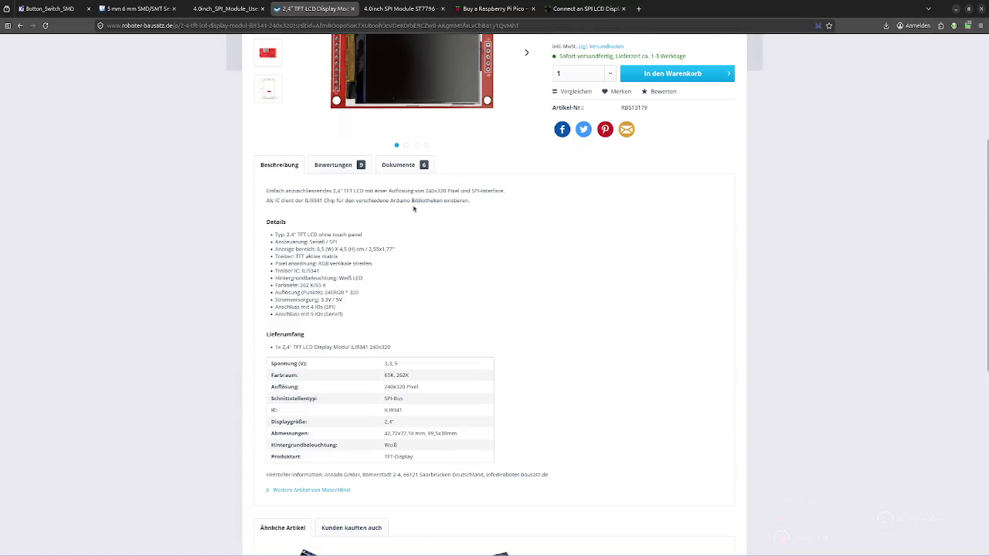
left_click(398, 165)
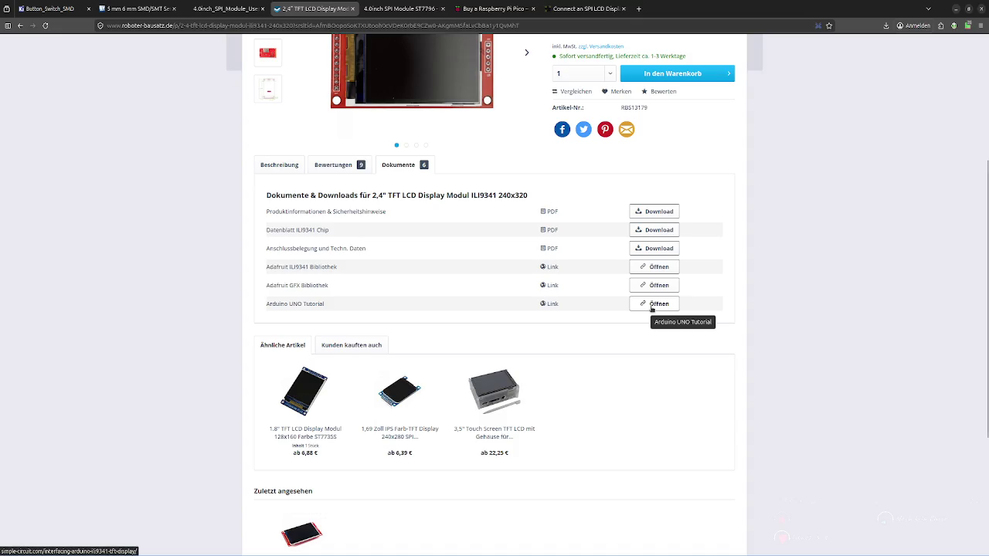
Step: Visit the Adafruit ILI9341 library page, return, and open the ILI9341 datasheet PDF
left_click(654, 267)
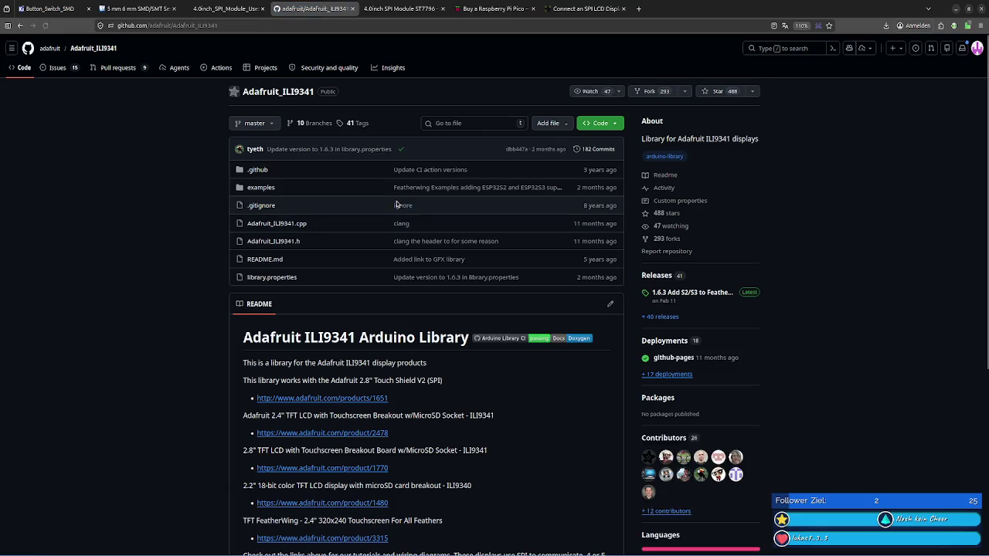
scroll(270, 147, "down", 1)
left_click(19, 27)
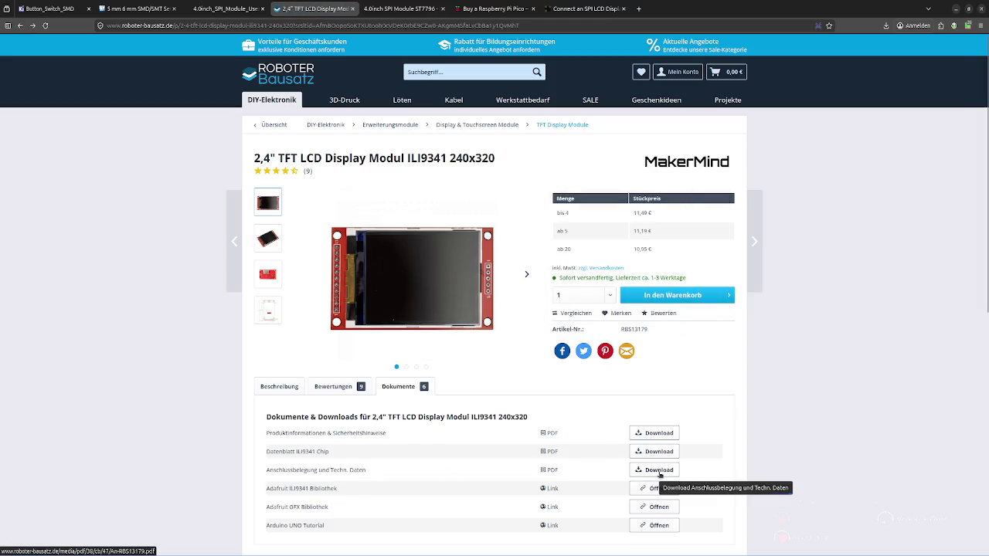
left_click(654, 434)
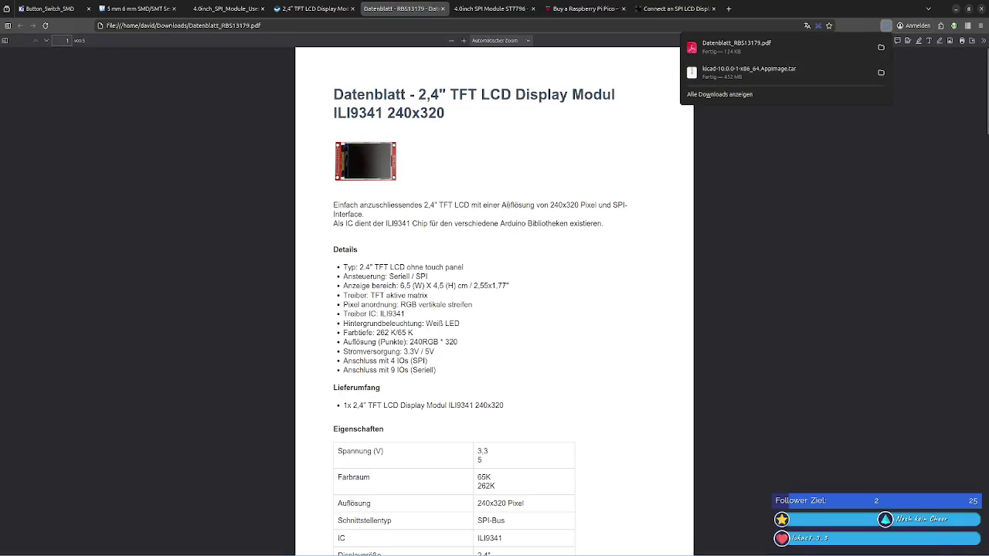
Step: Move the downloaded ILI9341 datasheet file to the trash and close the file manager
left_click(881, 47)
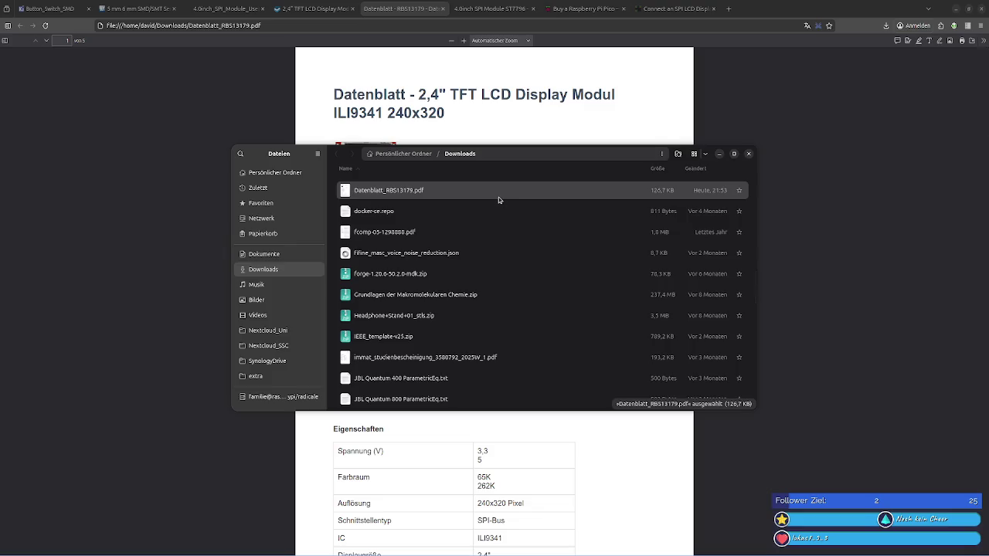
key("Delete")
left_click(748, 153)
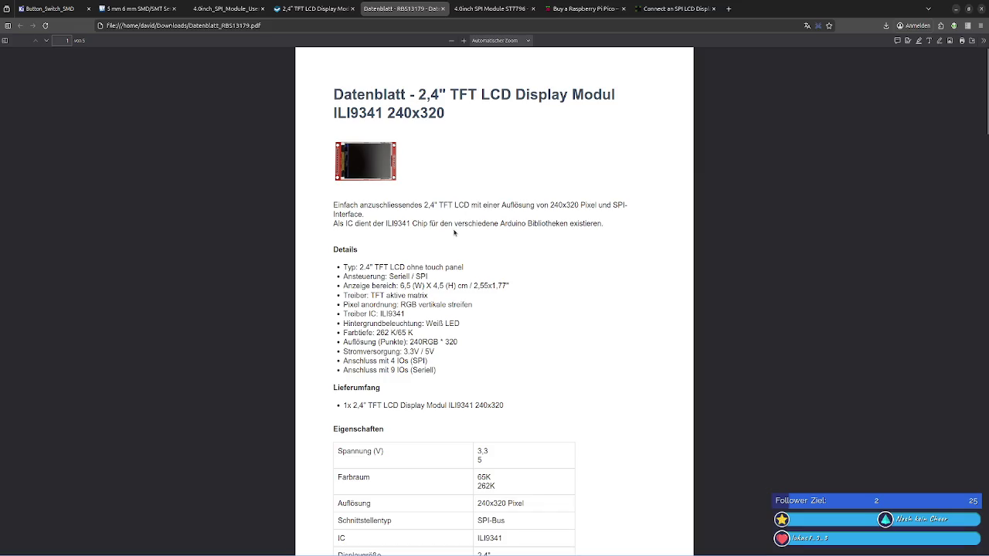
Step: Scroll through the ILI9341 datasheet PDF, then close its tab
scroll(455, 232, "down", 4)
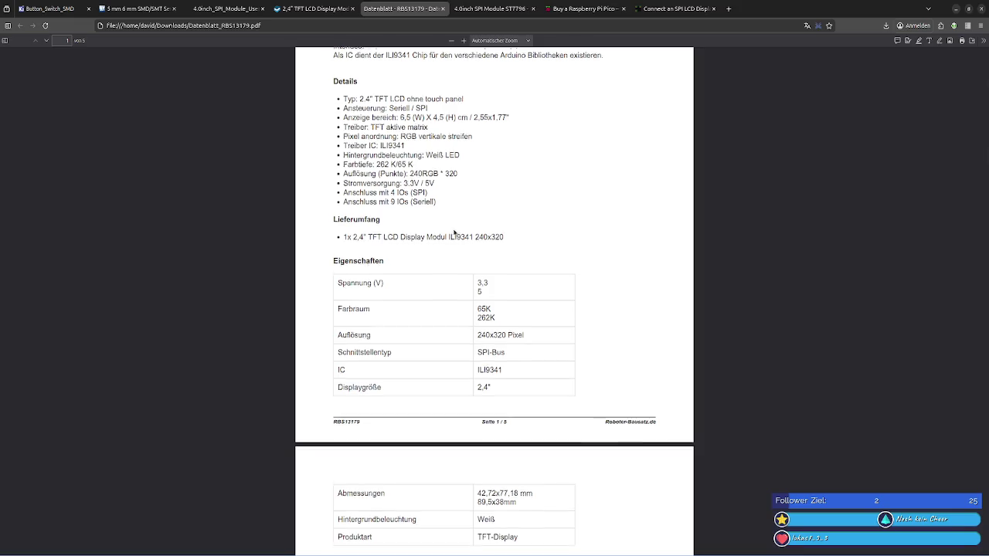
scroll(455, 232, "down", 3)
scroll(455, 231, "up", 3)
scroll(454, 232, "up", 2)
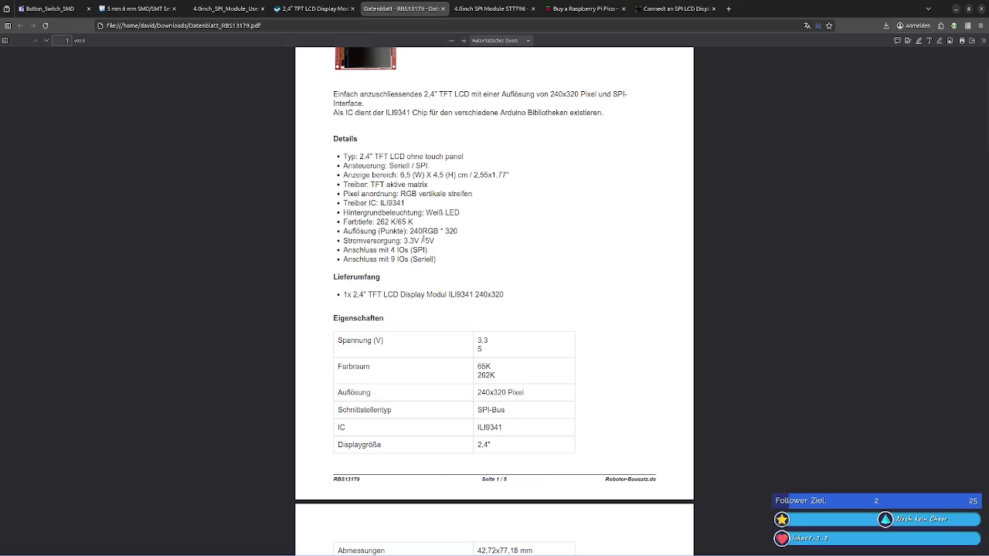
scroll(423, 240, "down", 2)
scroll(424, 241, "down", 3)
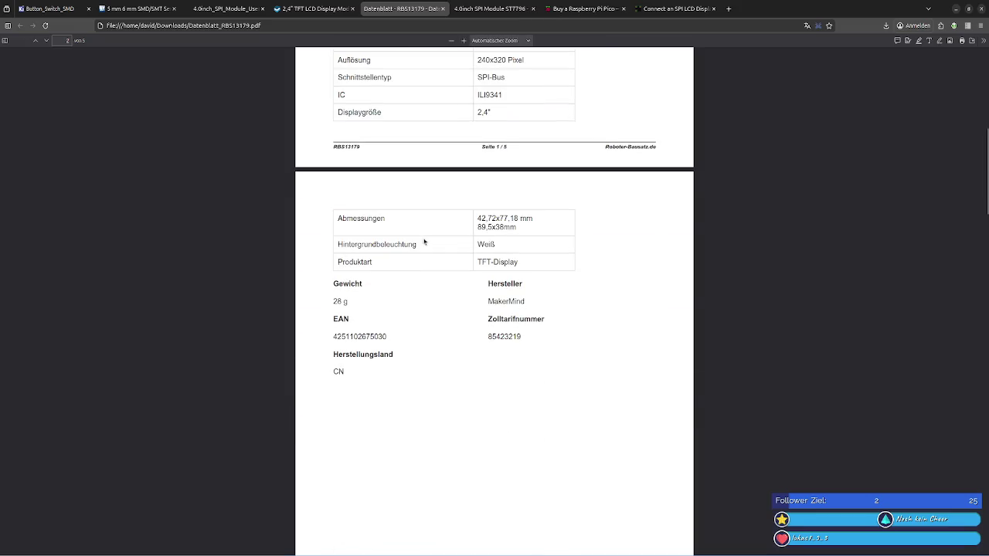
left_click(442, 9)
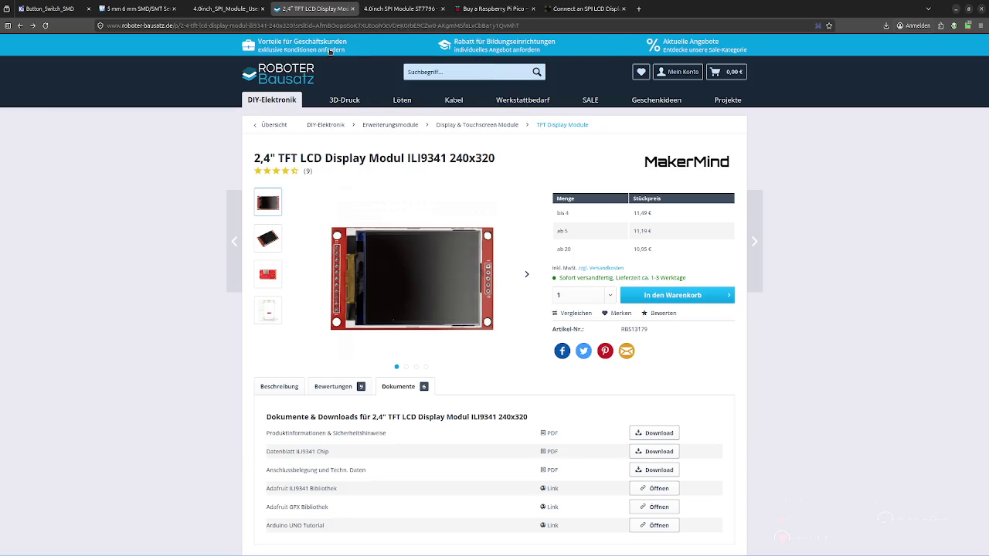
Step: Go back to the ILI9341 search results and scroll through them
key("alt+Left")
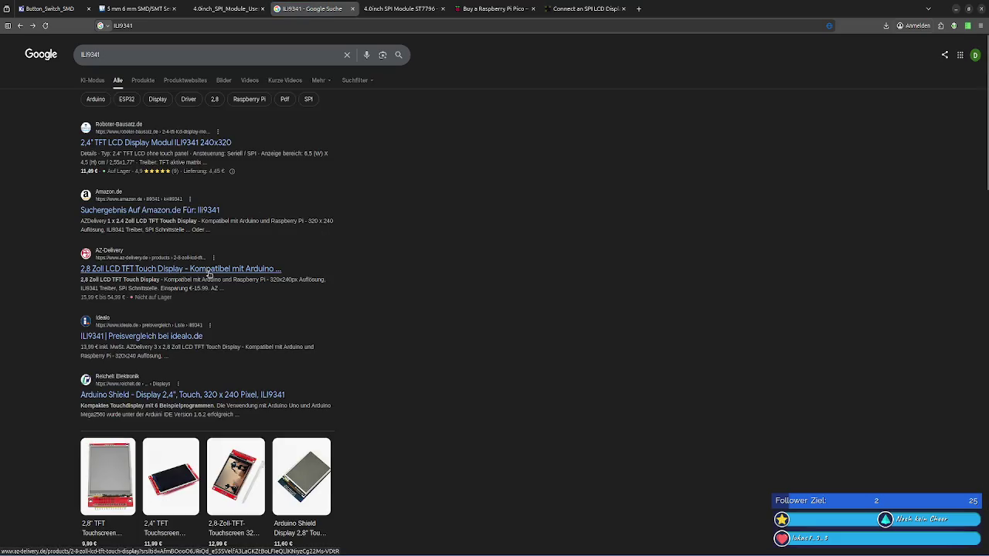
scroll(317, 277, "down", 2)
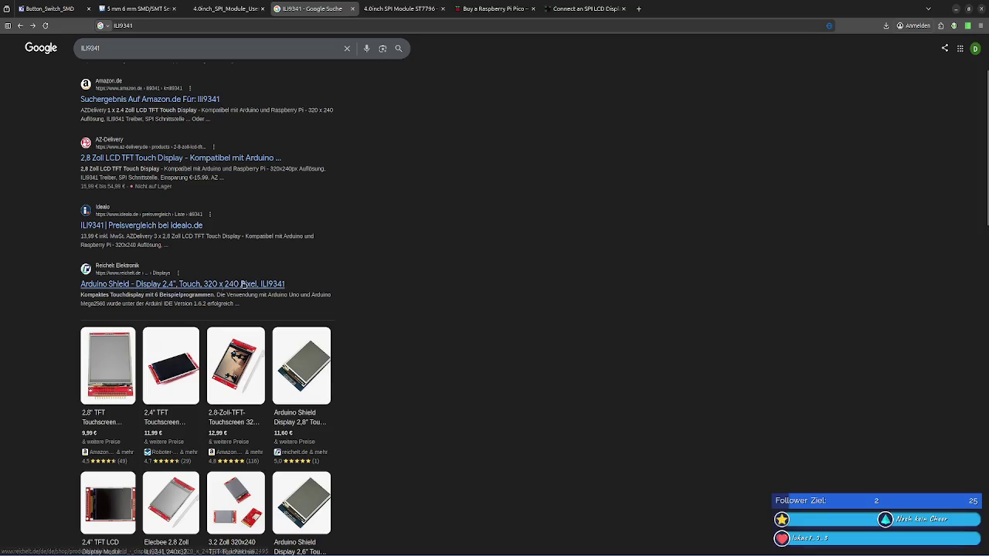
scroll(317, 278, "down", 1)
scroll(318, 277, "down", 2)
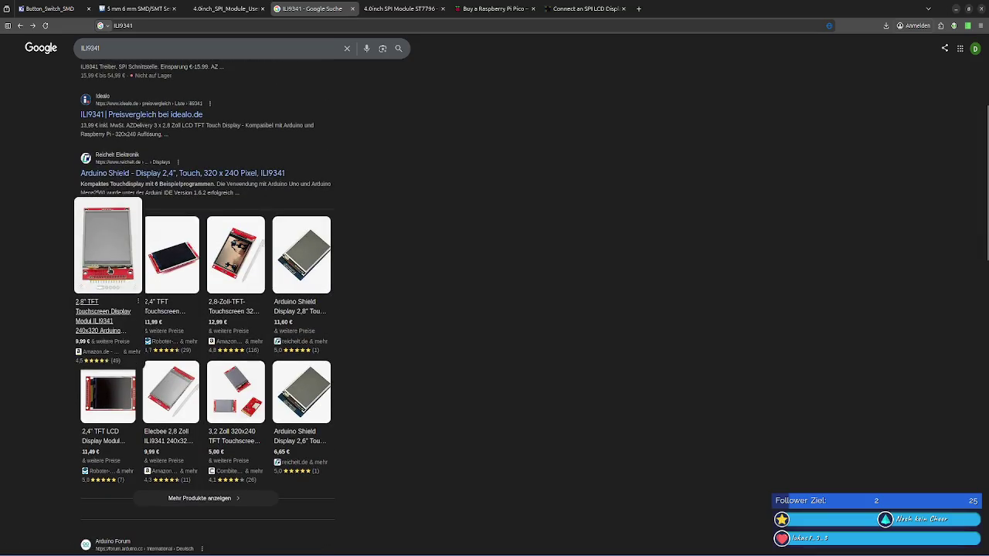
scroll(302, 255, "down", 4)
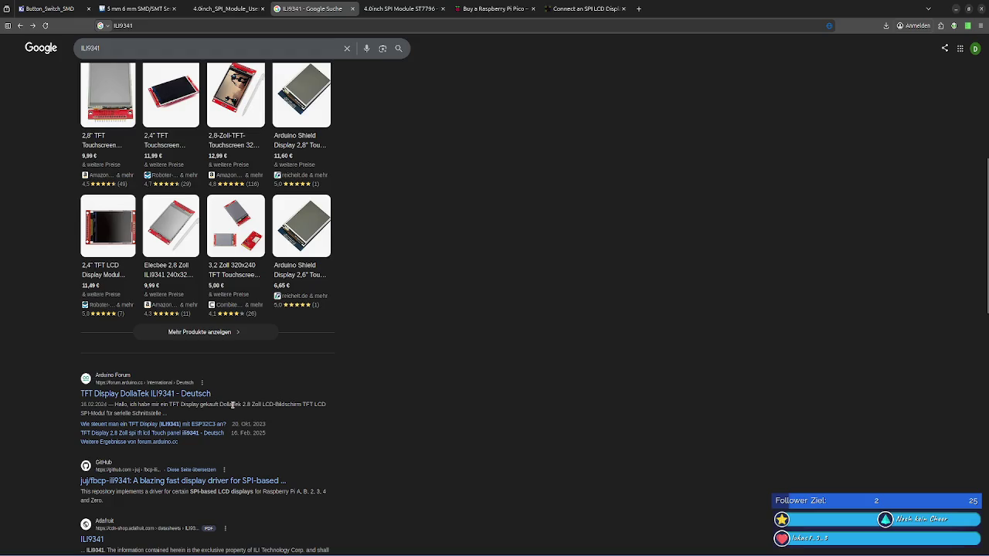
Step: Check the QD180MA-02A1 Control IC value S6D02A1/ST7735, then return to the cr2013-mi2120 results
key("alt+Left")
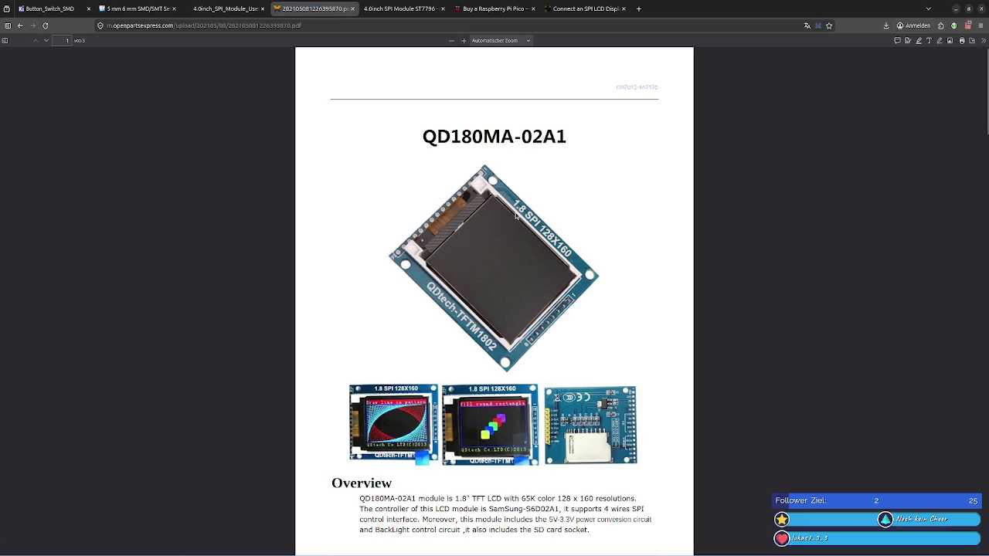
scroll(517, 216, "down", 4)
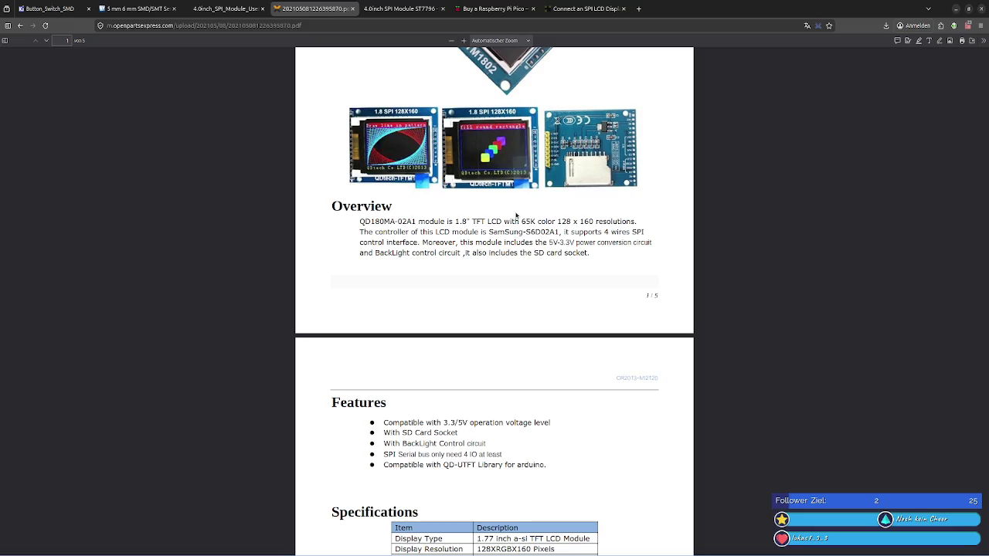
scroll(517, 216, "down", 1)
scroll(516, 217, "down", 3)
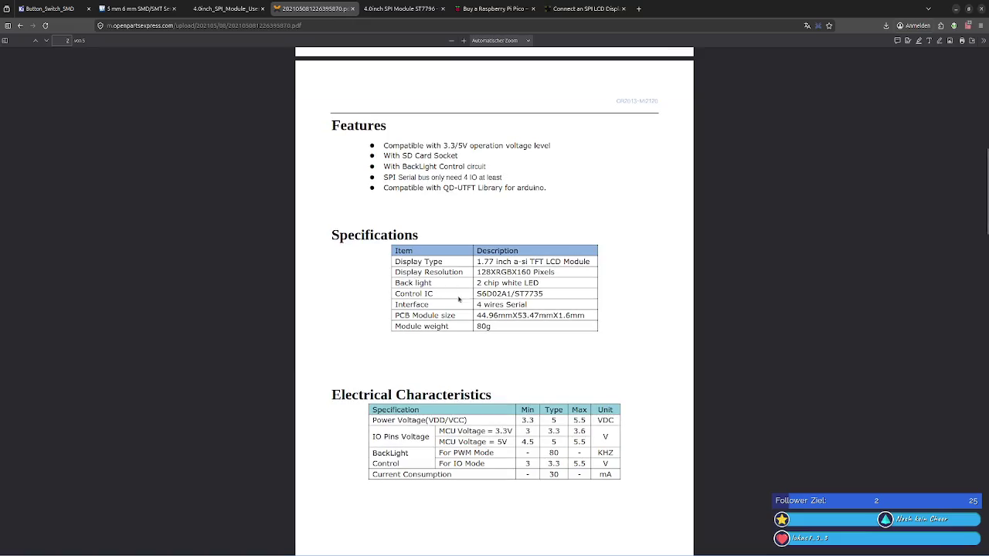
left_click_drag(544, 293, 477, 294)
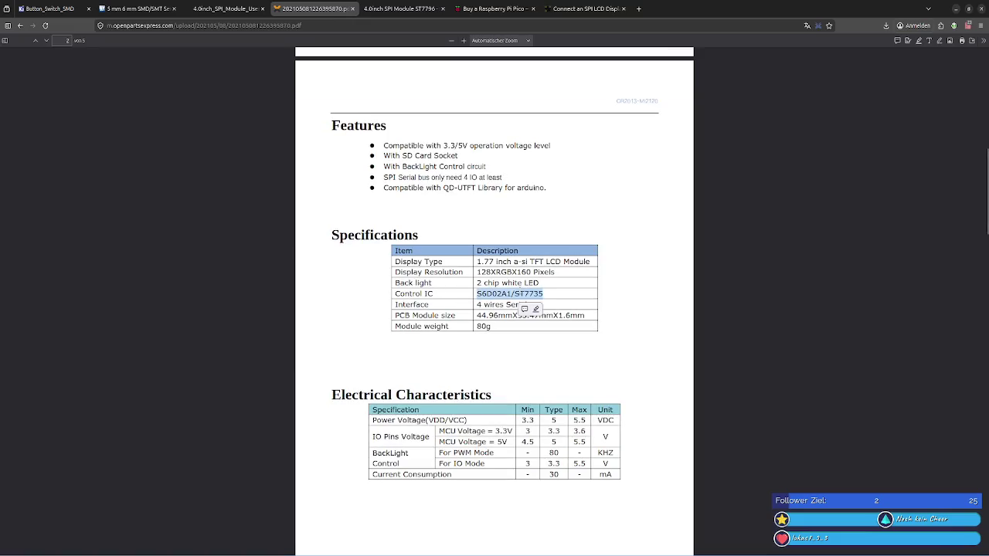
left_click(272, 237)
left_click(19, 25)
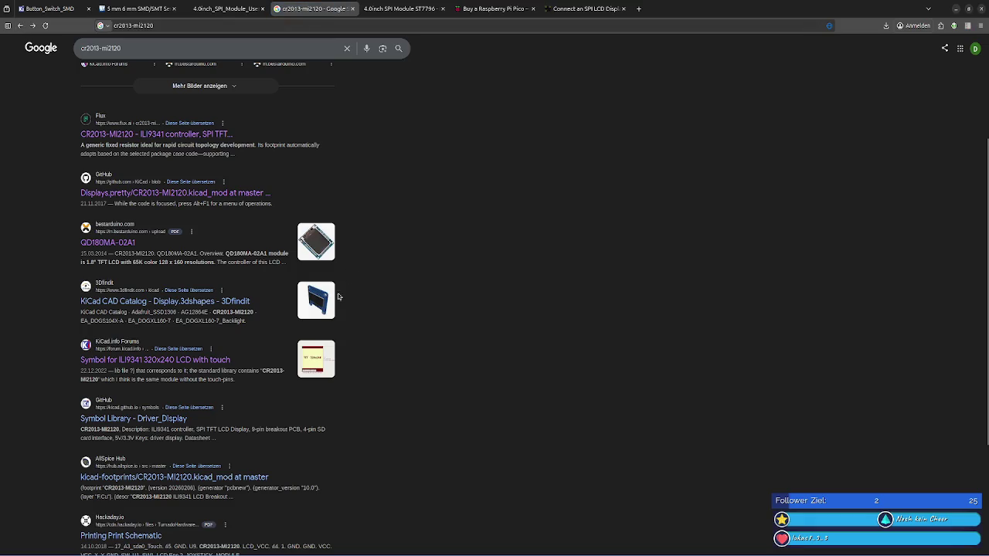
Step: Look up CR2013-MI2120 on the KiCad Driver_Display symbol library page, cancelling its archive download
left_click(158, 420)
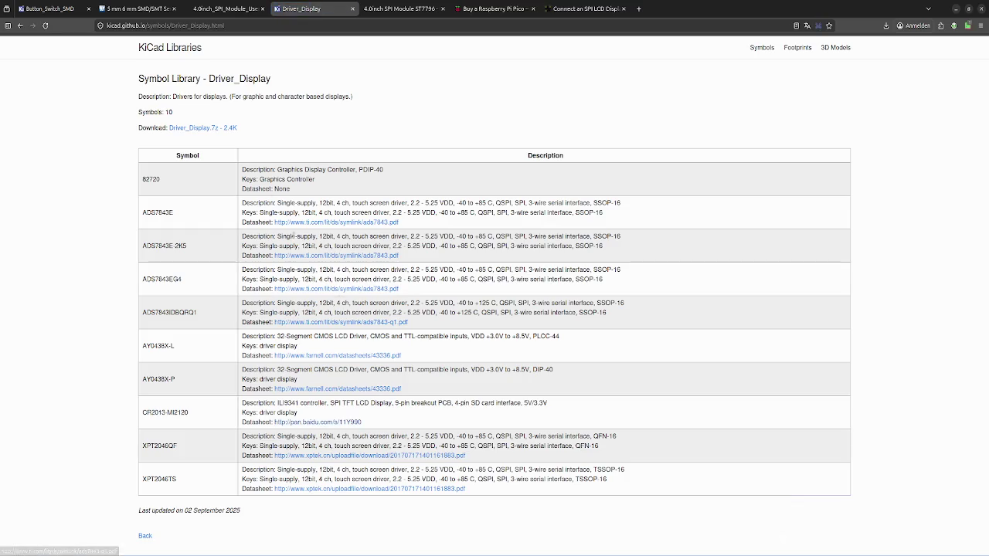
left_click(196, 128)
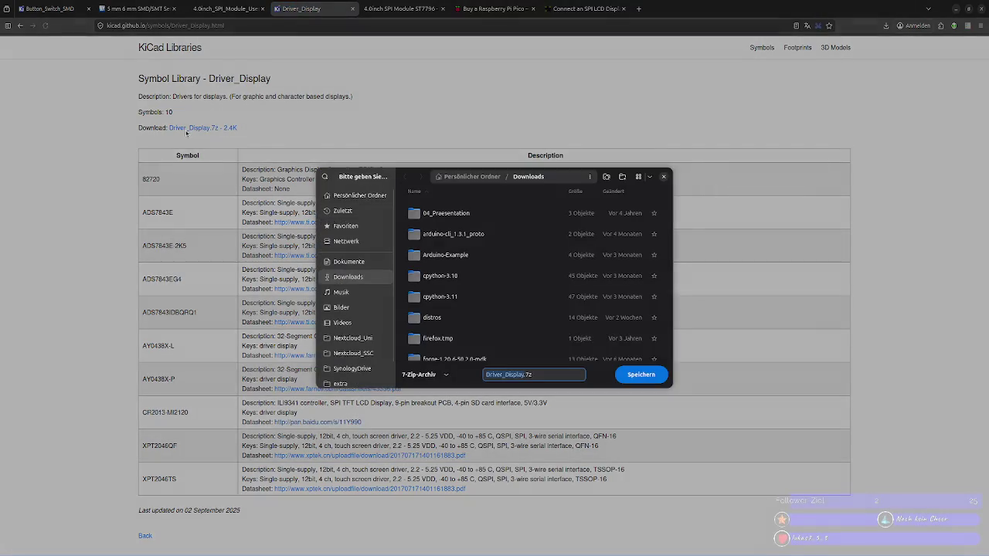
left_click(663, 177)
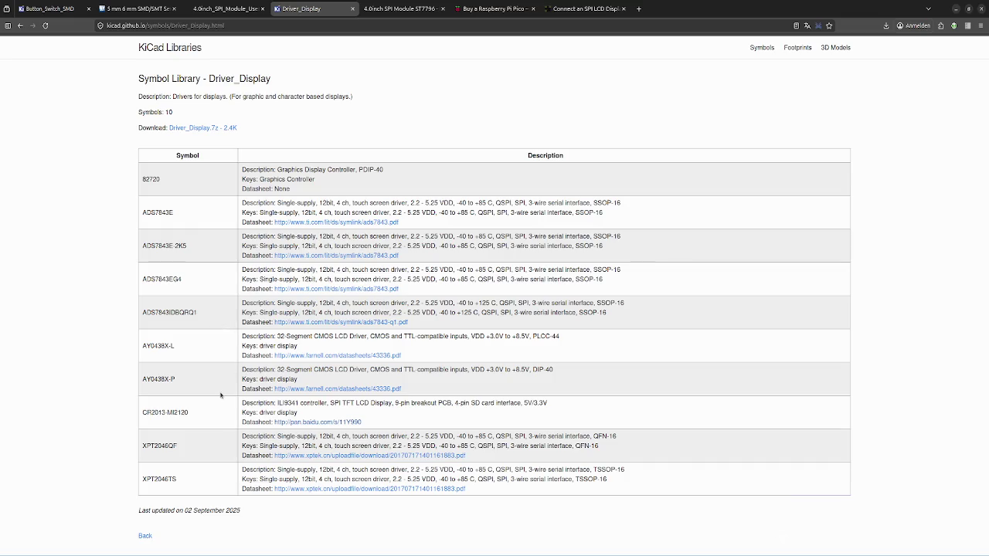
triple_click(182, 412)
left_click(298, 404)
left_click(19, 26)
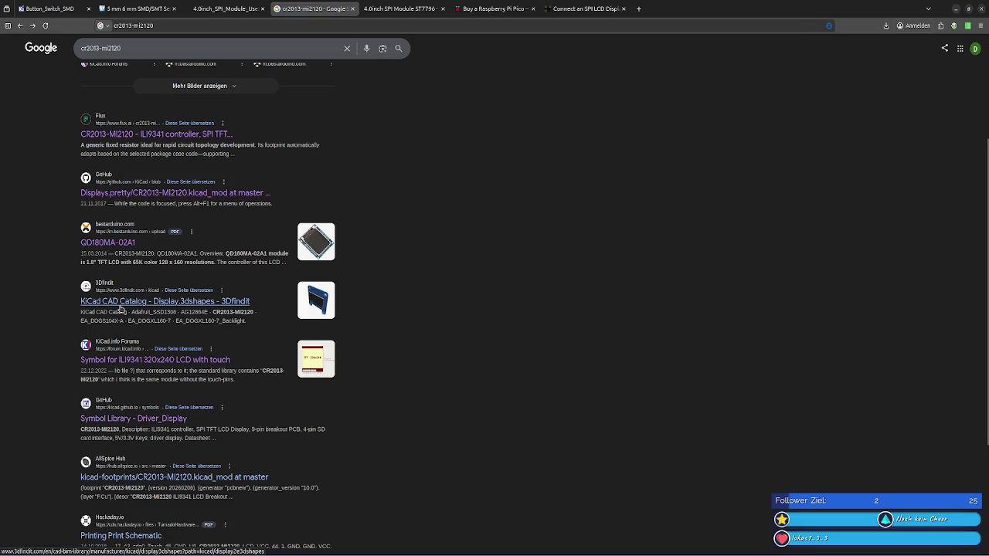
Step: Skip the missing 3Dfindit result and open the CR2013-MI2120.kicad_mod footprint file
left_click(120, 307)
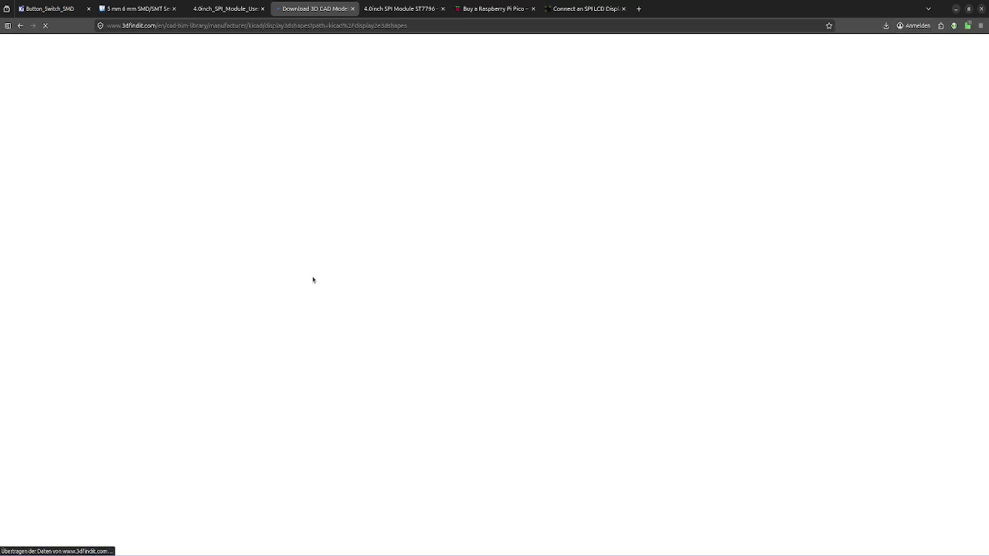
left_click(20, 26)
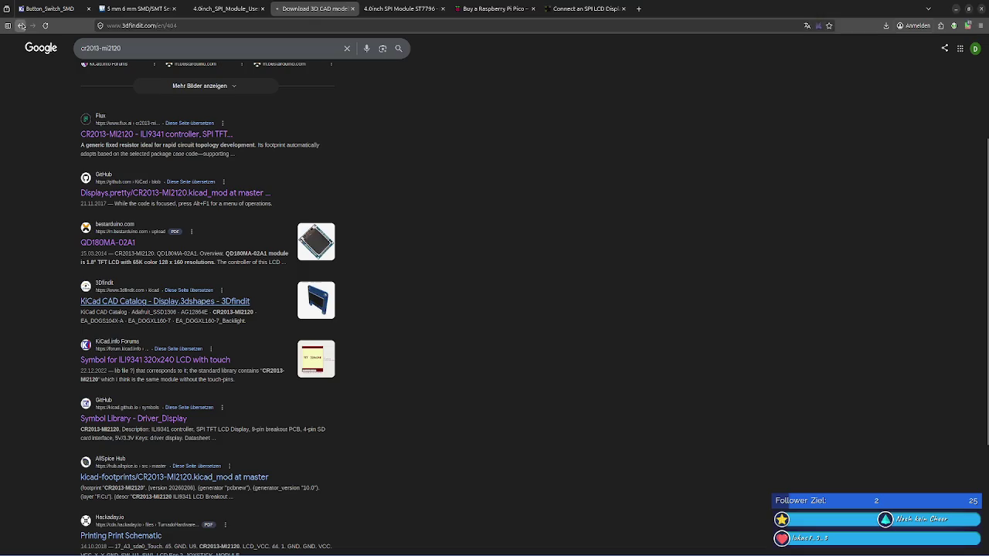
scroll(227, 334, "down", 3)
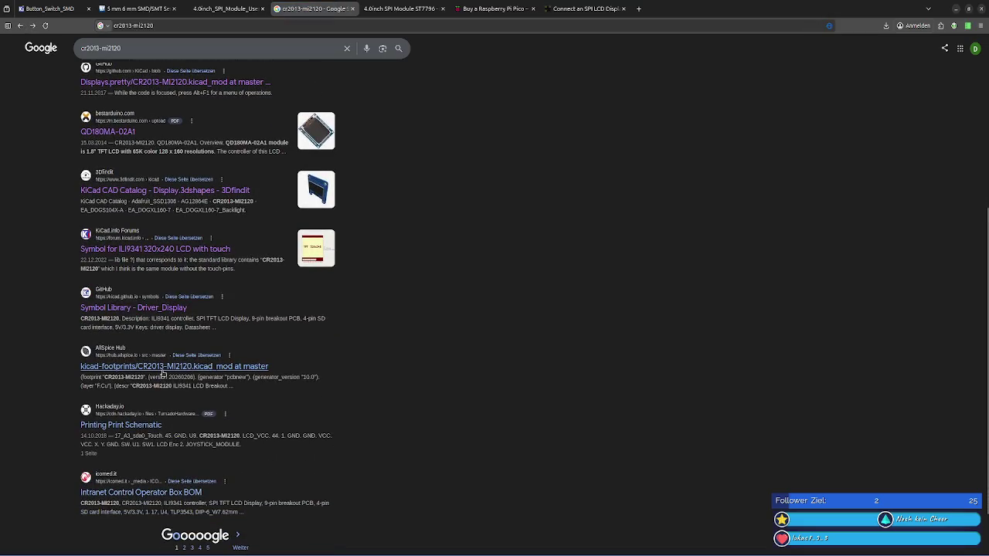
left_click(162, 368)
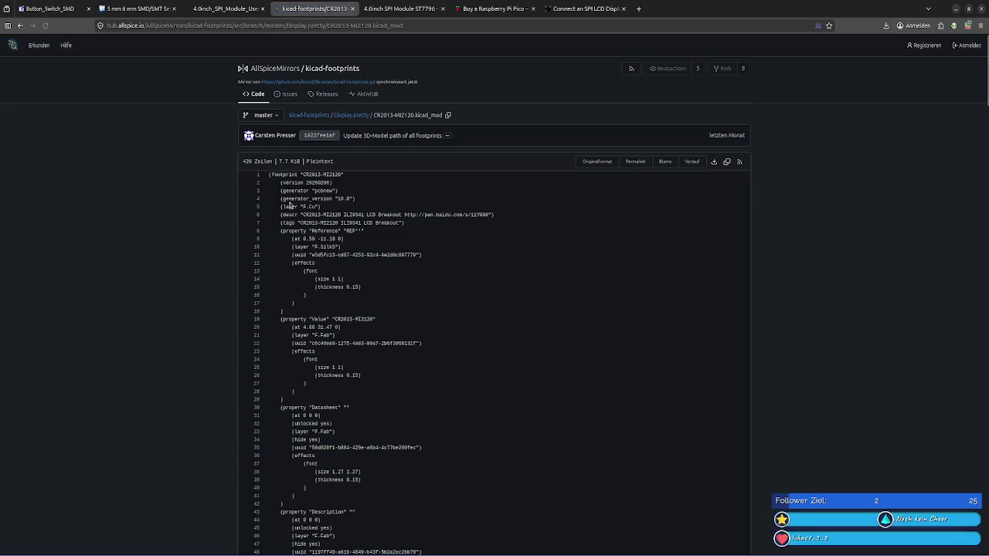
Step: Select 'CR2013-MI2120 ILI9341' in the footprint file's description line
scroll(320, 207, "down", 4)
scroll(382, 205, "up", 1)
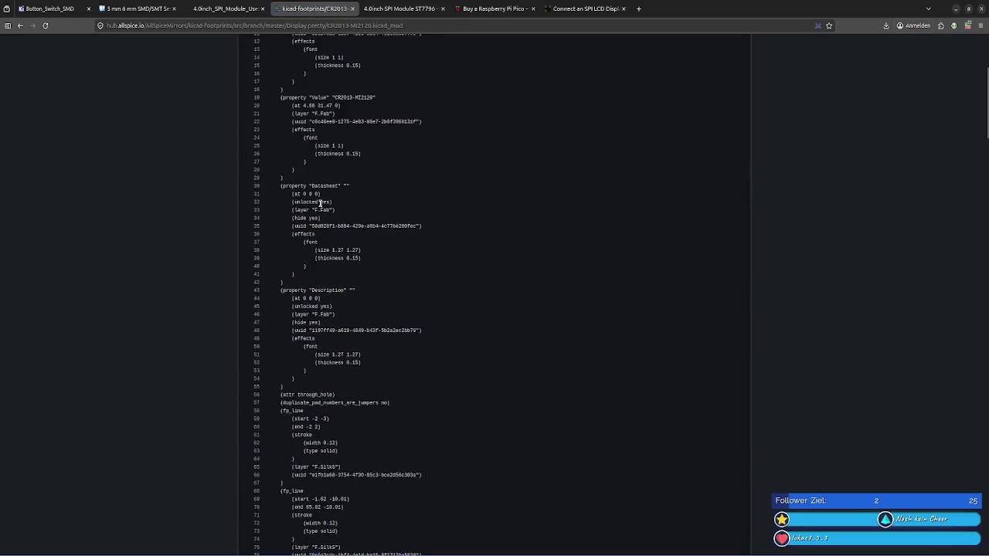
scroll(338, 231, "up", 3)
double_click(359, 216)
left_click(405, 236)
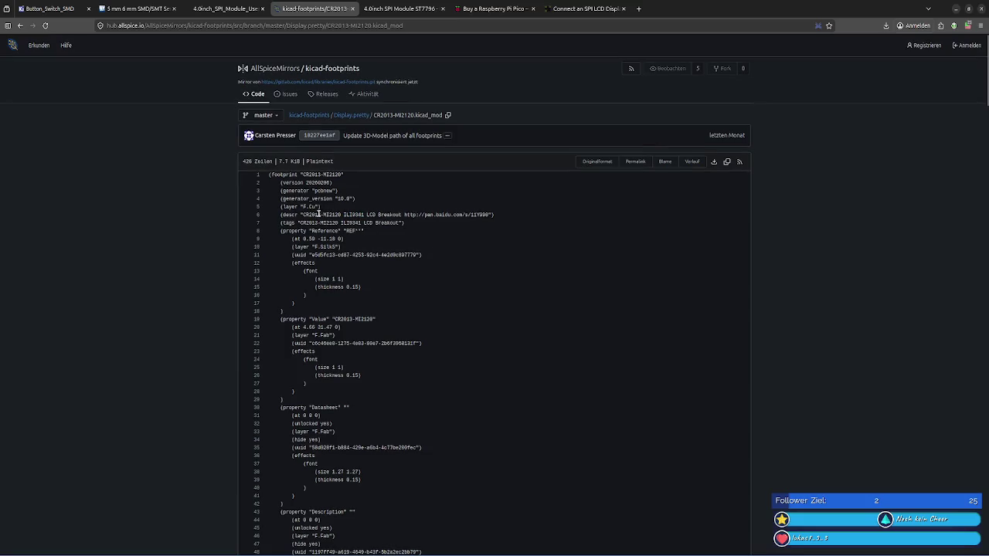
left_click_drag(305, 214, 360, 215)
left_click(320, 215)
Step: Search the web for 'CR2013-MI2120 ILI9341'
left_click(386, 26)
type("CR2013-MI2120 ILI9341")
key("Return")
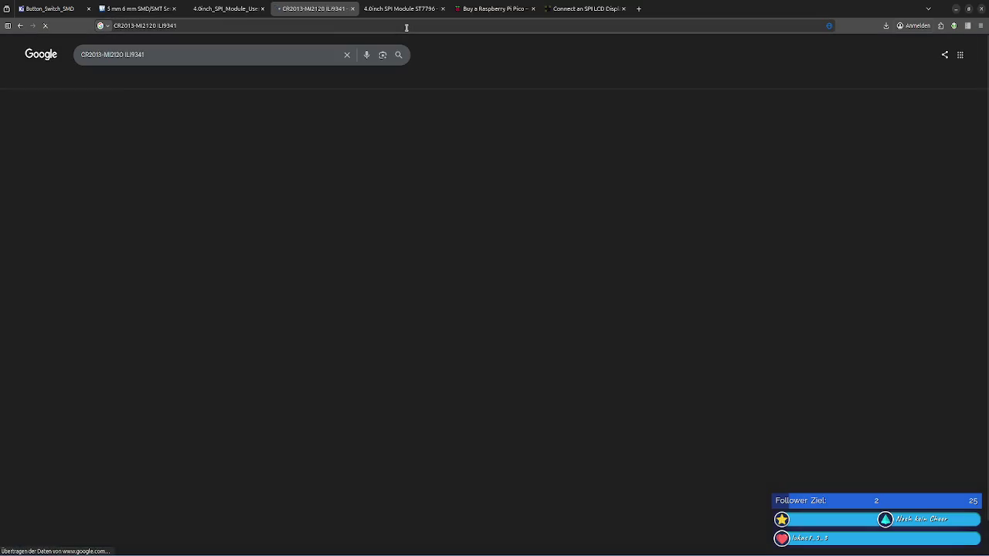
scroll(186, 401, "down", 2)
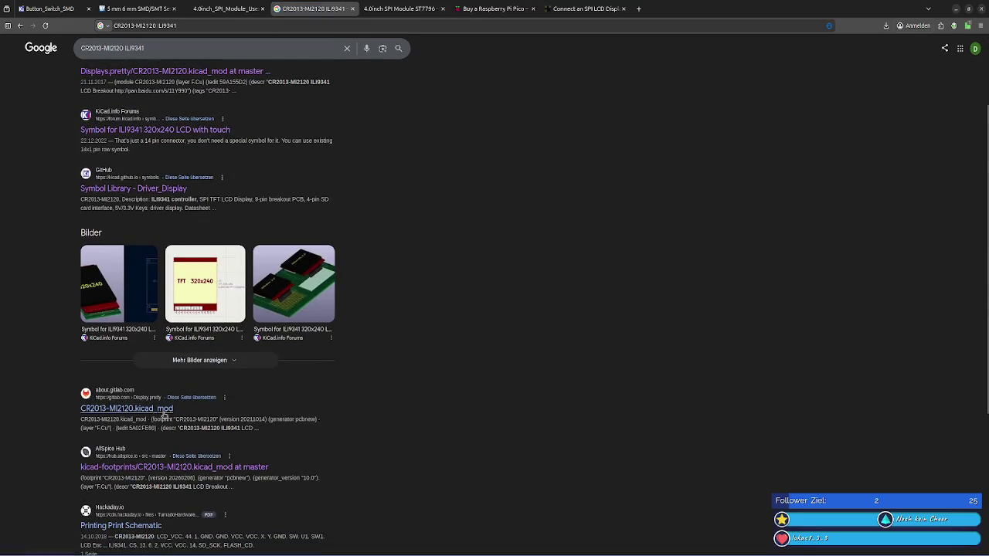
scroll(144, 407, "down", 2)
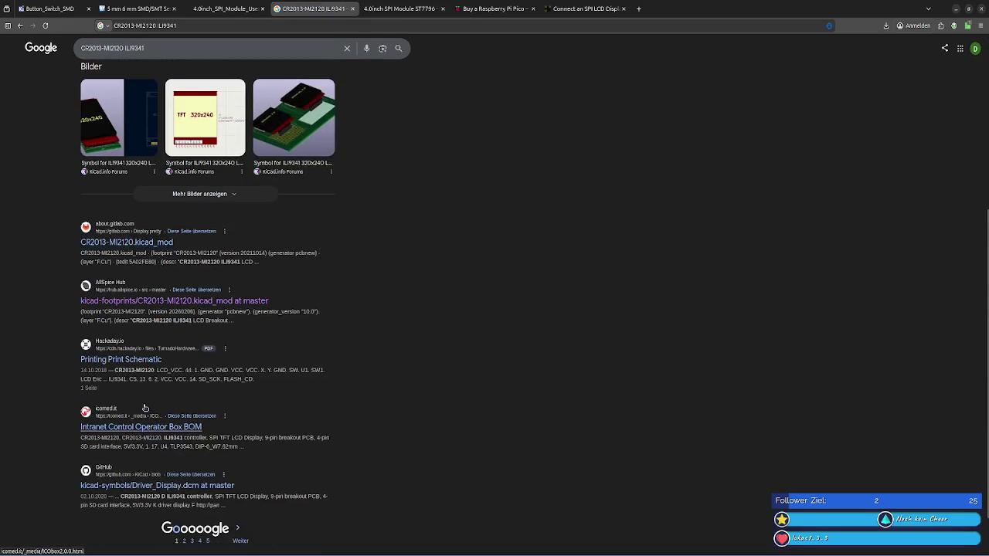
Step: Check the Print Schematic PDF and Intranet Control Operator Box BOM results
left_click(119, 361)
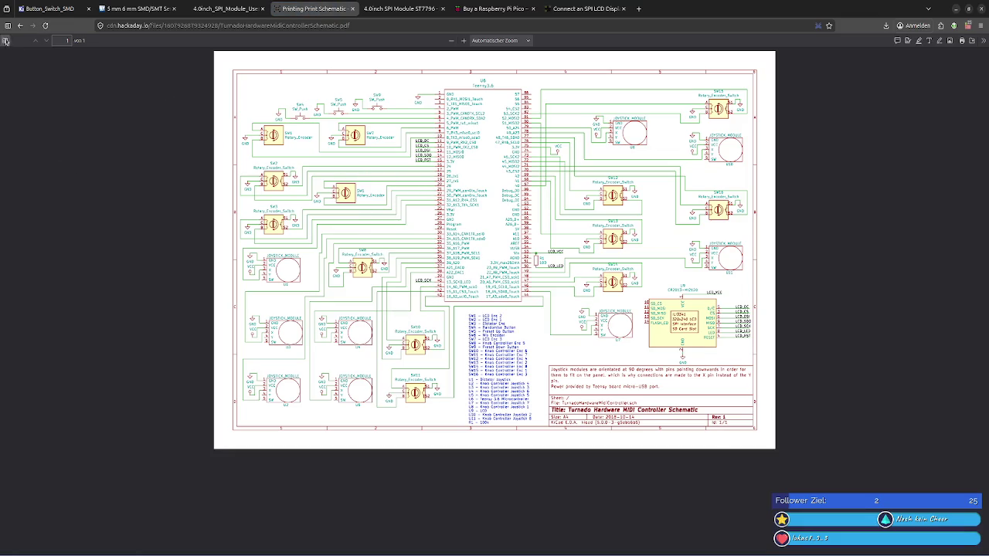
left_click(21, 26)
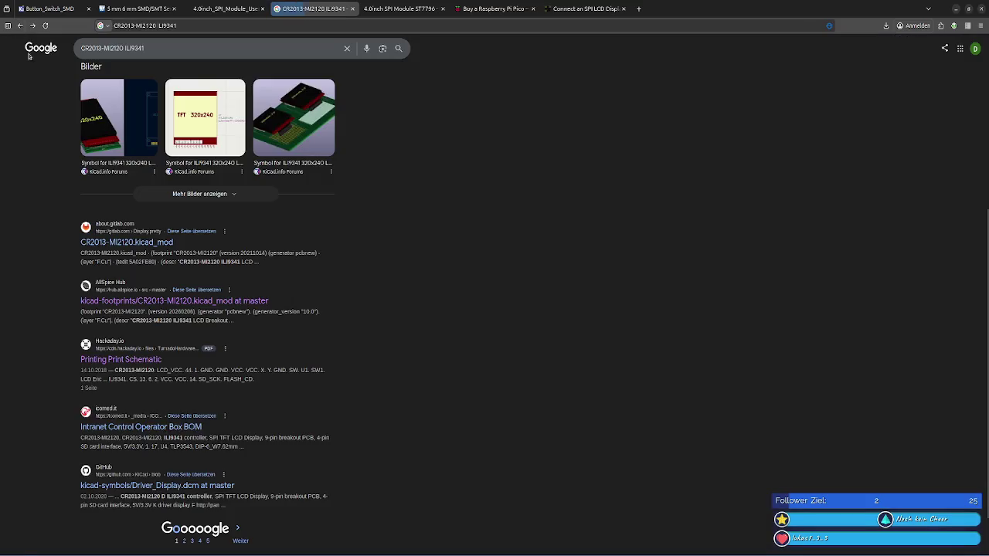
left_click(137, 428)
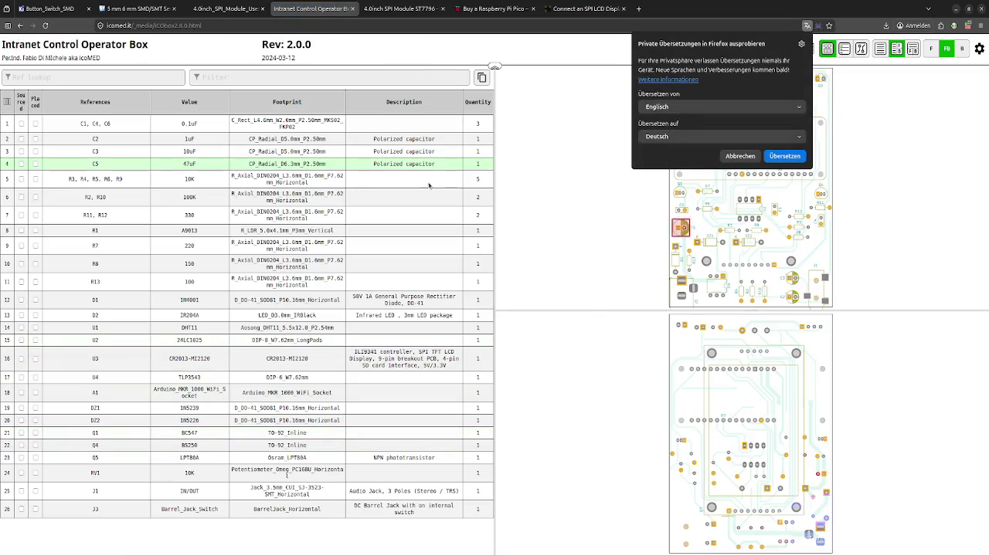
key("alt+Left")
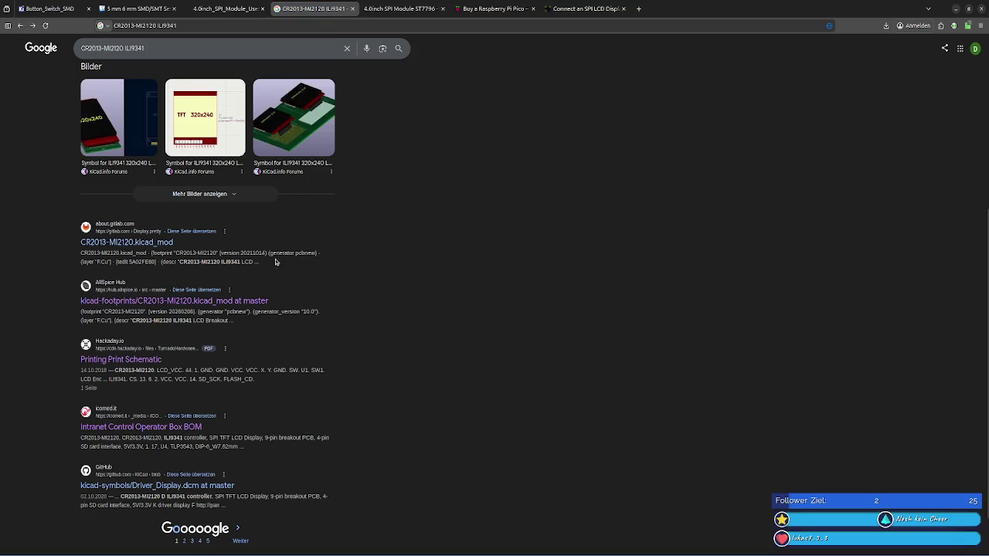
scroll(262, 262, "up", 4)
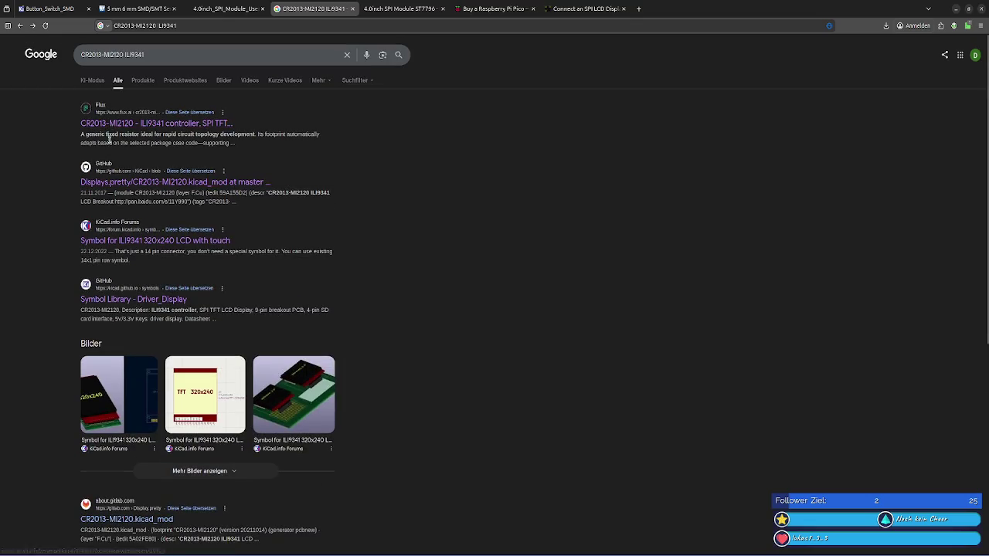
Step: Open the Flux CR2013-MI2120 part page, review its uMatrix settings, then return to KiCad
left_click(114, 125)
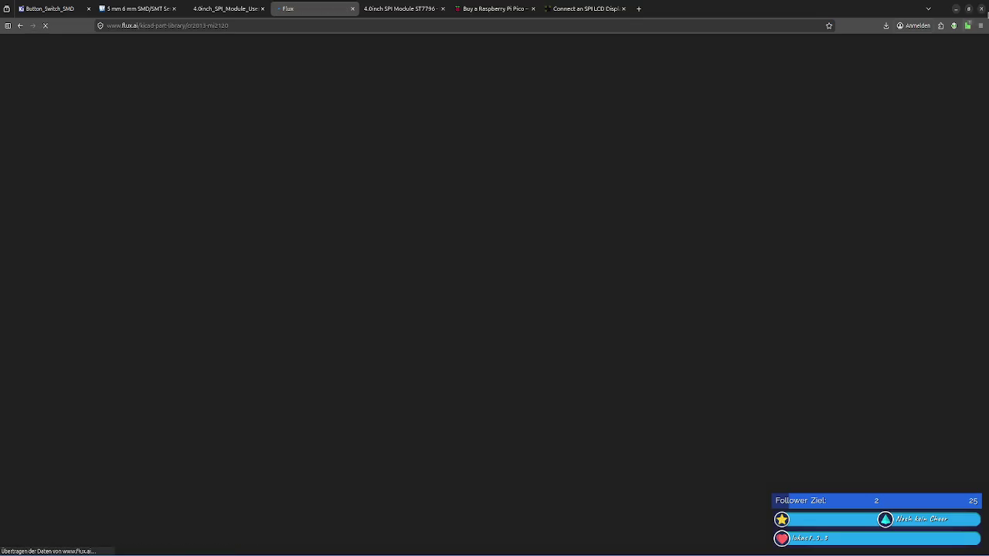
left_click(968, 26)
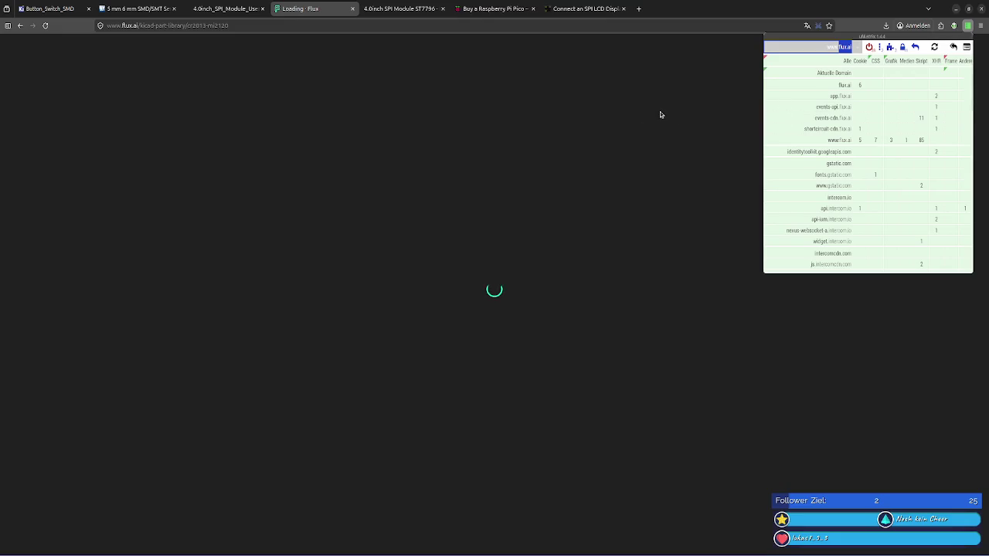
left_click(890, 48)
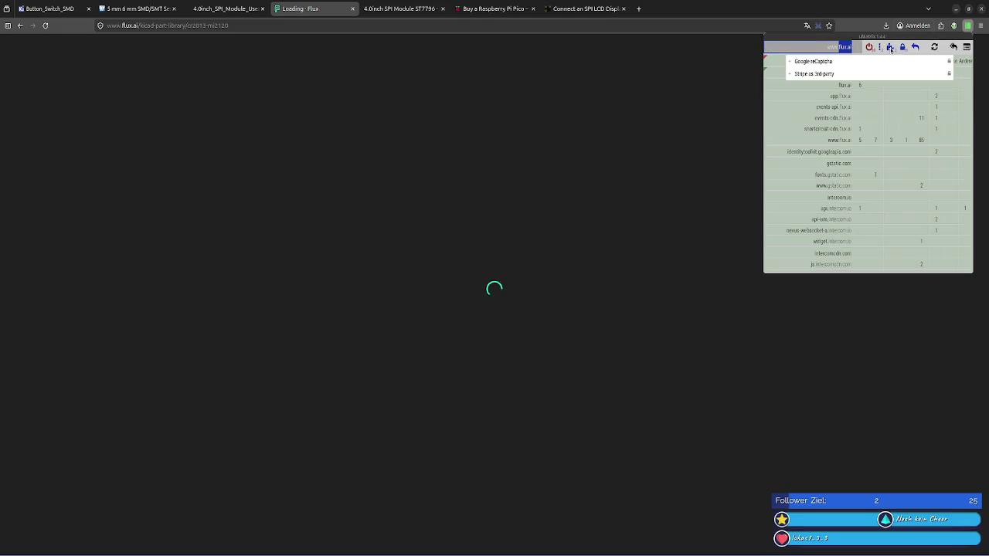
left_click(890, 48)
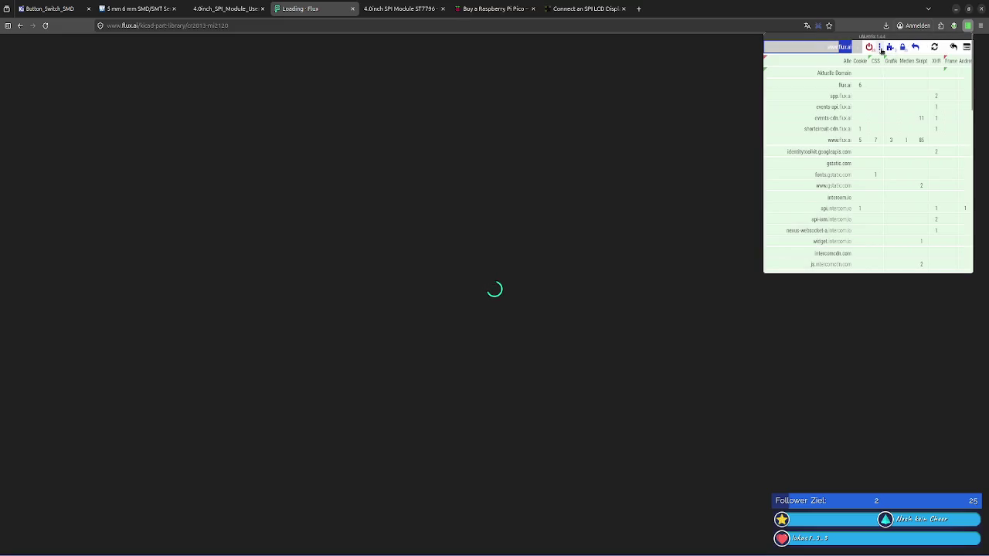
left_click(642, 153)
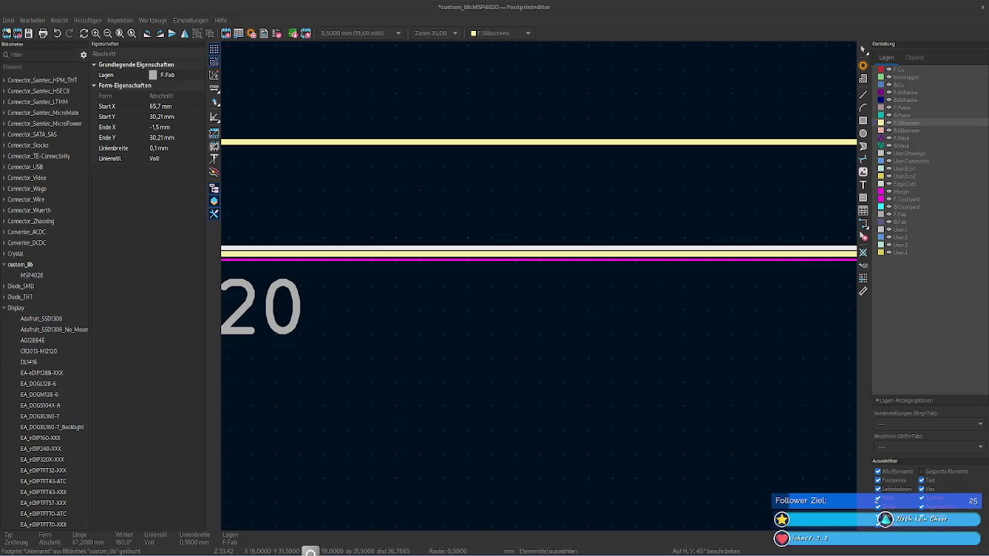
left_click(310, 552)
Step: Scroll through the dead pan.baidu.com share page
scroll(541, 288, "down", 2)
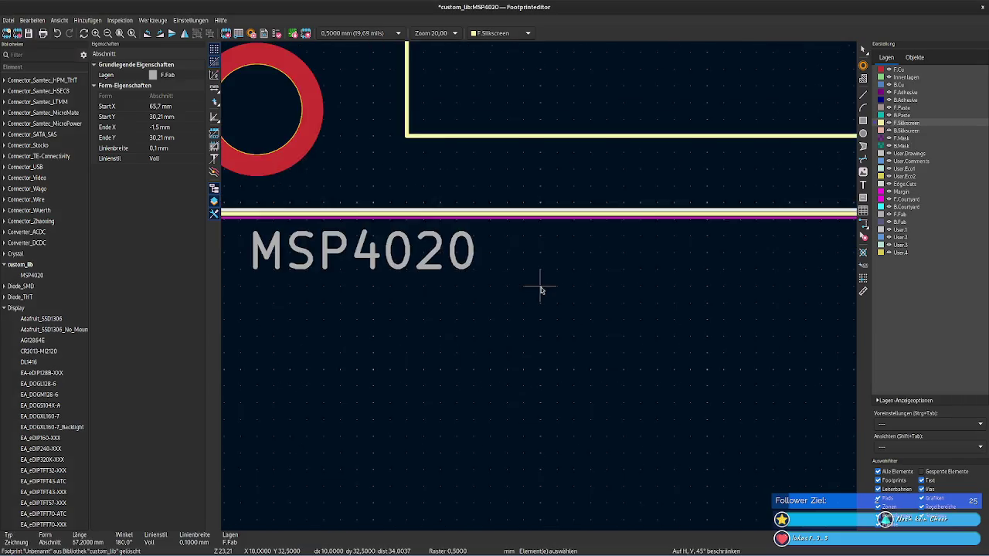
scroll(541, 289, "down", 2)
scroll(541, 291, "down", 1)
scroll(541, 290, "down", 2)
scroll(610, 301, "down", 2)
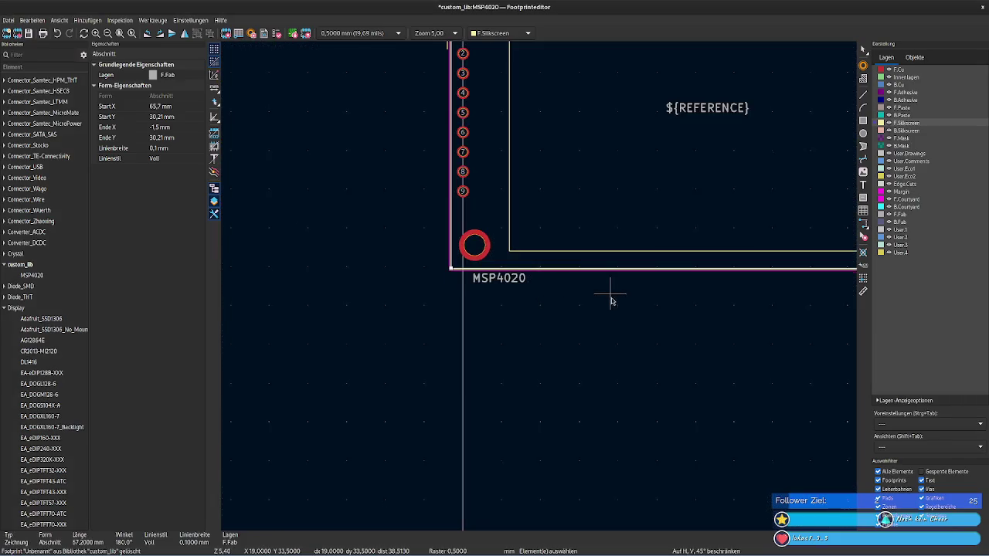
scroll(419, 486, "up", 1)
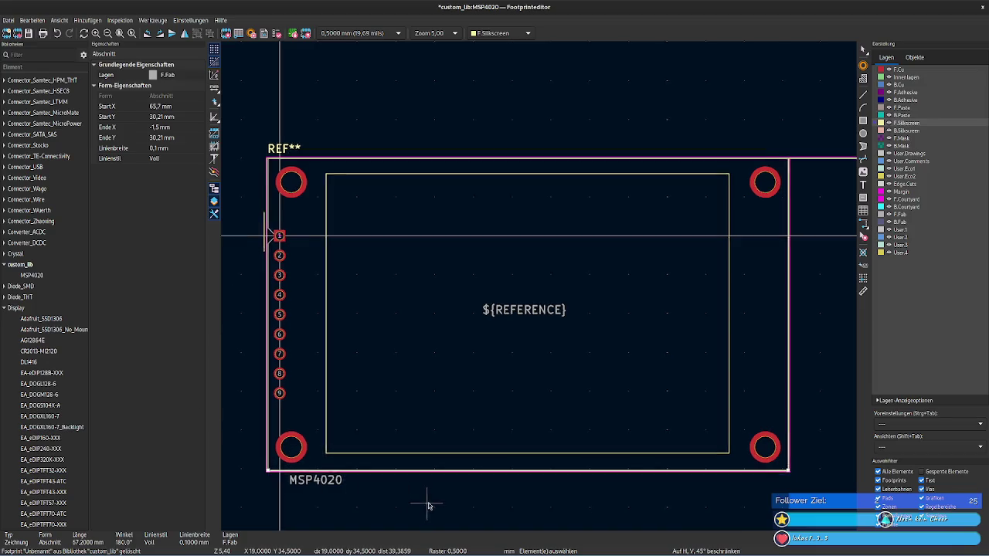
scroll(404, 482, "down", 1)
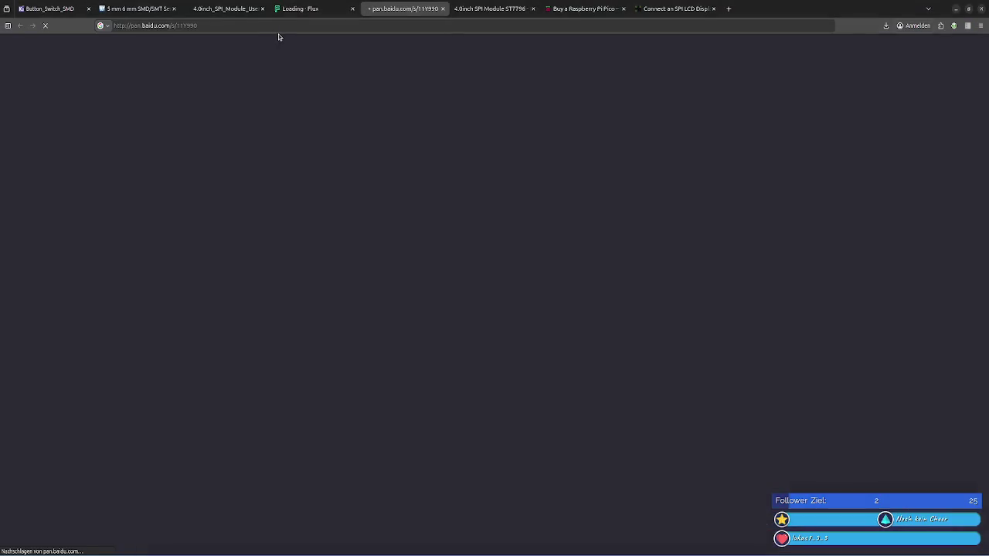
Step: Close the Baidu tab and bring up MSP4020's pad table in KiCad
left_click(443, 9)
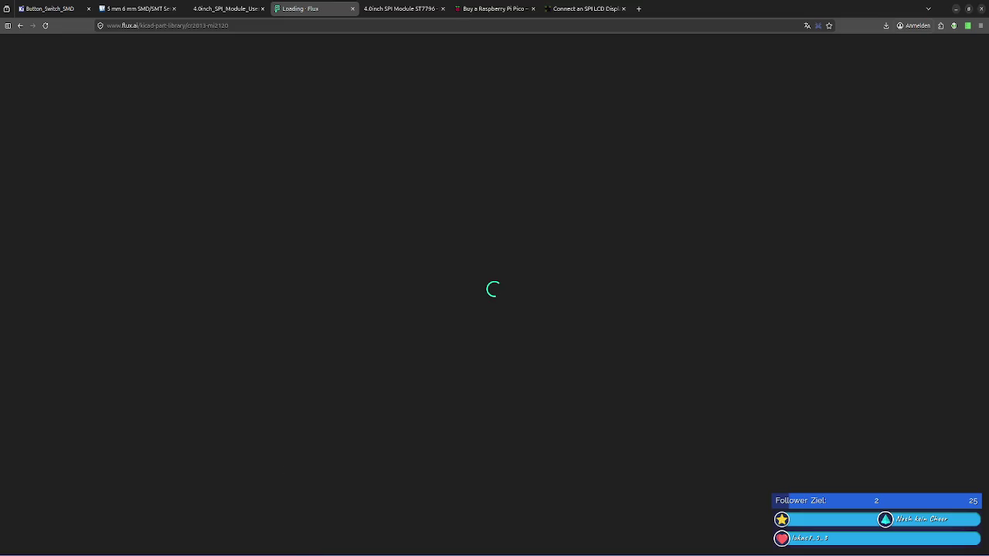
left_click(746, 502)
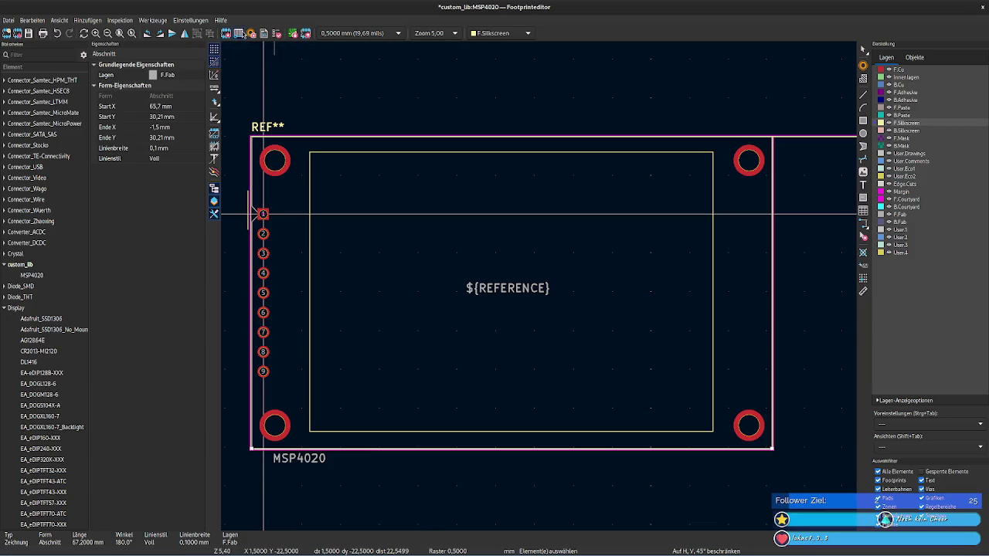
left_click(240, 34)
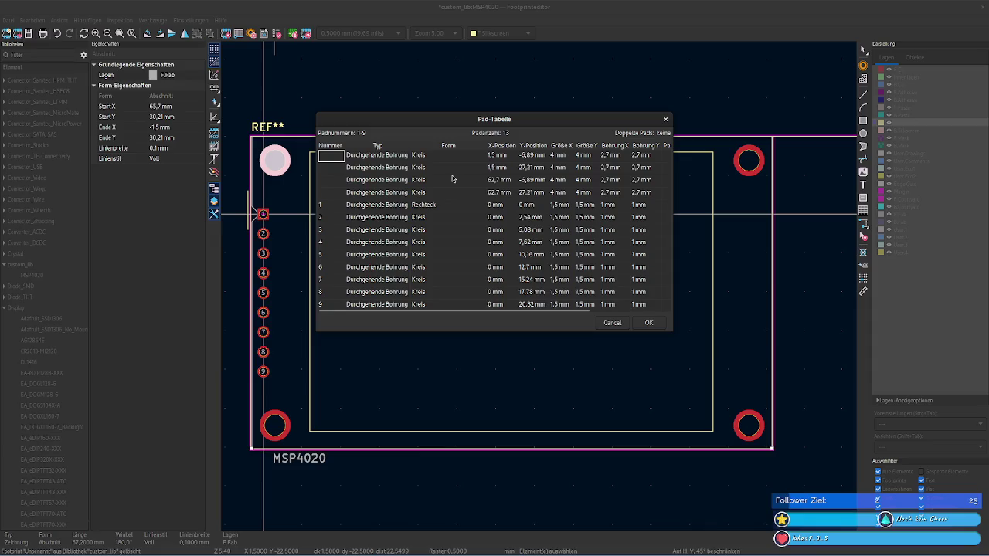
Step: Inspect the Typ cells of pads 1 and 3, then close the pad table unchanged
double_click(386, 205)
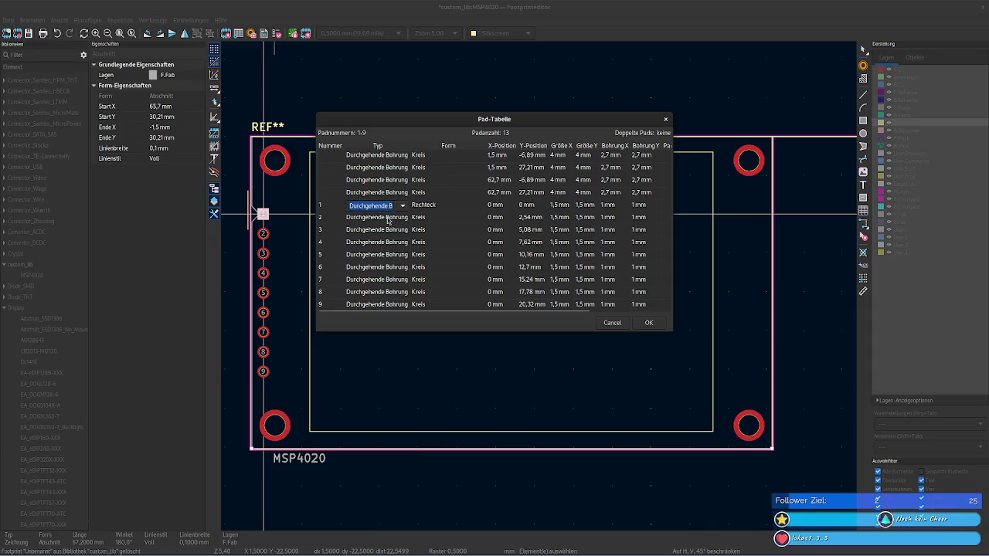
left_click(456, 225)
double_click(357, 230)
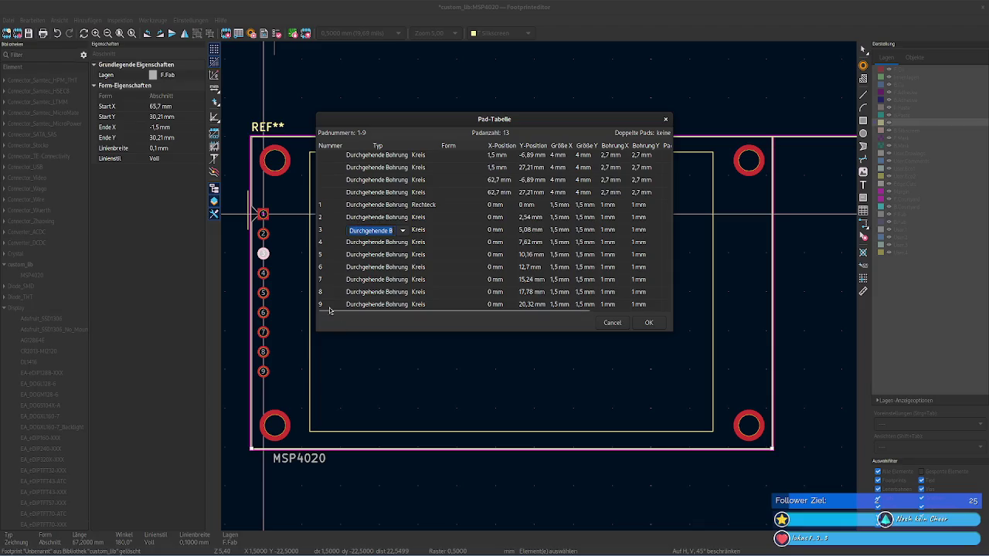
left_click(668, 121)
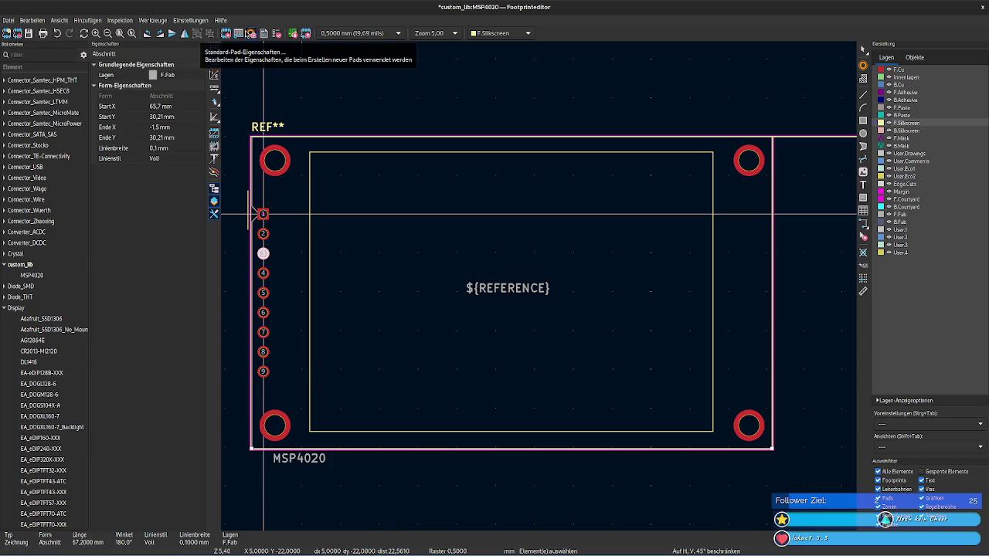
left_click(225, 34)
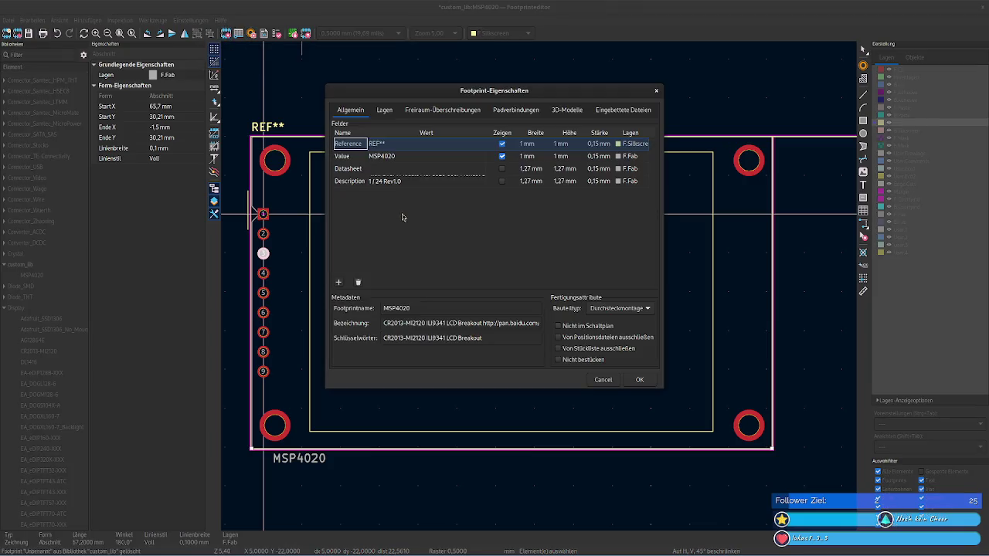
Step: Paste the copied module text into the footprint Description field
left_click(394, 170)
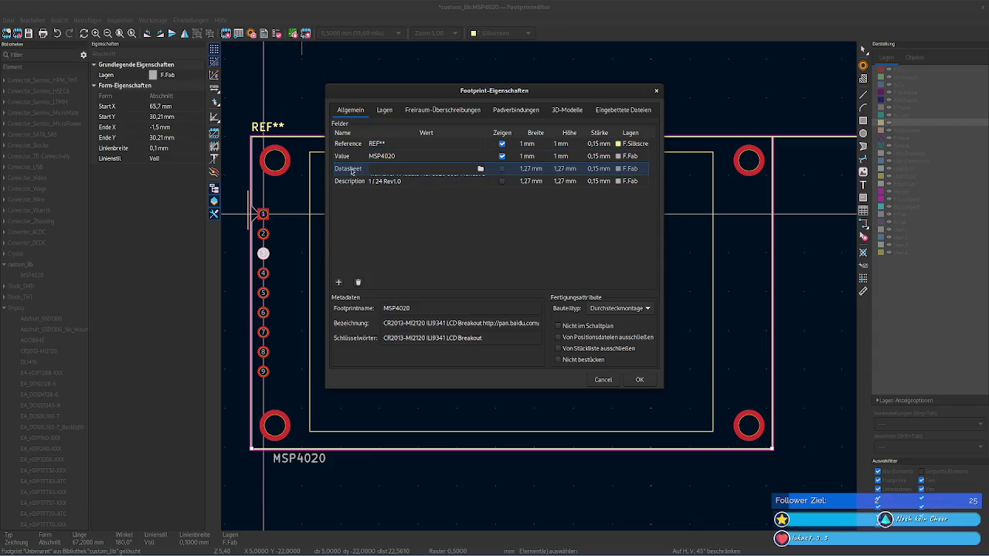
left_click(390, 181)
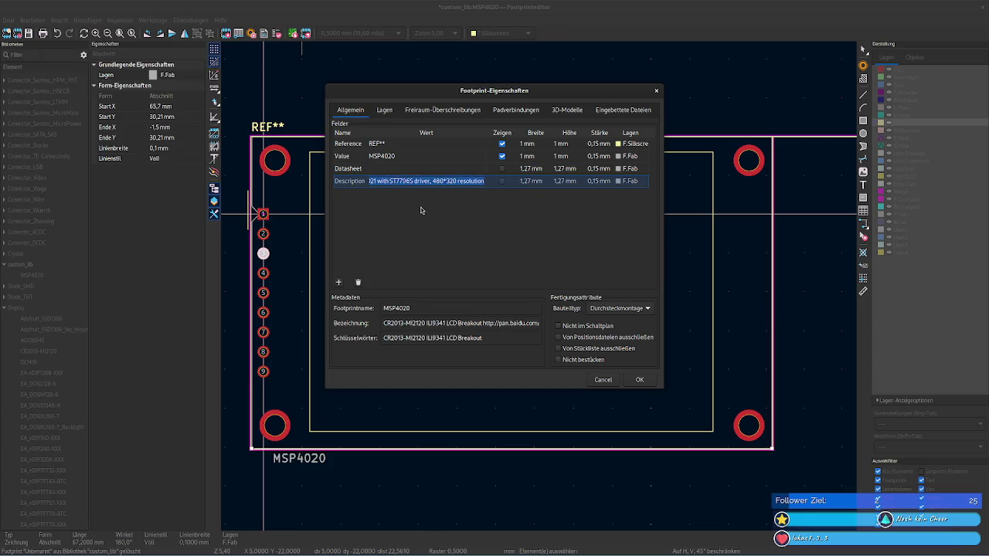
type("1 / 24 Rev1.0")
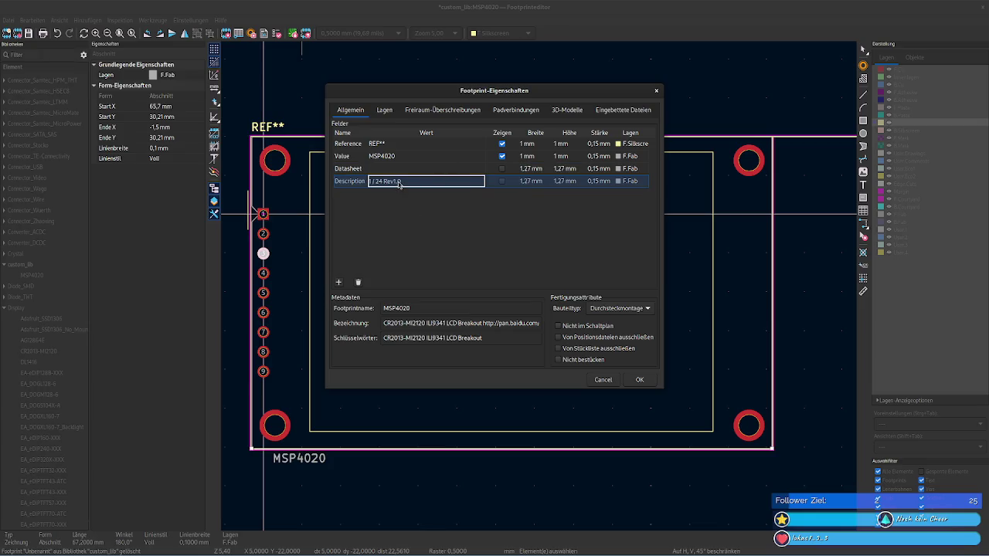
key("ctrl+z")
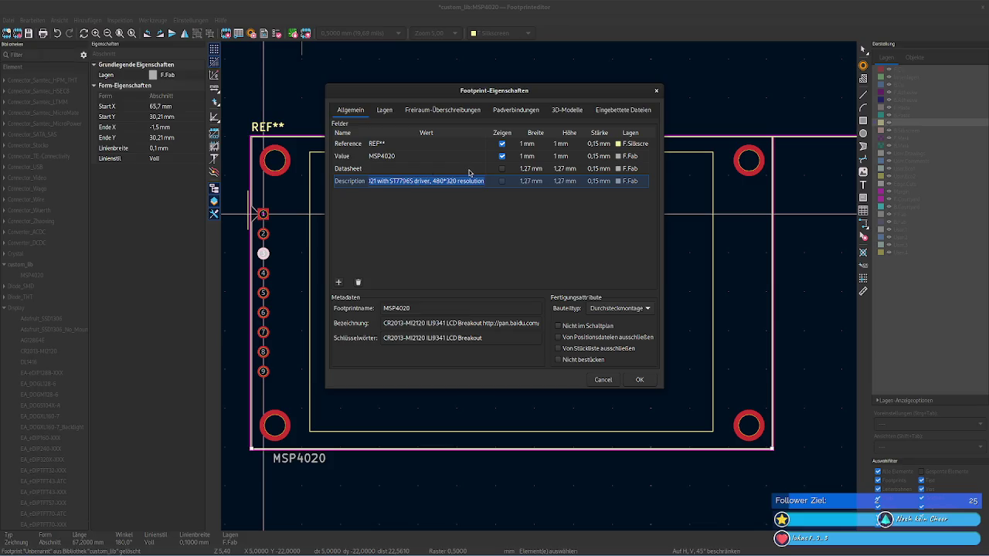
key("Home")
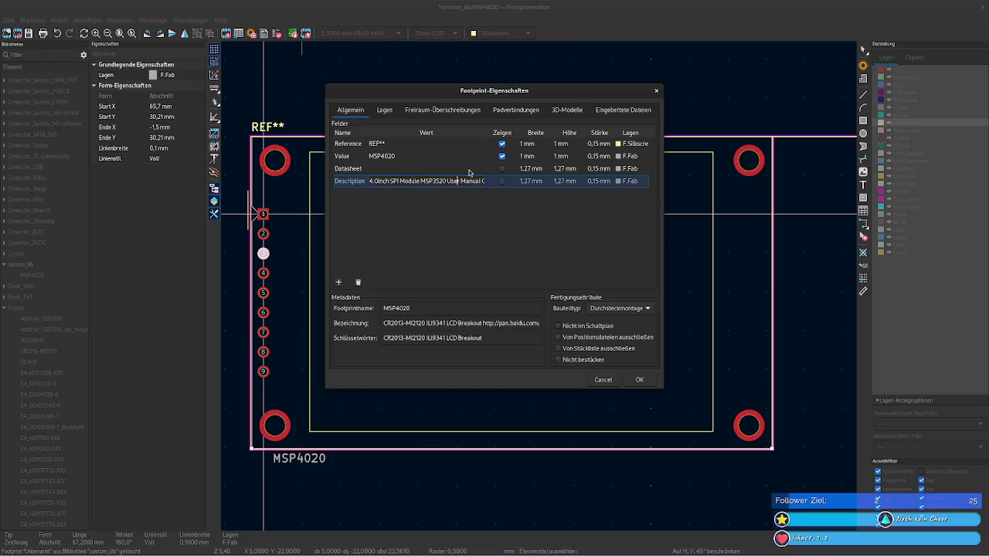
key("Right")
key("Right")
key("Right")
key("Right")
key("Right")
key("Right")
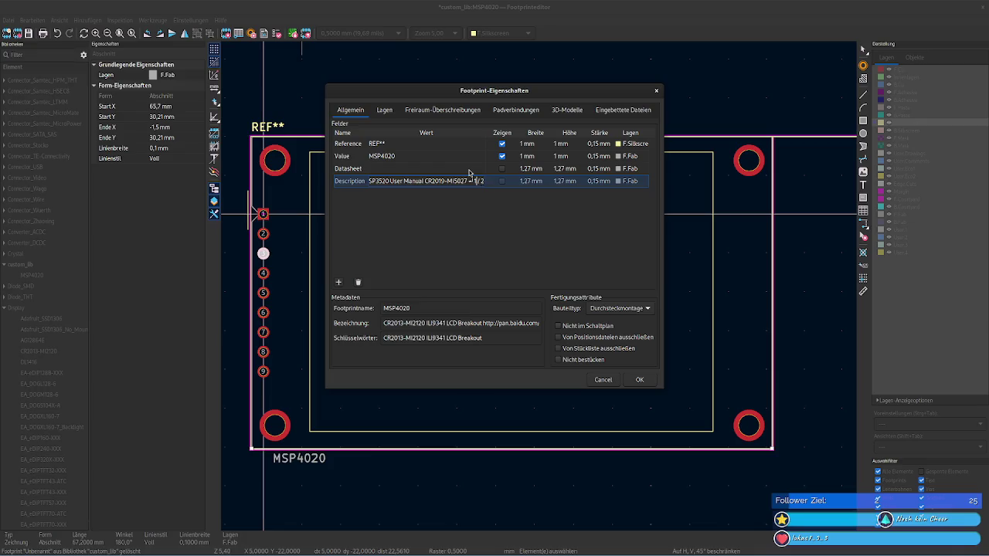
key("Left")
key("Left")
key("Left")
key("Left")
key("Left")
key("Left")
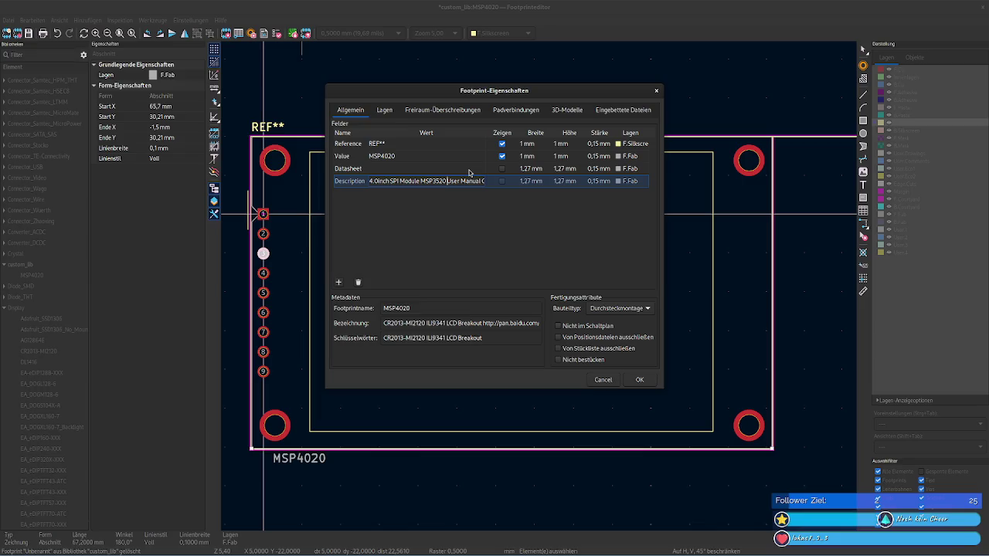
Step: Edit the Description to '4.0inch SPI Module MSP4020&MSP4021 with ST7796S driver, 480*320 resolution'
key("shift+ctrl+Right")
key("shift+ctrl+Right")
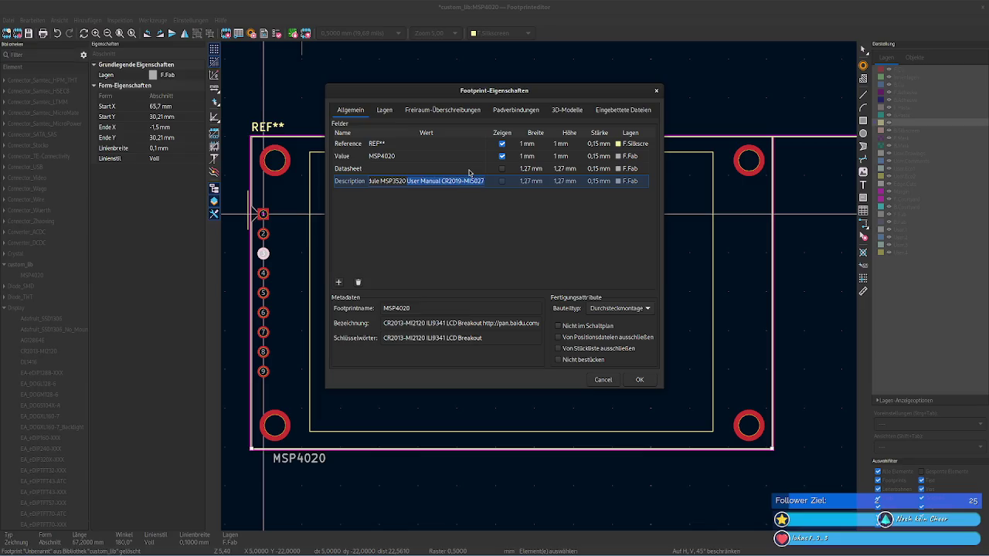
key("shift+ctrl+Right")
key("shift+ctrl+Right")
key("shift+ctrl+Right")
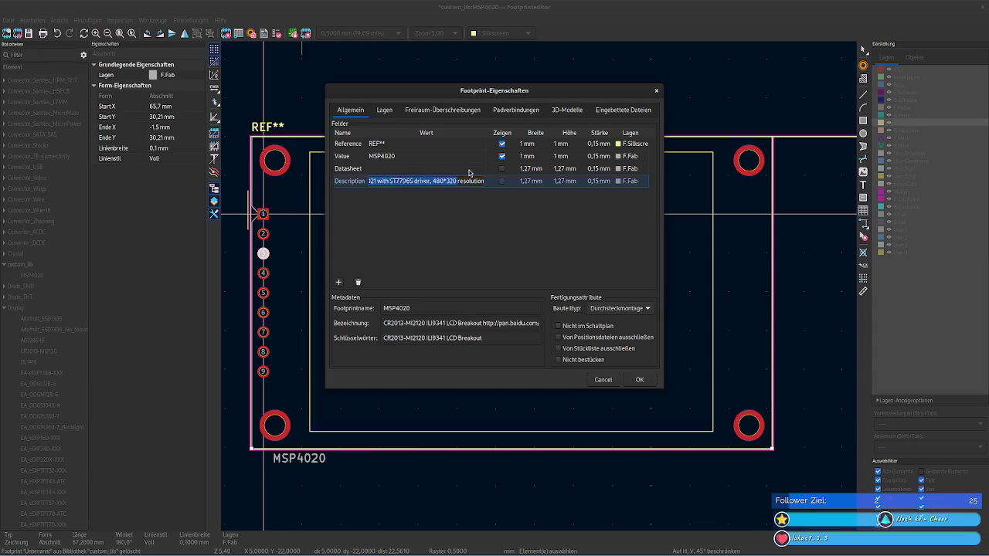
key("ctrl+v")
key("ctrl+Left")
key("ctrl+Left")
key("ctrl+Left")
key("ctrl+Left")
key("ctrl+Left")
key("ctrl+Left")
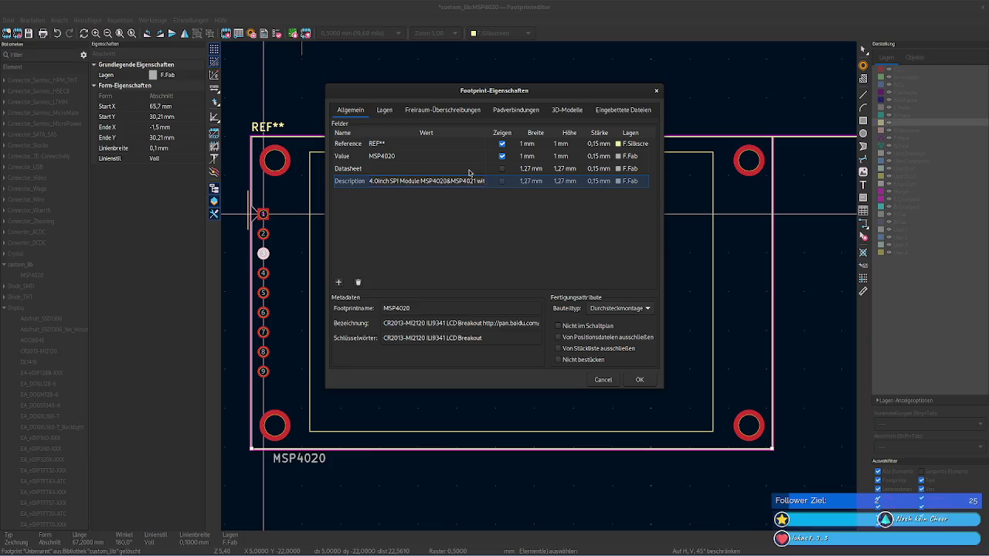
key("ctrl+Left")
key("ctrl+Left")
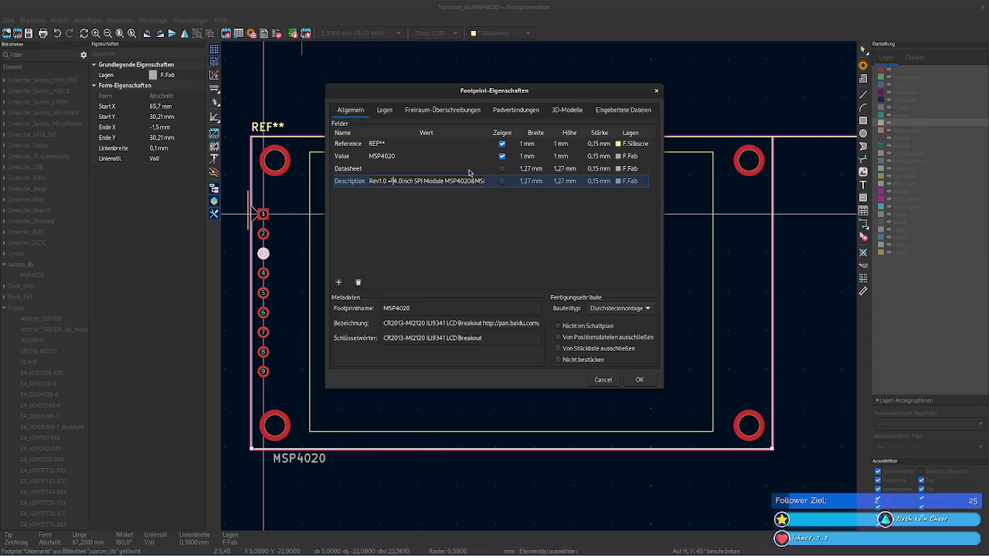
key("ctrl+z")
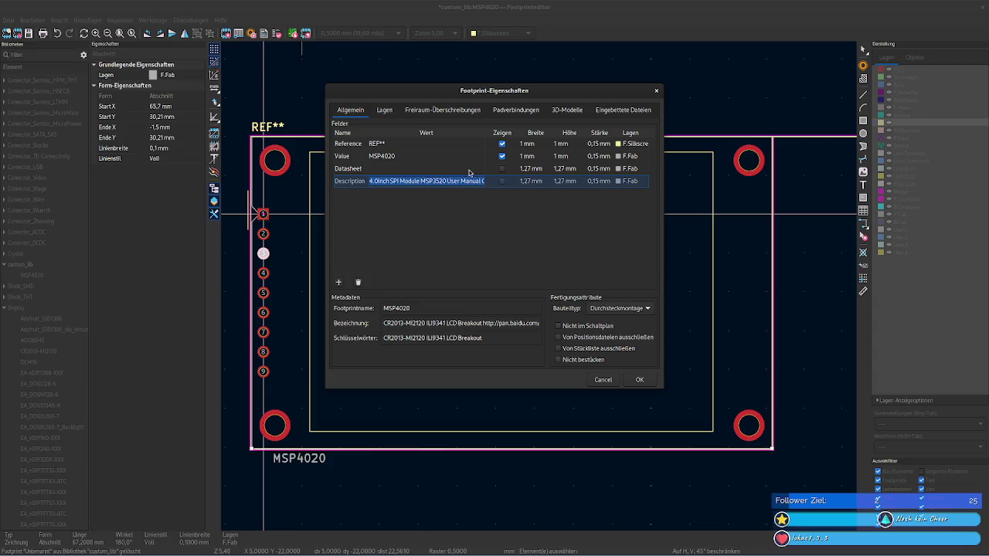
key("ctrl+shift+z")
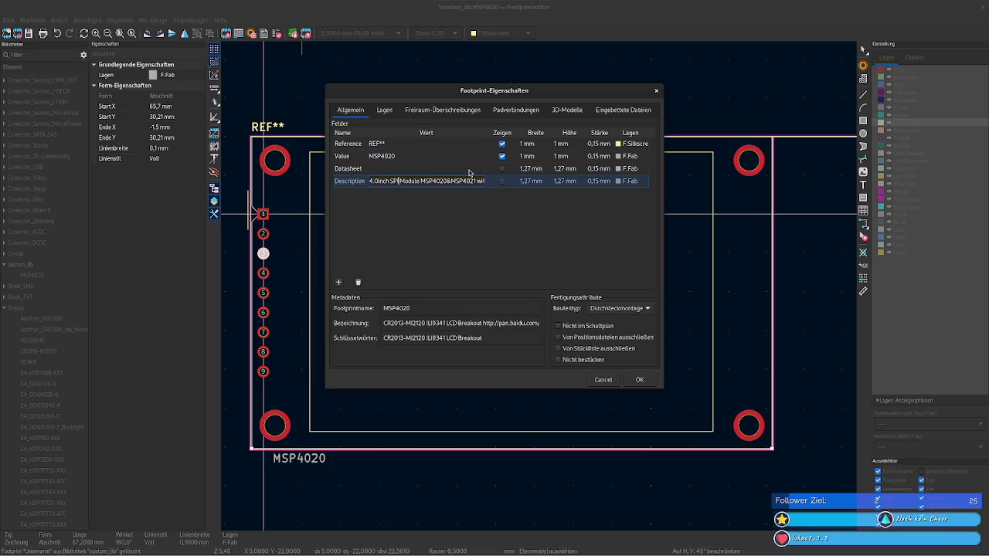
key("Right")
key("Right")
key("Right")
key("Right")
key("Right")
key("Right")
key("Right")
key("Right")
key("Right")
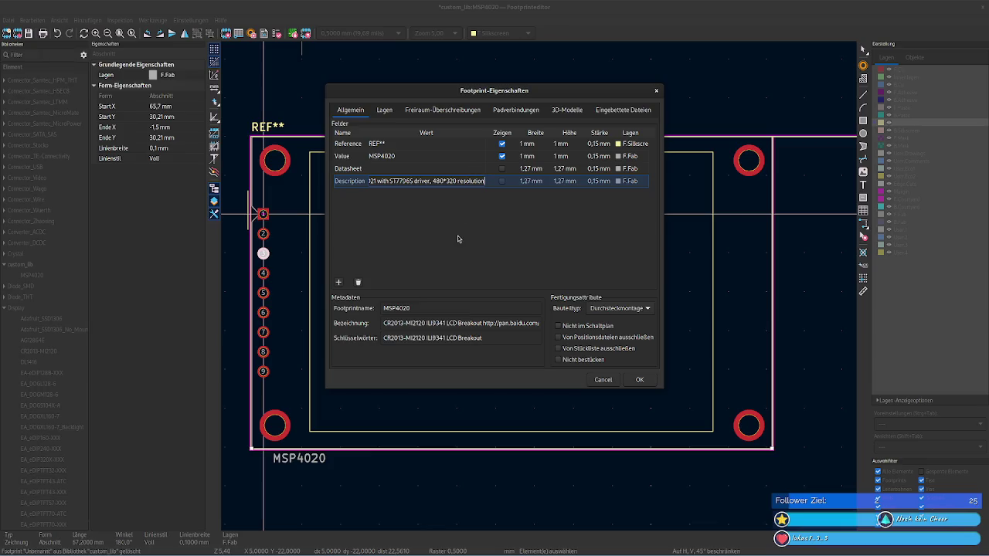
key("ctrl+a")
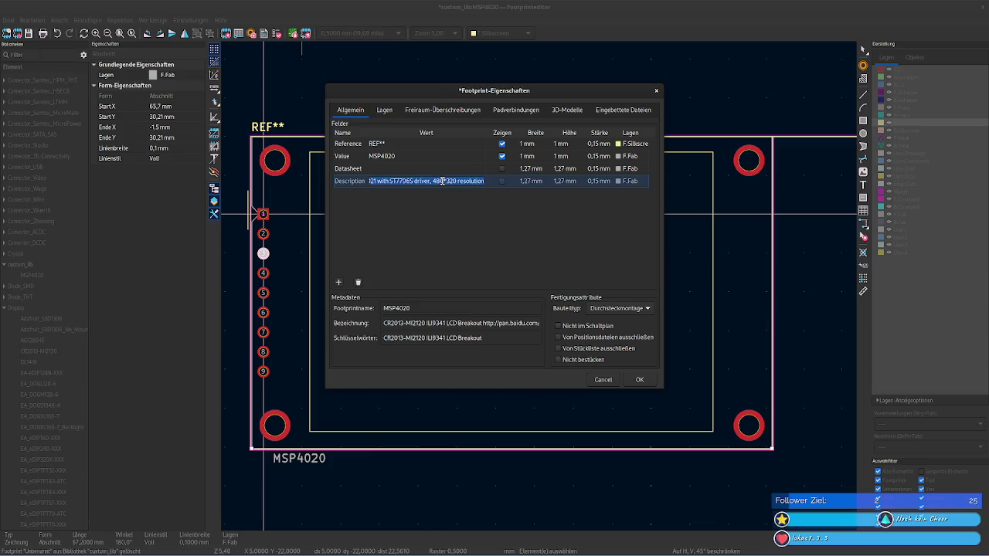
Step: Select the old keywords and copy the footprint name MSP4020
left_click(446, 323)
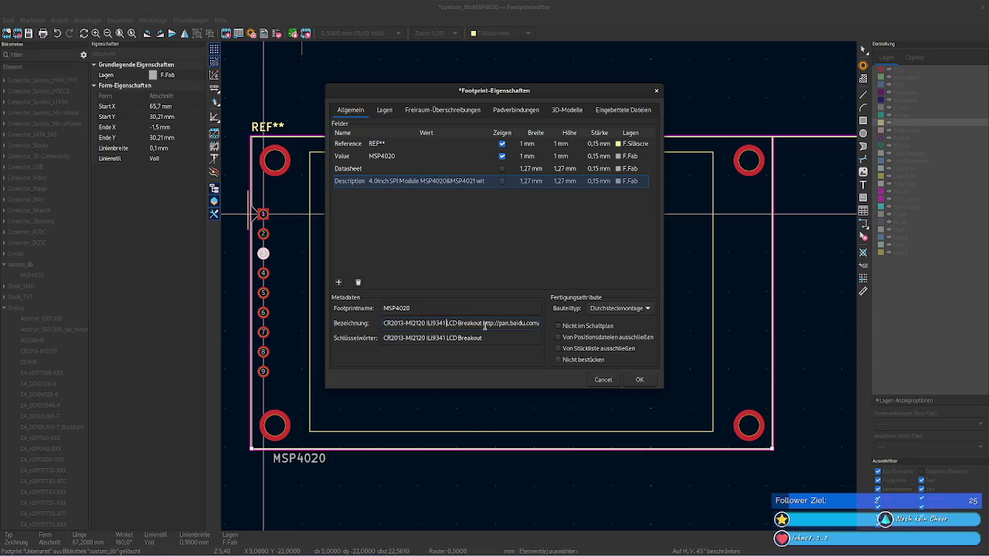
mouse_move(401, 321)
left_mouse_down()
mouse_move(534, 323)
mouse_move(362, 323)
left_mouse_up()
left_click(426, 340)
left_click_drag(502, 340, 380, 342)
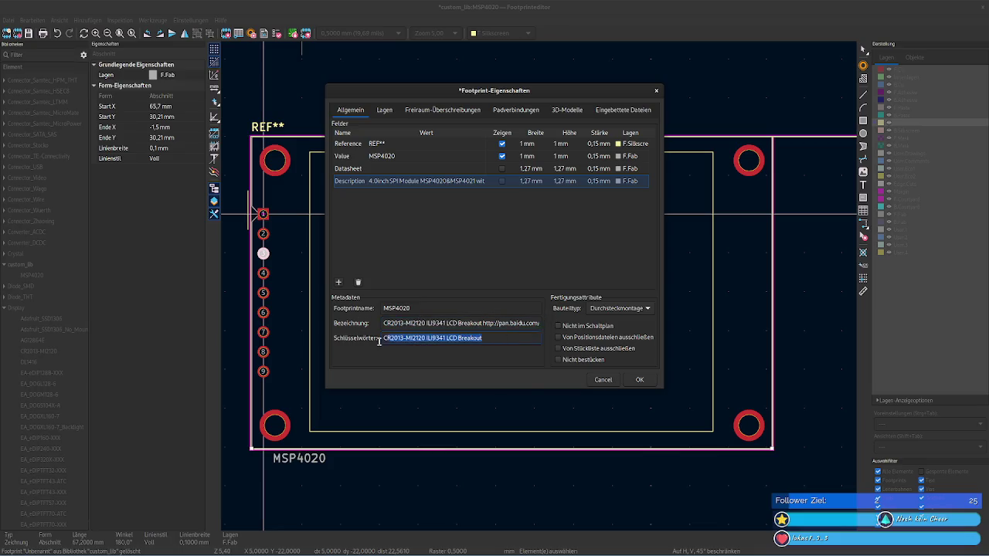
left_click(502, 340)
left_click_drag(444, 312, 370, 311)
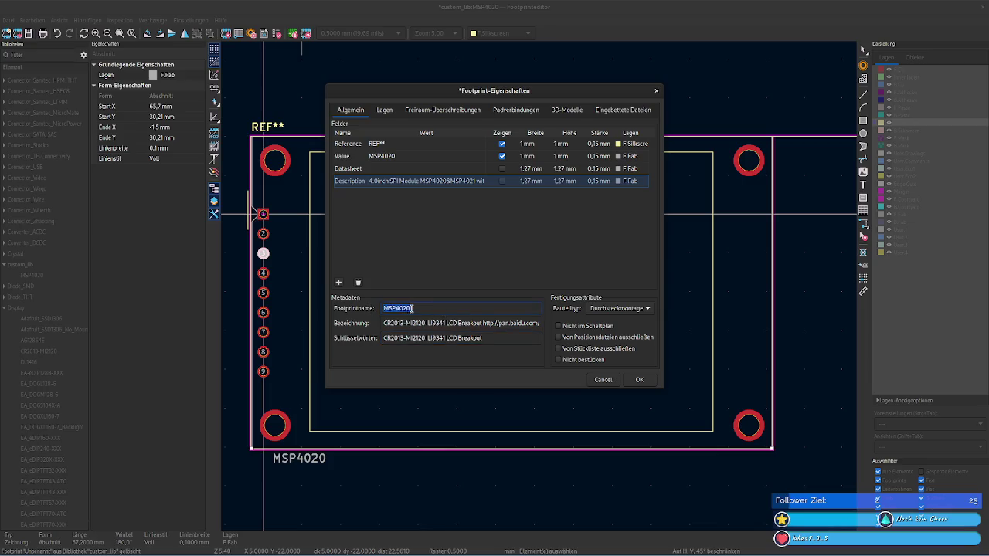
Step: Replace the old keywords with MSP4020 and append MSP4020 again
key("ctrl+c")
left_click_drag(510, 342, 380, 343)
key("ctrl+v")
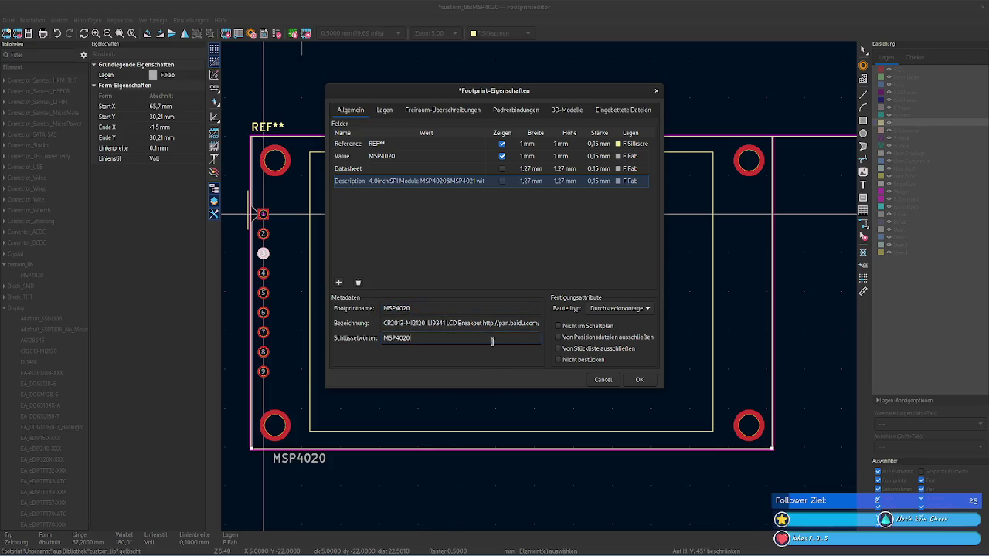
left_click(461, 183)
double_click(400, 181)
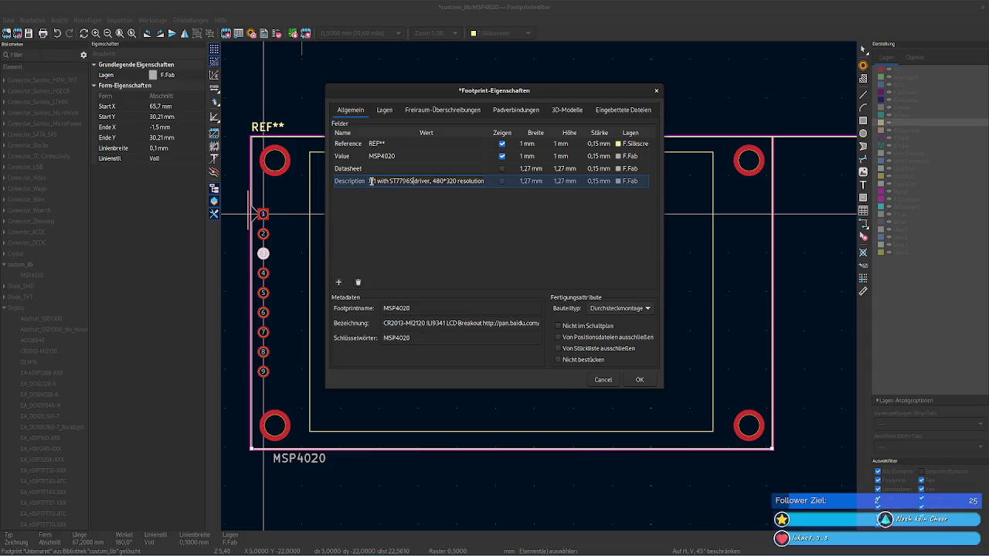
left_click(431, 338)
type("MSP4020")
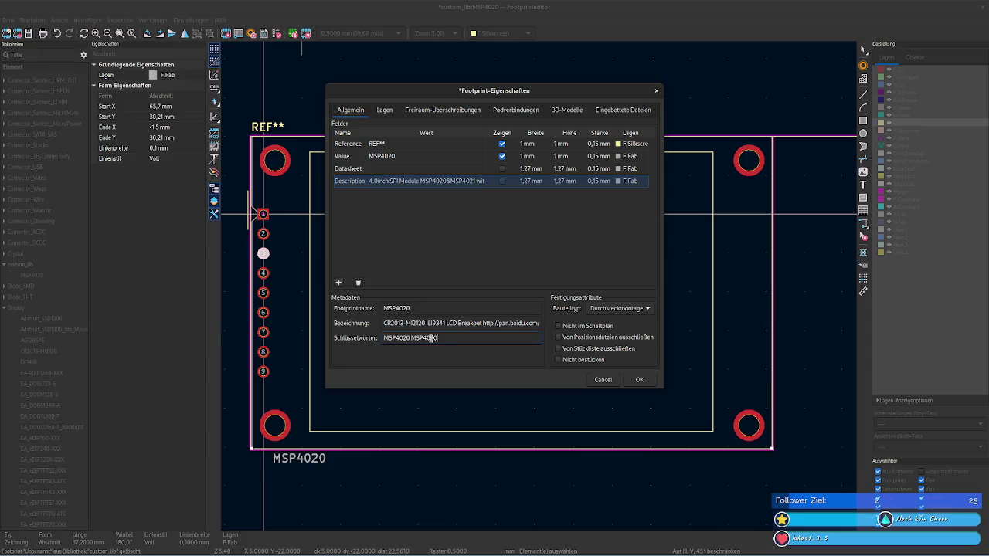
left_click(440, 182)
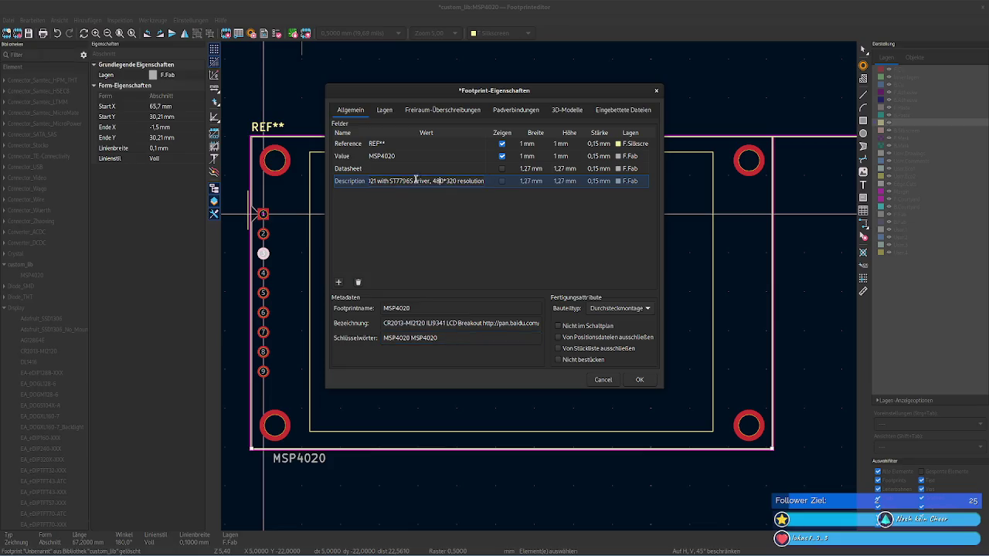
left_click(459, 337)
type("MSP4020")
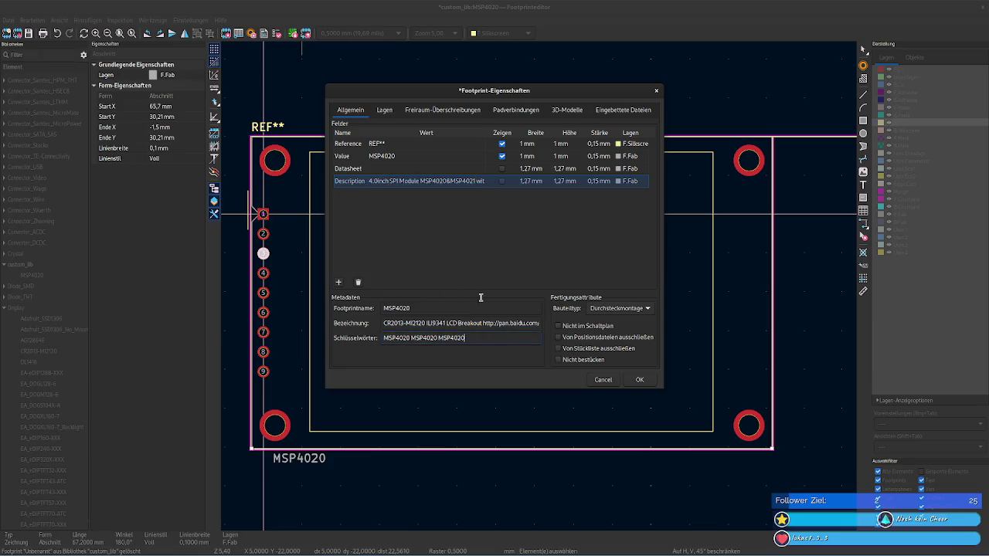
Step: Change the Description's driver name from ST7735S to ST7796S
left_click(439, 185)
left_click(431, 181)
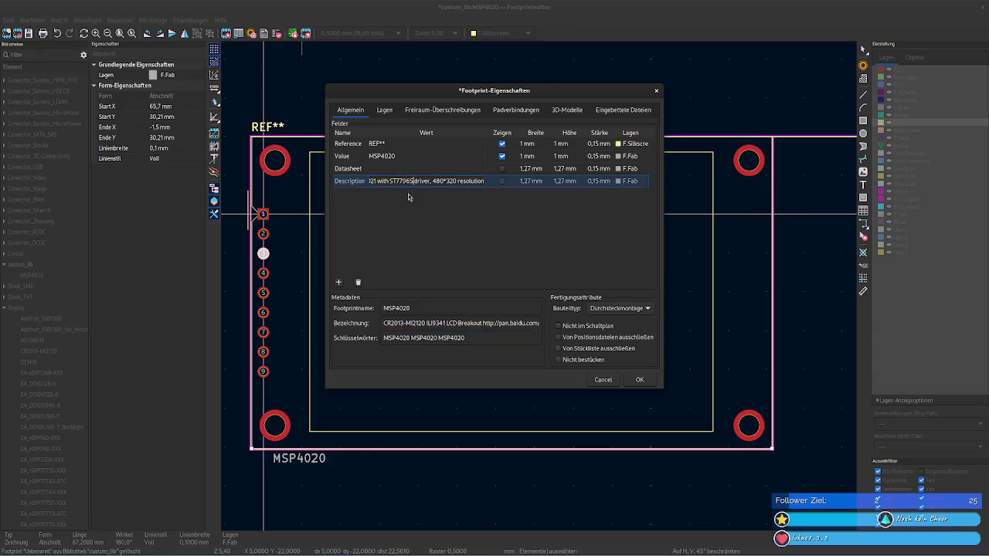
double_click(456, 339)
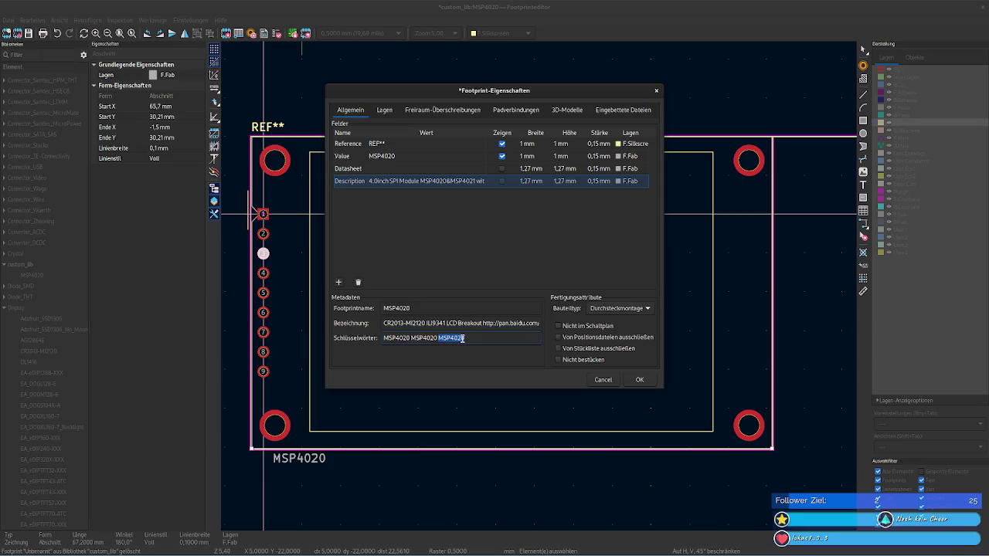
left_click(463, 339)
left_click(402, 186)
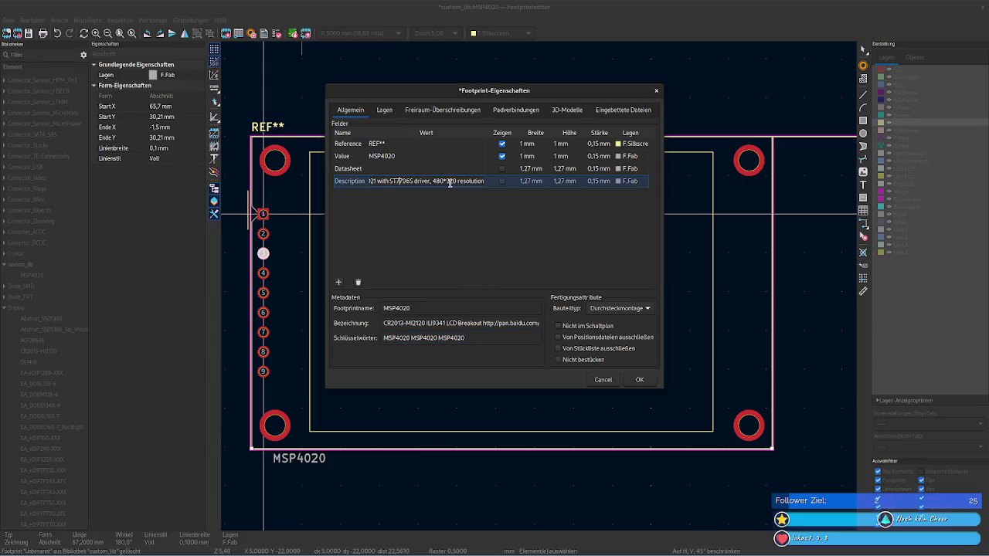
double_click(404, 183)
type("ST7796S")
Step: Remove the duplicated MSP4020 entry from the keywords
double_click(450, 338)
type("MSP4020")
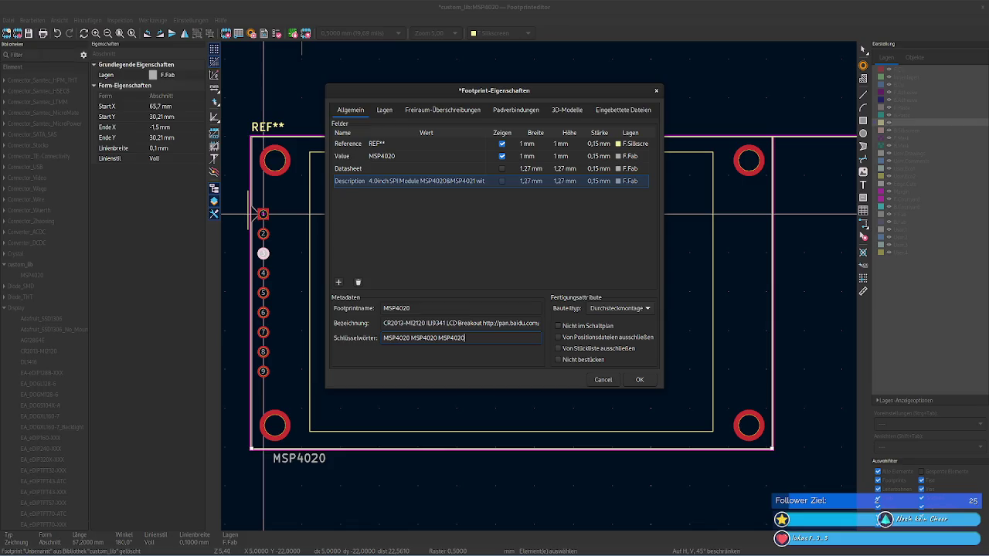
key("BackSpace")
key("BackSpace")
key("BackSpace")
left_click(377, 182)
left_click(461, 340)
left_click(434, 182)
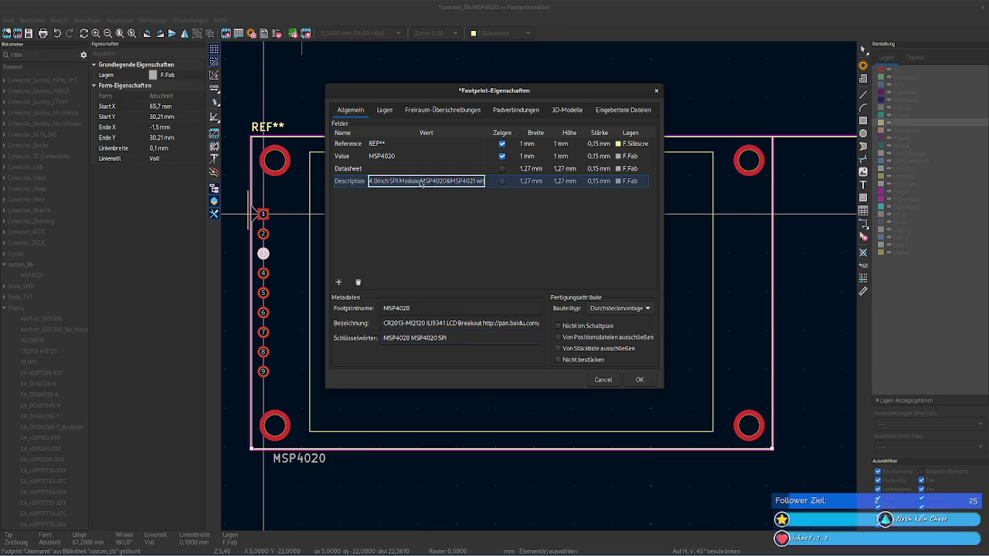
left_click(433, 182)
Step: Copy ST7796S from the Description and paste it into the keywords
double_click(396, 181)
right_click(398, 182)
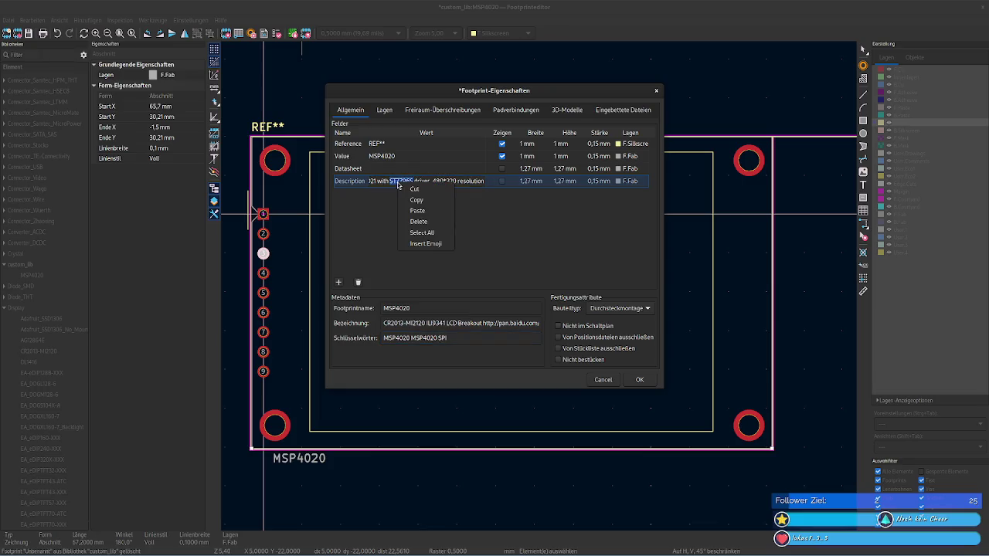
left_click(415, 197)
left_click(462, 338)
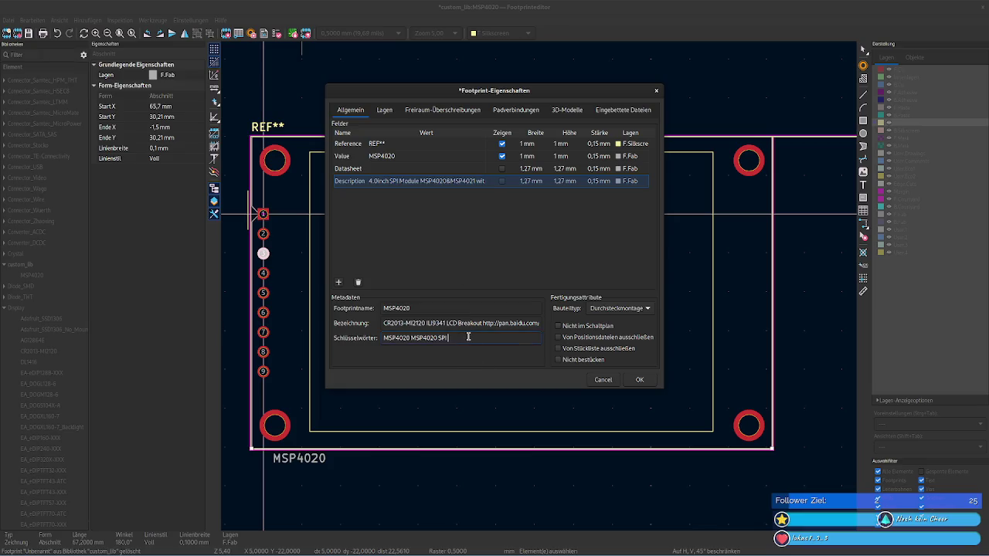
key("ctrl+v")
left_click(452, 182)
left_click(452, 182)
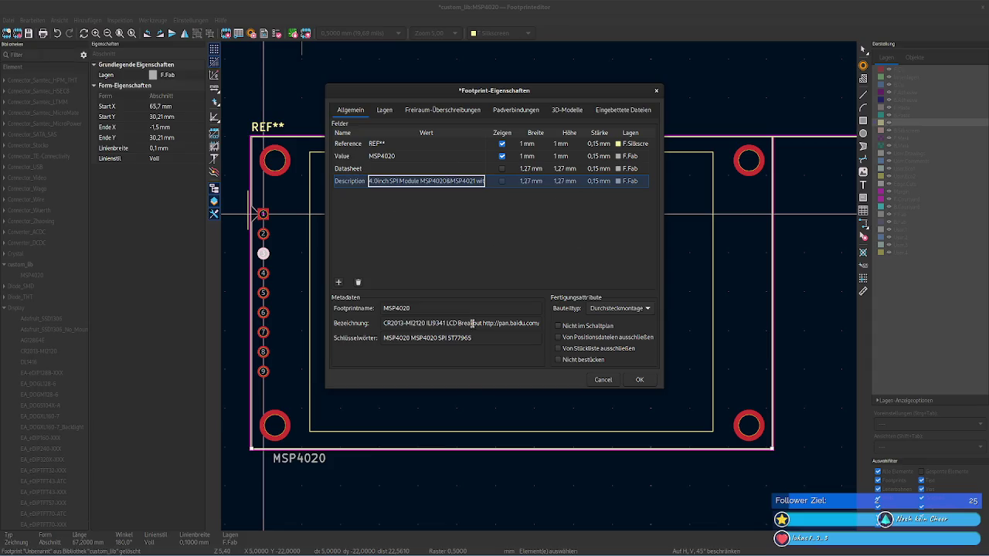
left_click(445, 324)
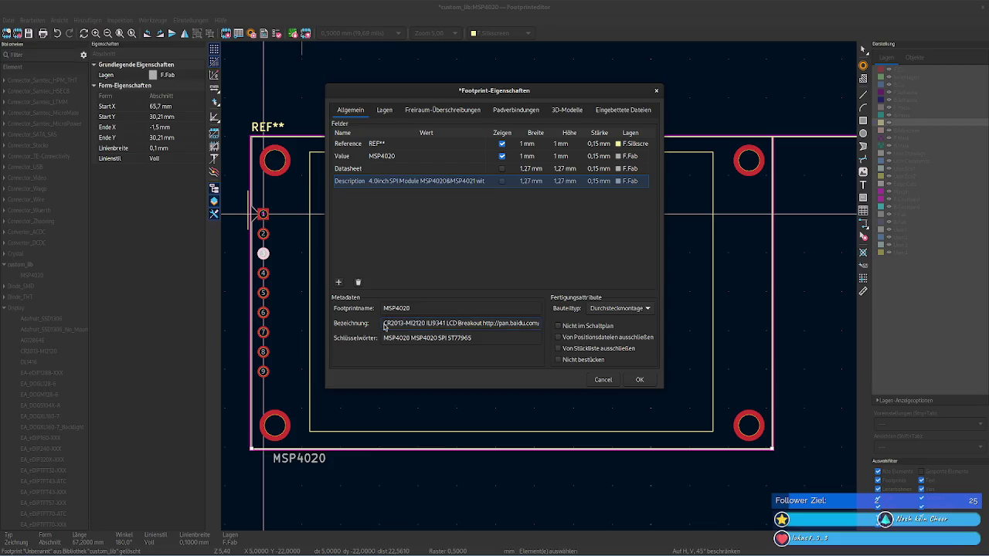
Step: Replace ILI9341 in the designation with ST7796S
left_click(406, 184)
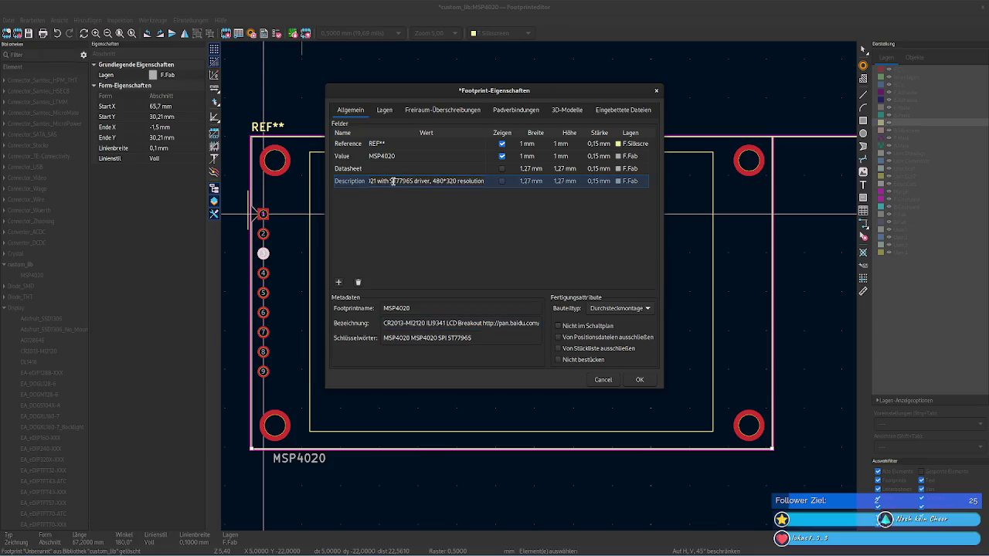
left_click(405, 321)
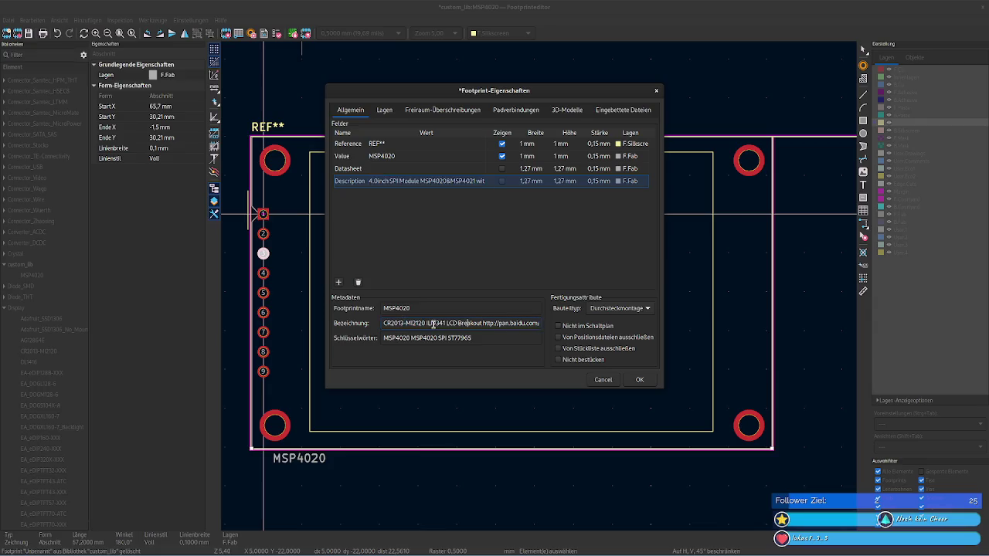
double_click(425, 322)
key("ctrl+v")
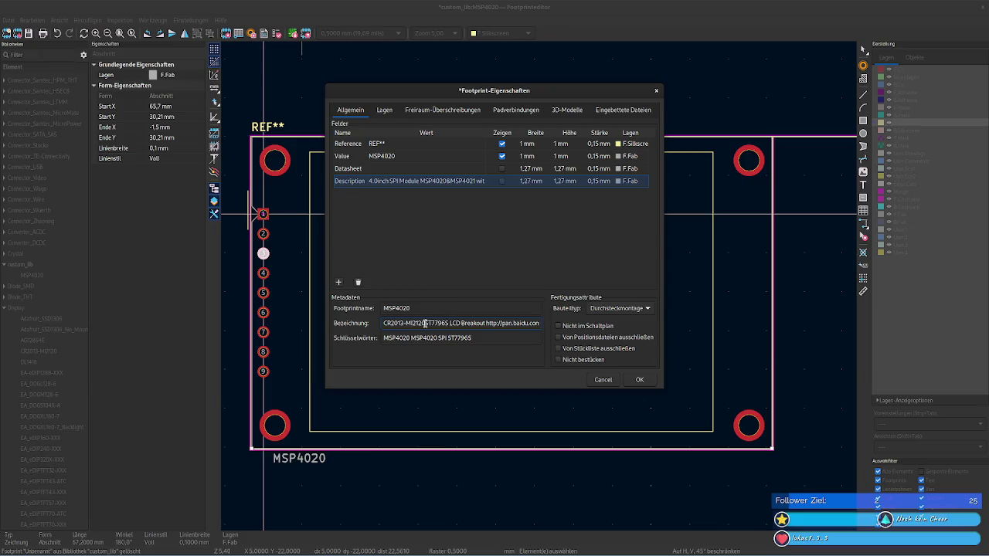
Step: Replace CR2013-MI2120 at the start of the designation with MSP4020&MSP4021
left_click(424, 323)
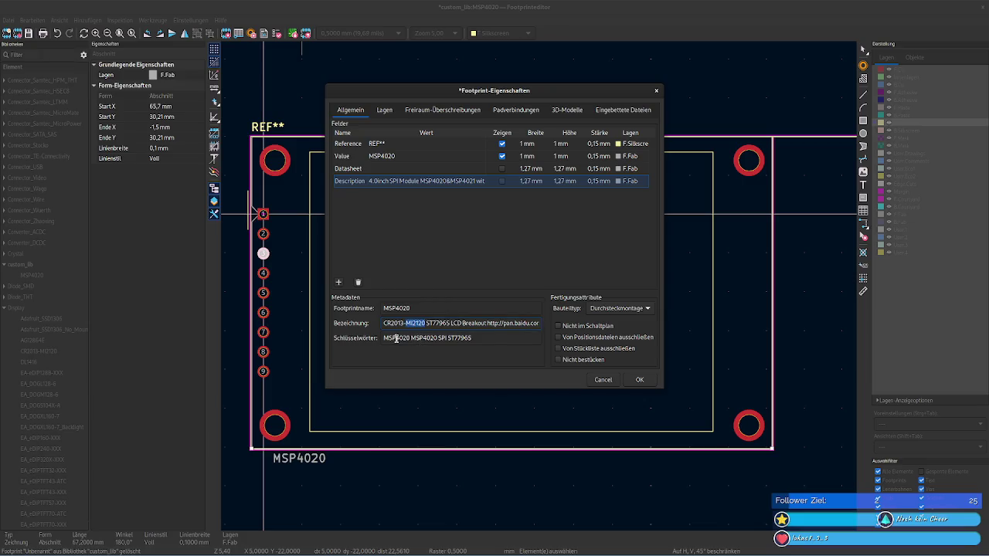
double_click(397, 337)
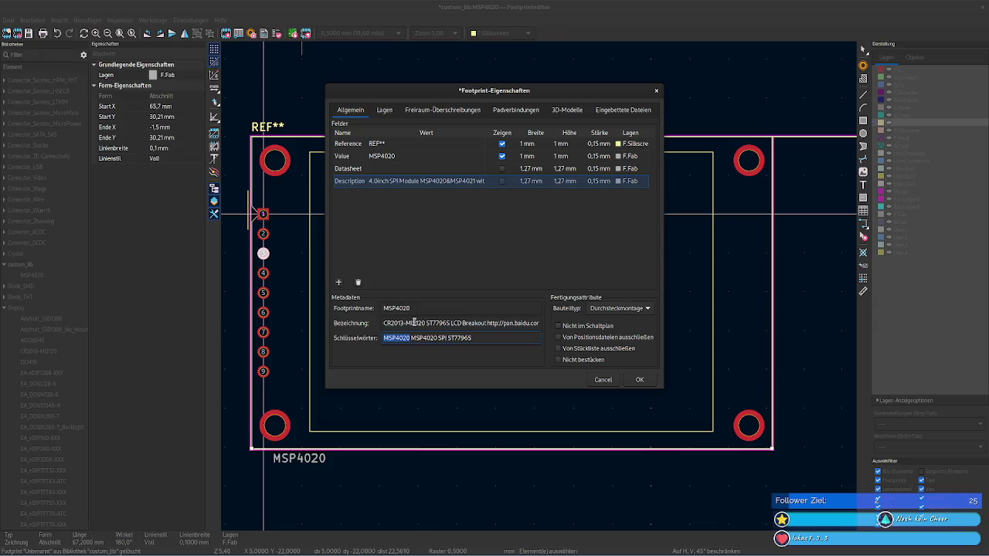
left_click_drag(424, 323, 379, 323)
key("ctrl+v")
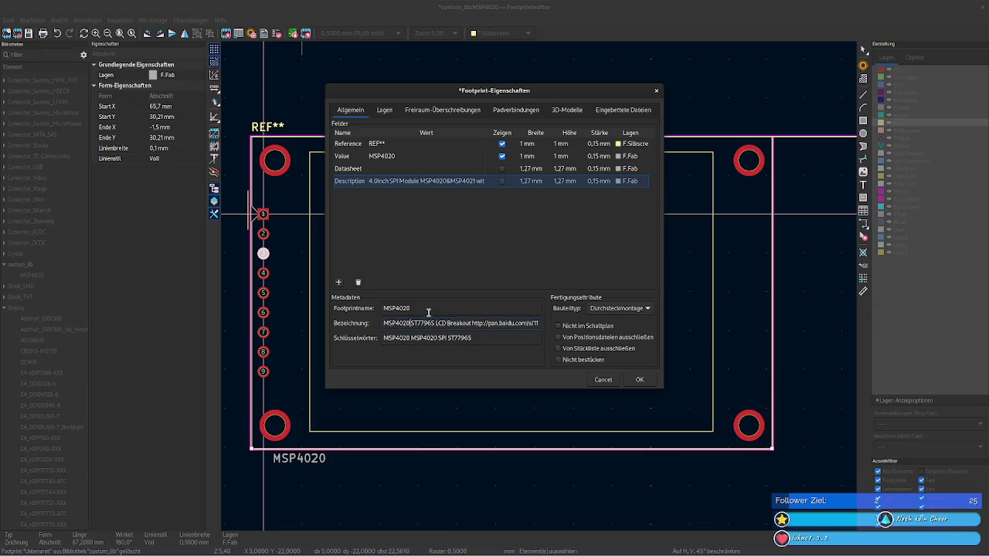
type("&")
double_click(422, 339)
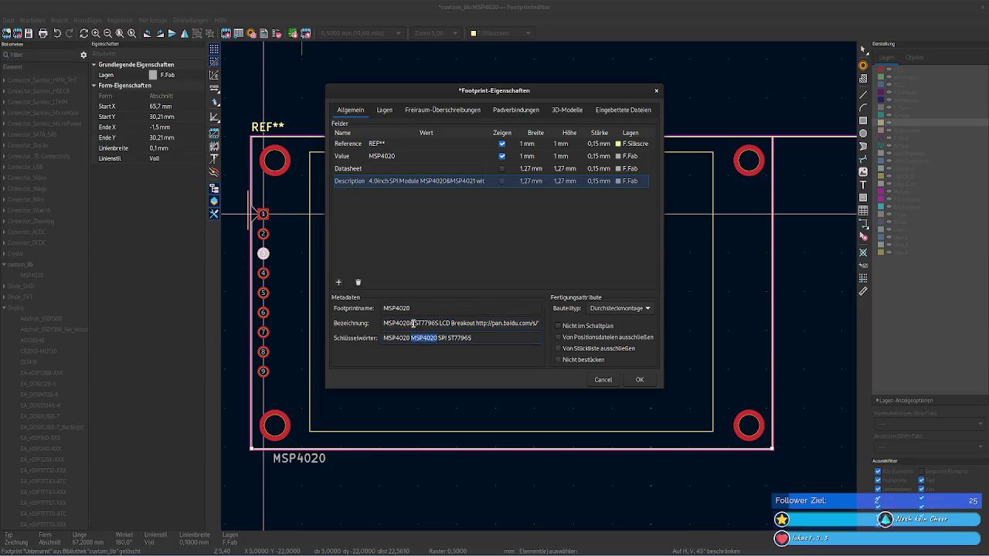
left_click(412, 323)
key("ctrl+v")
key("BackSpace")
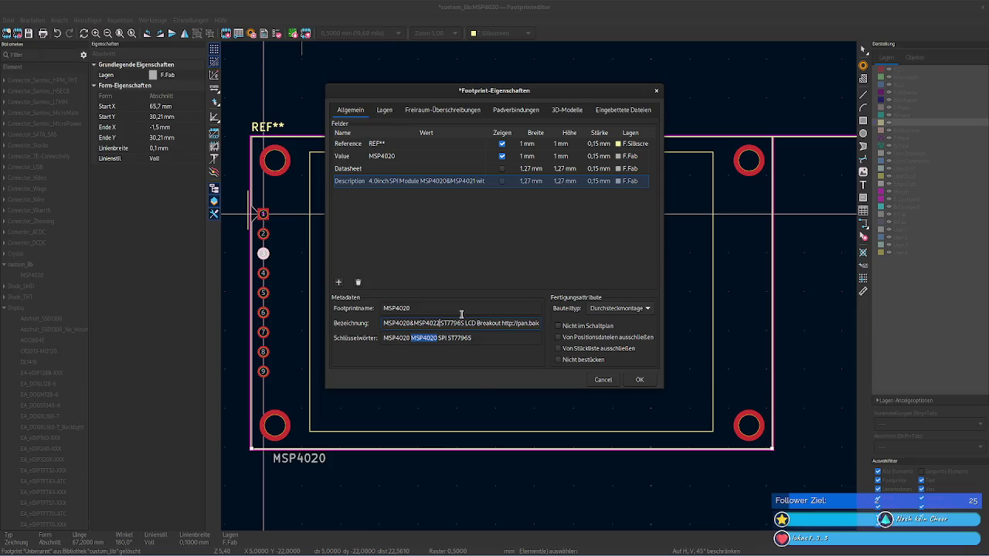
type("1")
Step: Change the second keyword from MSP4020 to MSP4021
left_click(438, 338)
key("BackSpace")
type("1")
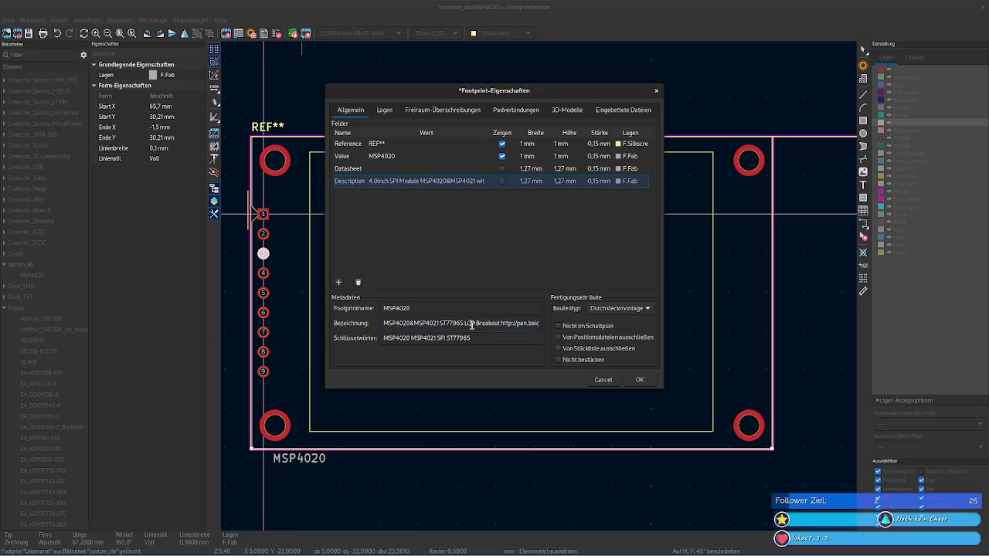
Step: Delete the baidu link from the end of the designation
left_click(472, 323)
left_click_drag(485, 323, 539, 323)
left_click(513, 323)
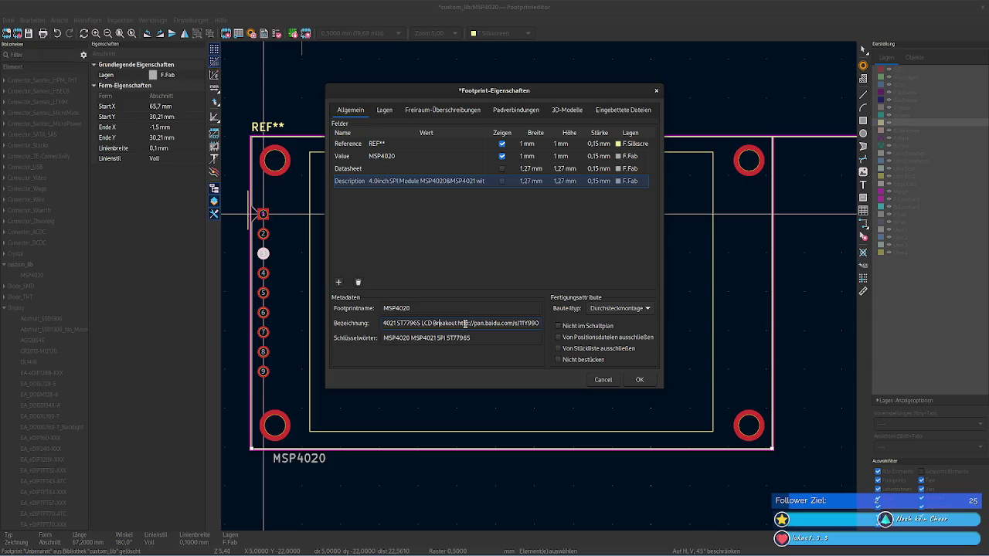
left_click_drag(458, 323, 583, 322)
key("BackSpace")
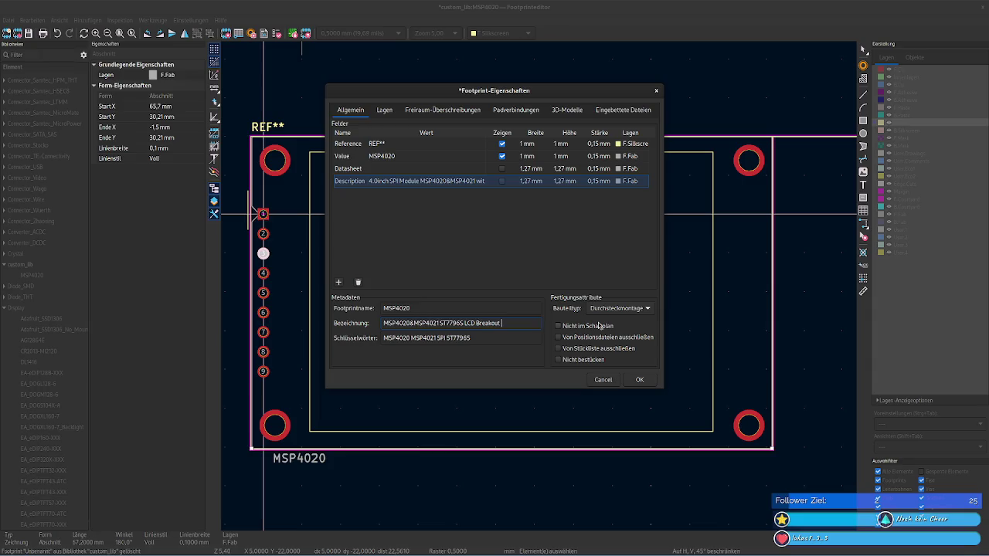
key("Tab")
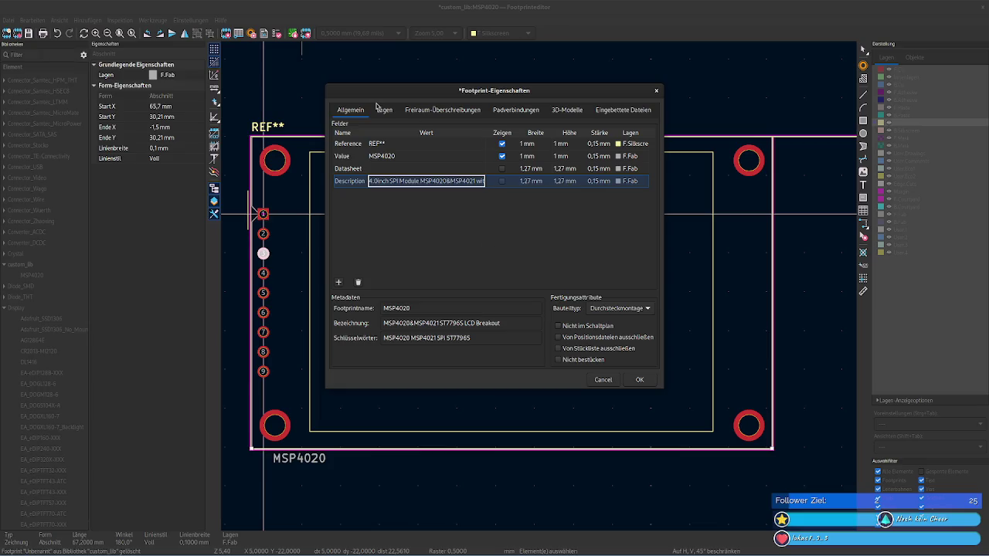
Step: Start browsing for a Datasheet file in the footprint properties, then cancel it
left_click(383, 112)
left_click(351, 110)
left_click(462, 169)
left_click(480, 169)
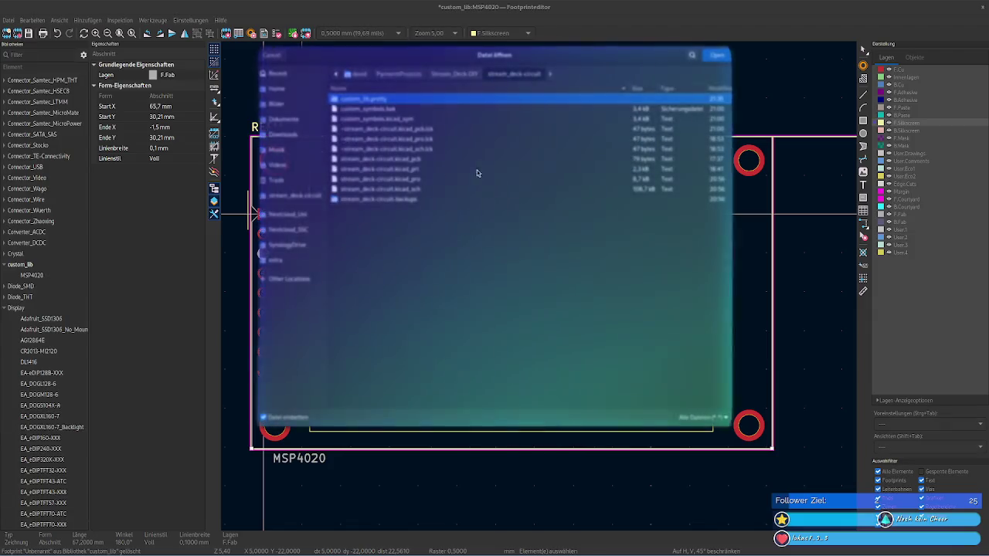
key("Escape")
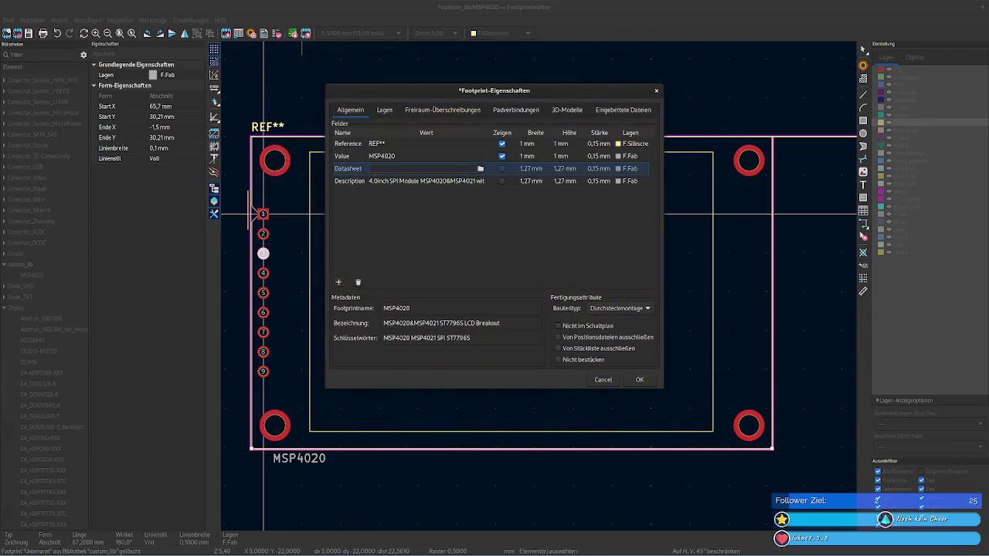
Step: Switch via schematic editor and project manager to Firefox showing the Flux cr2013-mi2120 page
key("alt+Tab")
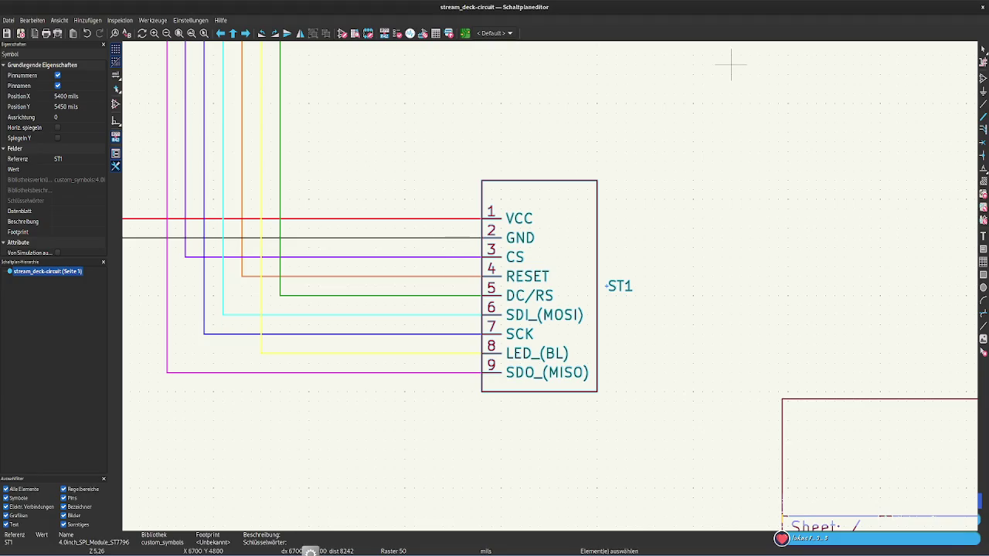
left_click(311, 552)
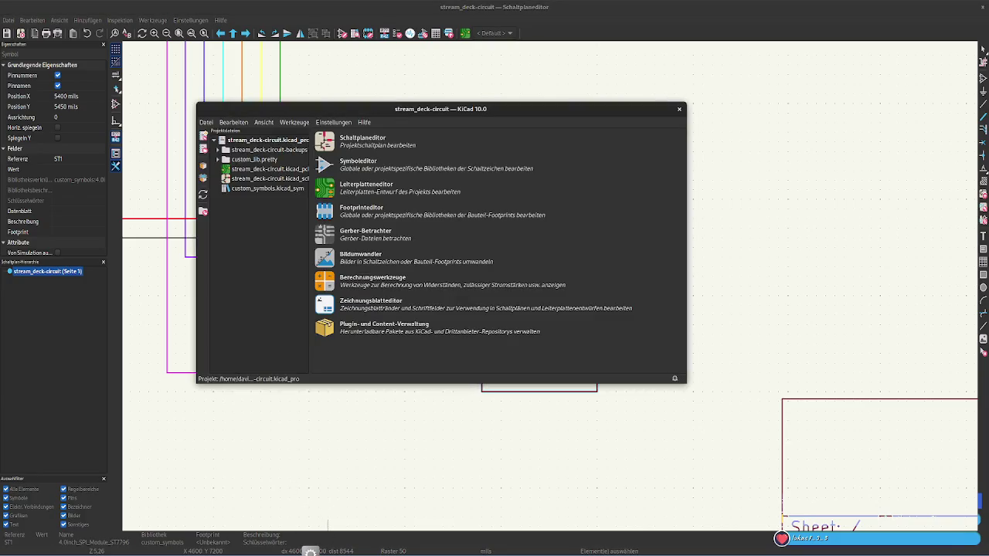
left_click(60, 550)
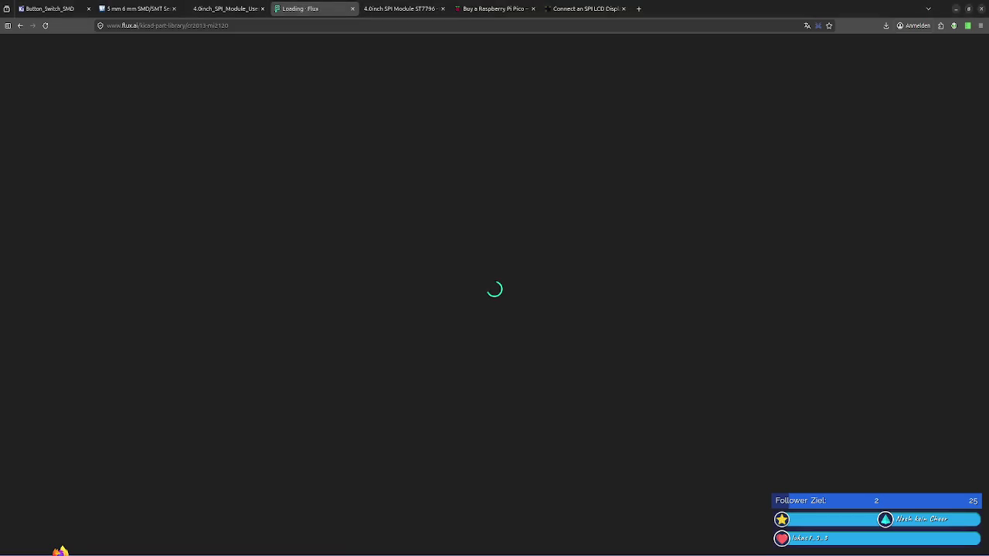
Step: Relax uMatrix for Flux: allow referrers and stop blocking noscript tags
left_click(967, 26)
left_click(934, 47)
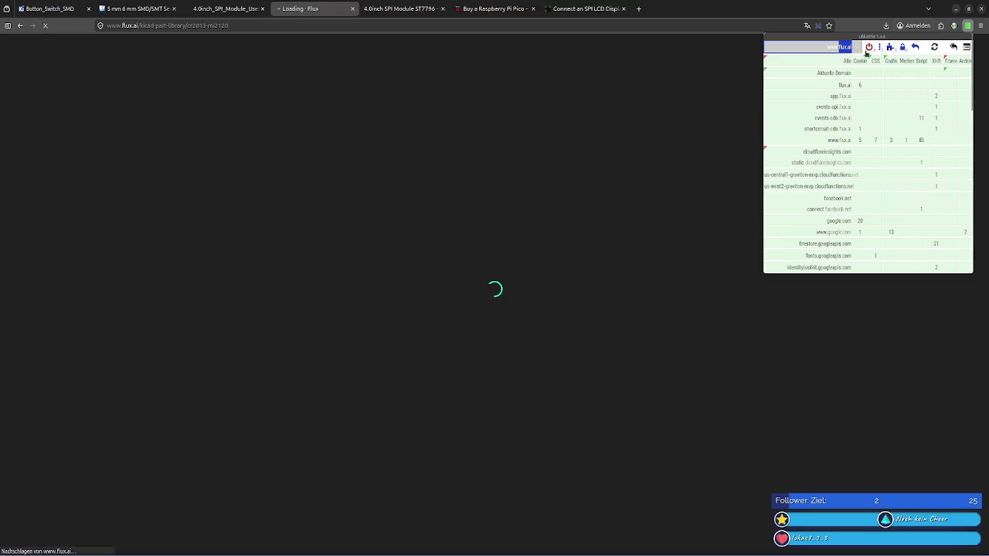
left_click(881, 49)
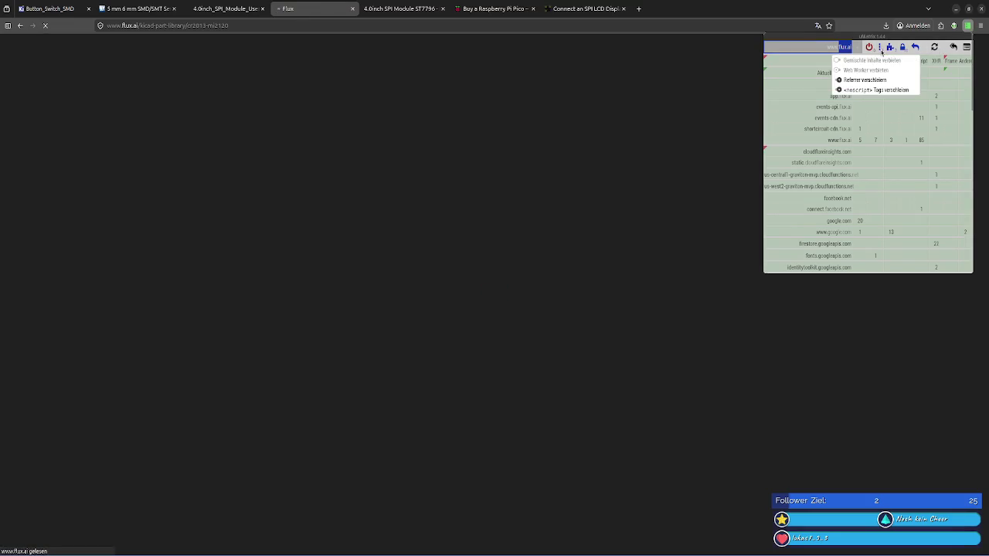
left_click(874, 81)
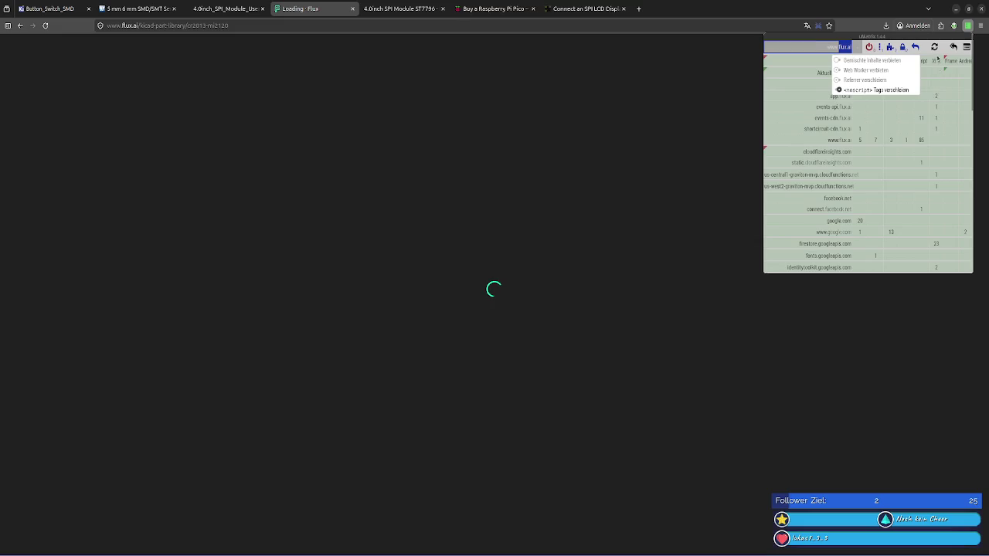
left_click(879, 47)
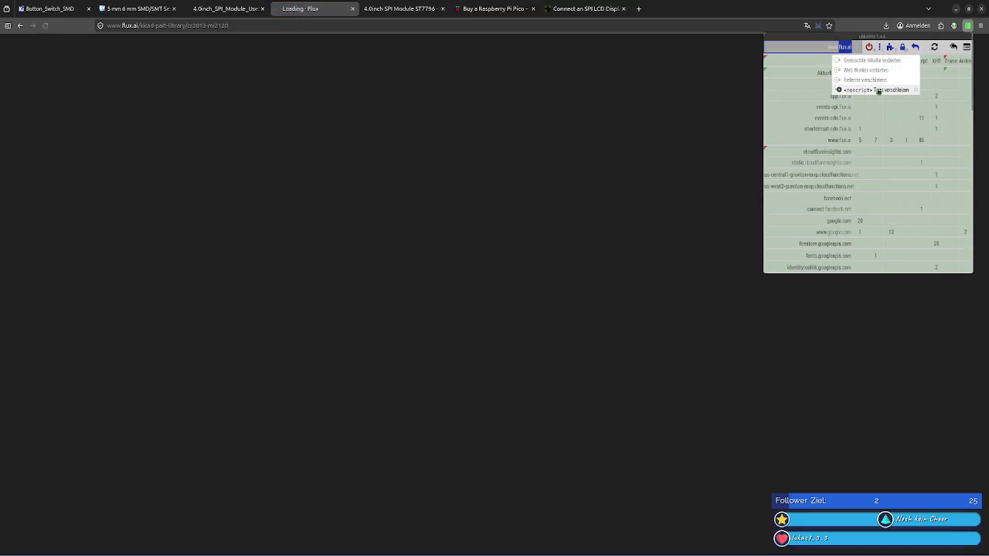
left_click(879, 91)
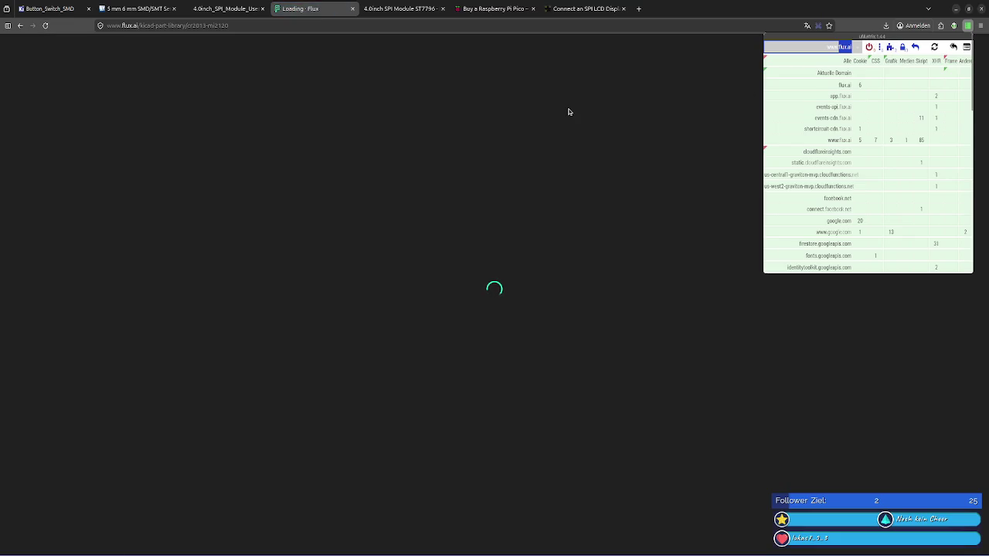
Step: Look over the LCD wiki ST7796 module page and its user manual PDF
left_click(386, 8)
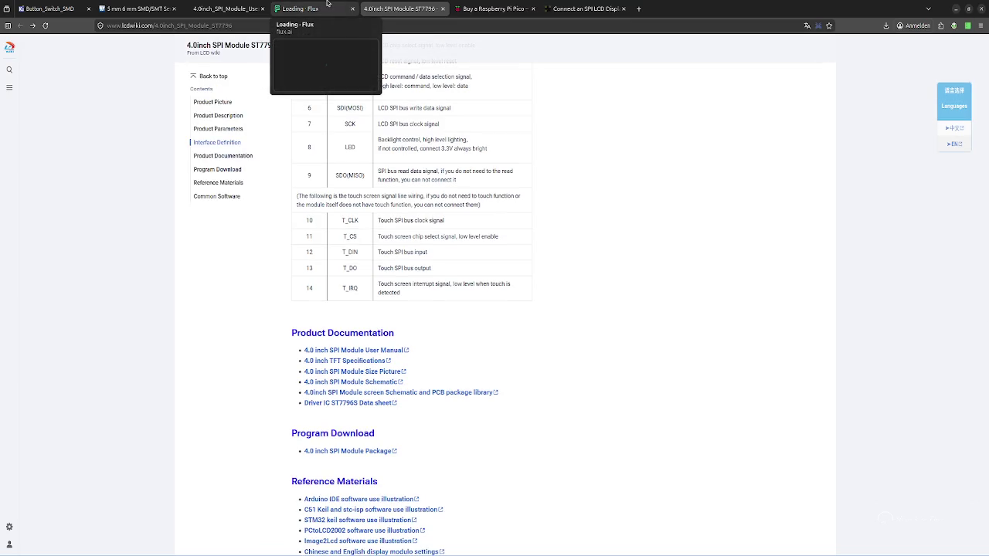
left_click(366, 405)
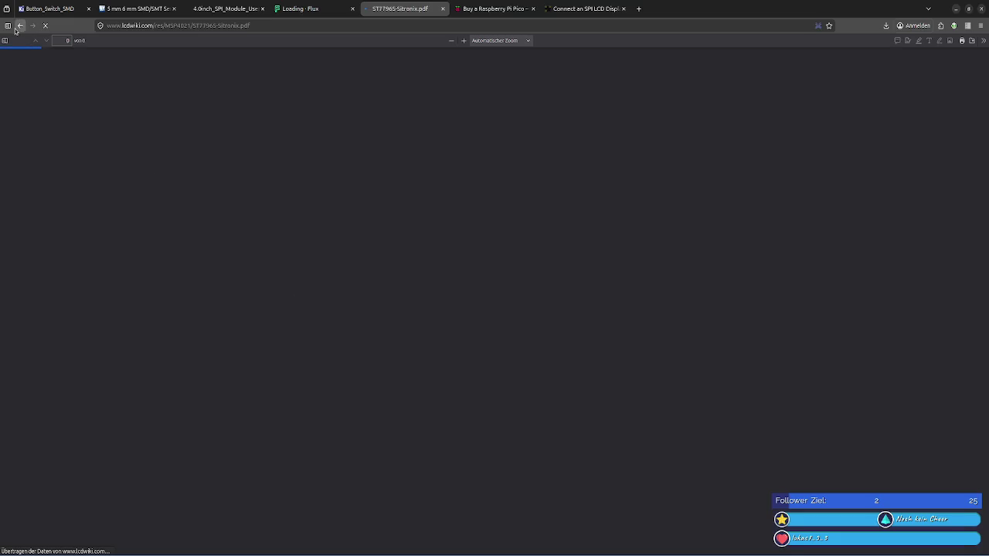
left_click(15, 29)
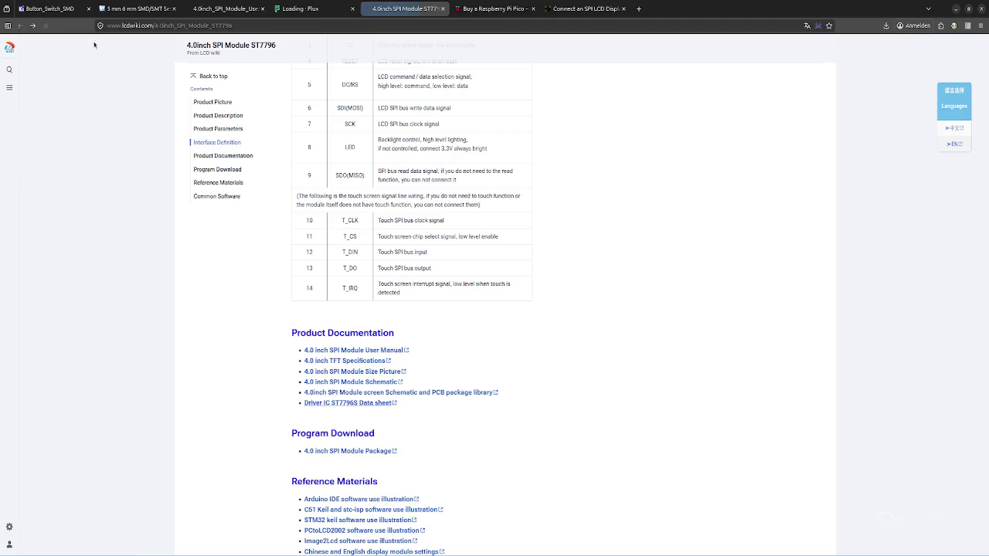
left_click(251, 4)
scroll(441, 275, "down", 5)
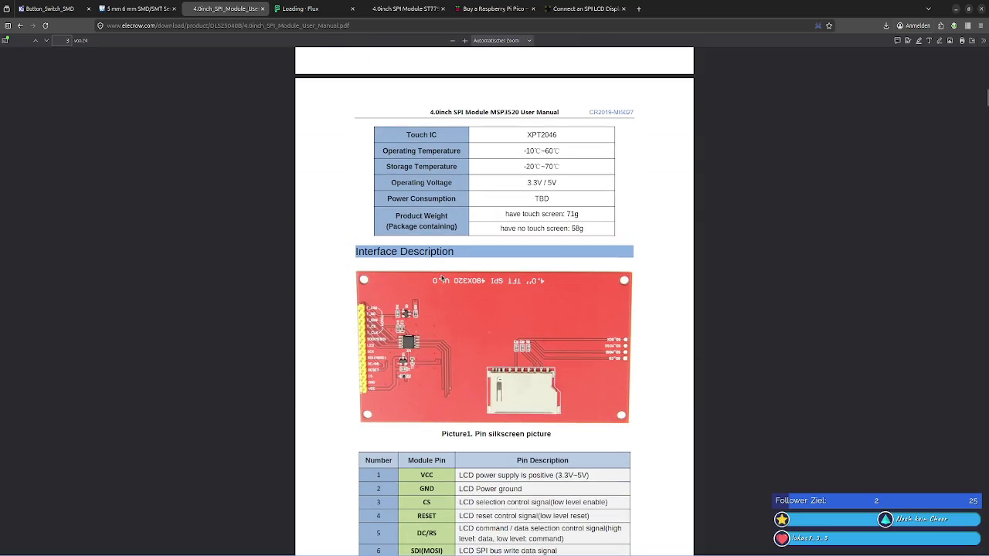
scroll(441, 276, "down", 4)
scroll(441, 275, "down", 5)
scroll(439, 272, "up", 5)
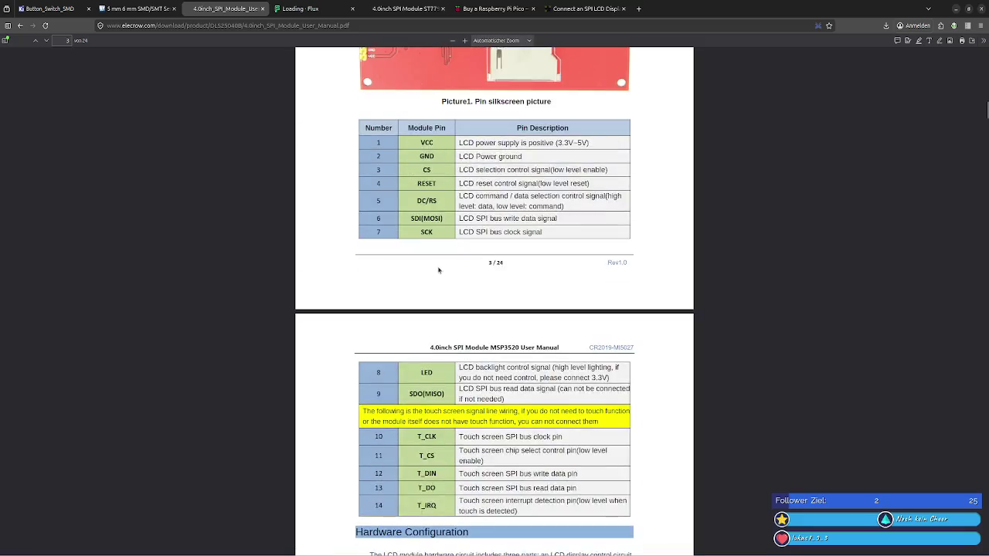
scroll(438, 270, "up", 4)
left_click(21, 27)
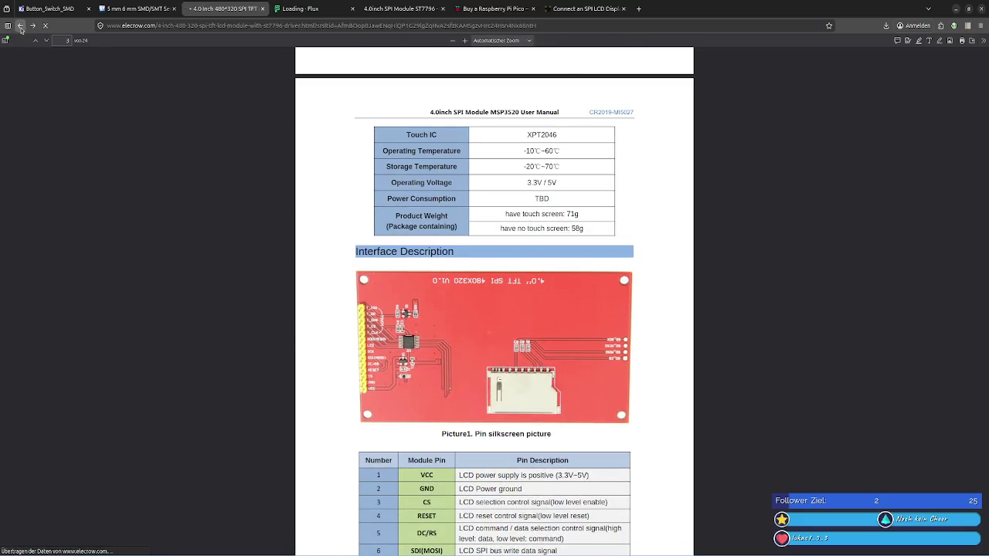
scroll(290, 208, "up", 1)
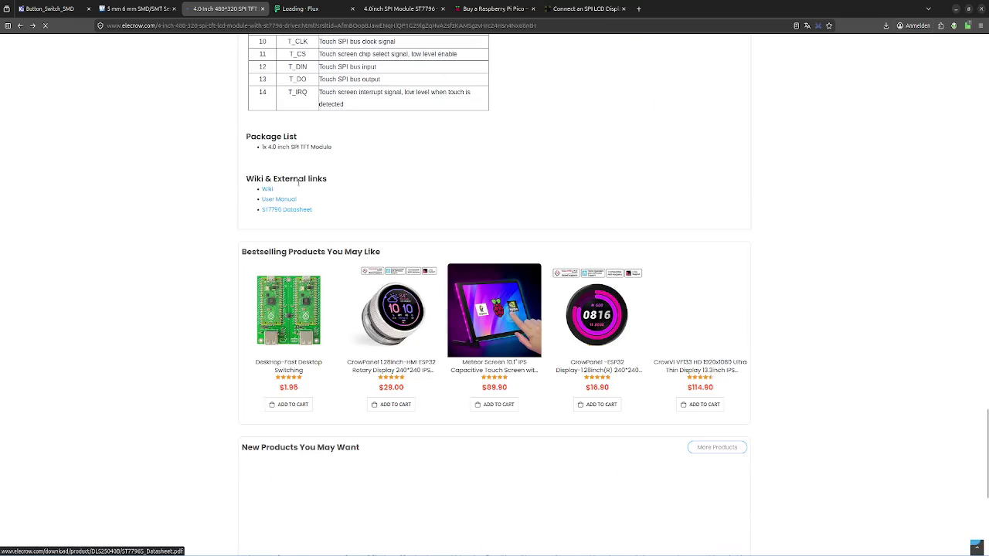
Step: Open the Sitronix ST7796S datasheet PDF in a new tab and select its URL
middle_click(294, 210)
left_click(312, 6)
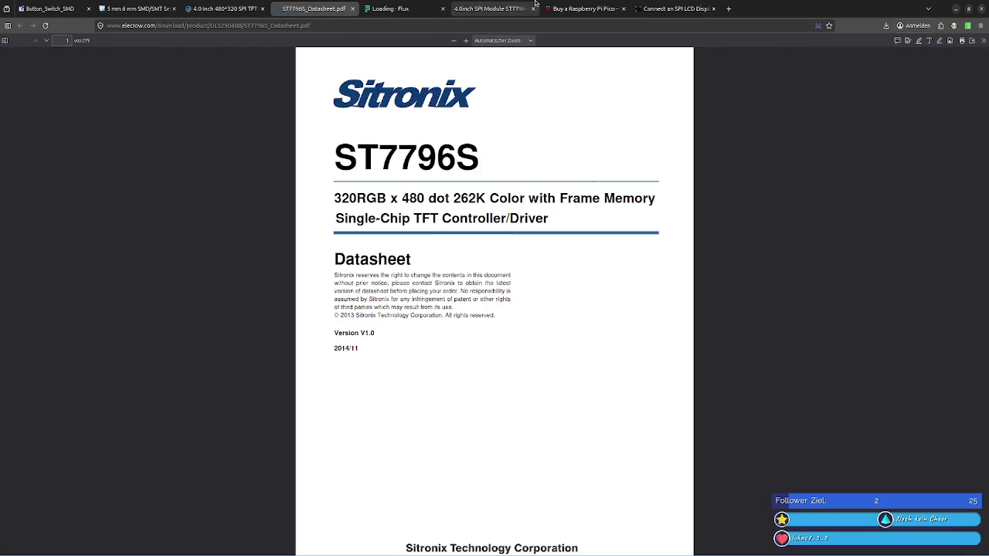
left_click(491, 9)
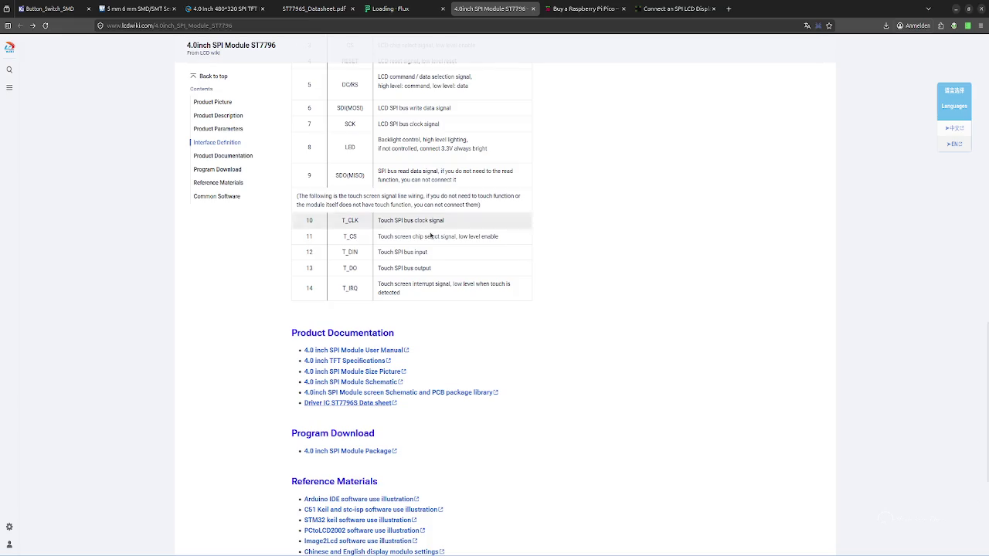
middle_click(349, 402)
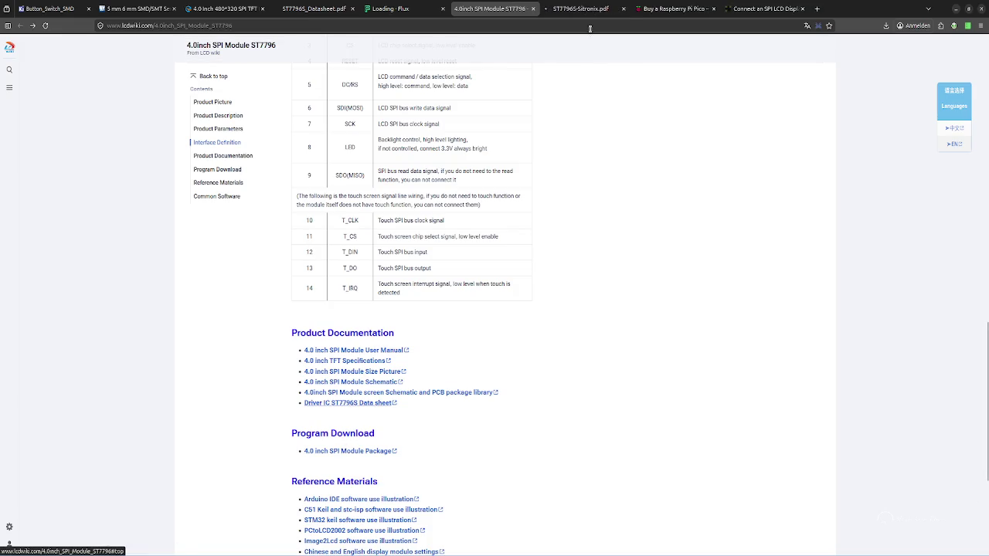
left_click(581, 8)
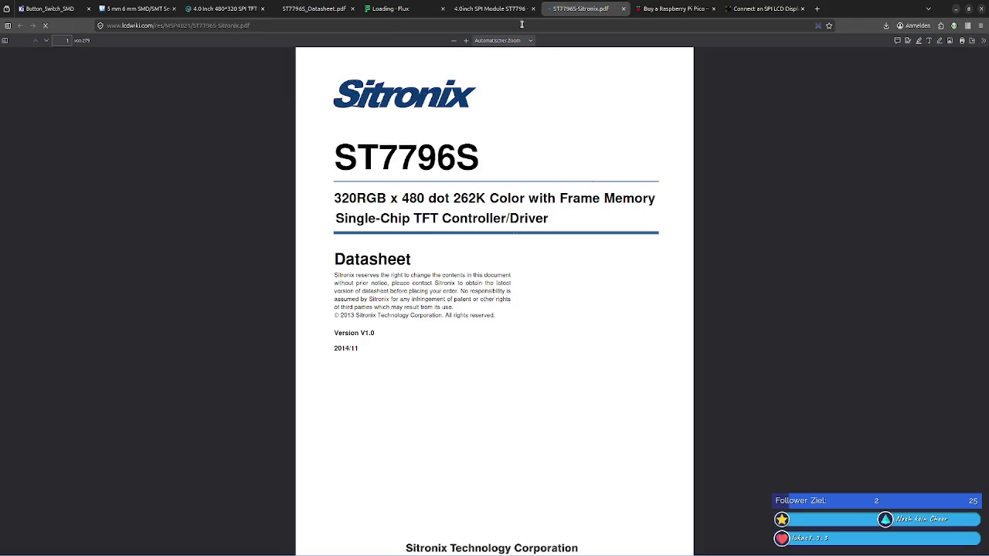
left_click(384, 25)
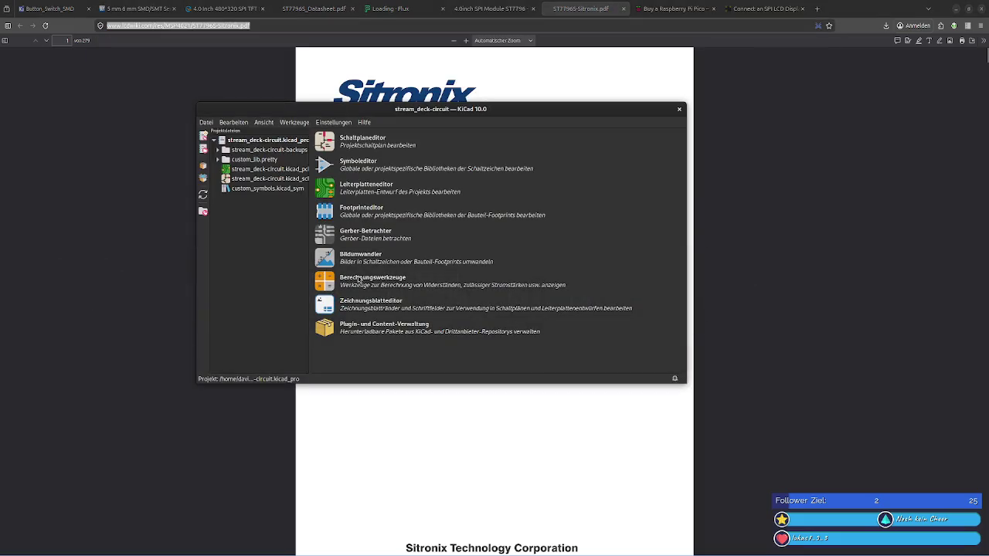
mouse_move(599, 502)
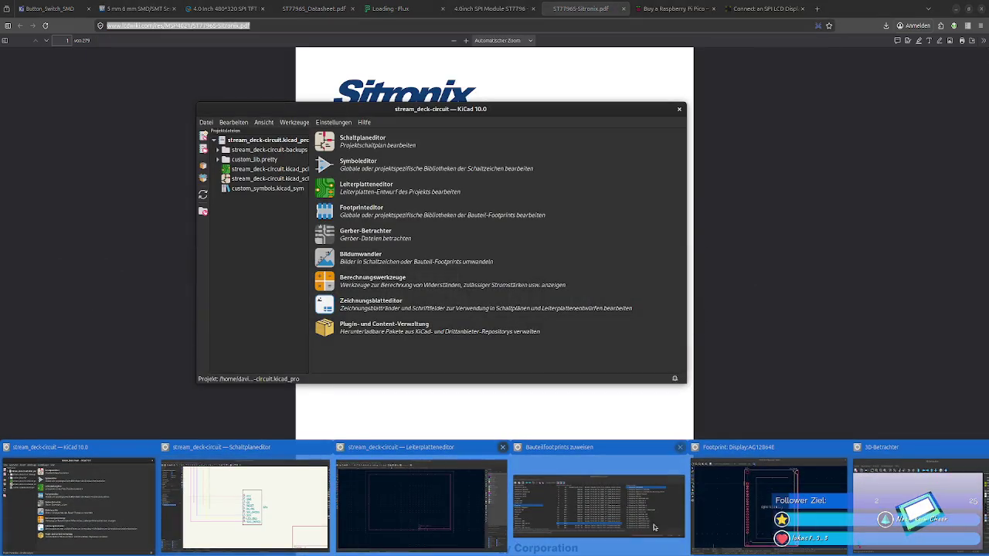
left_click(626, 510)
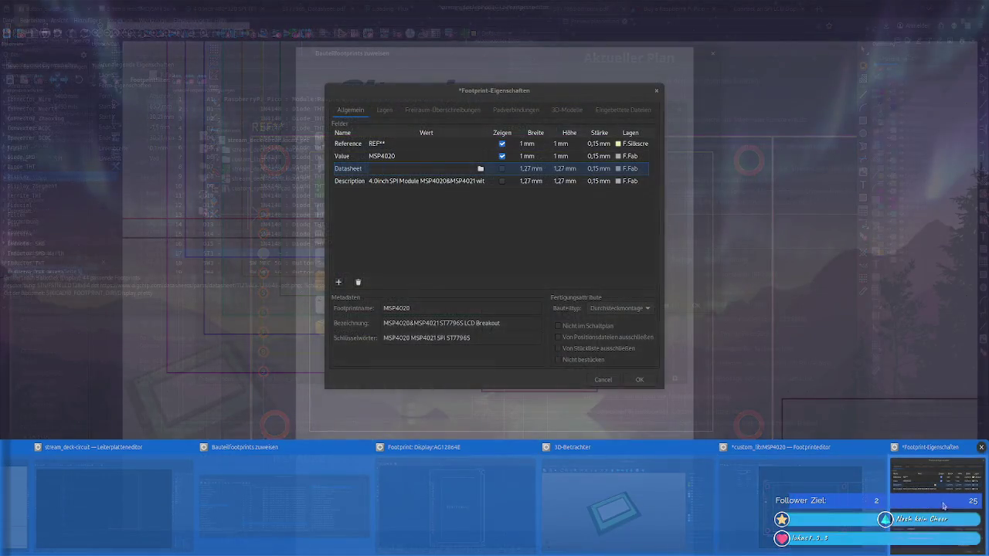
Step: Paste the lcdwiki ST7796S-Sitronix.pdf link into MSP4020's Datasheet field
left_click(935, 506)
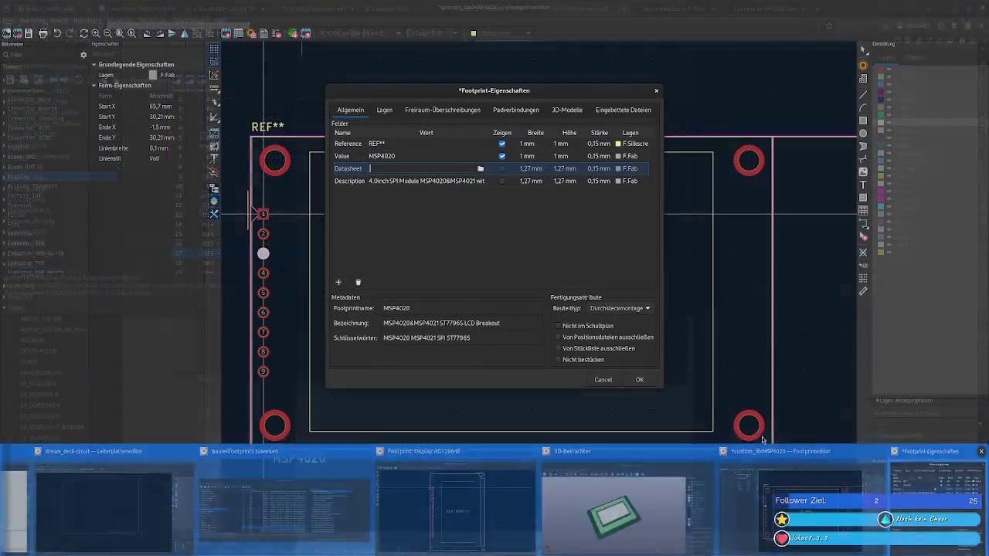
key("ctrl+v")
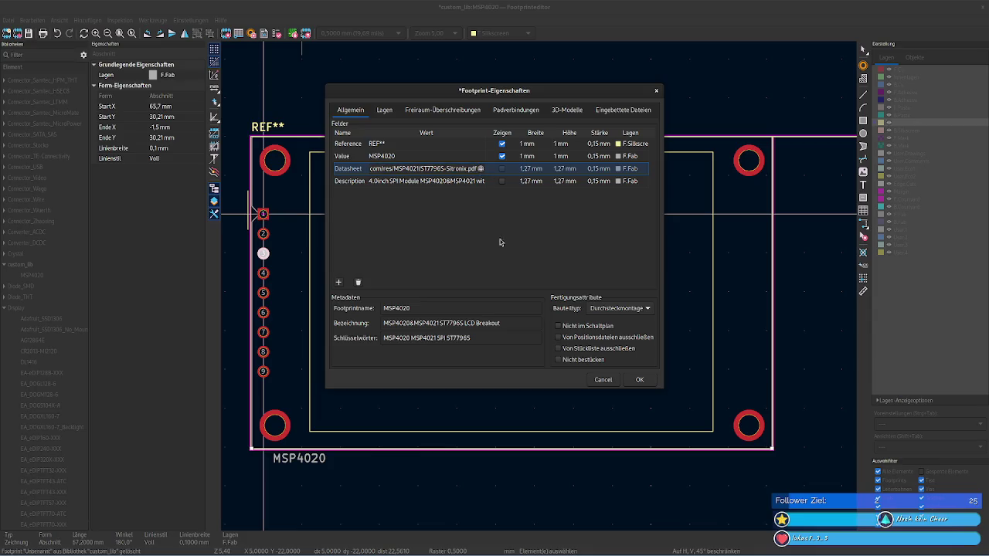
key("alt+Tab")
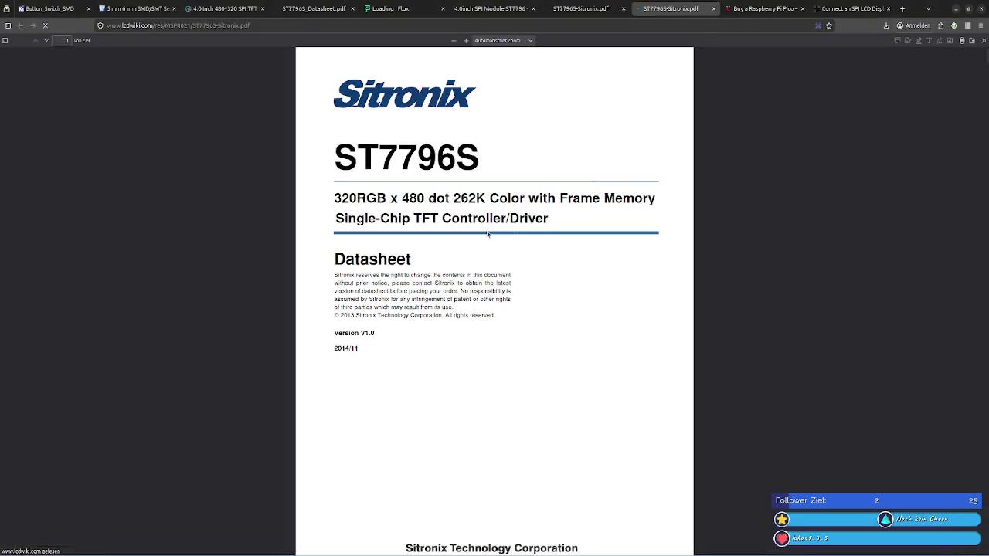
left_click(495, 9)
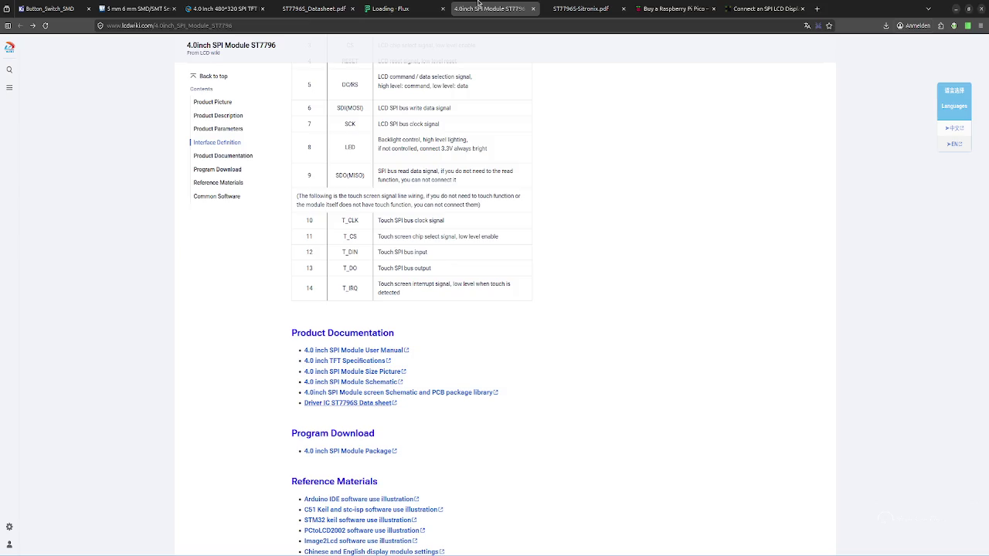
key("alt+Tab")
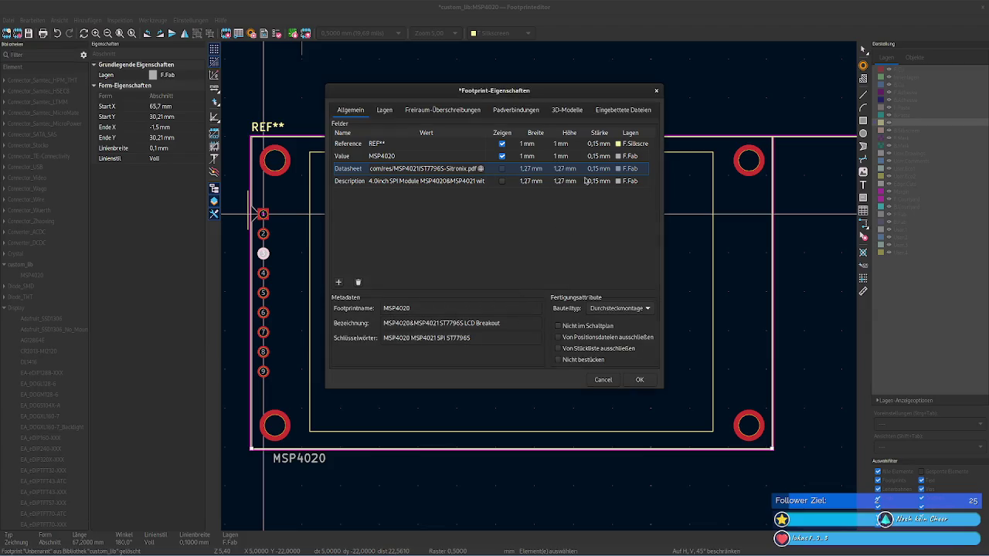
Step: Review the layer, clearance and connection tabs, then the 3D model settings
left_click(382, 109)
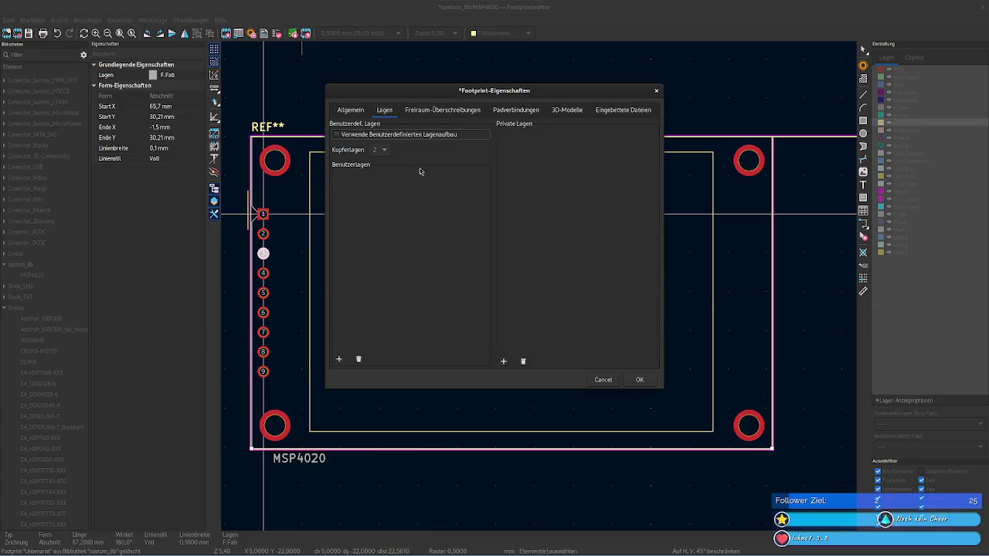
left_click(435, 112)
left_click(517, 113)
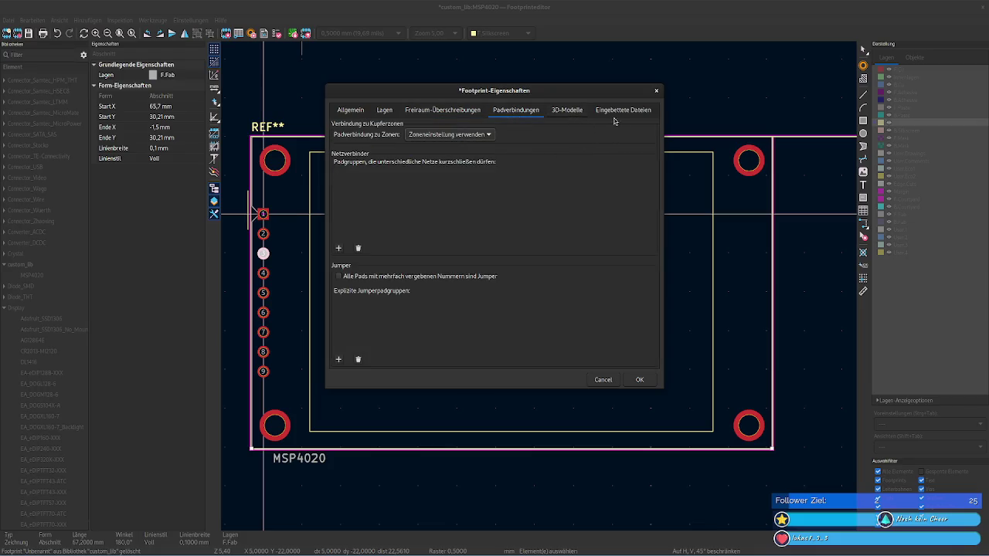
left_click(580, 113)
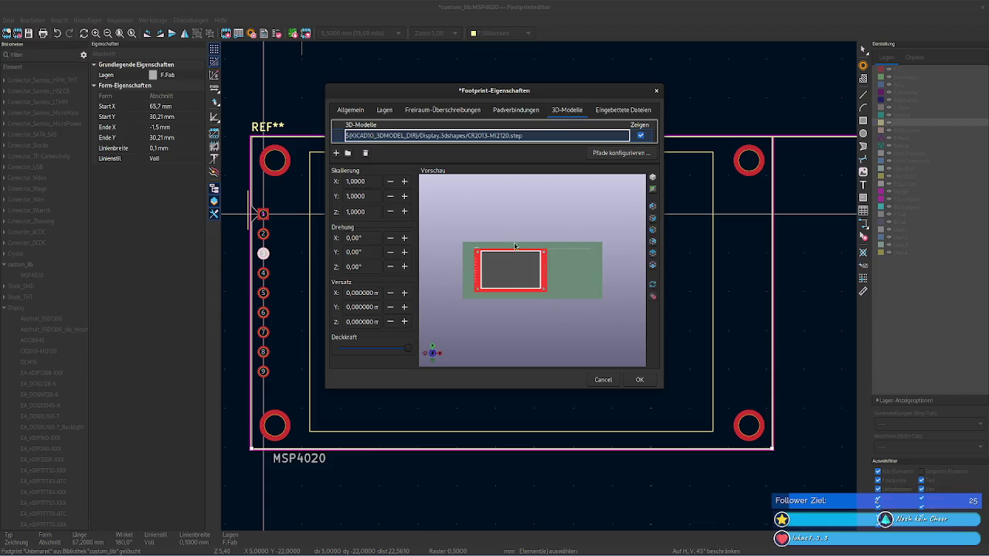
scroll(493, 264, "up", 2)
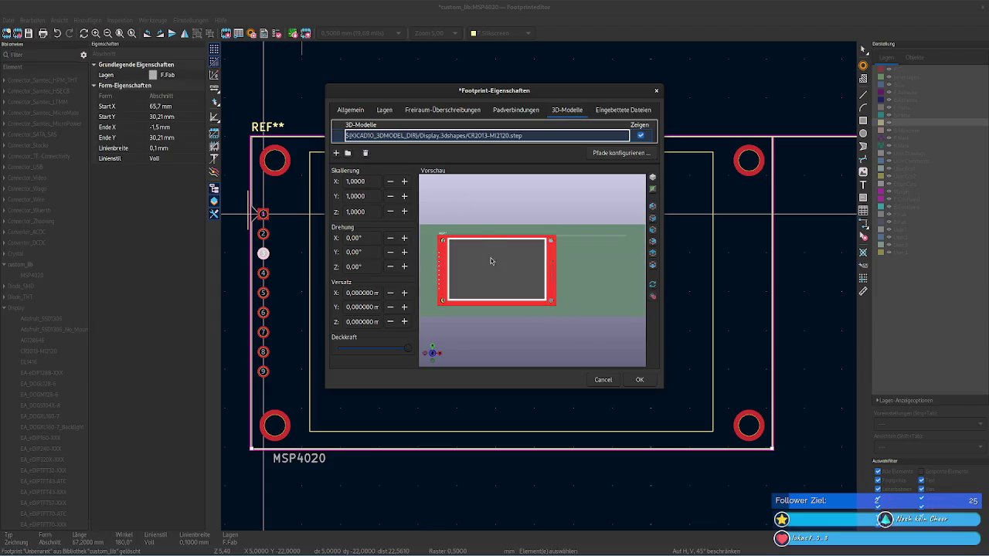
scroll(504, 213, "up", 2)
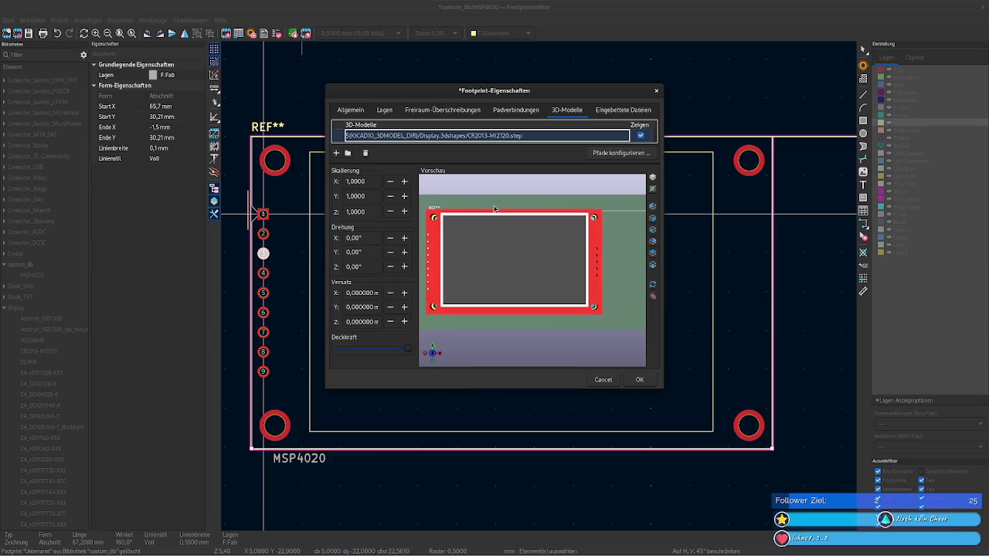
scroll(495, 208, "down", 2)
scroll(494, 209, "up", 1)
scroll(496, 209, "up", 1)
scroll(498, 209, "down", 1)
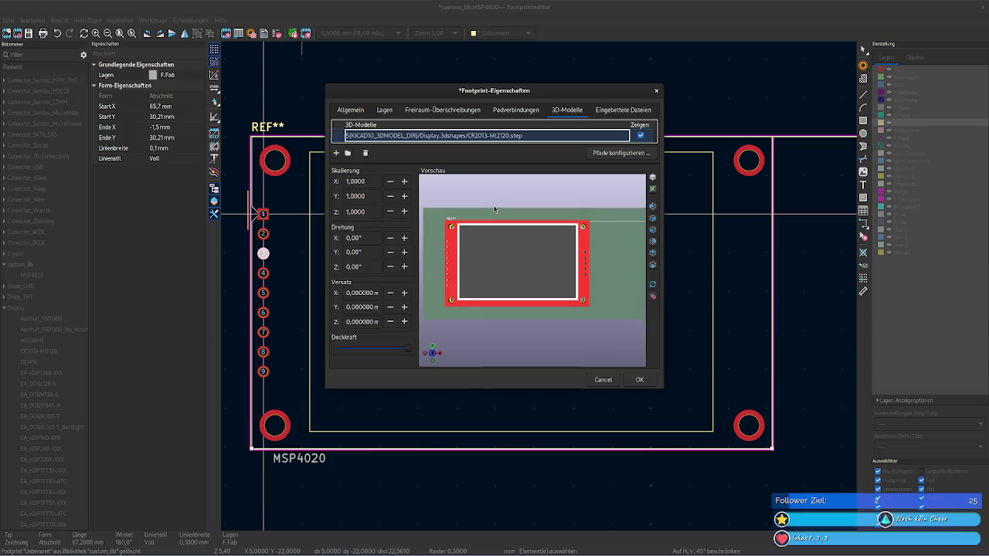
scroll(522, 211, "up", 1)
scroll(522, 211, "down", 1)
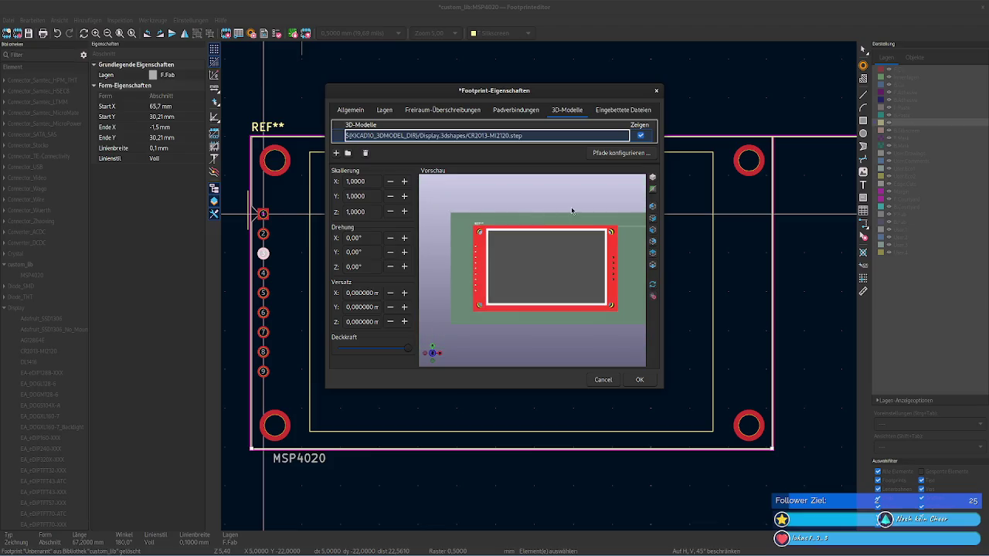
scroll(553, 201, "up", 1)
scroll(553, 201, "down", 1)
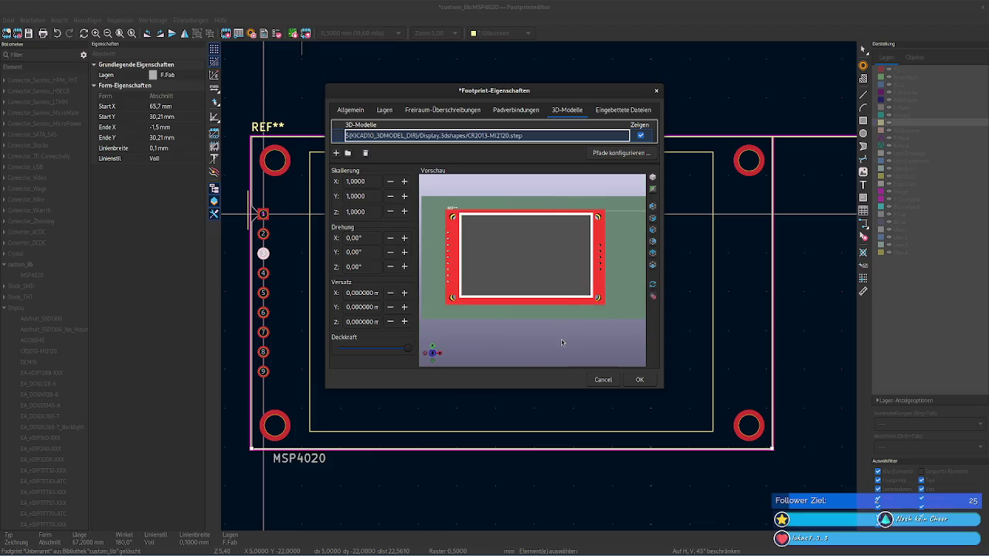
scroll(564, 345, "up", 1)
scroll(565, 354, "down", 1)
Step: Keep the 3D model's X scale at 1.0 and accept the footprint properties
left_click(424, 200)
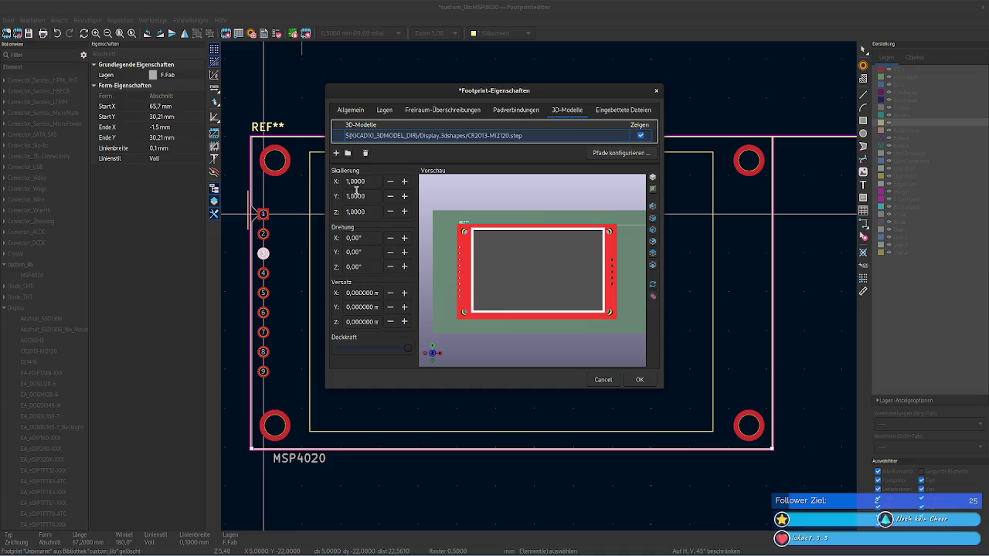
left_click(401, 186)
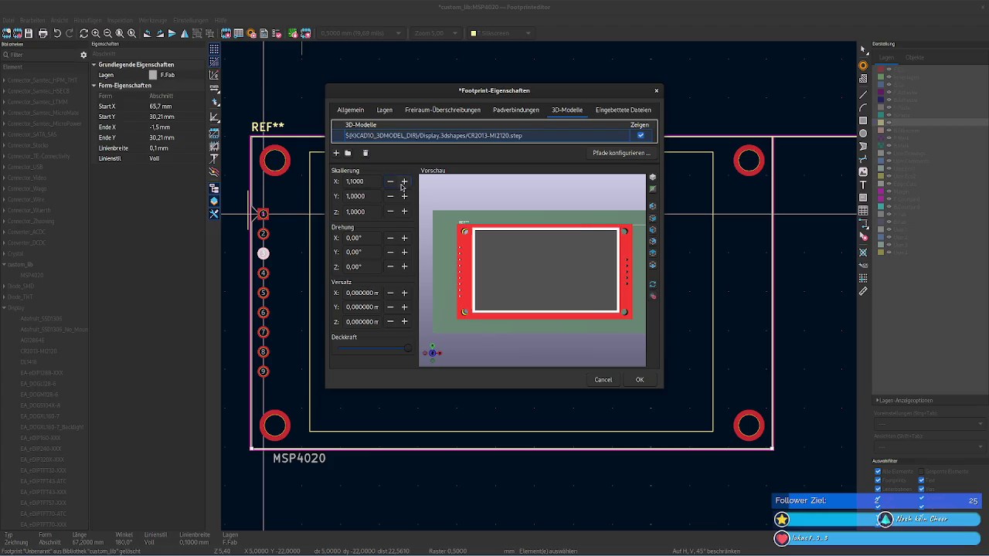
left_click(390, 182)
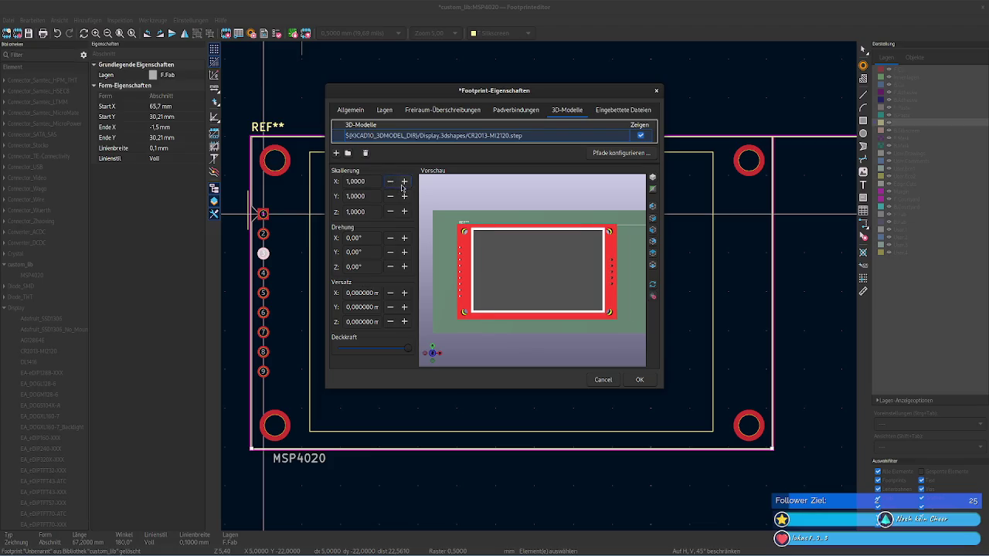
left_click(403, 183)
left_click(392, 182)
left_click(616, 112)
left_click(574, 111)
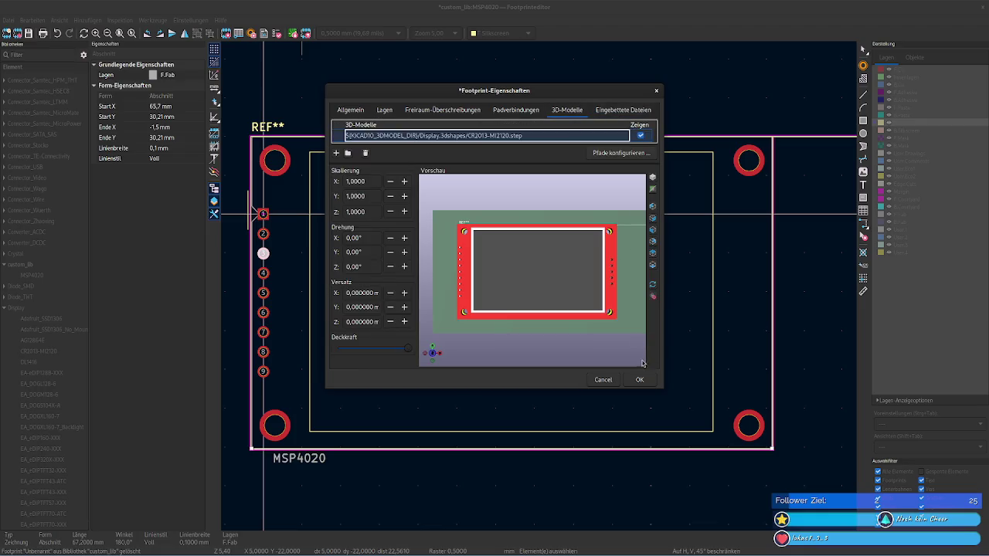
left_click(639, 379)
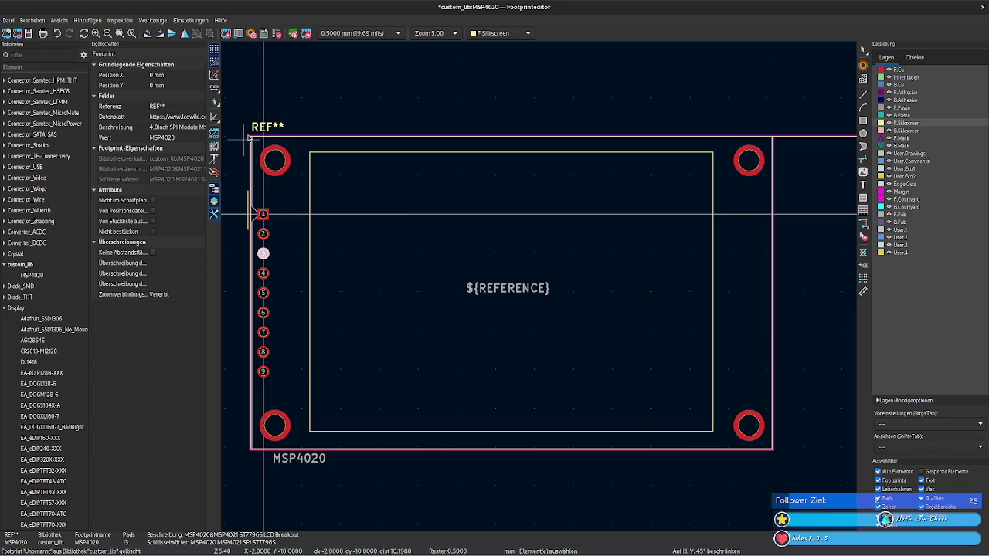
Step: Try selecting the F.Fab outline rectangle edges as connected segments
scroll(556, 216, "down", 4)
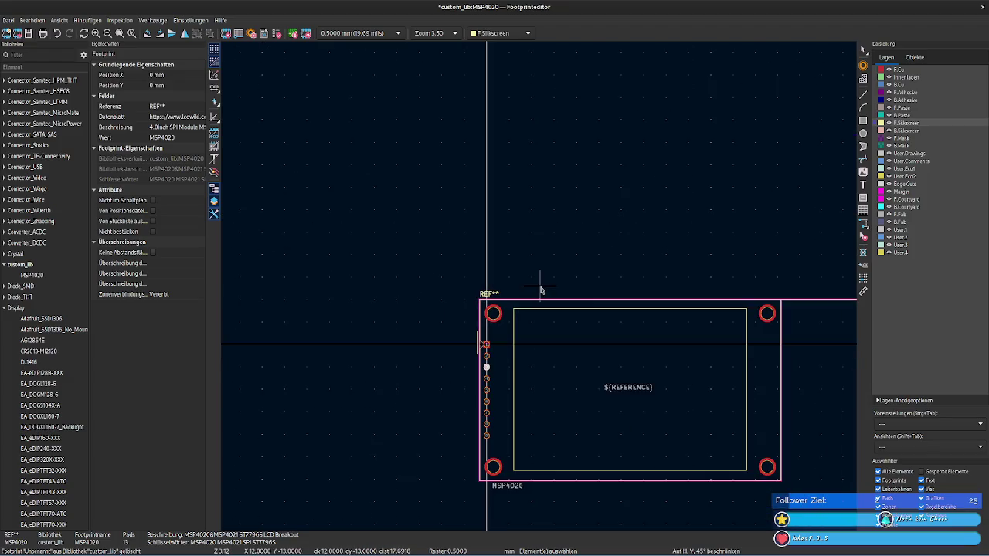
scroll(597, 240, "down", 1)
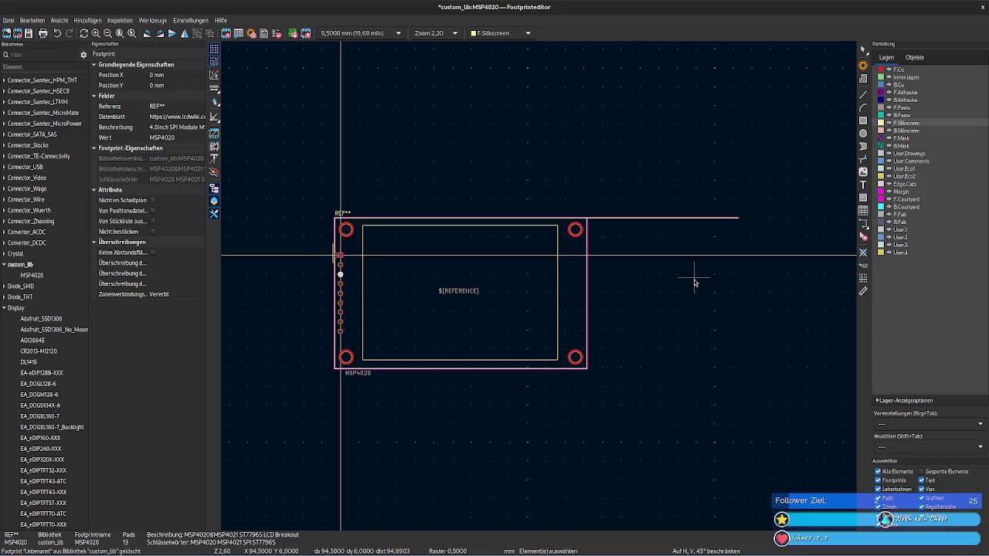
left_click(694, 279)
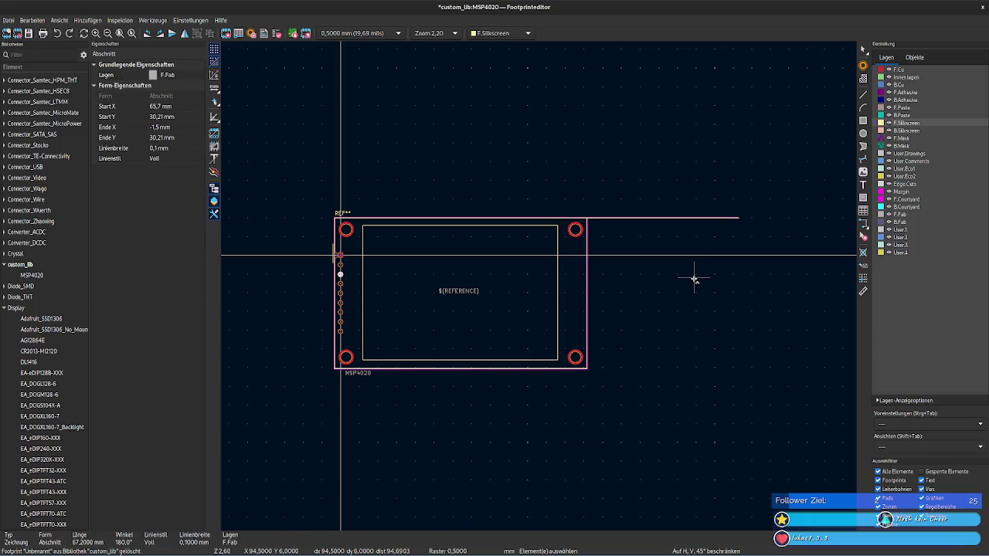
key("Escape")
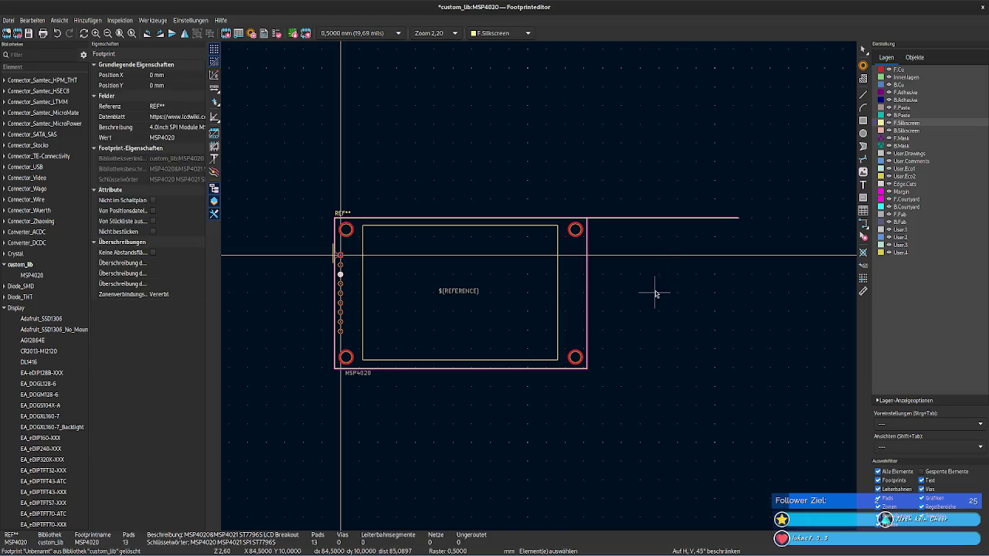
left_click(630, 233)
key("u")
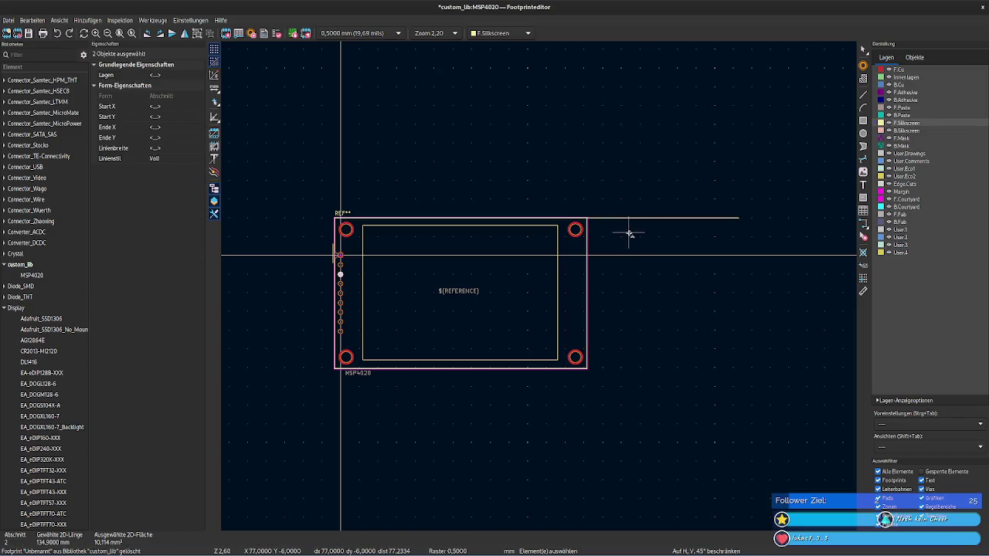
key("u")
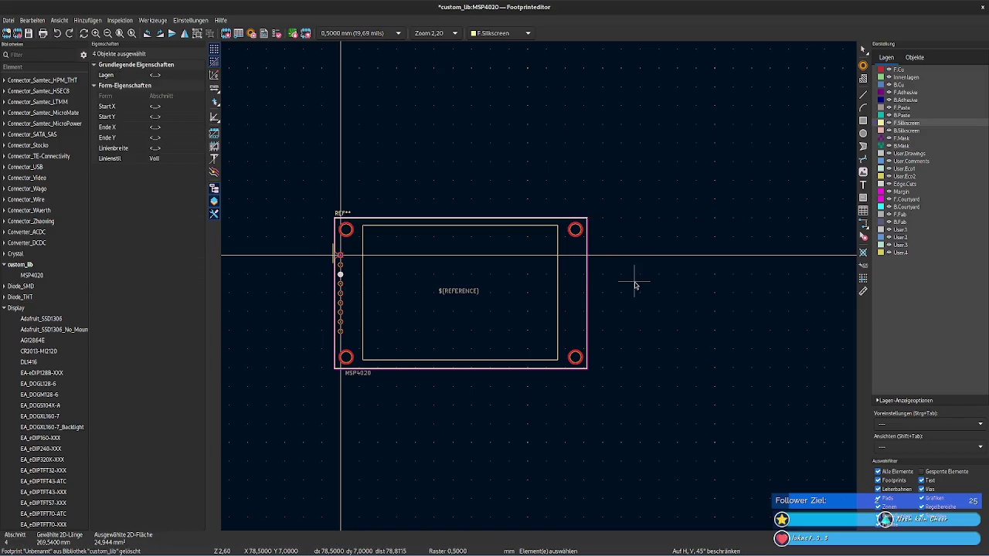
scroll(636, 282, "up", 4)
scroll(755, 332, "down", 2)
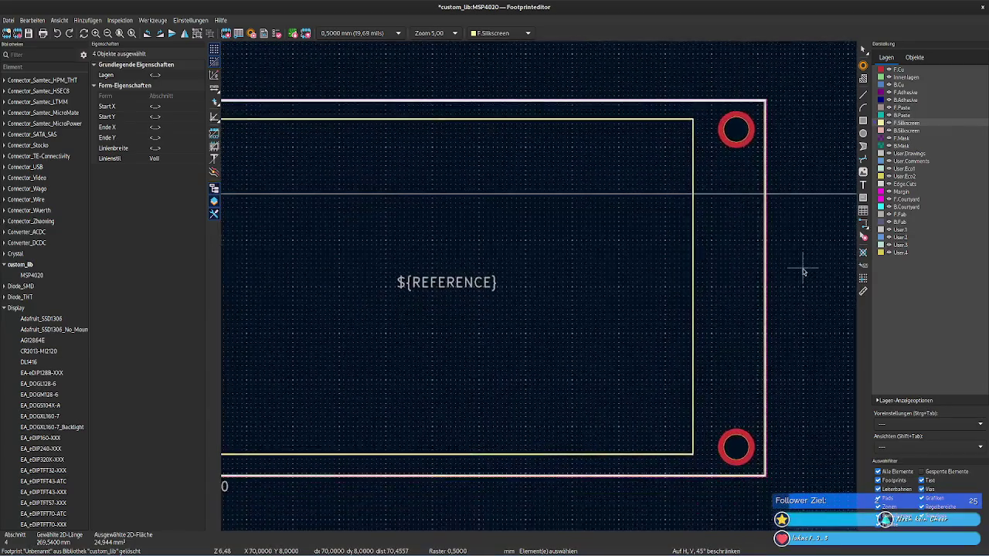
scroll(541, 291, "down", 3)
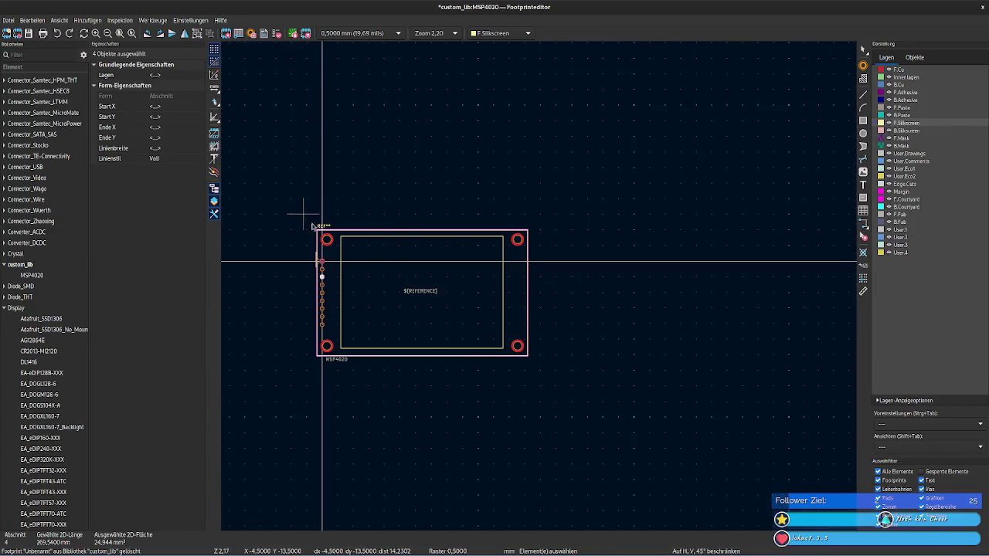
Step: Box-select the footprint, then clear it and reframe the view around the whole footprint
left_click_drag(301, 212, 599, 394)
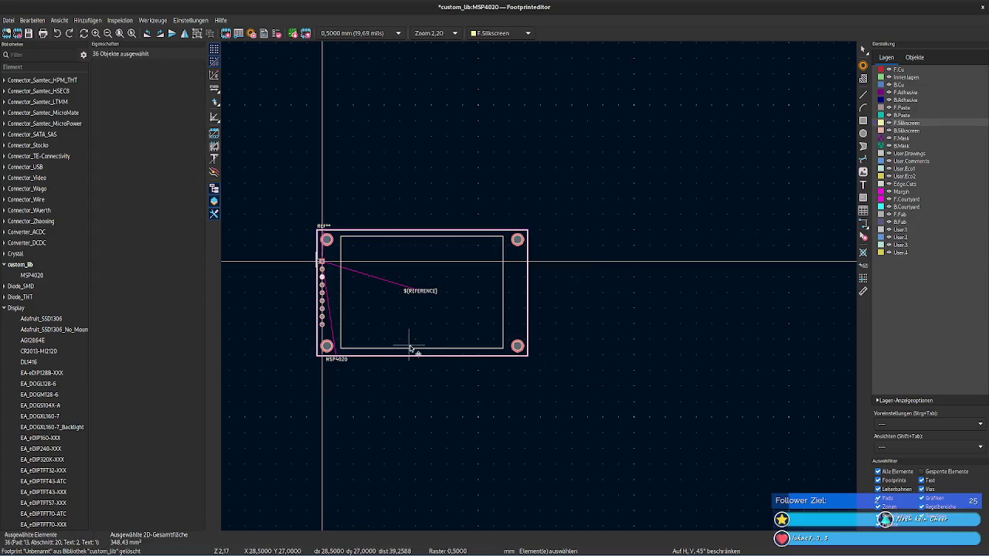
left_click(480, 383)
scroll(510, 340, "up", 3)
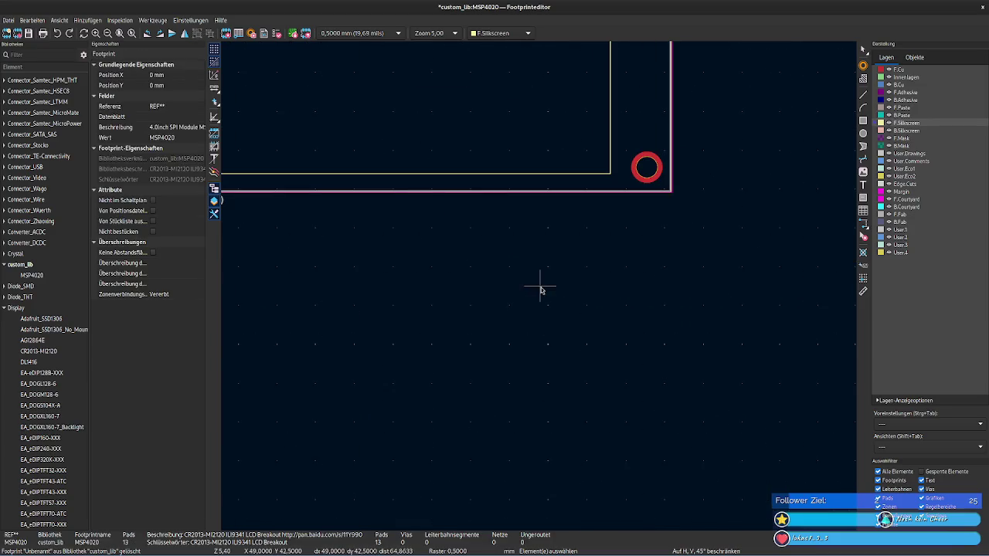
scroll(533, 309, "down", 2)
middle_click_drag(535, 335, 549, 471)
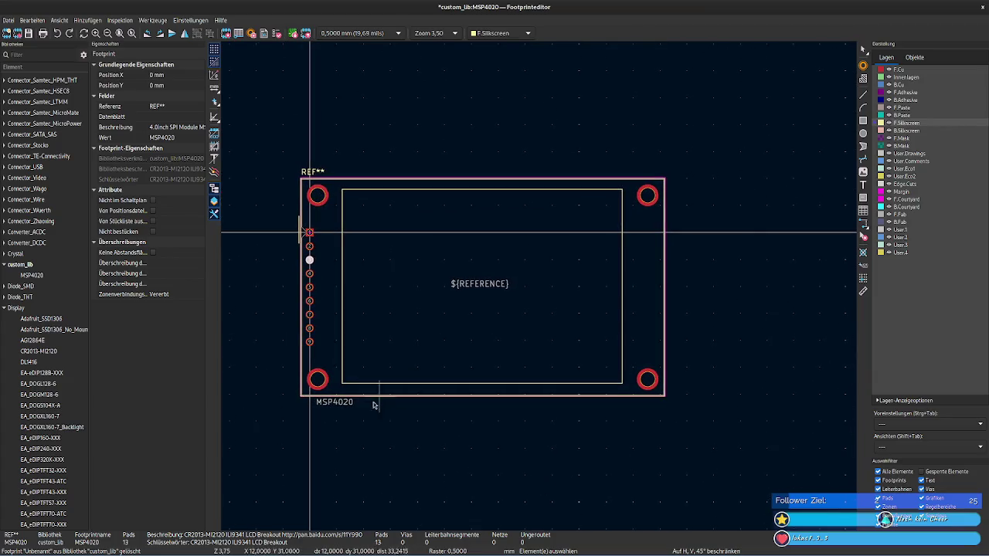
Step: Select all pads and outline, excluding MSP4020, ${REFERENCE} and REF** texts, and open the context menu
left_click(346, 408)
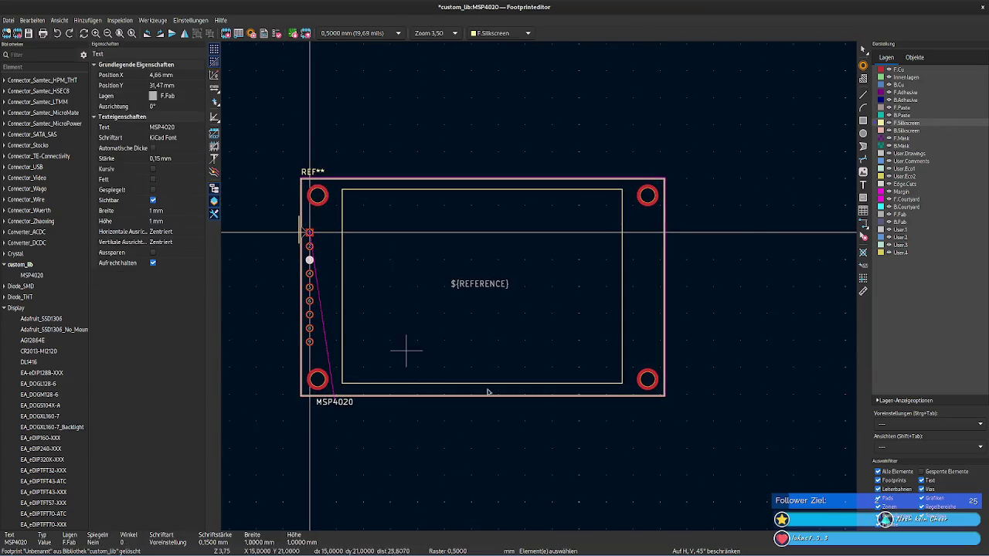
left_click_drag(700, 419, 317, 143)
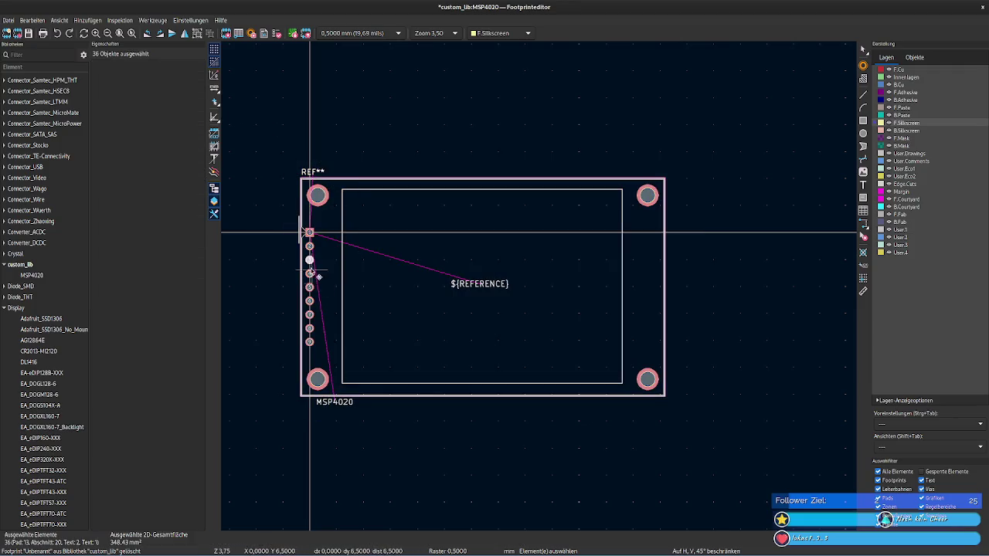
left_click(337, 403, "ctrl+shift")
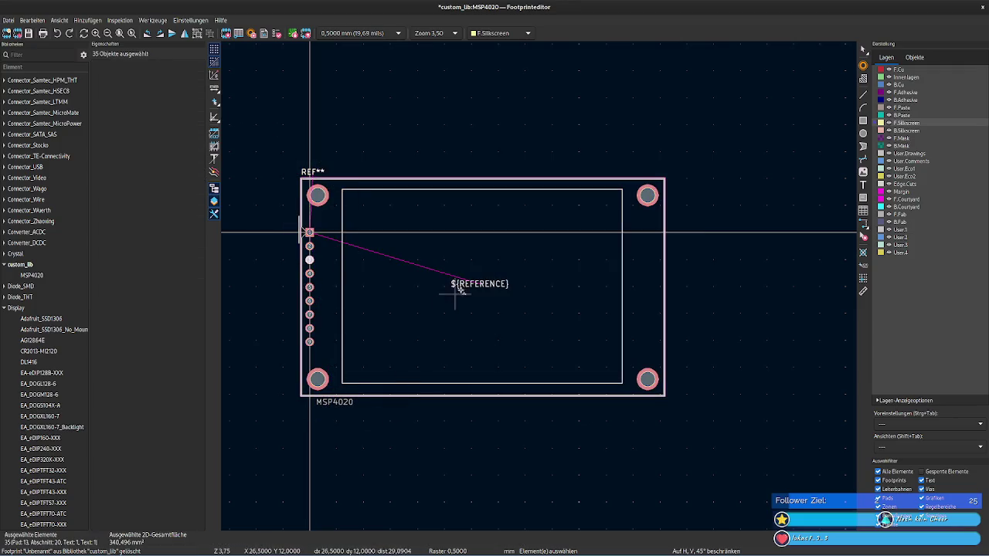
left_click(477, 285, "ctrl+shift")
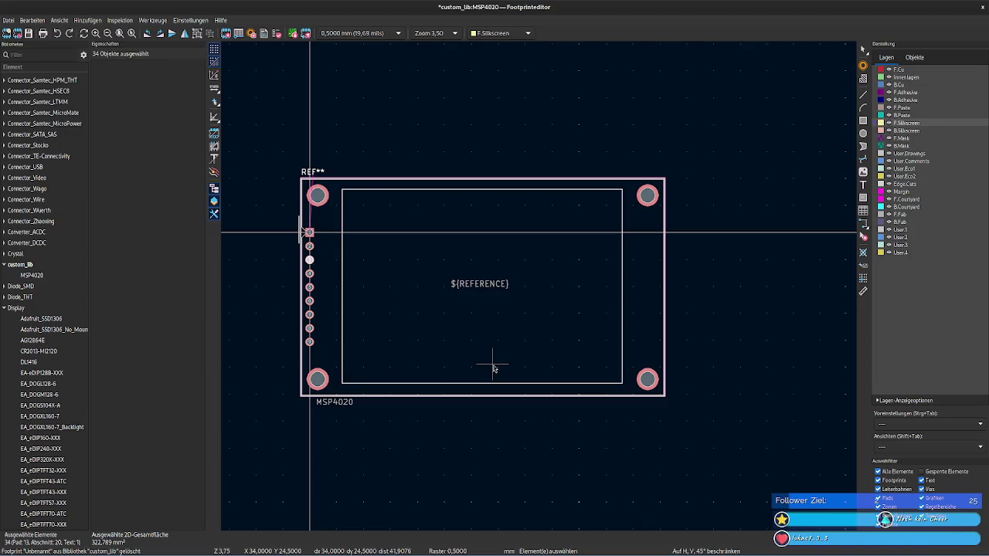
left_click(313, 172, "ctrl+shift")
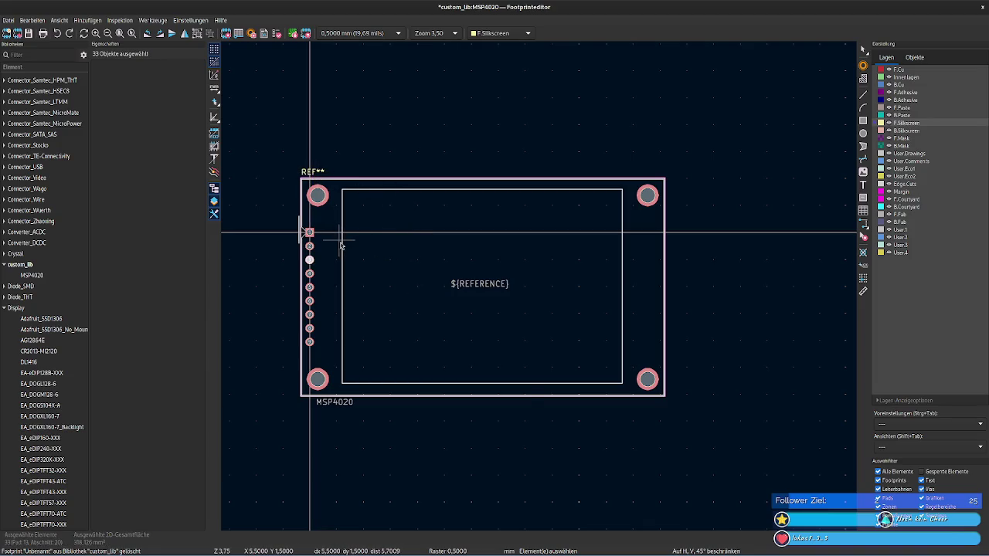
right_click(341, 242)
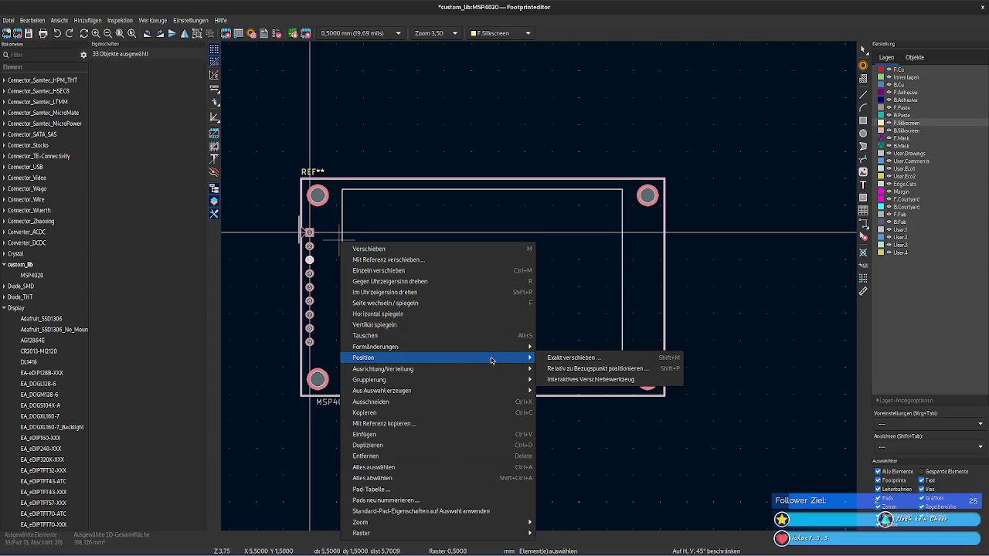
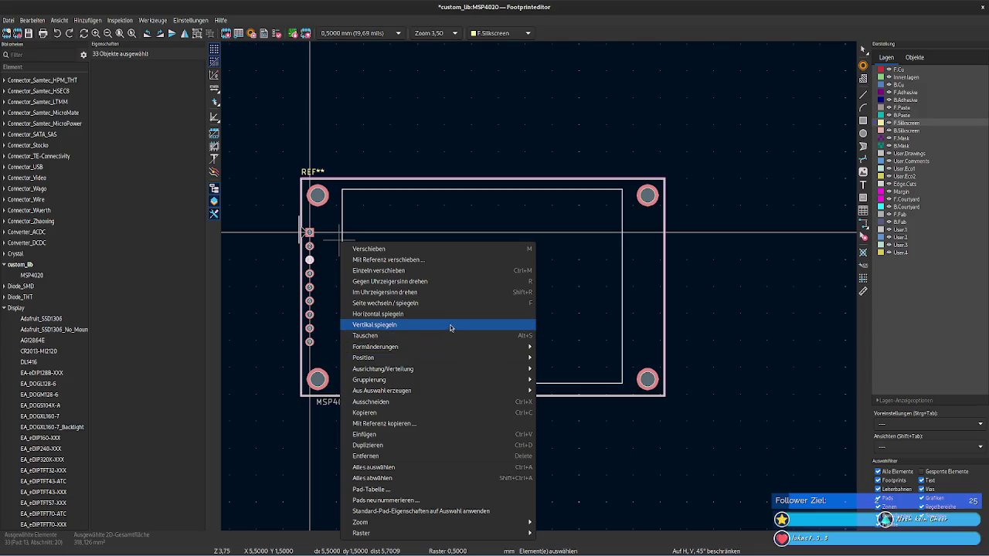
Step: Select the footprint's pads and outline lines, excluding the REF**, ${REFERENCE} and MSP4020 labels
left_click(411, 261)
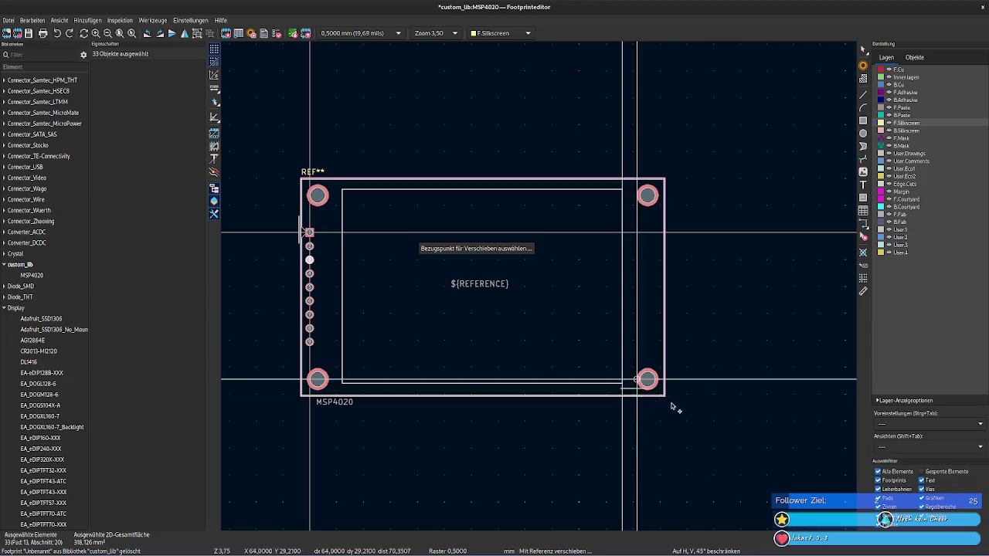
key("Escape")
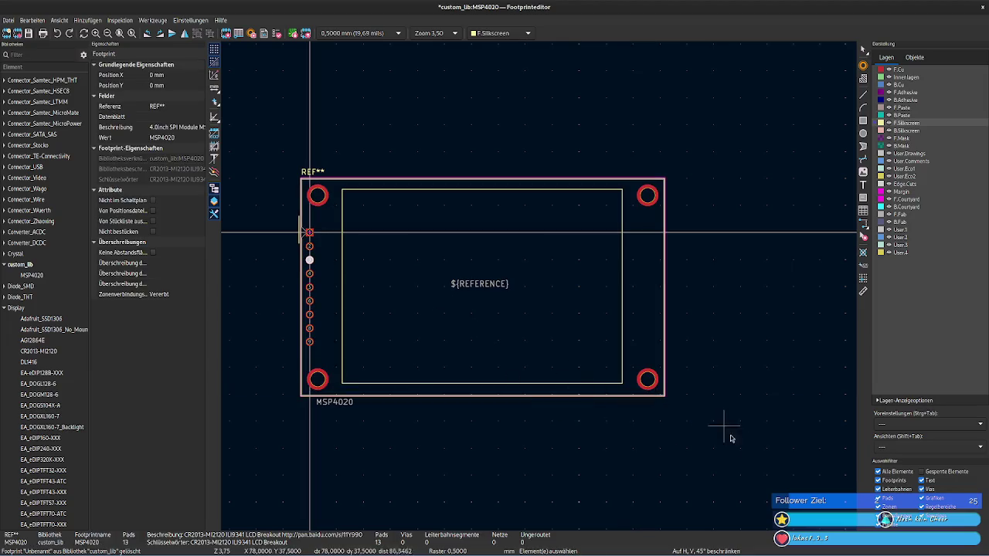
left_click_drag(739, 444, 313, 205)
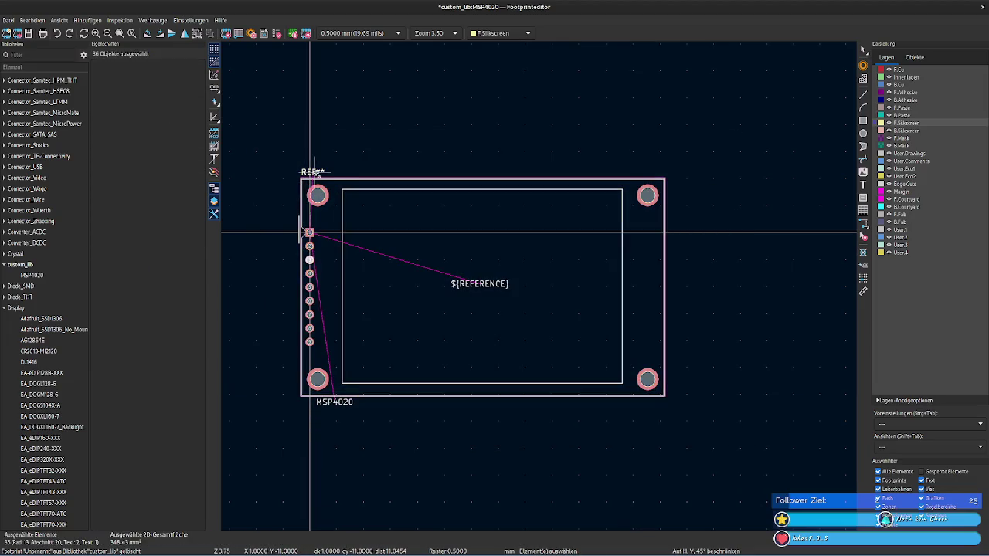
left_click(475, 284, "ctrl+shift")
left_click(340, 402, "ctrl+shift")
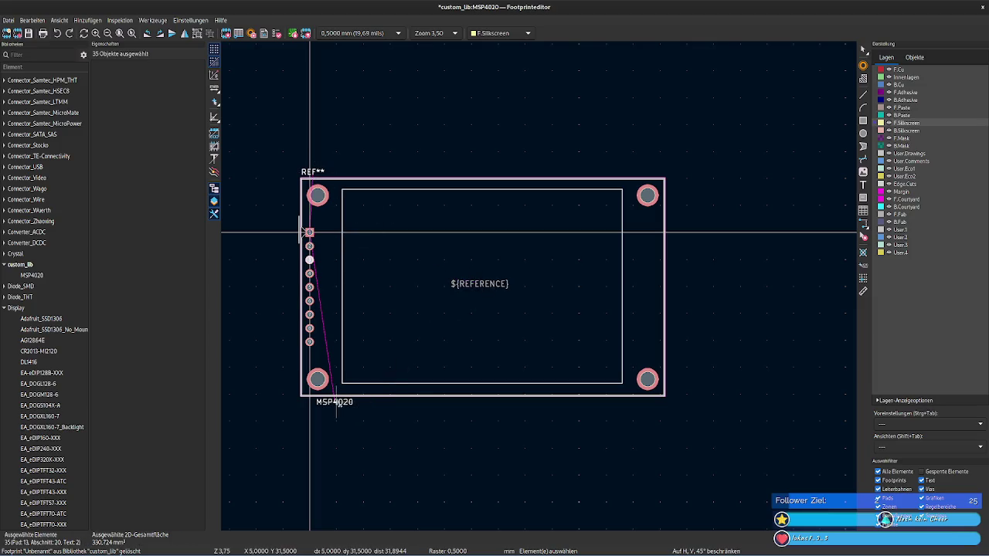
left_click(315, 173, "ctrl+shift")
right_click(316, 178)
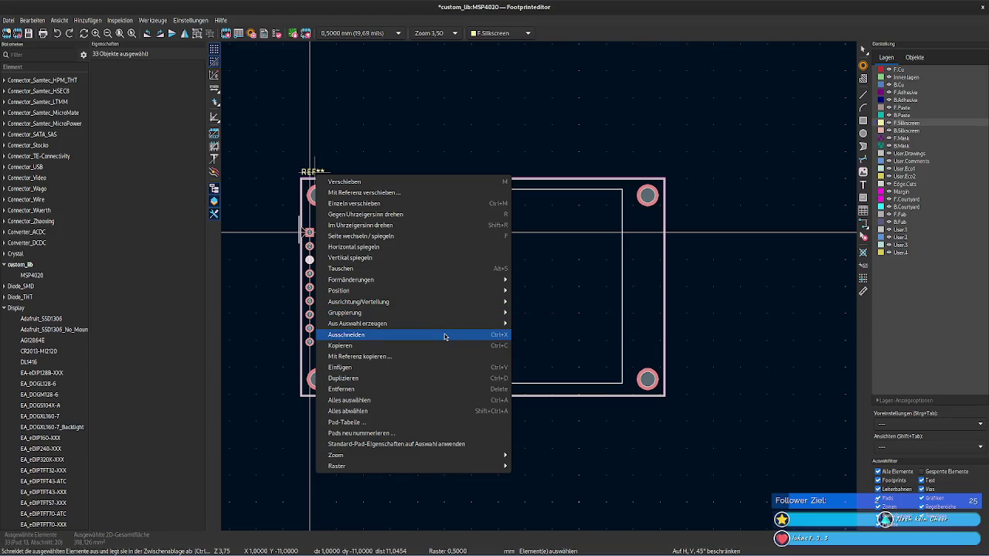
mouse_move(413, 312)
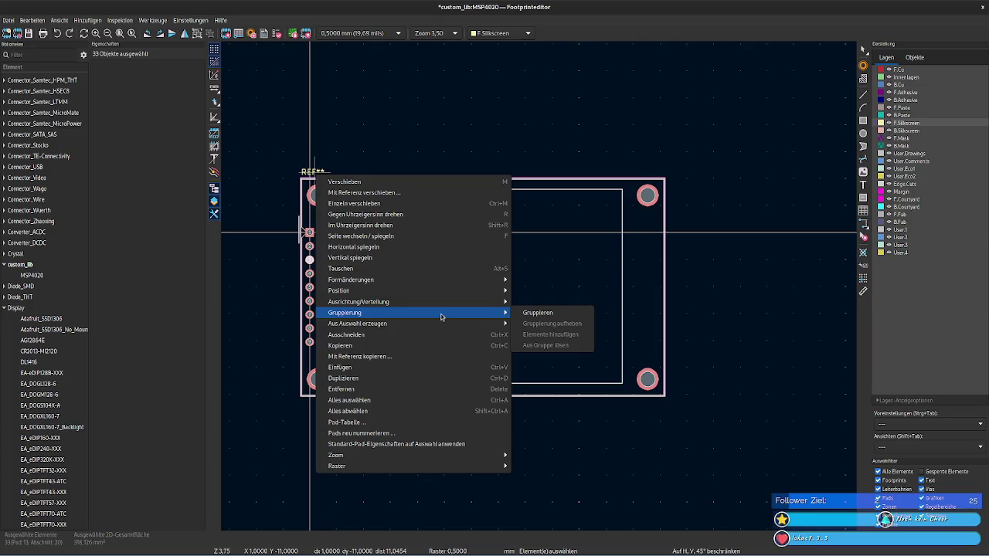
left_click(572, 315)
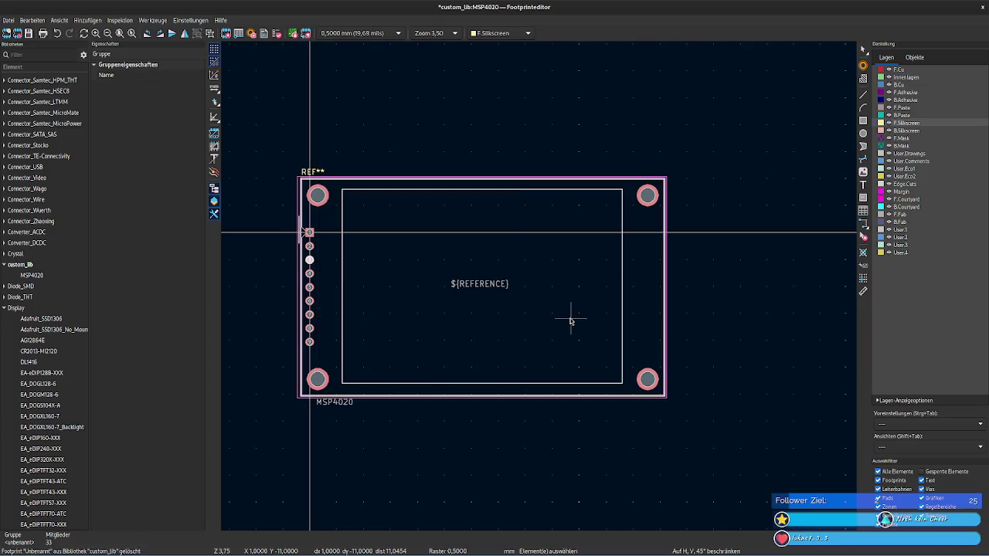
left_click(653, 402)
left_click(649, 396)
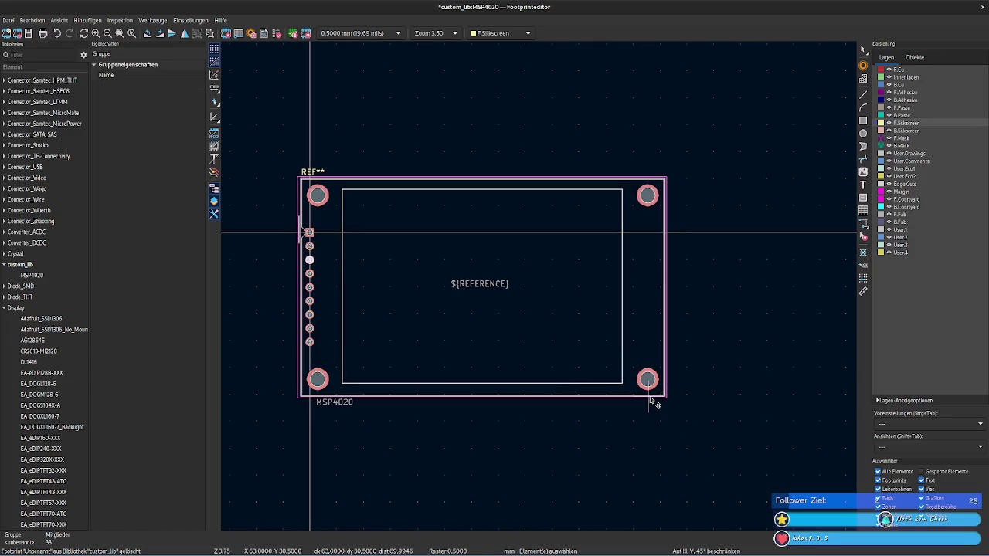
right_click(653, 402)
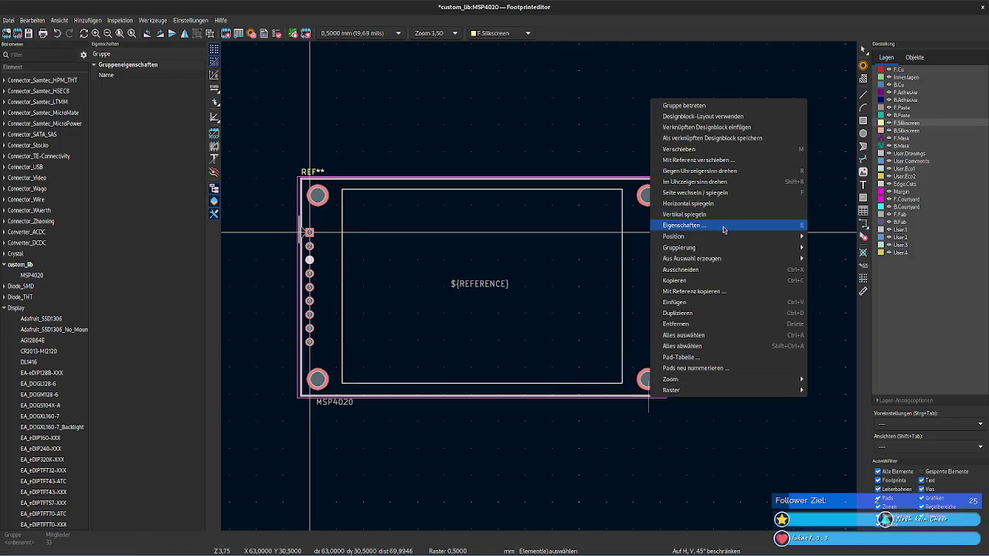
left_click(684, 226)
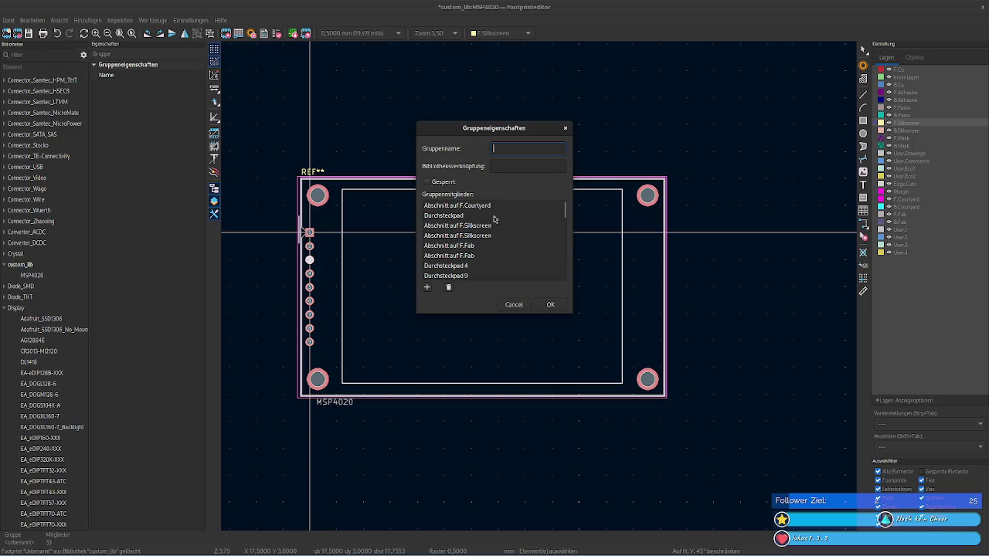
scroll(519, 232, "down", 3)
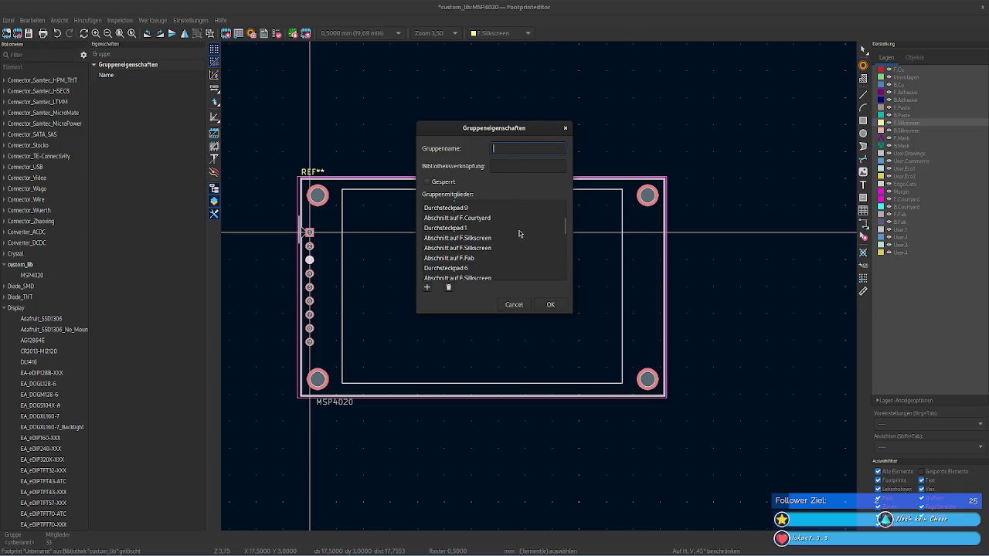
scroll(515, 229, "down", 3)
scroll(514, 227, "down", 3)
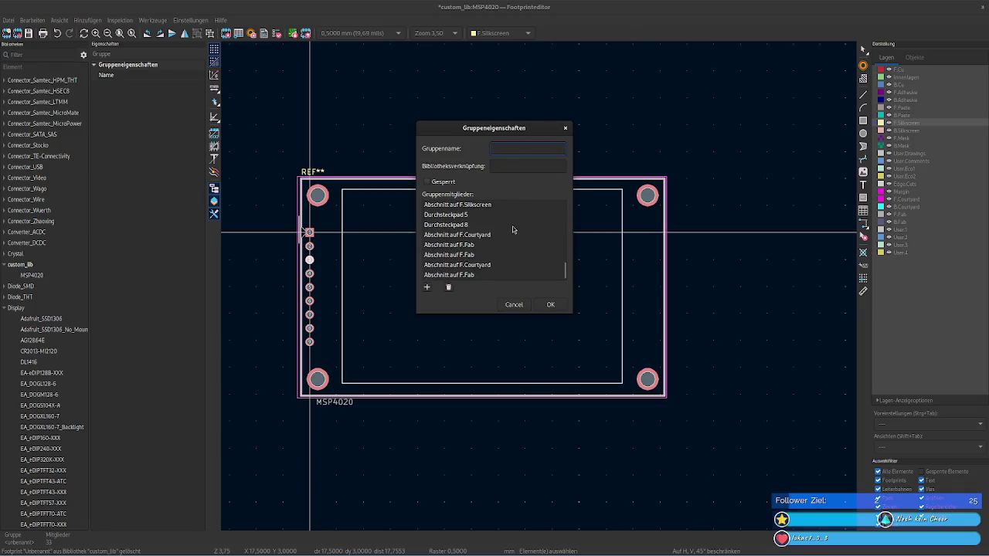
left_click(565, 128)
right_click(649, 403)
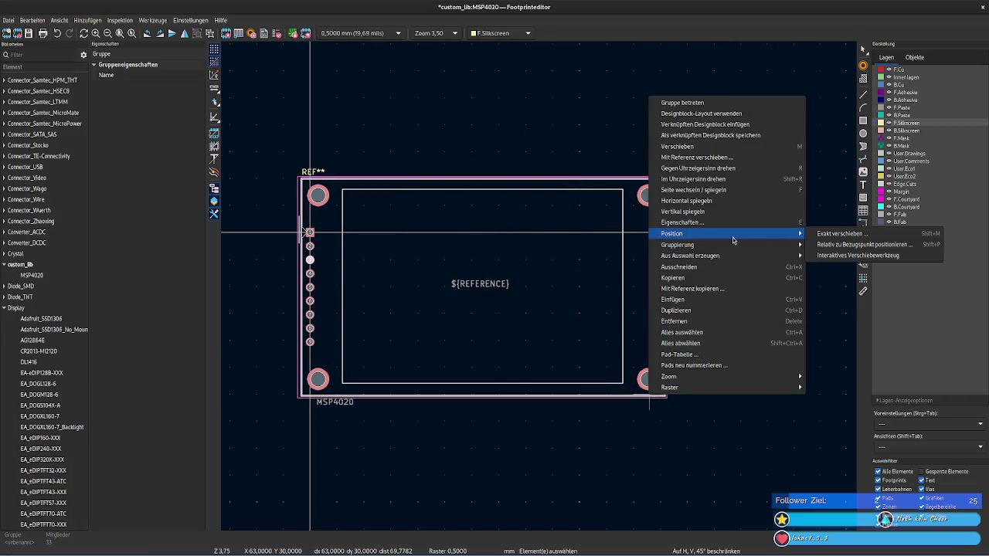
mouse_move(727, 245)
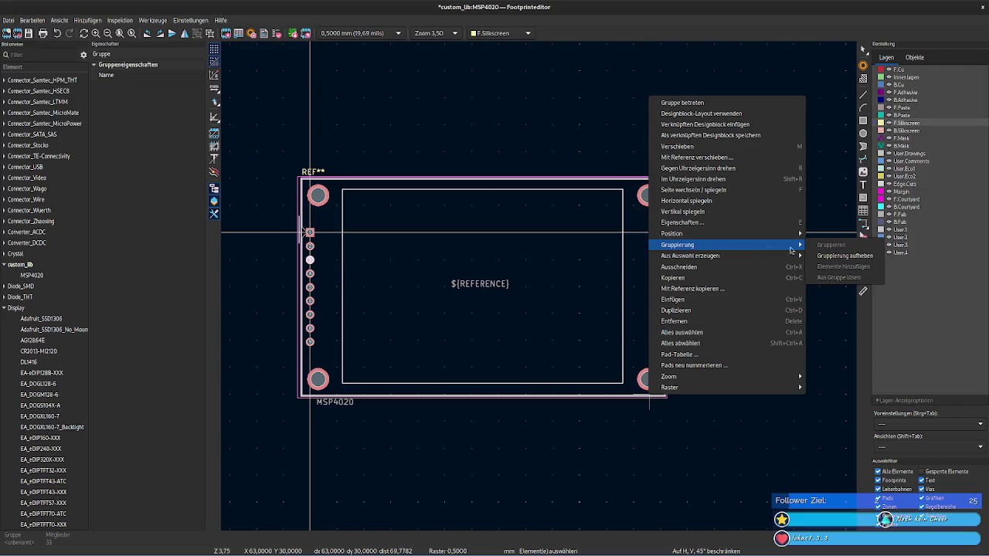
left_click(845, 256)
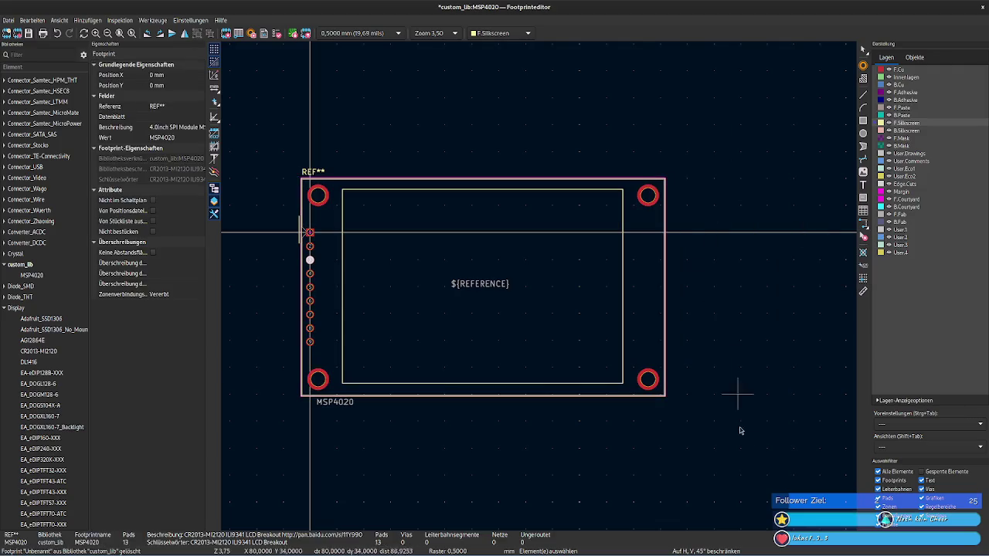
left_click_drag(740, 476, 248, 117)
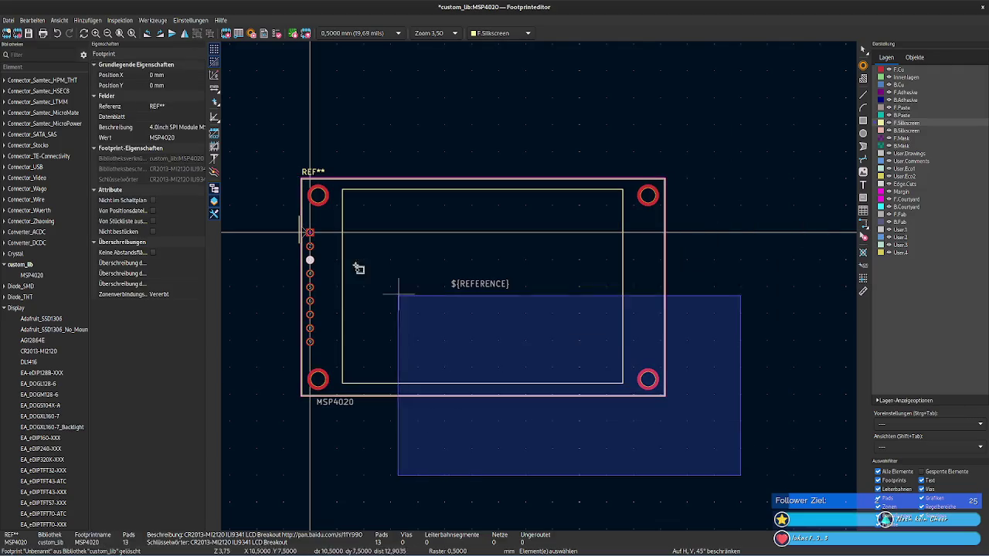
key("Escape")
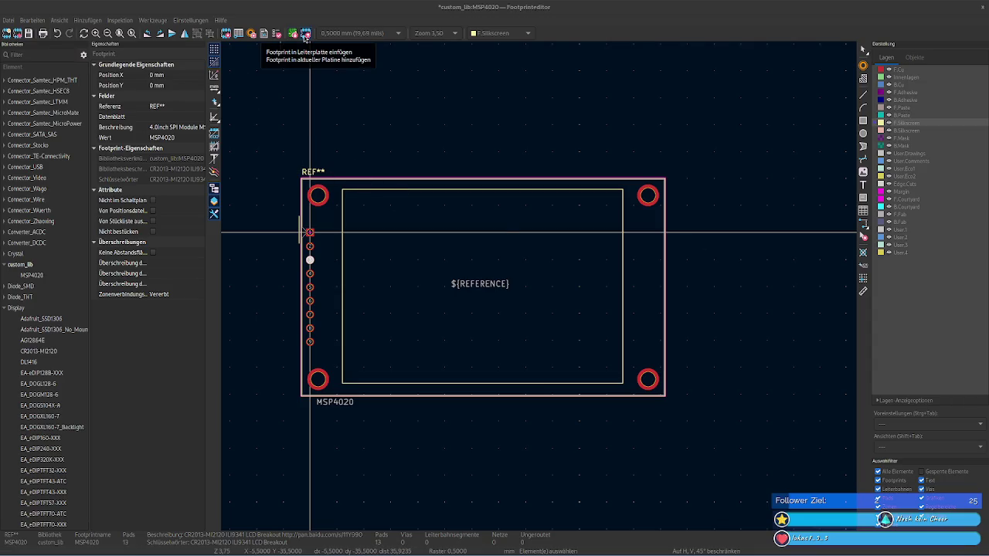
Step: Open footprint properties on the Allgemein tab with the cursor at the end of the footprint name
left_click(228, 36)
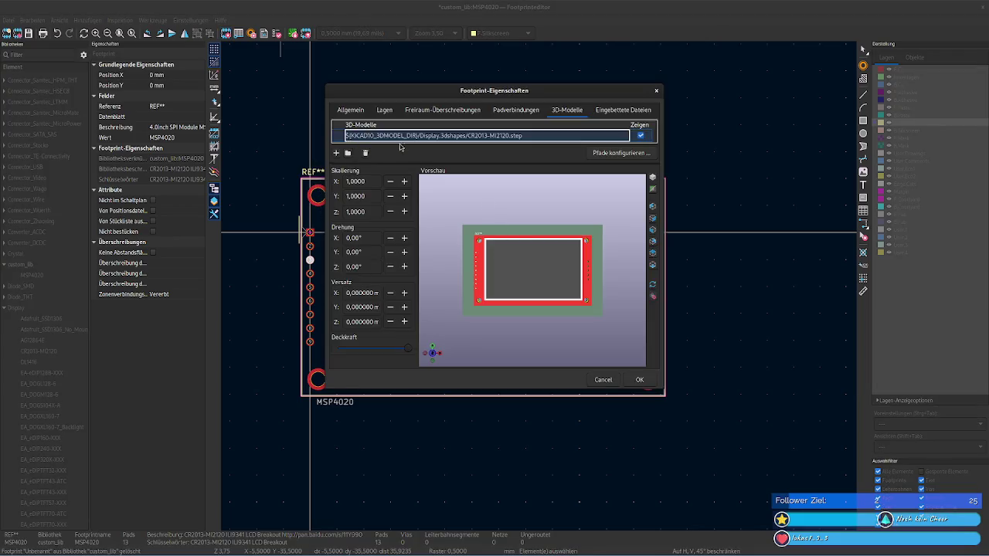
left_click(351, 110)
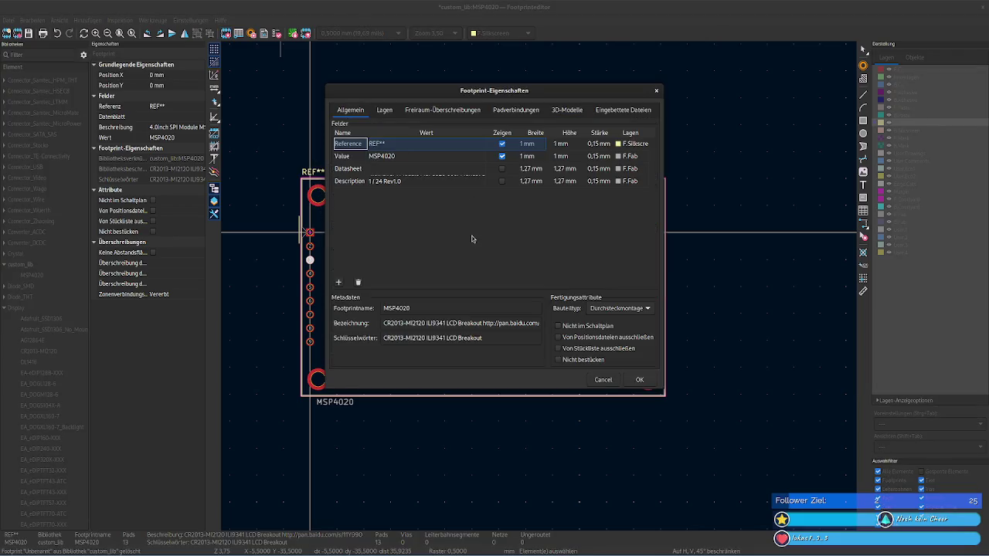
left_click(400, 169)
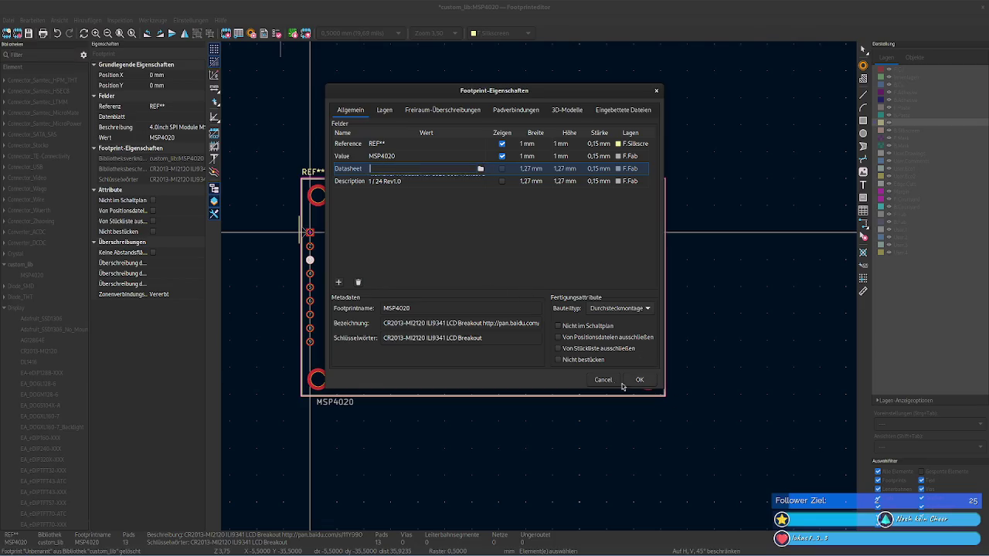
left_click(612, 108)
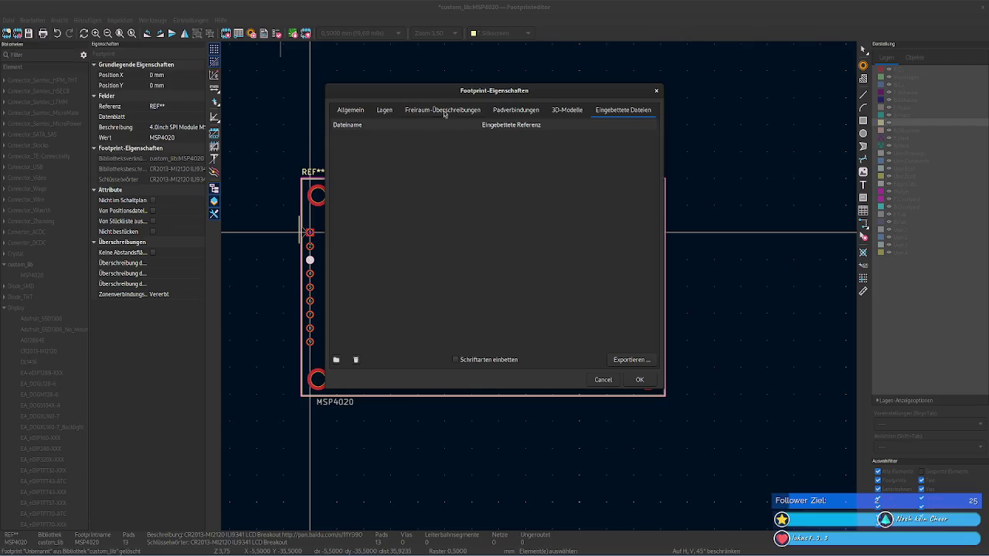
left_click(349, 109)
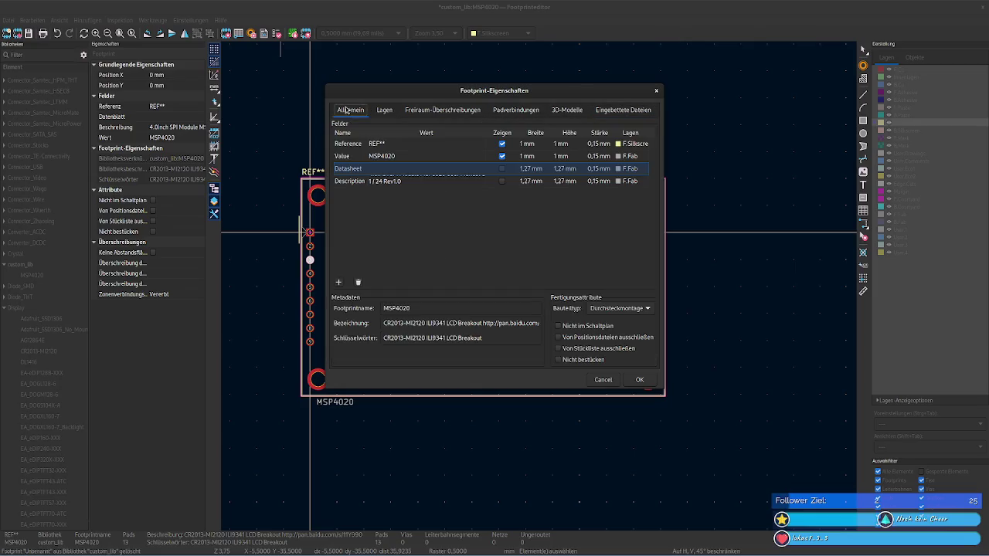
left_click(405, 308)
left_click(419, 308)
Step: Change MI2120 in the library description to MSP4020&MSP4021
left_click_drag(419, 308, 384, 309)
key("ctrl+c")
left_click_drag(425, 323, 405, 323)
key("ctrl+v")
key("ctrl+v")
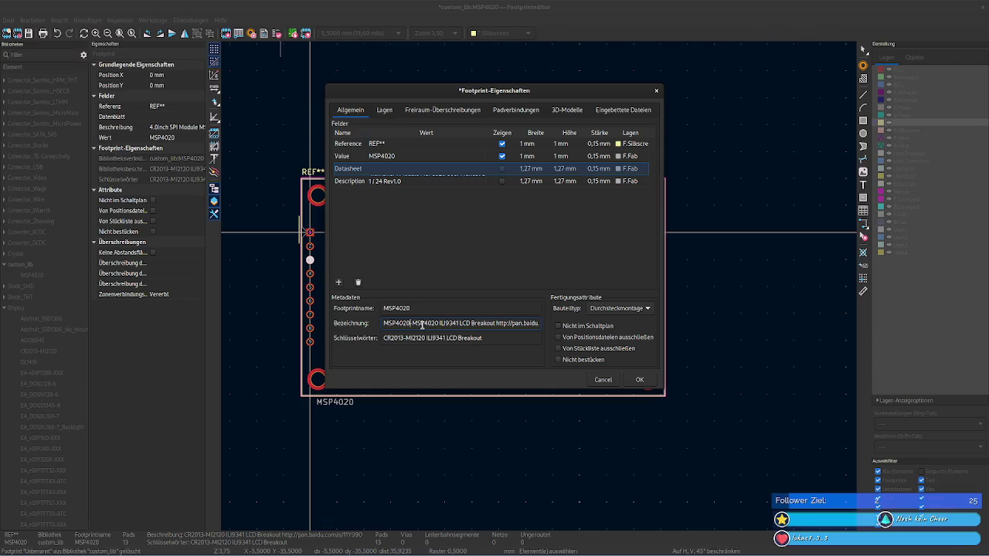
type("&")
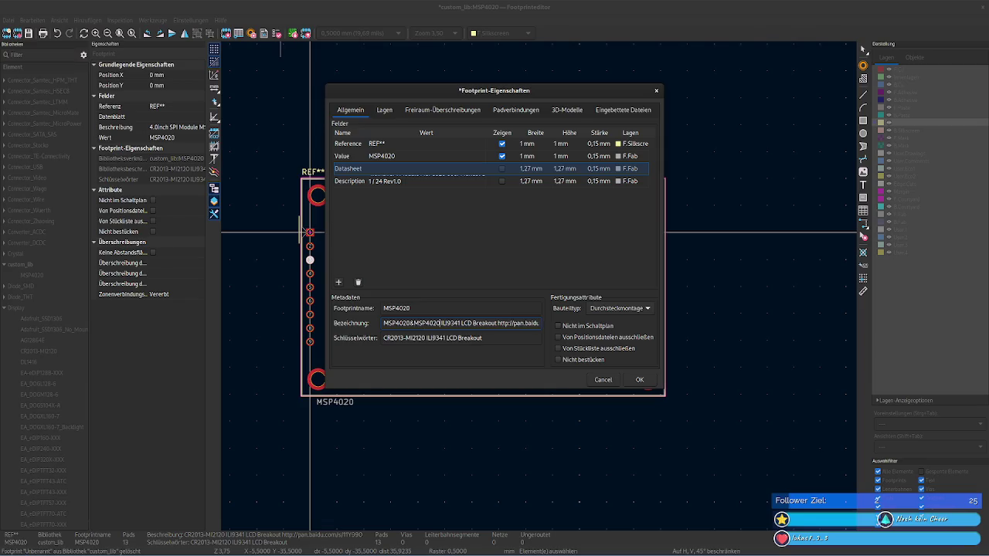
key("BackSpace")
type("1")
Step: Replace the old CR2013-MI2120 ILI9341 keywords with MSP4020 MSP4021
left_click_drag(494, 338, 347, 349)
key("Home")
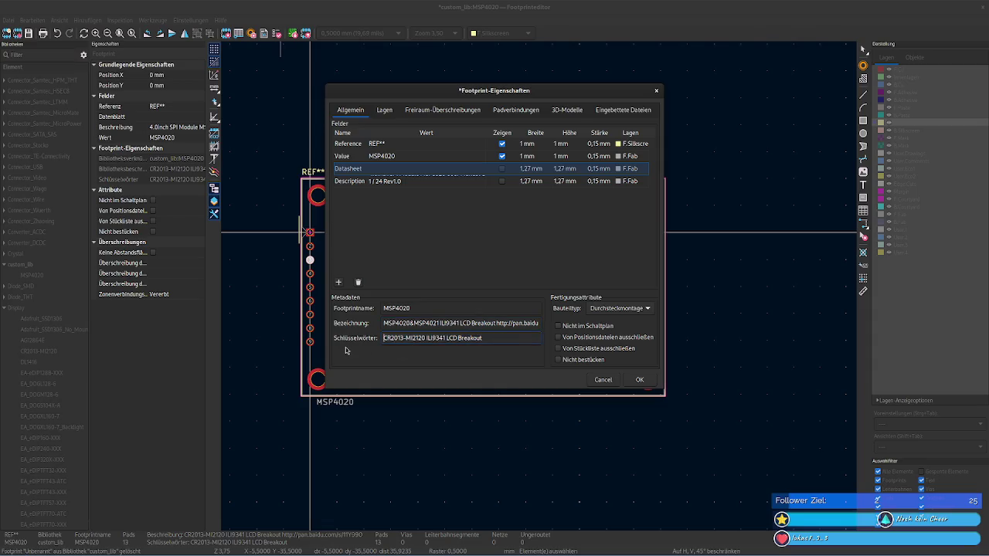
key("ctrl+Delete")
key("ctrl+Delete")
key("ctrl+Delete")
type("MSP4020")
type(" MSP4020")
key("BackSpace")
type("1")
Step: Prefix the Description field value with '4.0inch SPI'
double_click(406, 184)
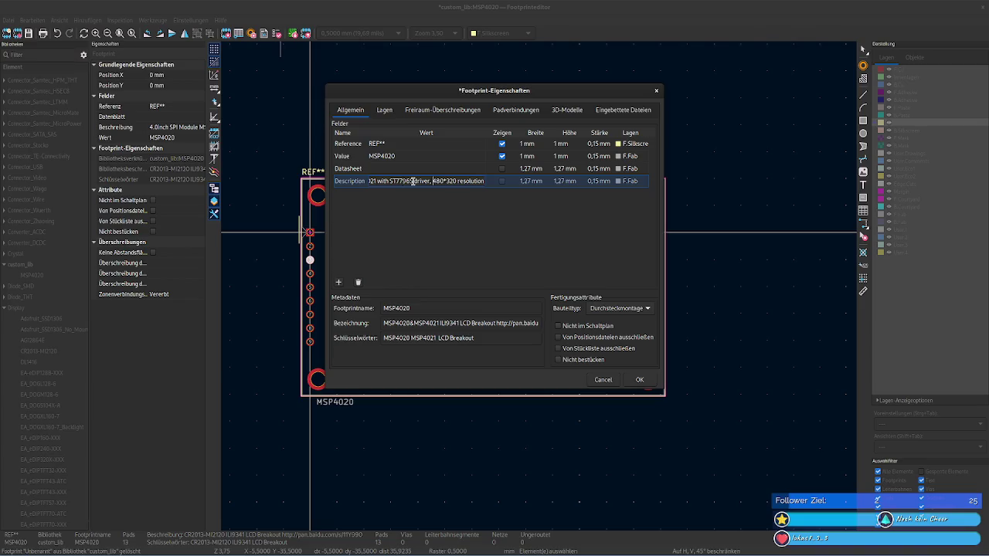
key("Home")
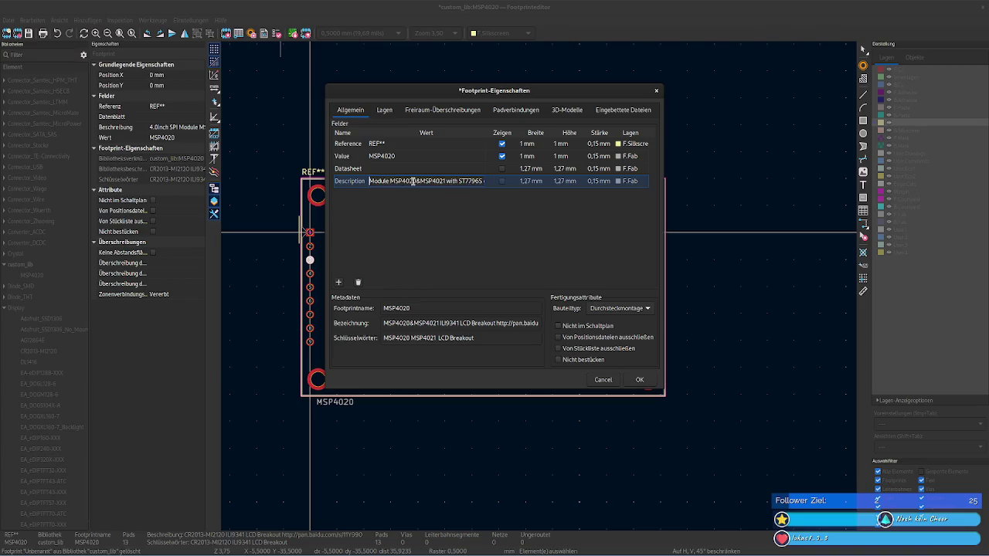
type("4.0inch SPI")
key("ctrl+v")
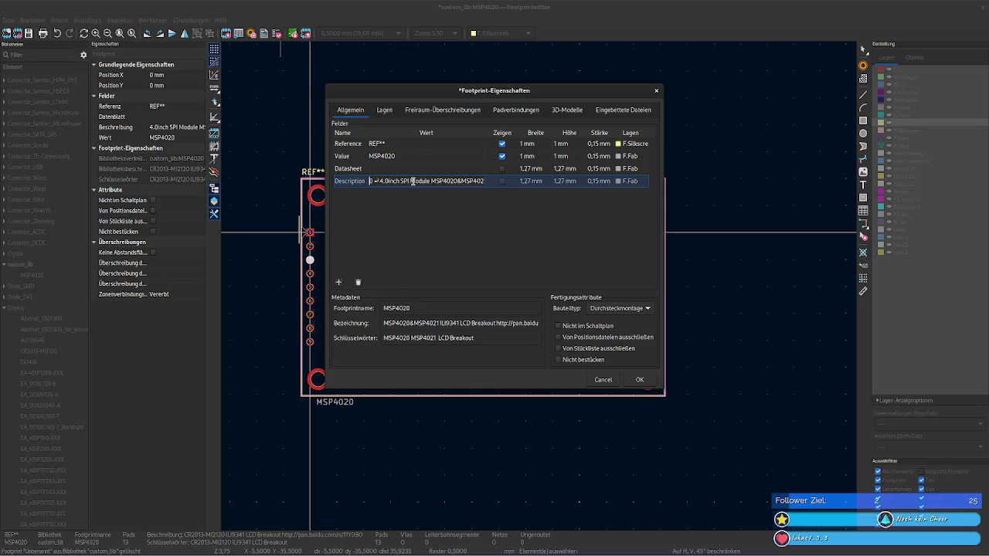
key("ctrl+a")
key("ctrl+z")
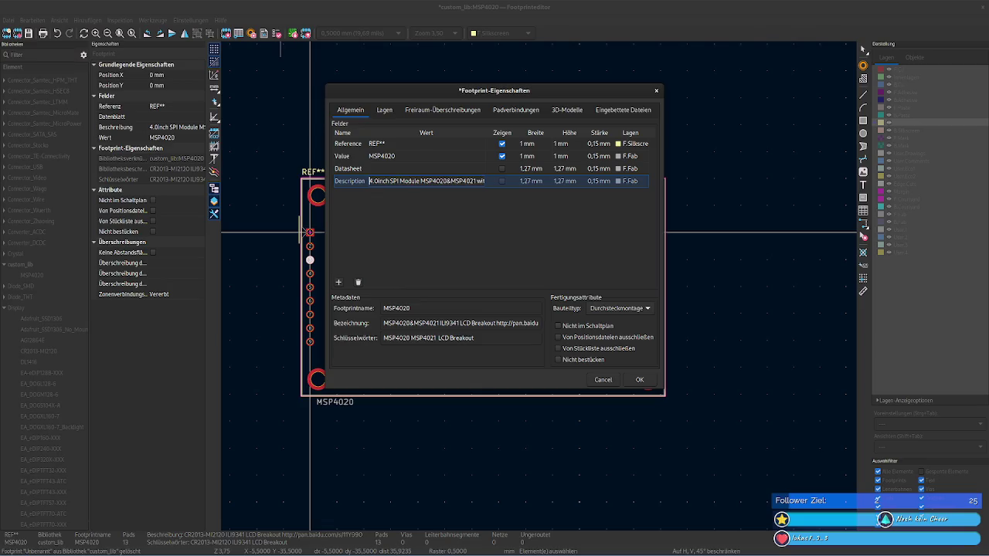
Step: Append ST7796S to the end of the Description field value
double_click(393, 181)
key("Right")
key("End")
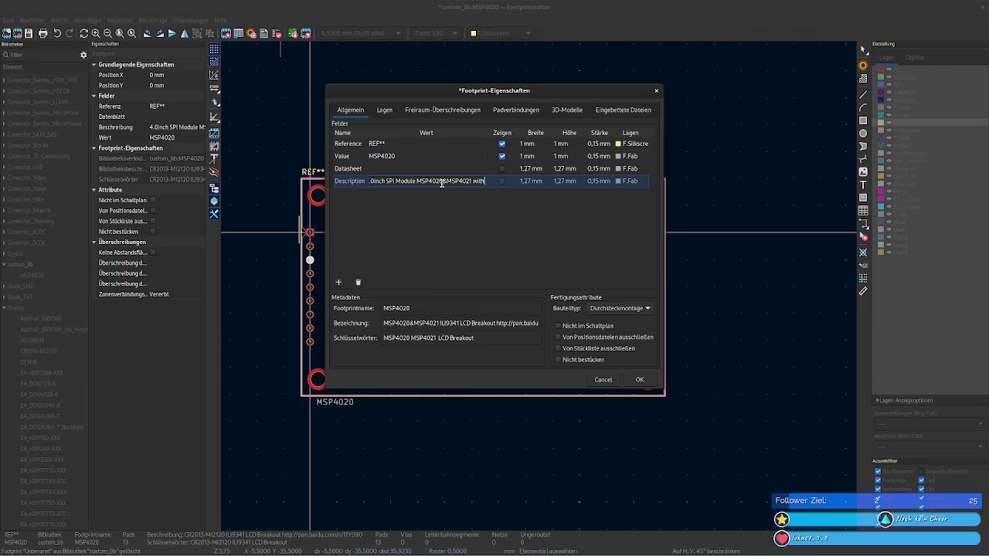
type("ST7796S")
double_click(482, 181)
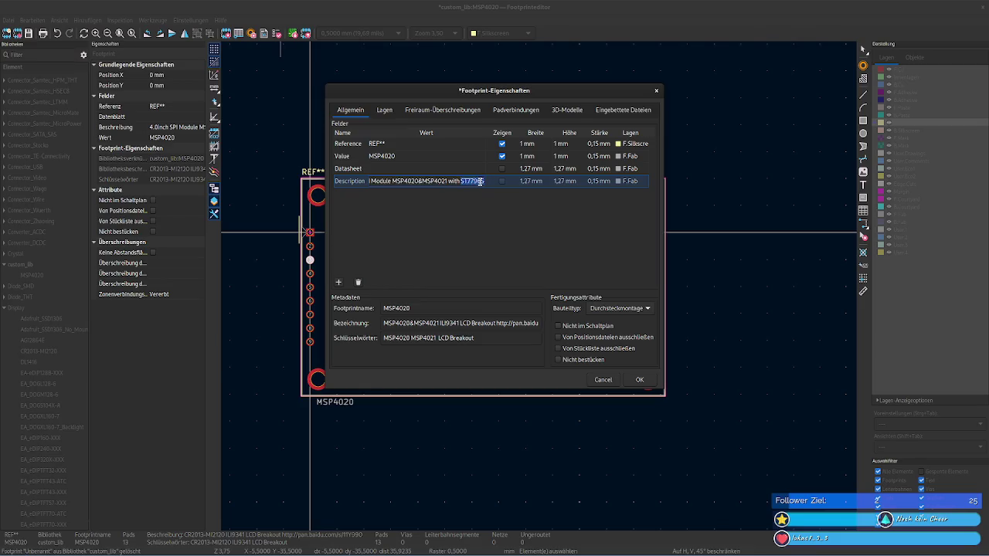
right_click(481, 181)
left_click(494, 198)
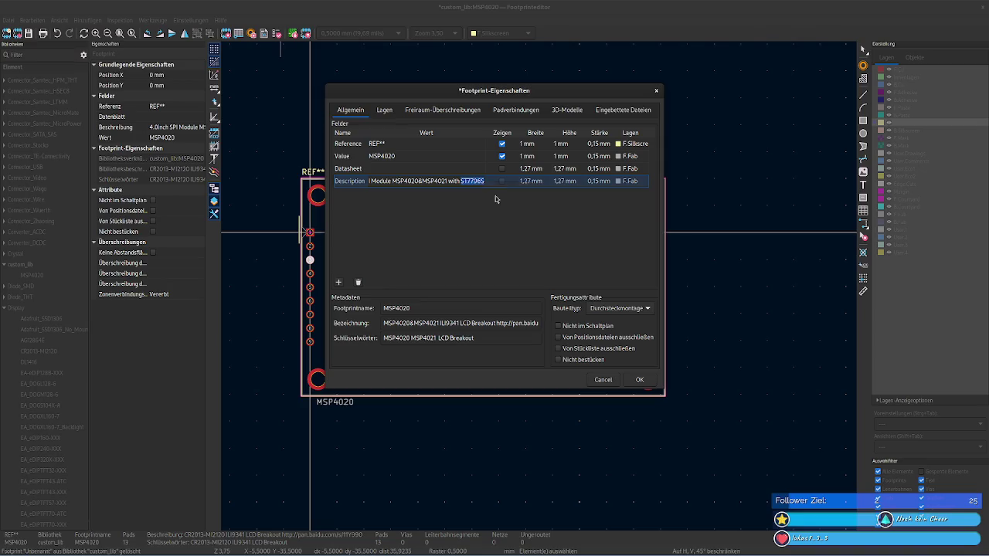
Step: Add ST7796S to the keywords; in the description, replace ILI9341 with ST7796S and delete the URL
left_click(438, 338)
left_click(438, 338)
key("ctrl+v")
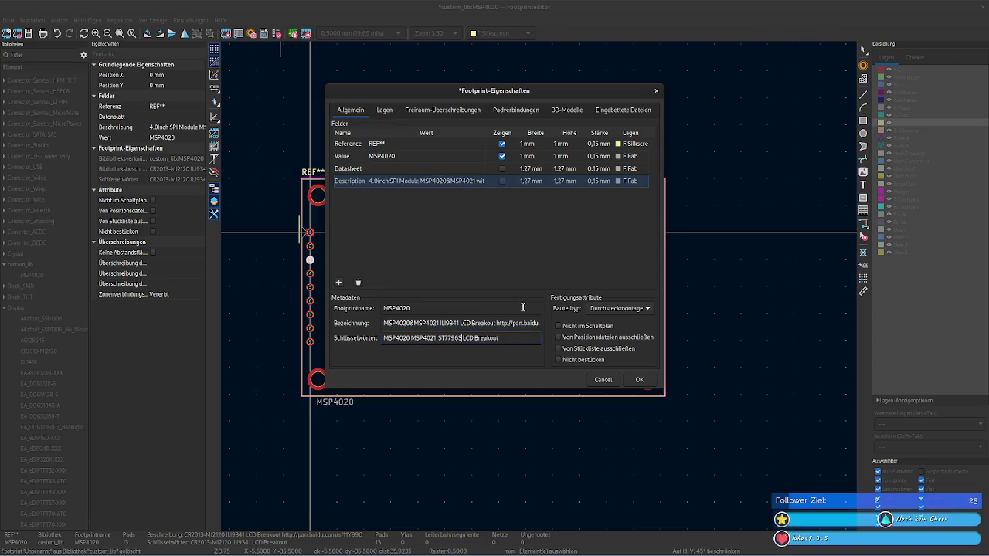
double_click(453, 326)
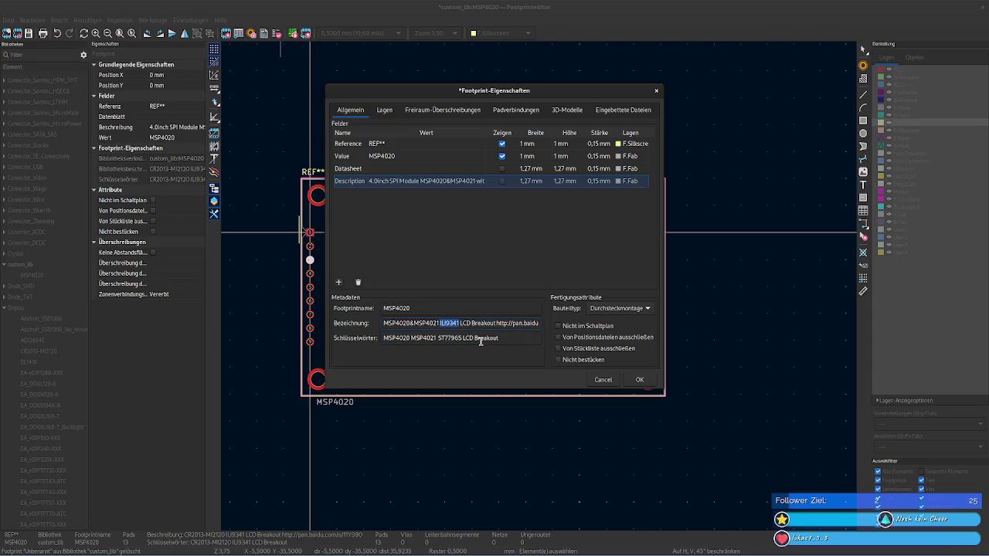
key("ctrl+v")
left_click(501, 323)
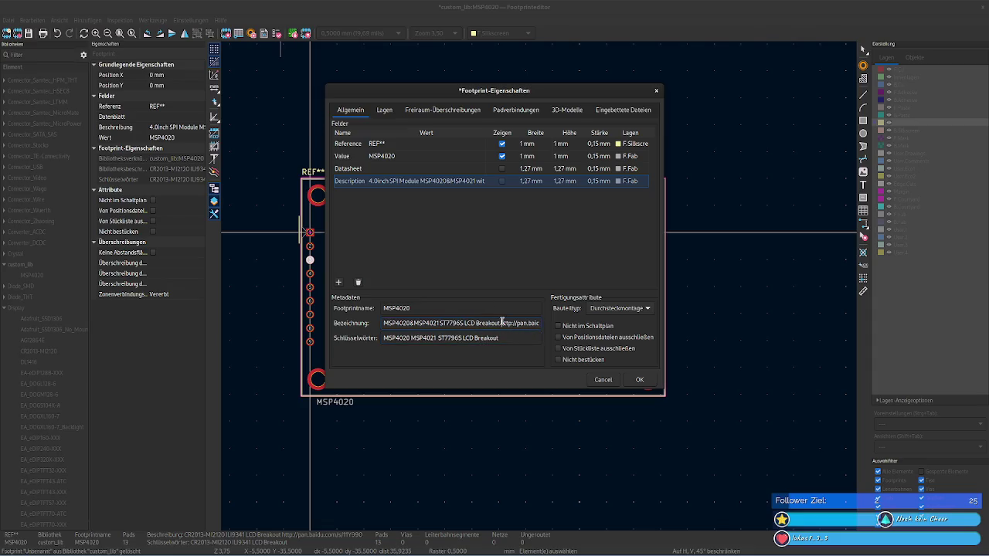
key("shift+End")
key("Delete")
Step: Insert SPI before ST7796S in the keywords and apply the properties
left_click(512, 341)
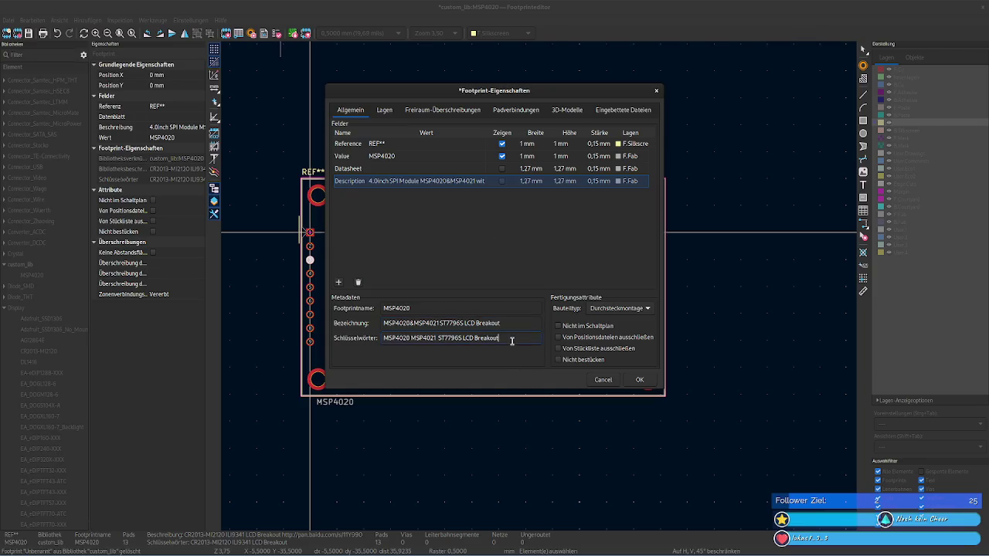
left_click(461, 181)
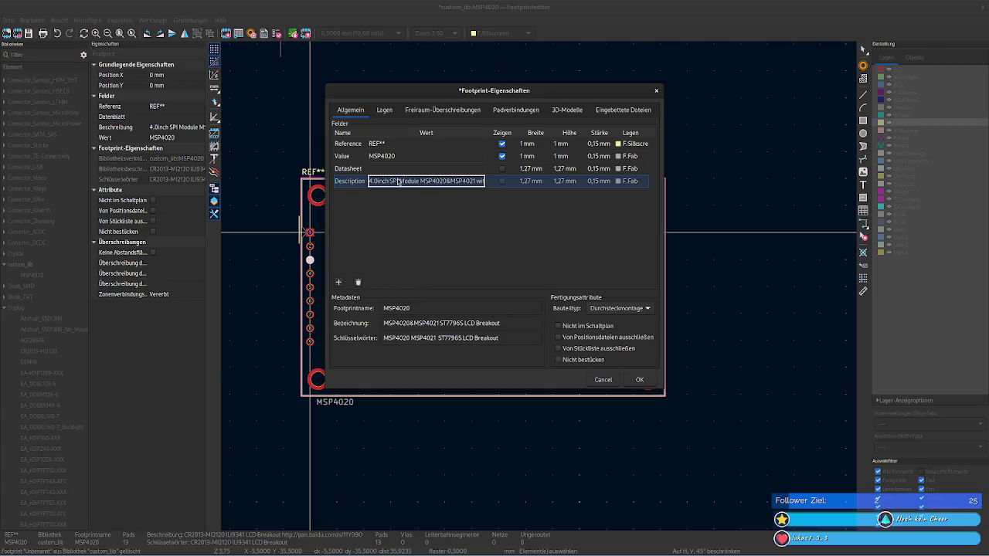
left_click(438, 338)
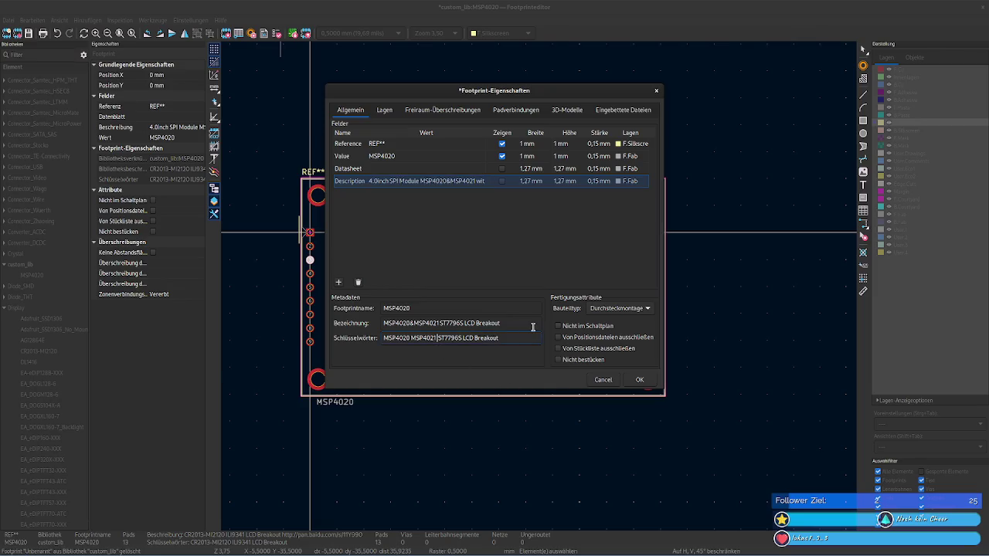
type("SPI")
left_click(455, 275)
left_click(640, 379)
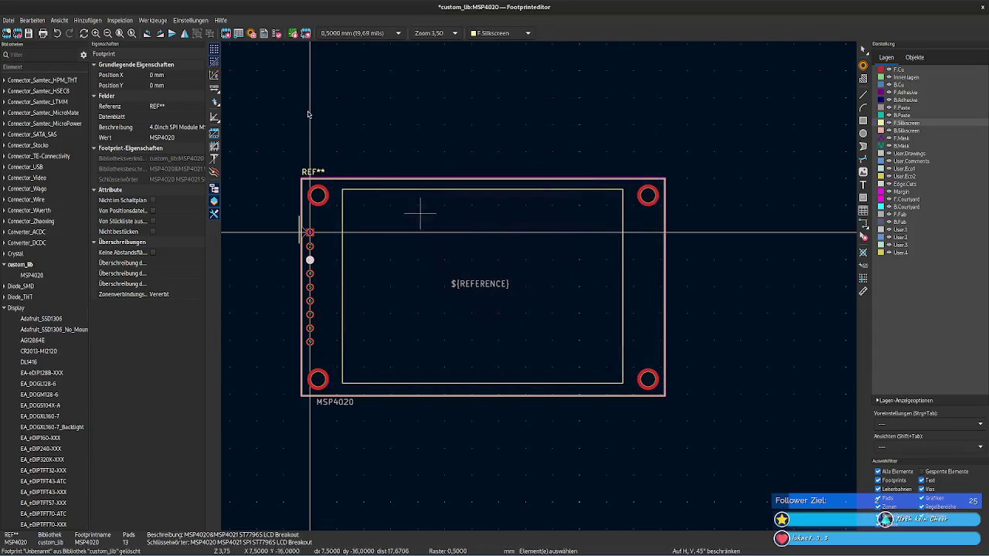
Step: Paste the lcdwiki ST7796S-Sitronix PDF link into the Datasheet field and apply
left_click(226, 33)
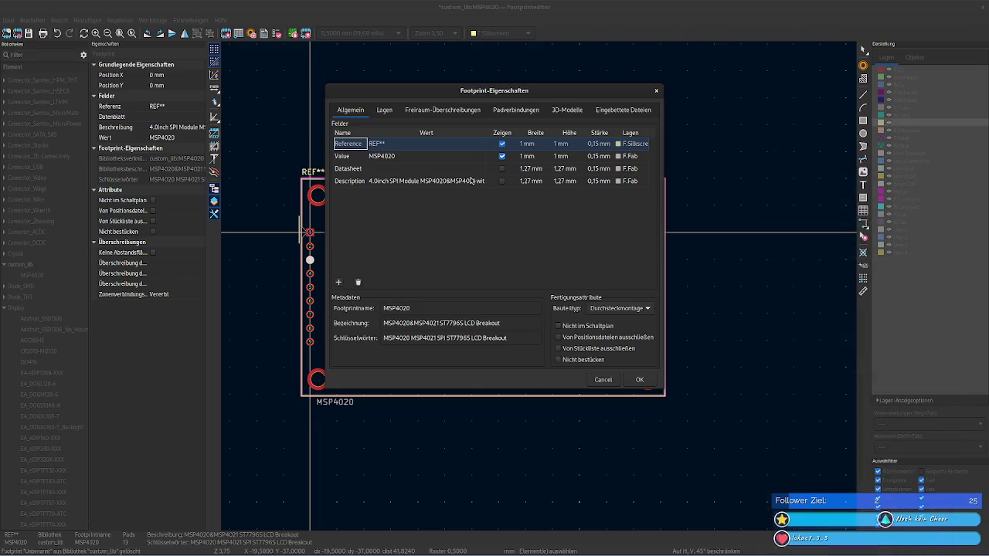
left_click(402, 169)
key("ctrl+v")
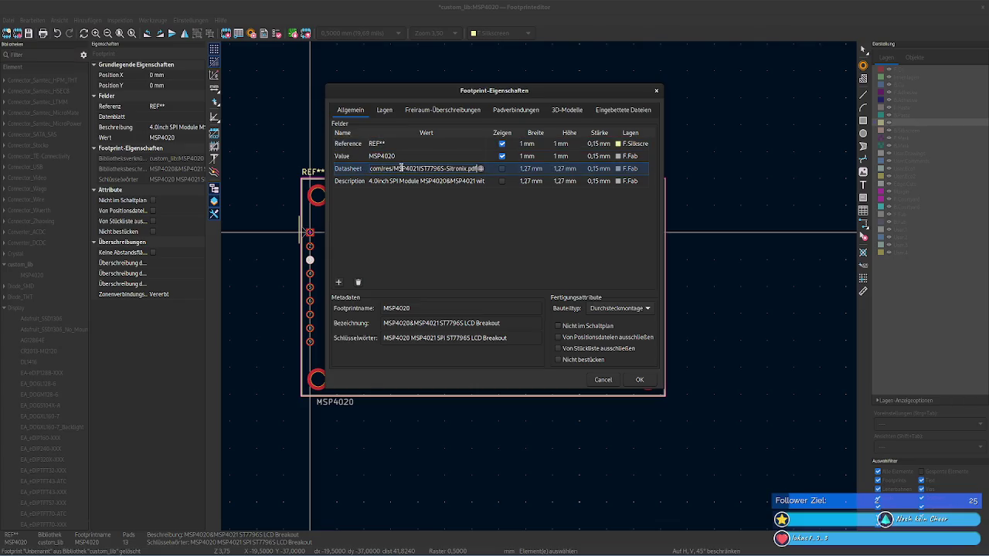
key("Return")
left_click(642, 380)
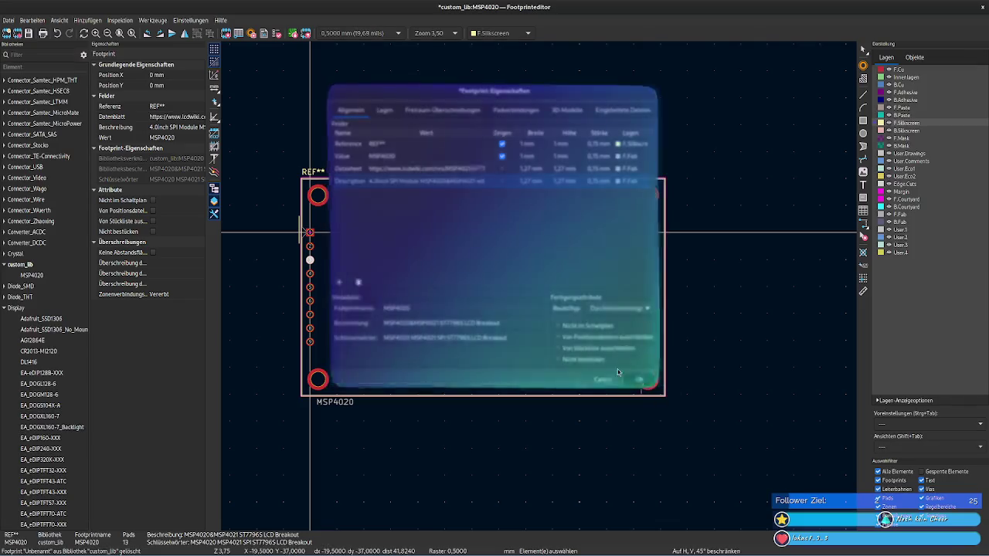
Step: Recheck the datasheet in the properties, then save the footprint to custom_lib
left_click(227, 33)
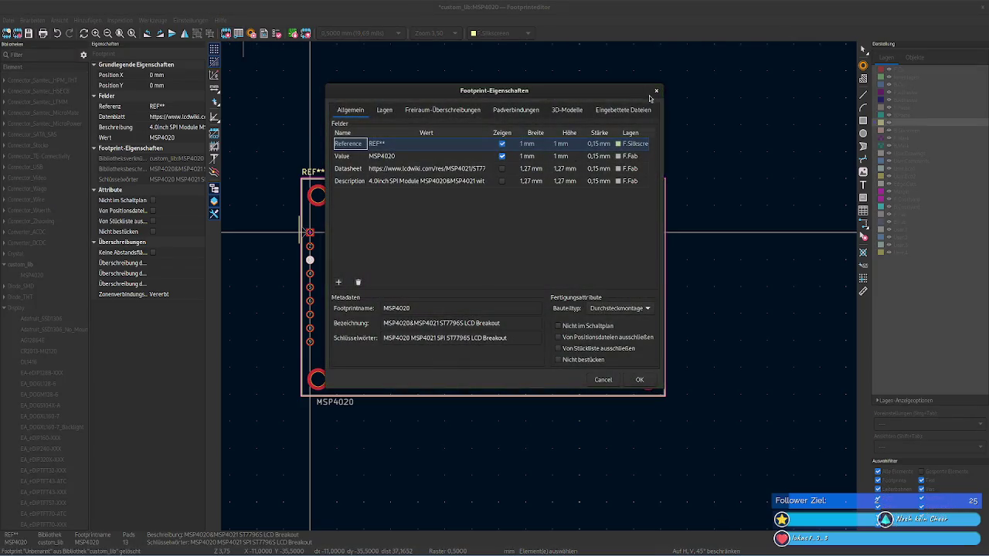
left_click(657, 92)
key("ctrl+s")
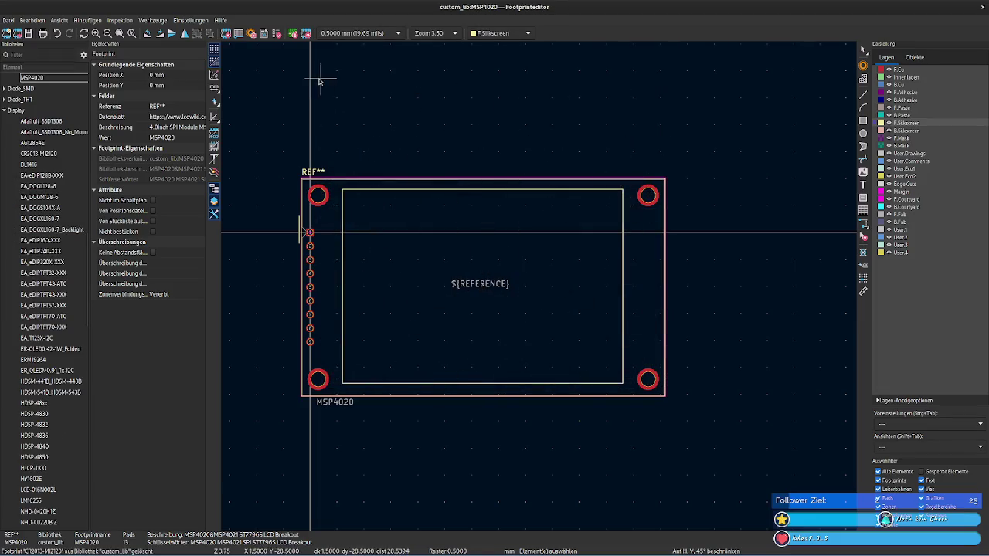
Step: Preview the CR2013-MI2120 3D model, cycling views, orthographic projection and board body visibility
left_click(227, 33)
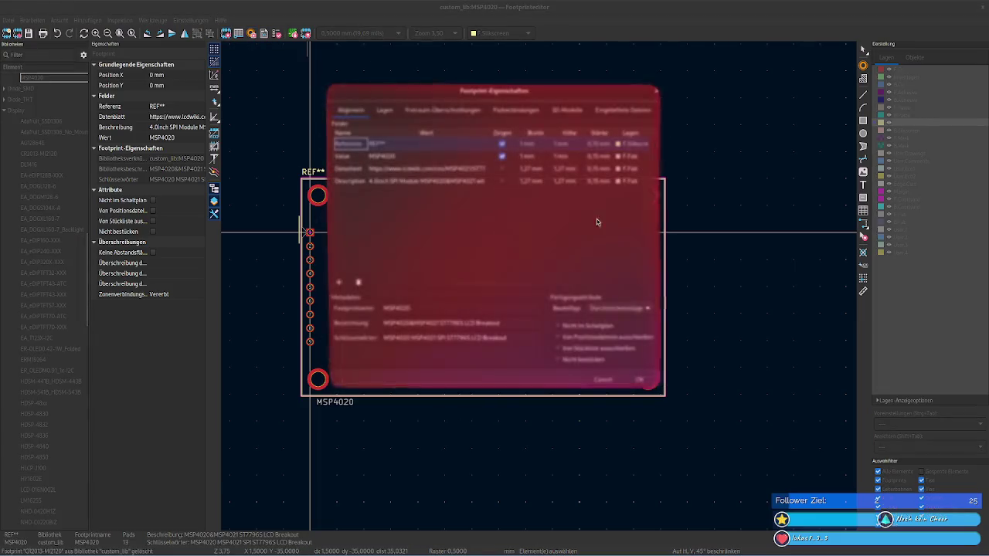
left_click(597, 110)
left_click(576, 110)
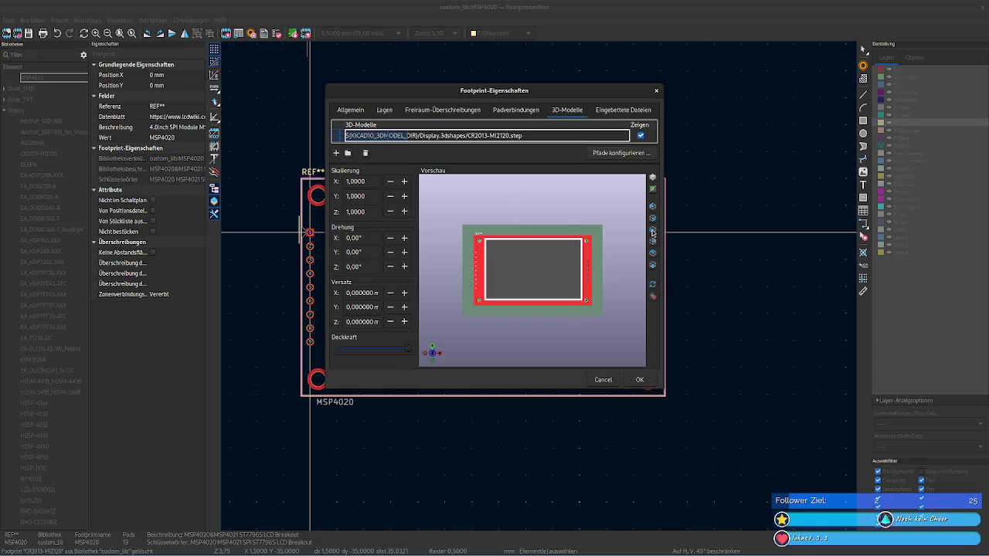
left_click(652, 260)
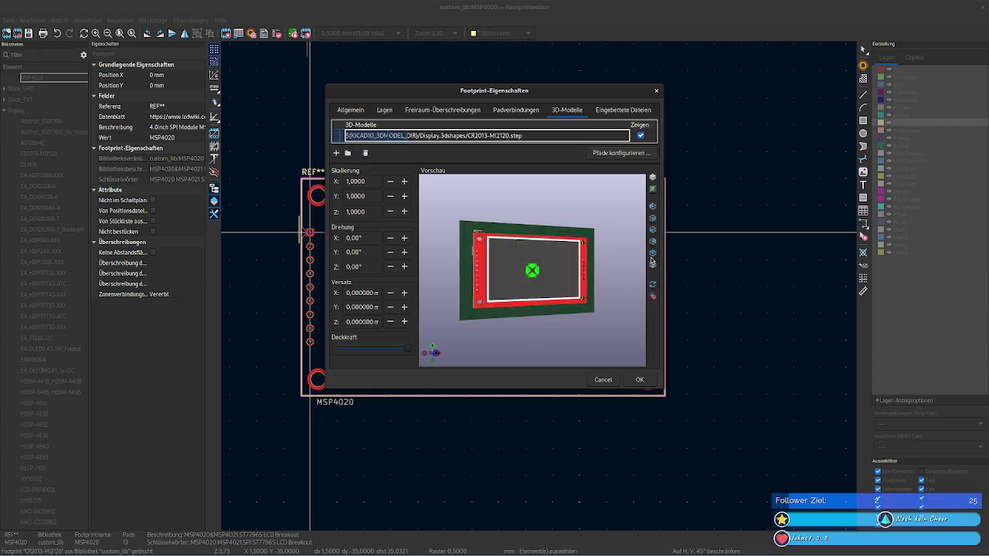
left_click(653, 262)
left_click(653, 226)
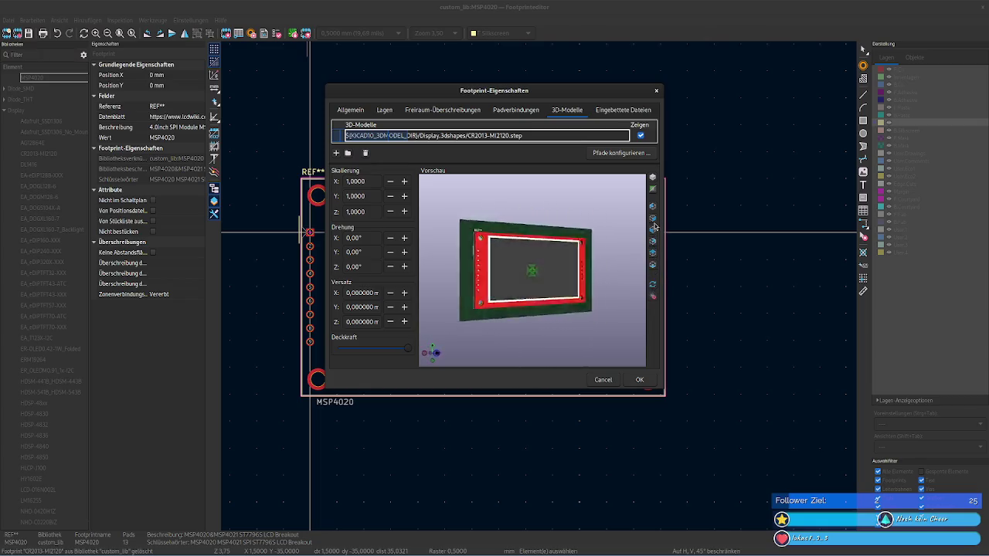
left_click(653, 179)
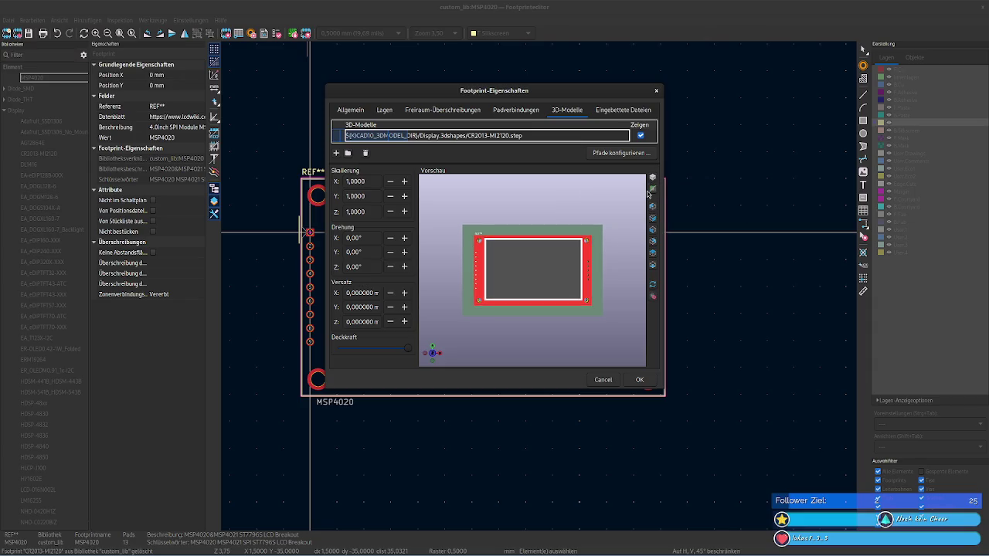
left_click(653, 194)
left_click(653, 194)
Step: Check the board thickness settings and orbit and zoom the 3D model edge-on
left_click(653, 298)
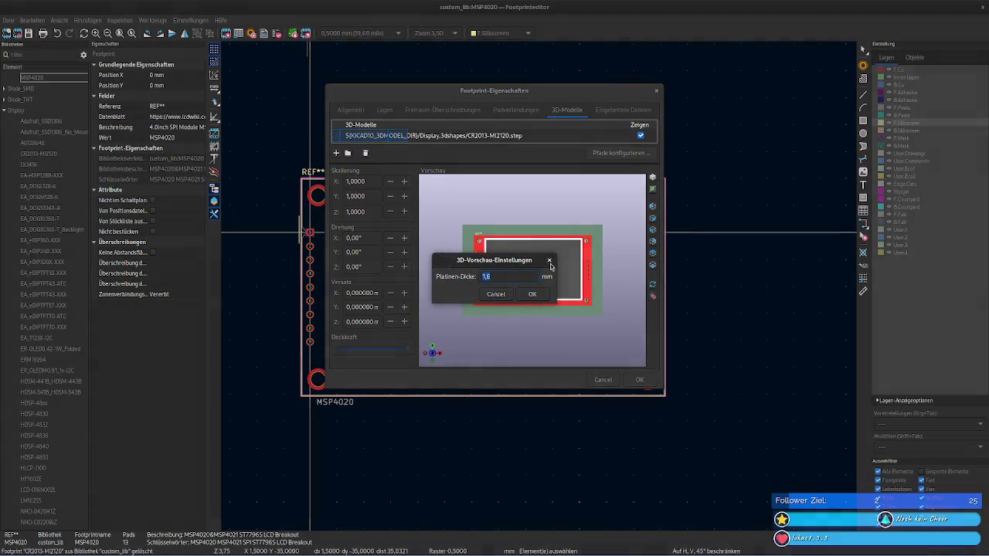
left_click(550, 261)
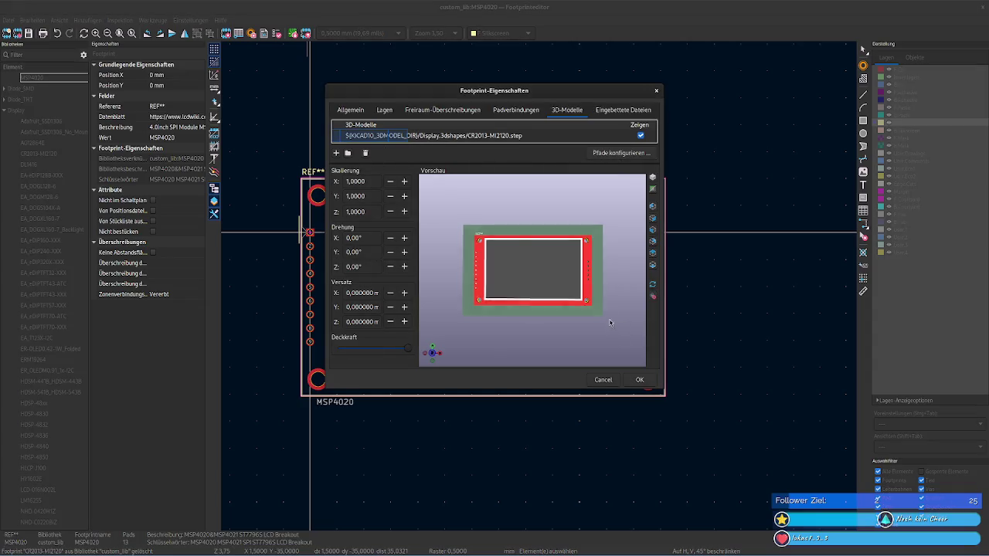
mouse_move(610, 323)
left_mouse_down()
mouse_move(555, 216)
mouse_move(496, 242)
mouse_move(615, 297)
mouse_move(471, 187)
mouse_move(424, 291)
mouse_move(523, 295)
mouse_move(541, 329)
left_mouse_up()
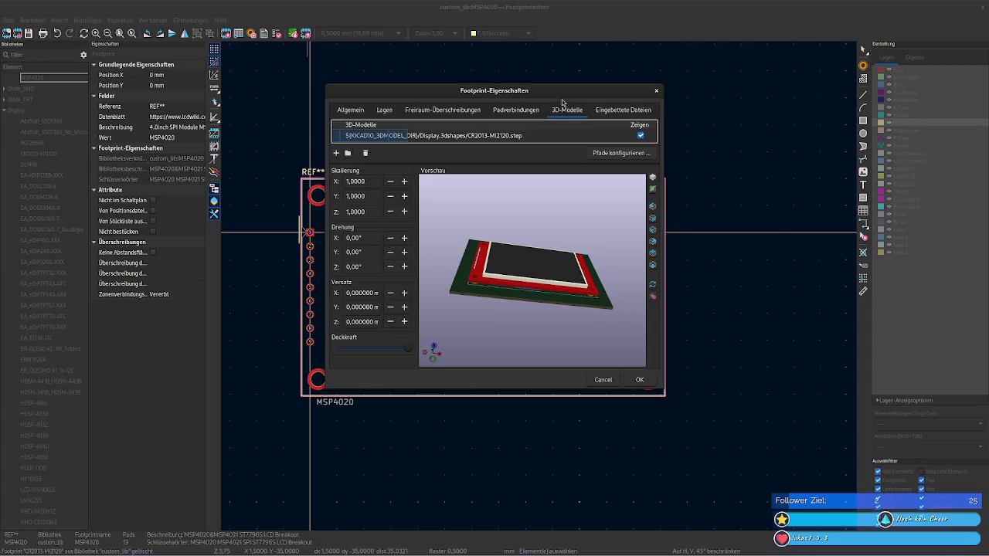
scroll(387, 113, "up", 1)
scroll(374, 114, "up", 1)
scroll(374, 114, "up", 2)
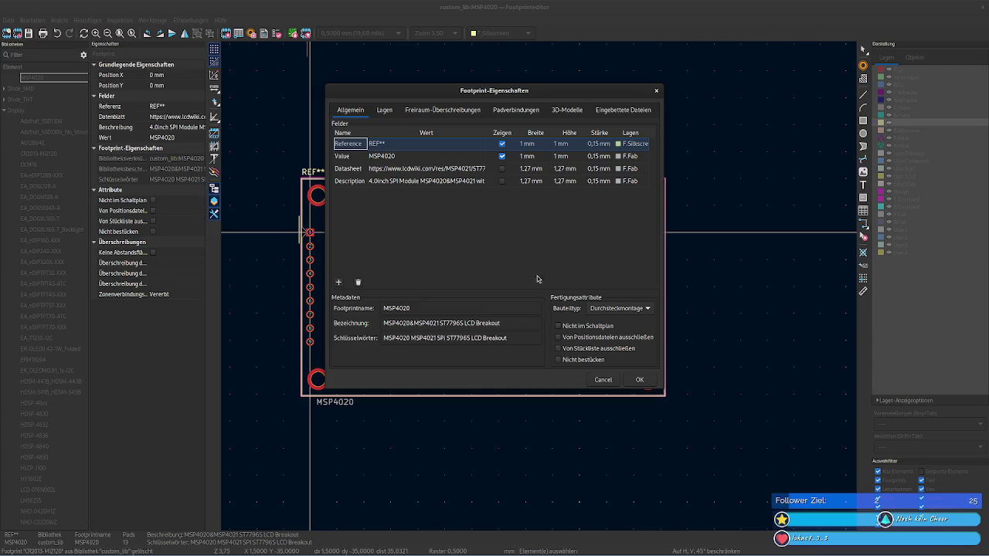
left_click(639, 308)
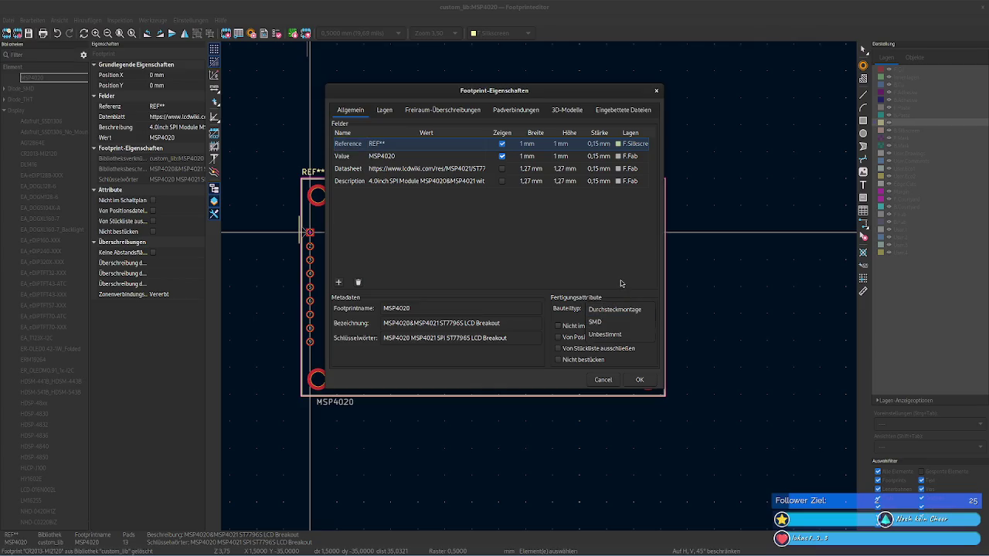
key("Escape")
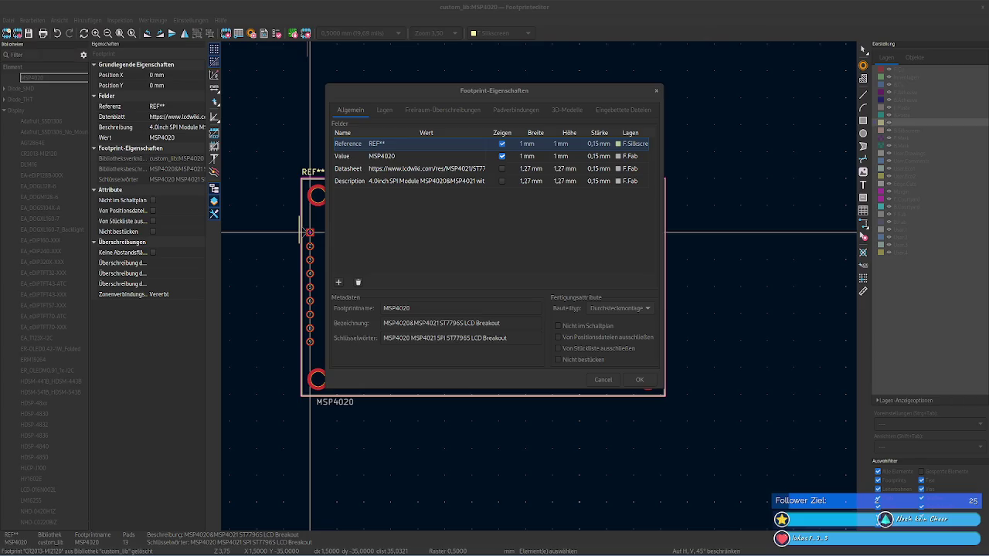
Step: Apply the properties and run the footprint checker, which reports 0 errors and 0 warnings
left_click(639, 380)
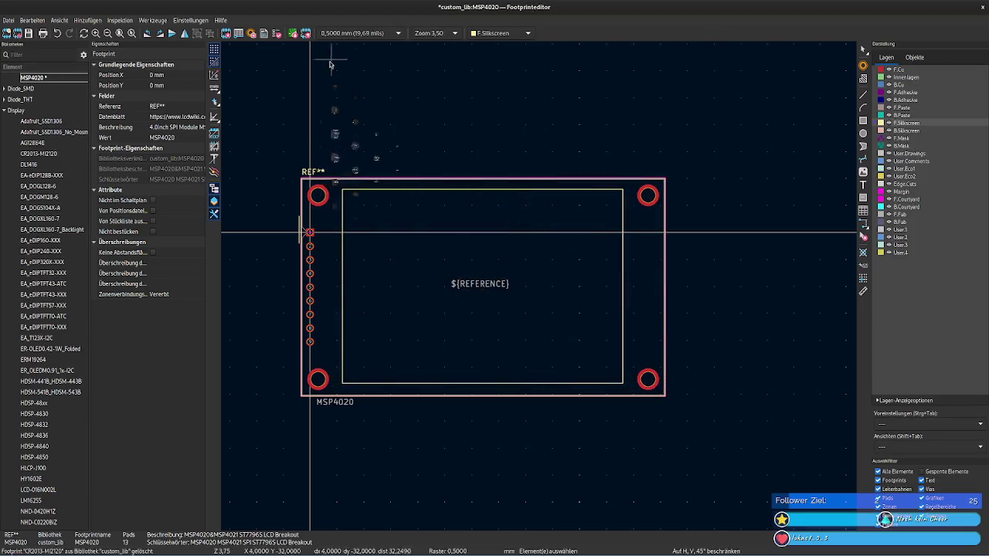
left_click(293, 33)
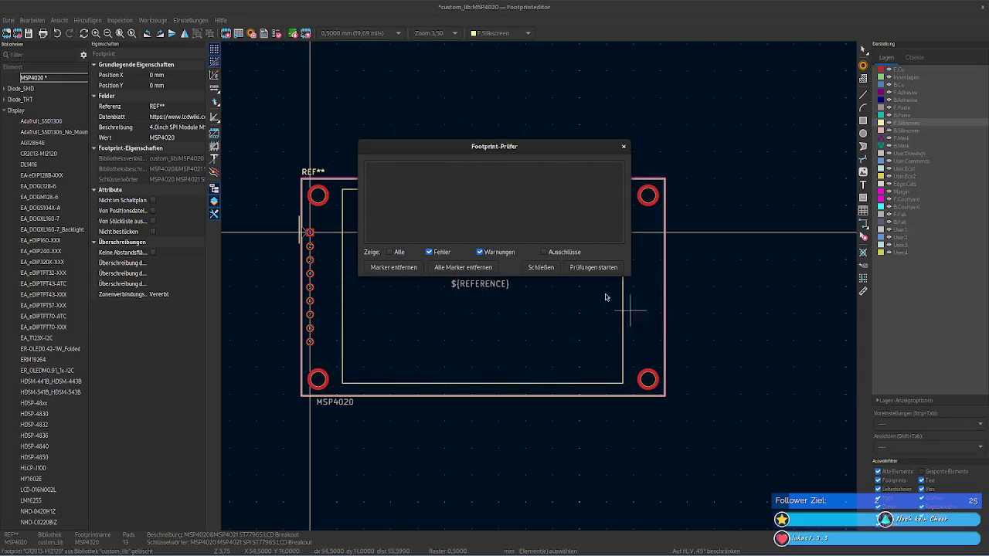
left_click(579, 267)
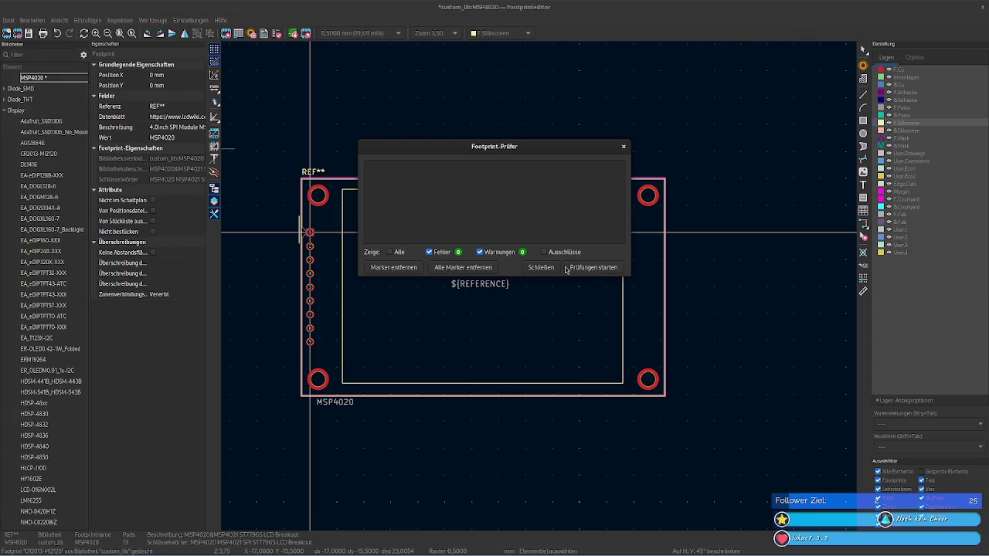
left_click(540, 268)
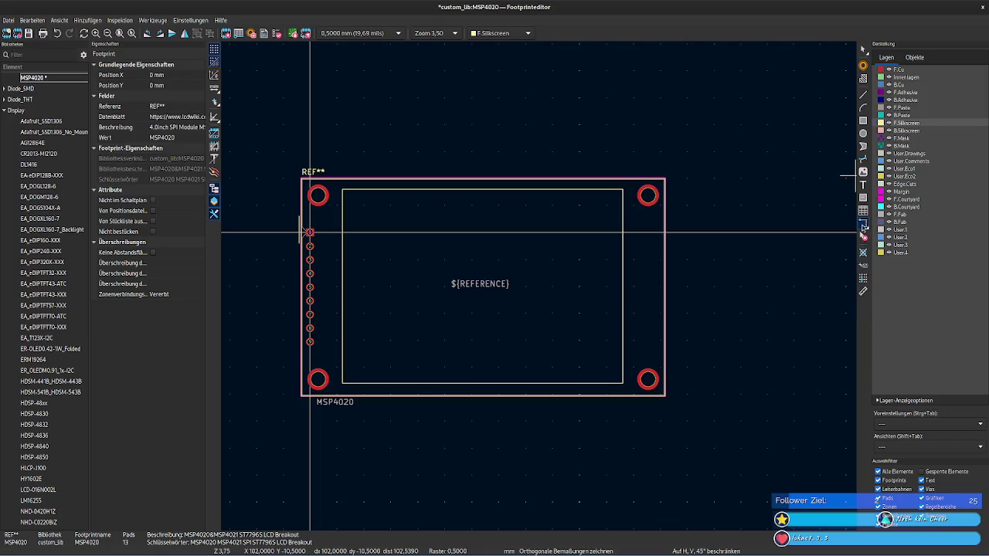
Step: Add a 52 mm orthogonal dimension along the inner rectangle's top edge
left_click(865, 227)
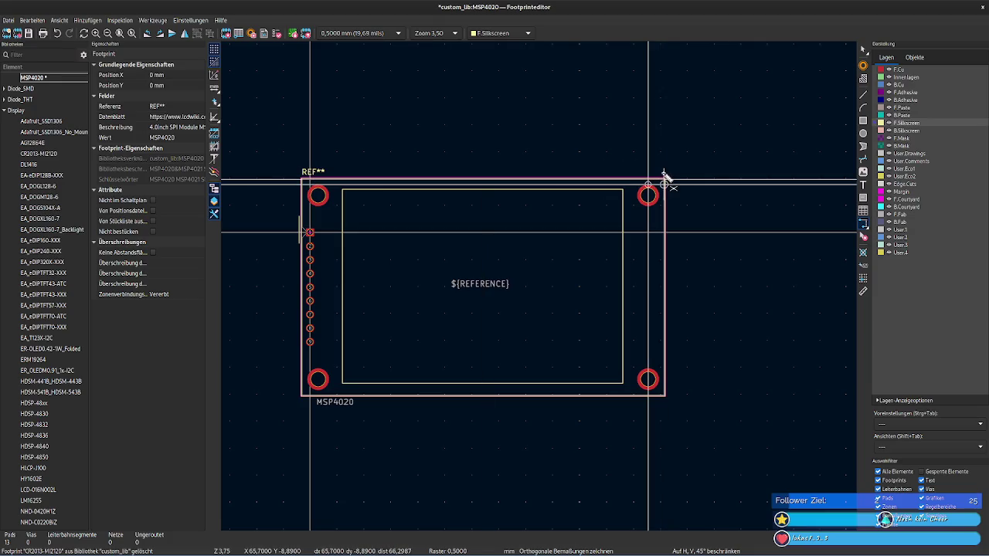
key("F1")
key("F2")
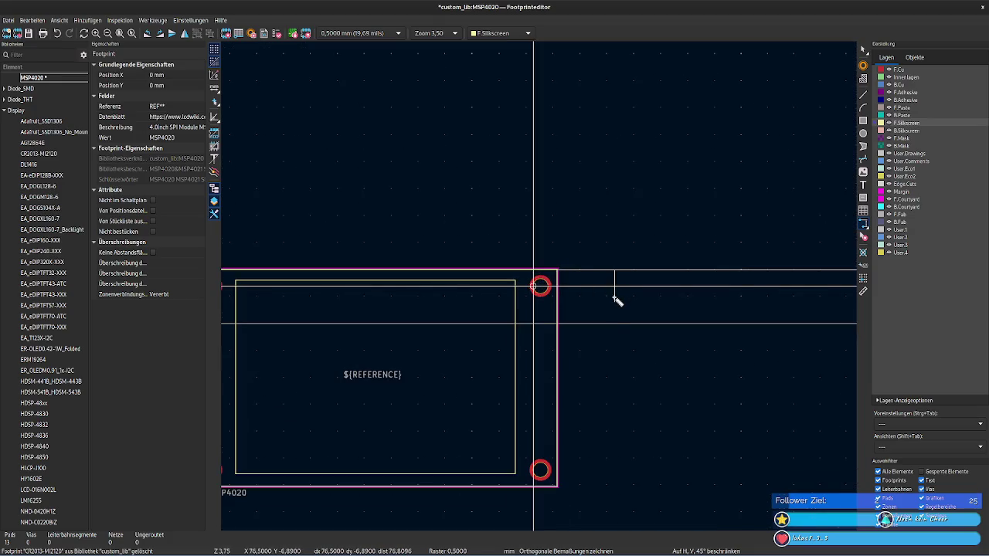
key("Escape")
middle_click_drag(621, 318, 821, 238)
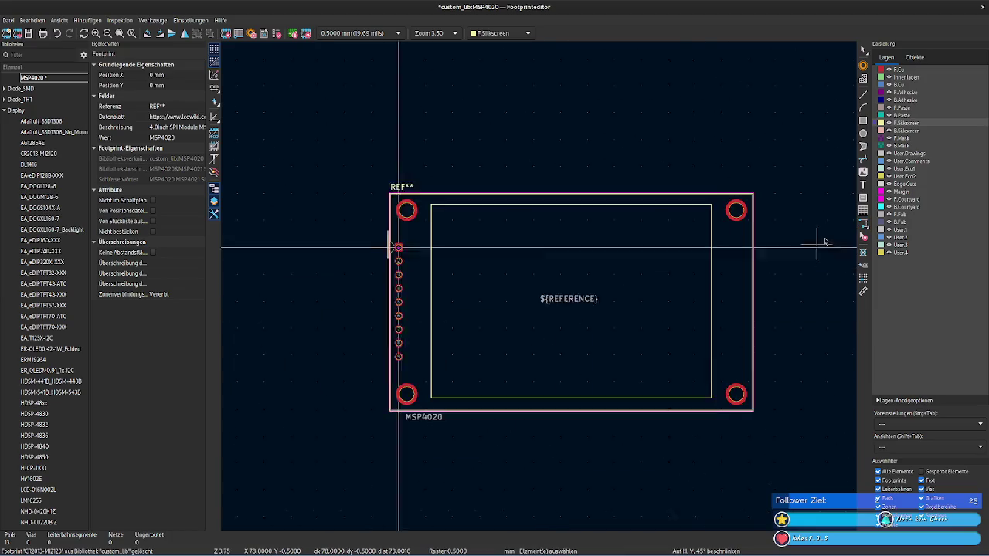
left_click(863, 224)
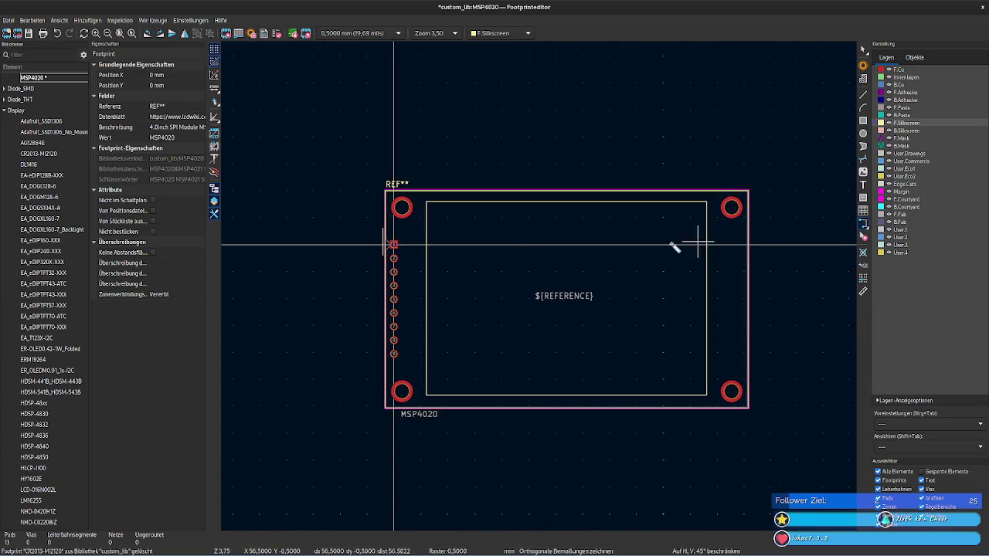
left_click(706, 201)
left_click(426, 202)
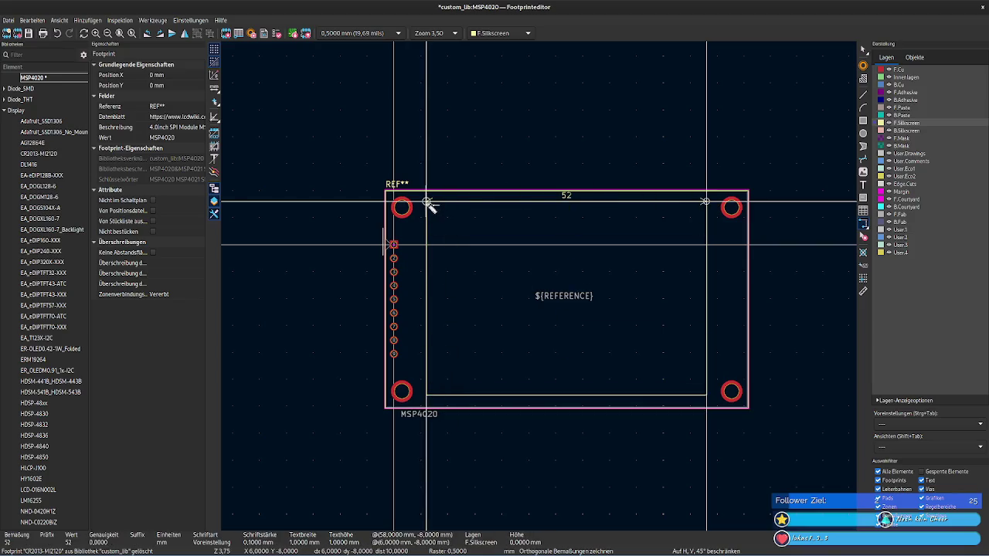
left_click(429, 202)
Step: Add a 36 mm vertical dimension along the rectangle's left edge
left_click(427, 397)
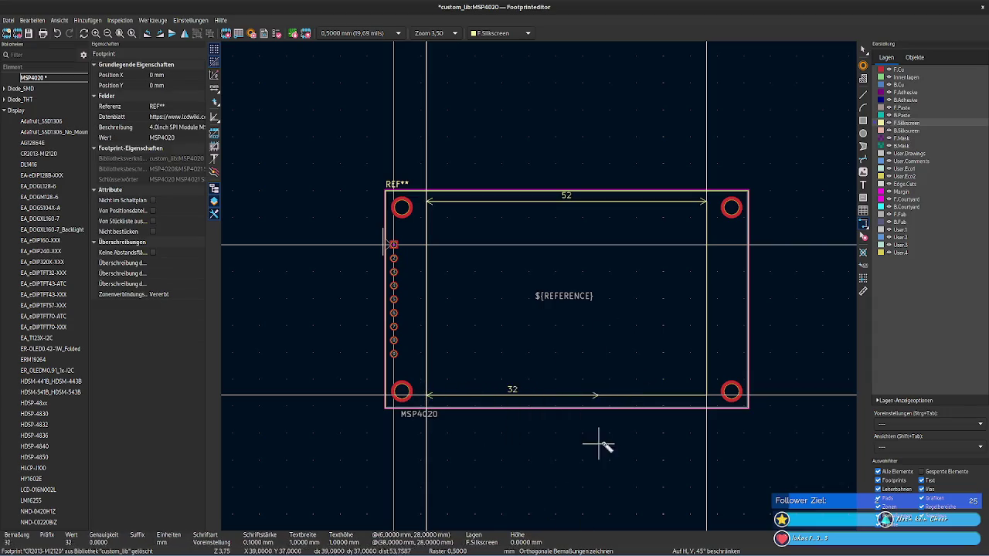
right_click(487, 405)
left_click(456, 398)
key("Escape")
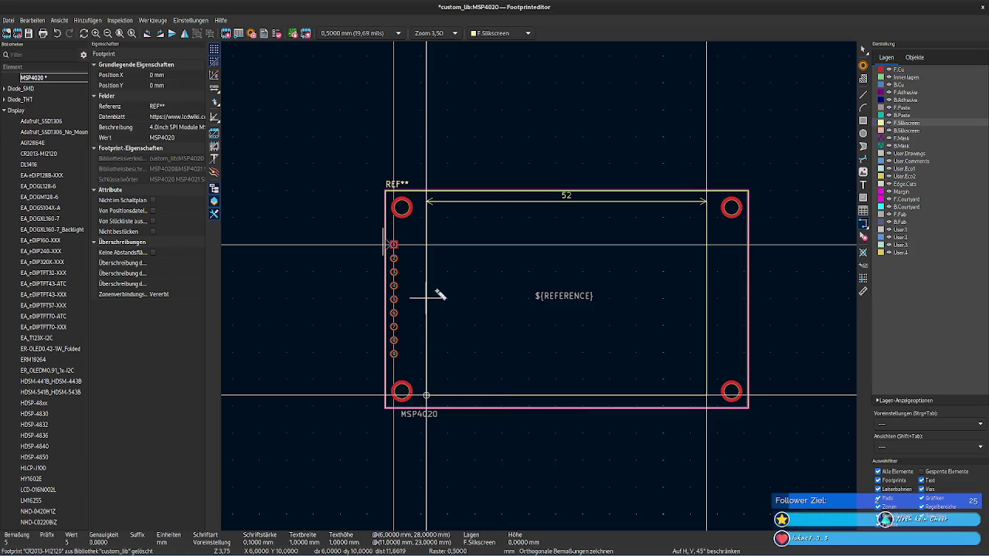
left_click(426, 203)
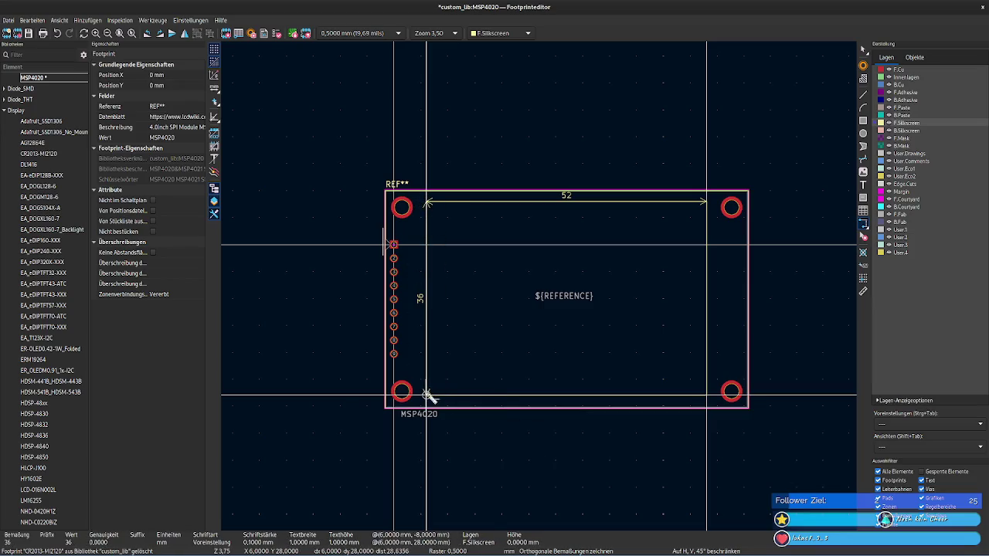
left_click(427, 395)
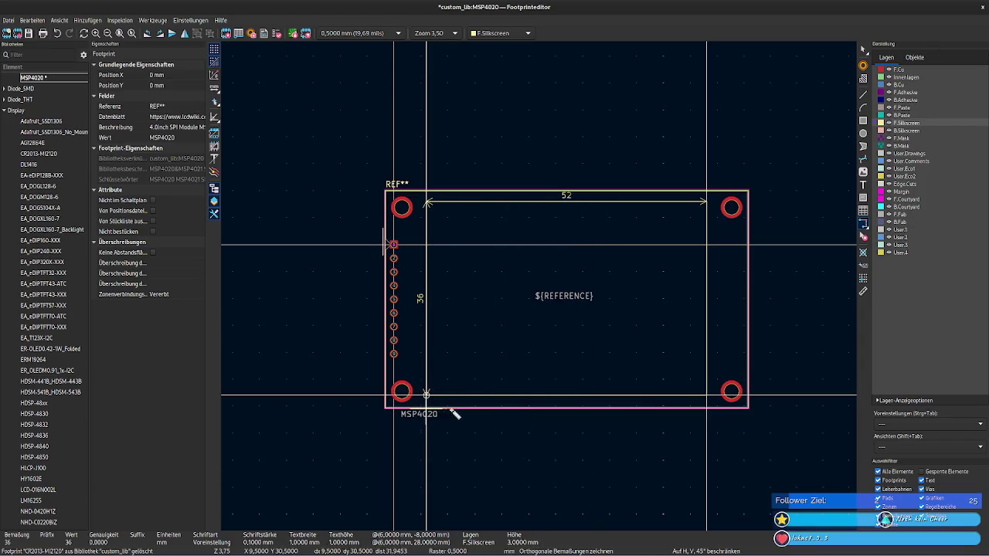
left_click(555, 415)
key("Escape")
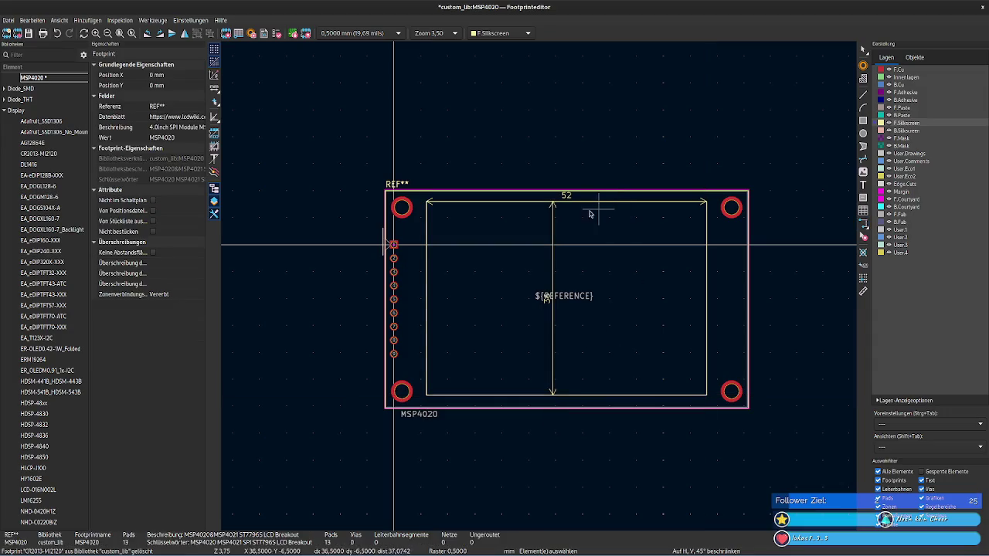
Step: Move the 52 mm dimension down across the middle of the rectangle
left_click(568, 199)
left_click(568, 197)
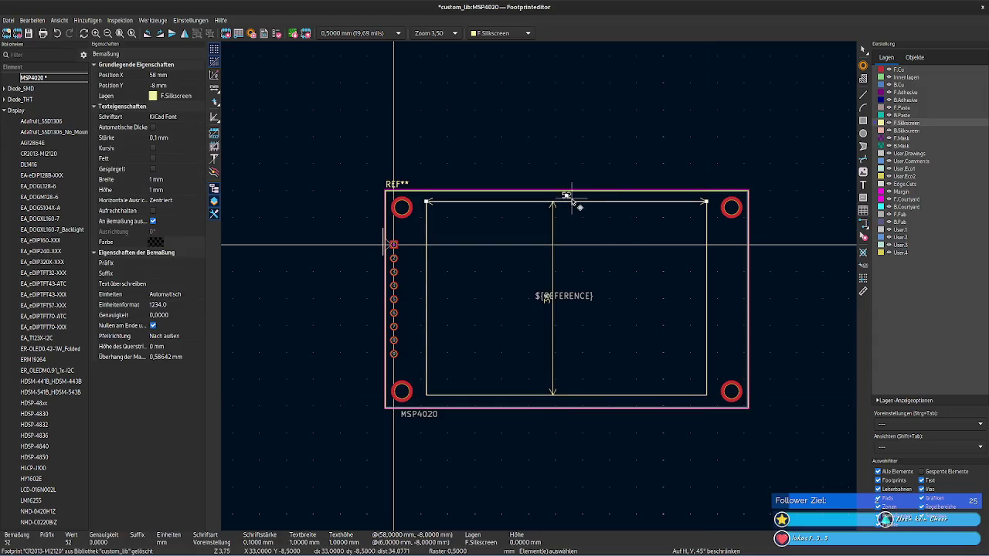
key("m")
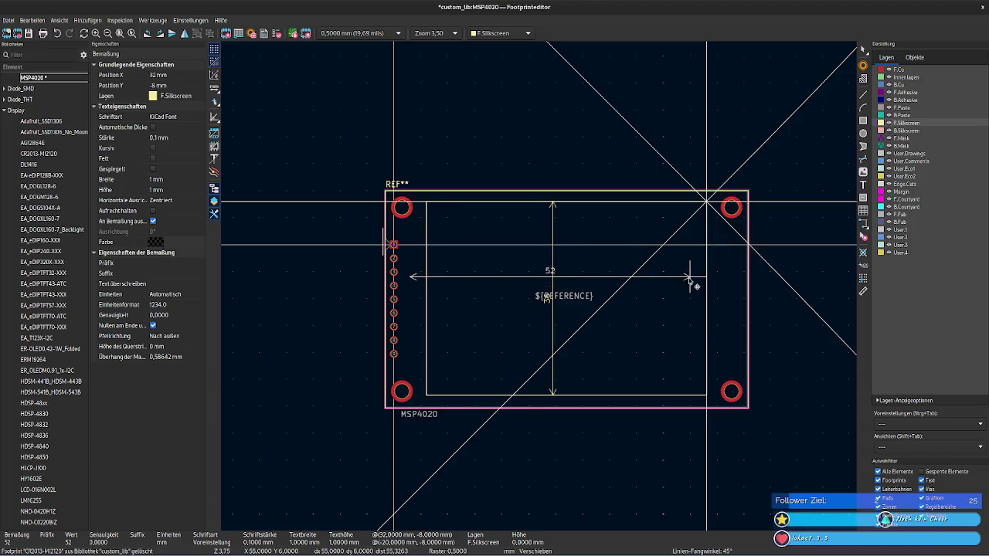
left_click(705, 274)
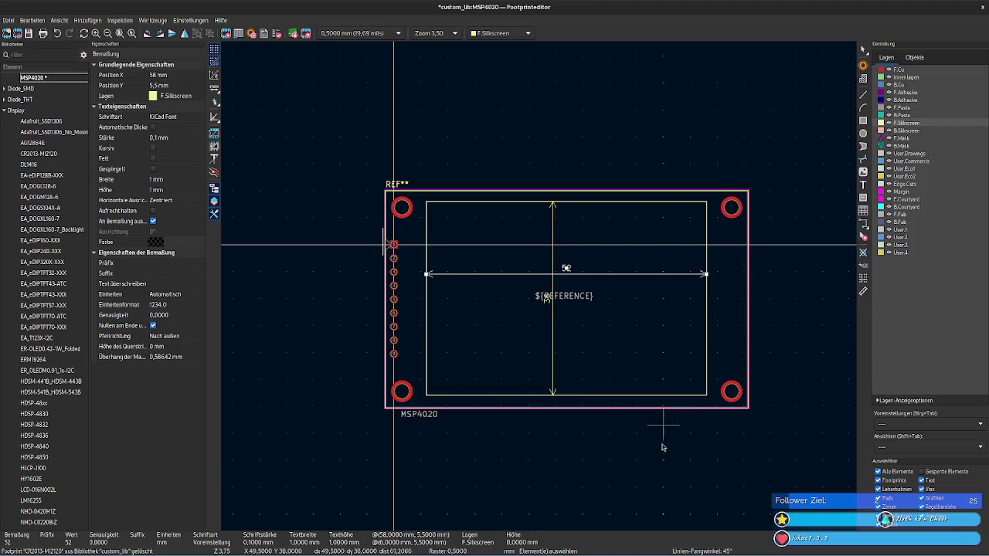
key("Escape")
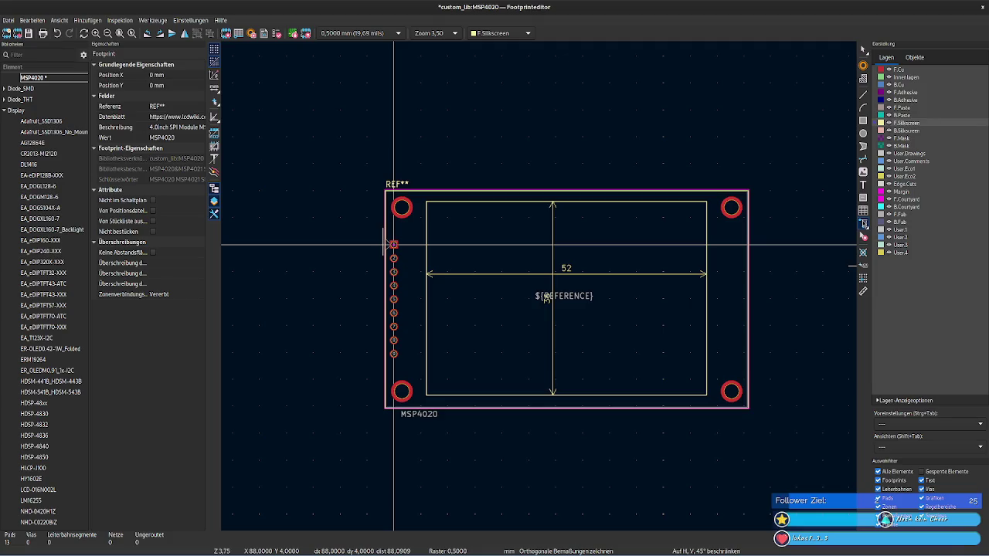
left_click(863, 224)
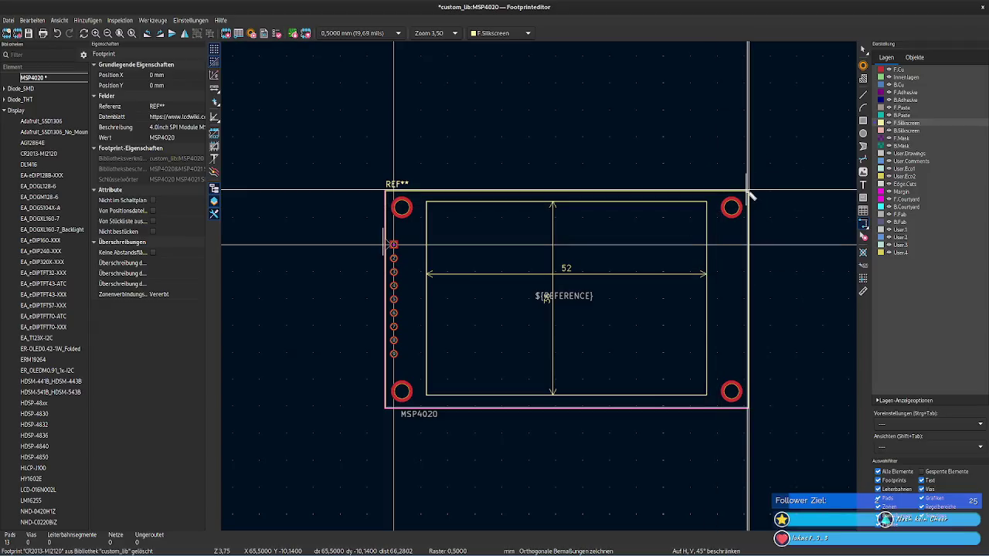
Step: Start a dimension at the outline's top-right corner, then cancel the misdirected measurements
scroll(750, 195, "up", 1)
scroll(541, 286, "up", 3)
scroll(541, 284, "up", 3)
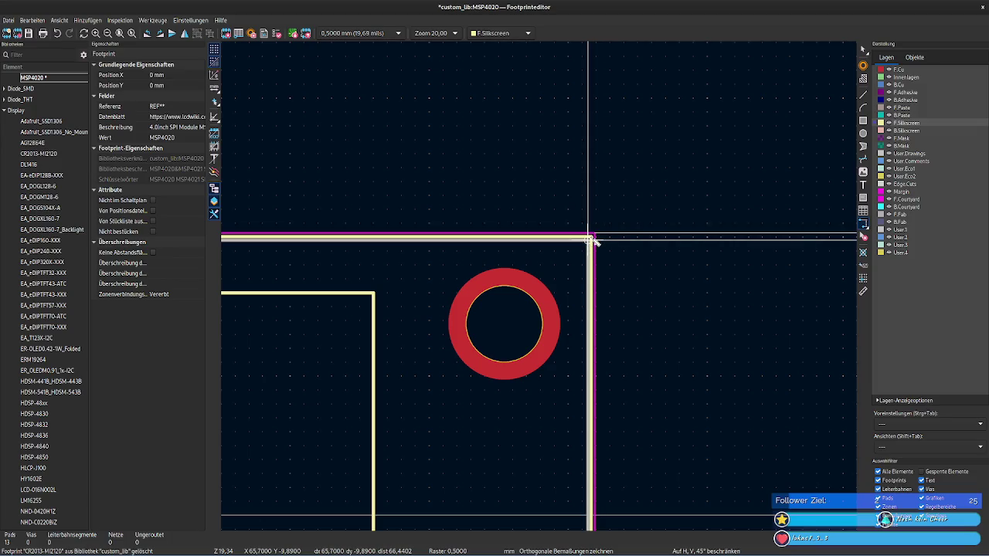
left_click(591, 241)
scroll(607, 364, "down", 3)
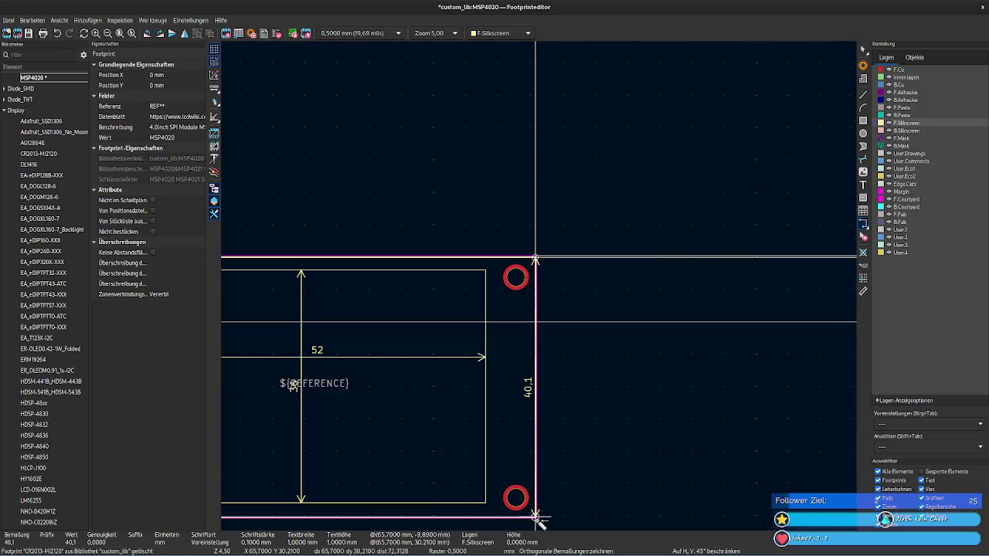
right_click(563, 291)
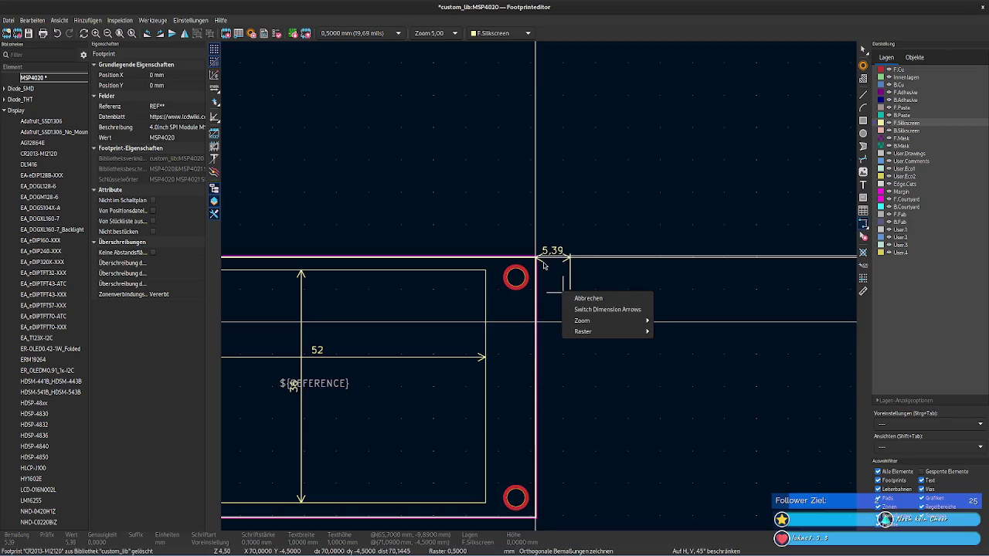
key("Escape")
left_click(536, 259)
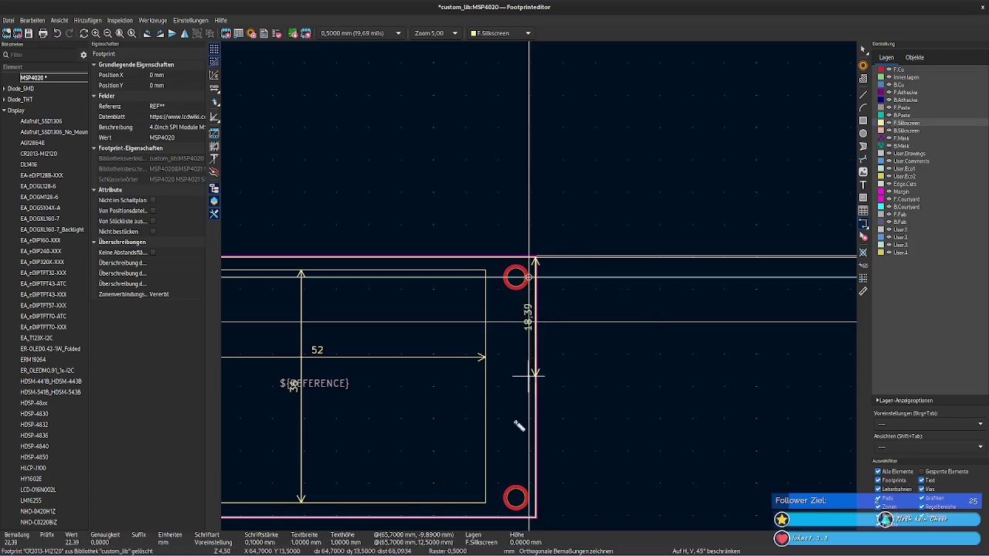
right_click(536, 267)
key("Escape")
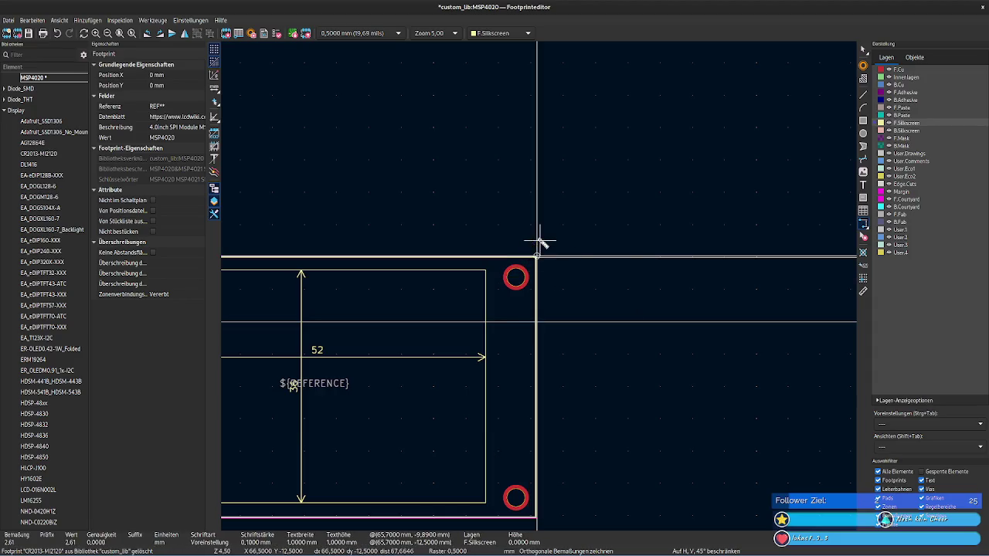
Step: Retry the vertical measurement at the outline corner several times, cancelling each attempt
scroll(557, 278, "up", 3)
scroll(495, 220, "up", 1)
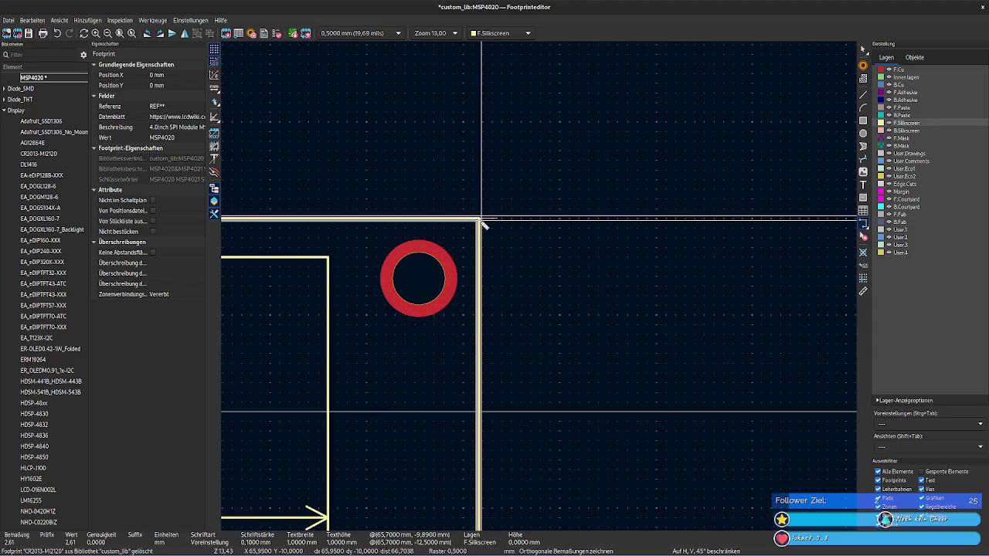
left_click(482, 220)
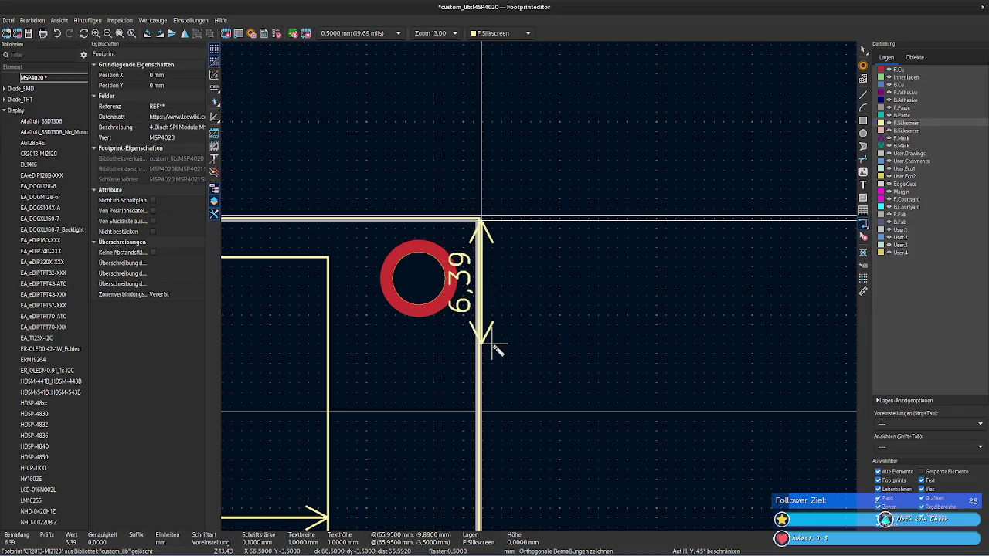
key("Escape")
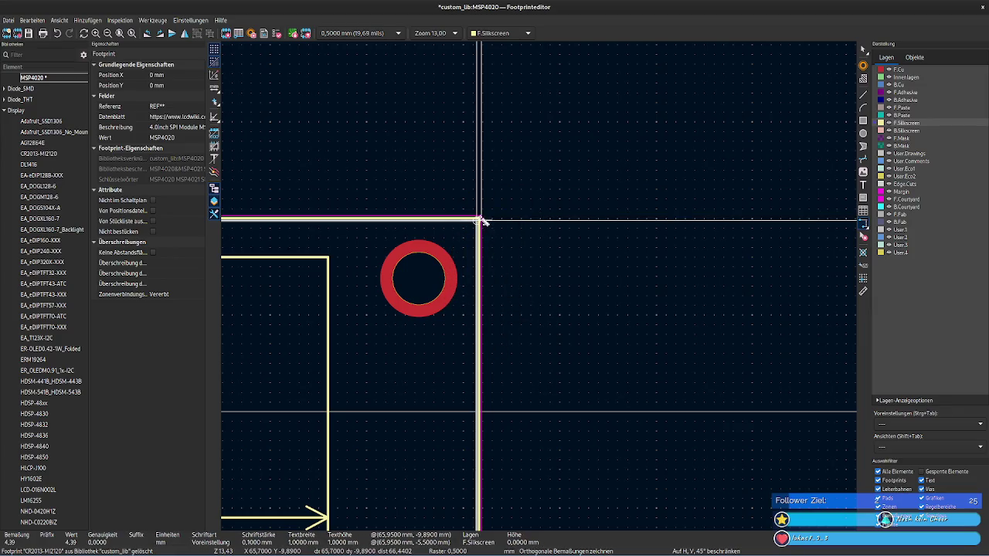
left_click(482, 220)
key("Escape")
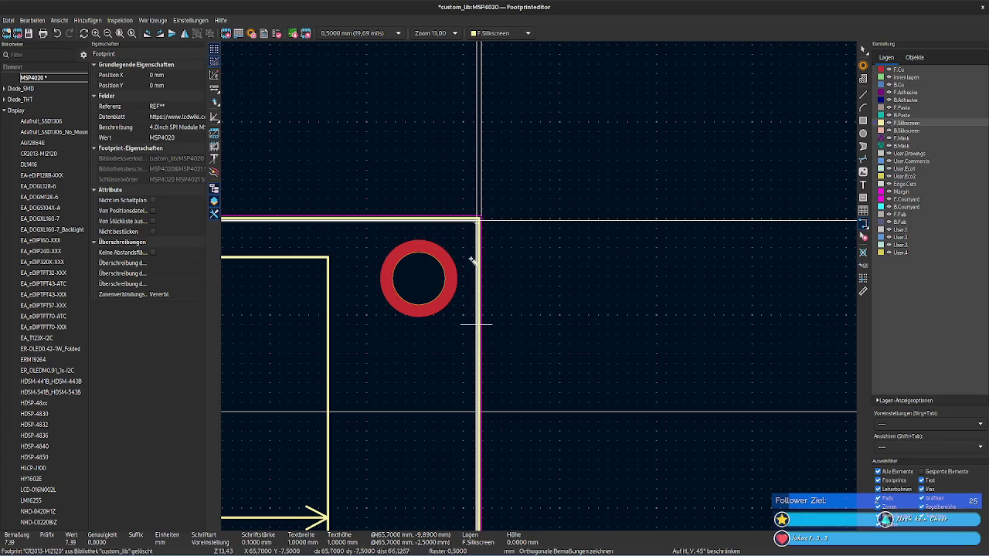
left_click(481, 217)
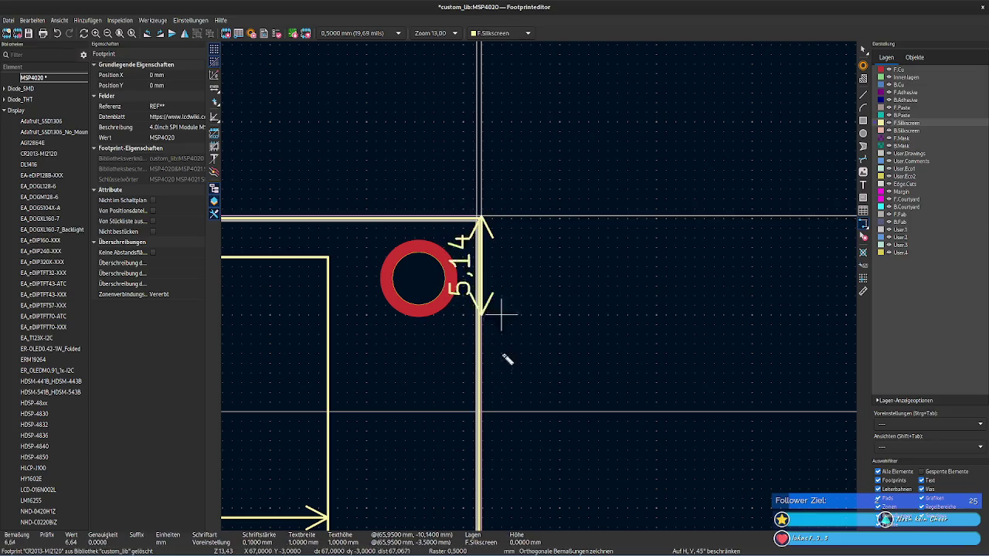
key("Escape")
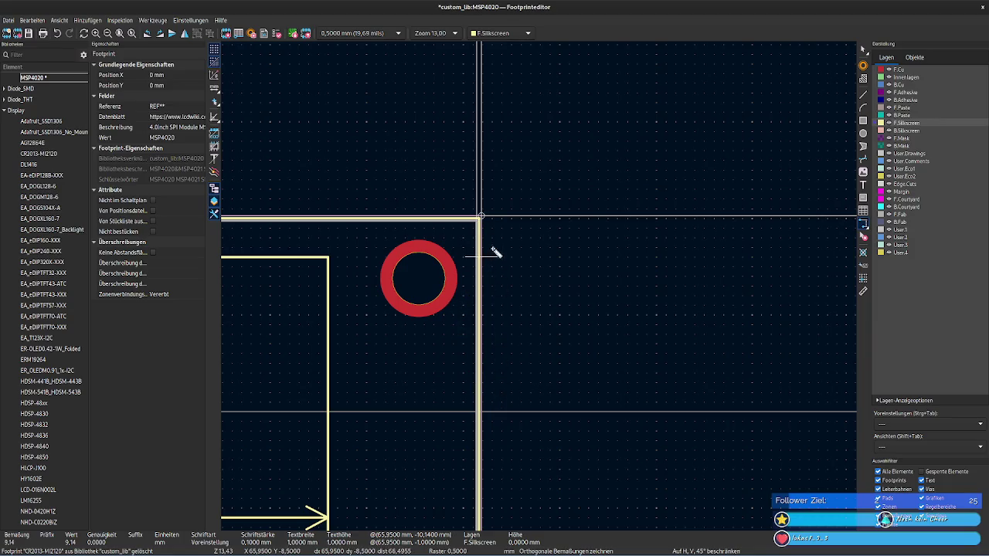
Step: Measure down the right edge to the bottom-right corner, then cancel that dimension preview
left_click(481, 219)
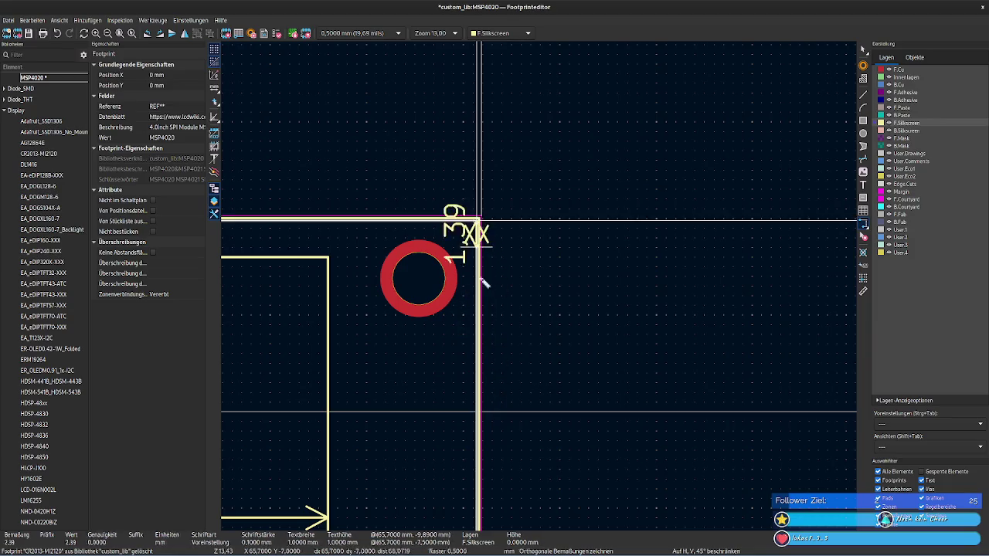
scroll(475, 368, "down", 3)
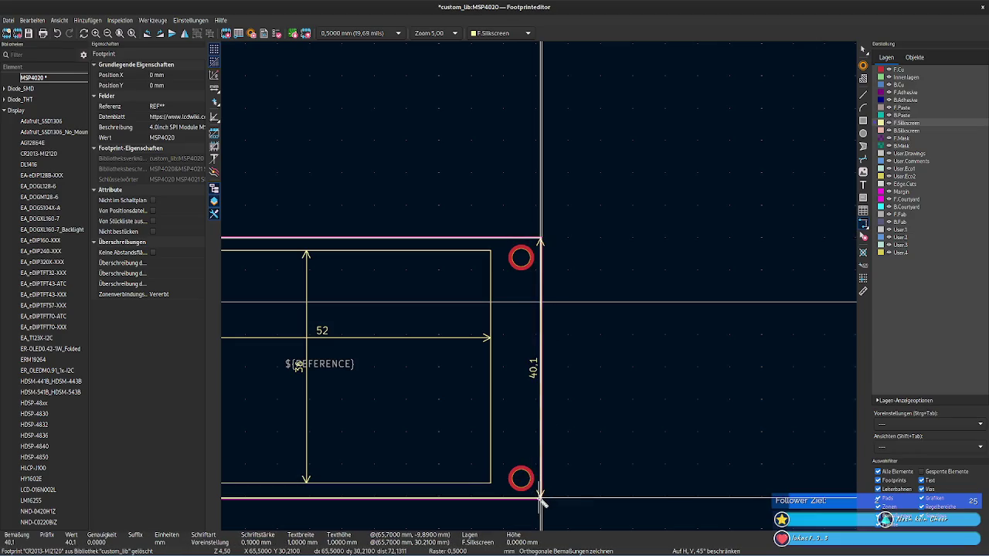
scroll(541, 499, "up", 1)
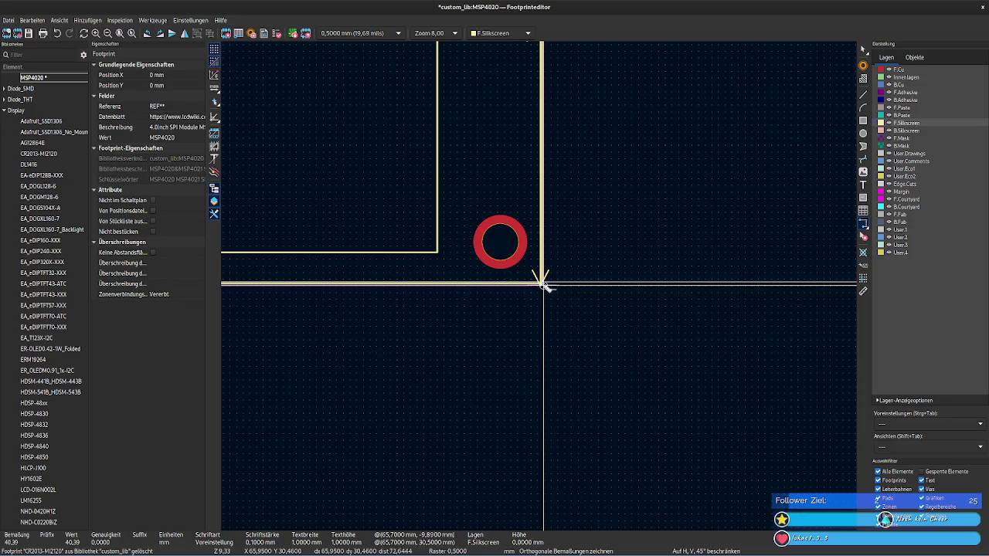
scroll(555, 207, "up", 3)
middle_click_drag(541, 288, 563, 517)
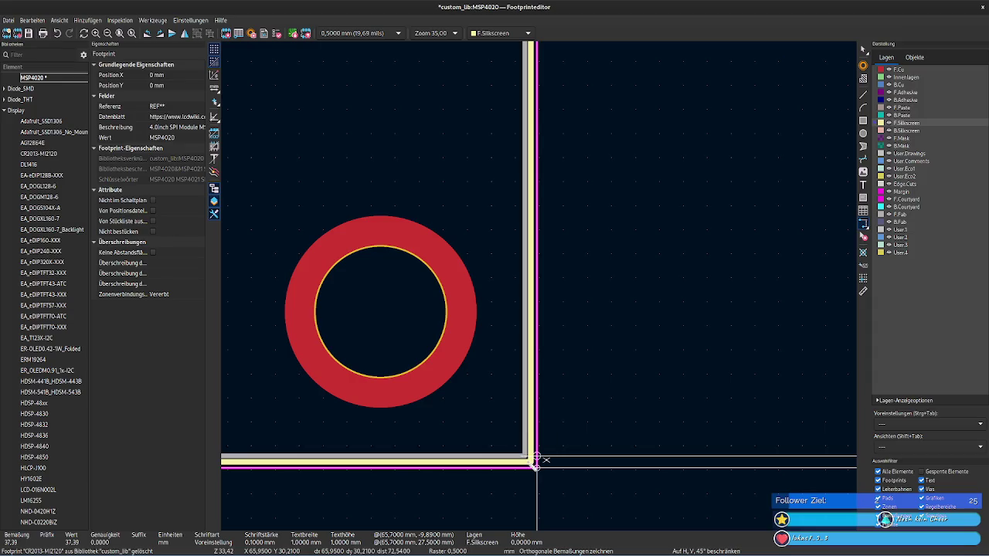
left_click(536, 461)
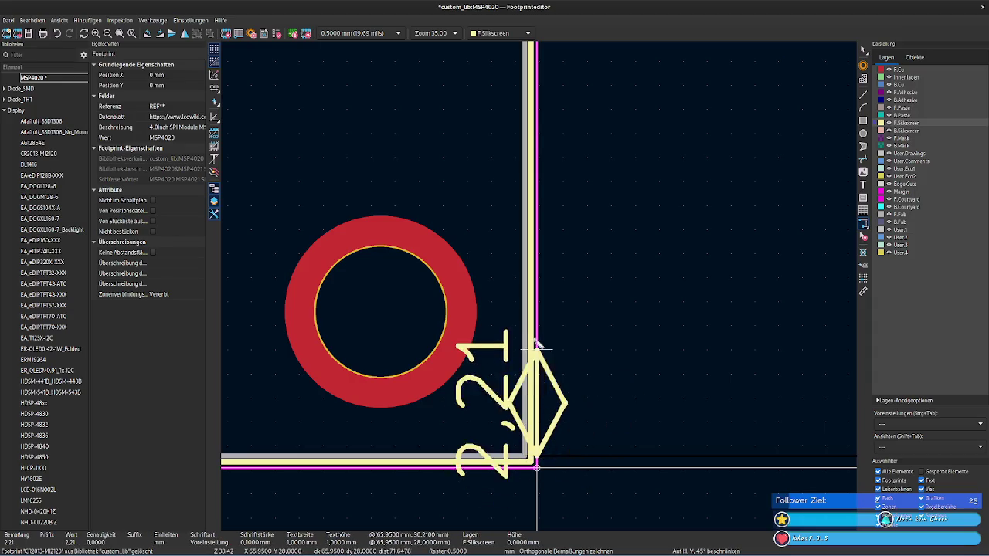
right_click(540, 364)
left_click(558, 371)
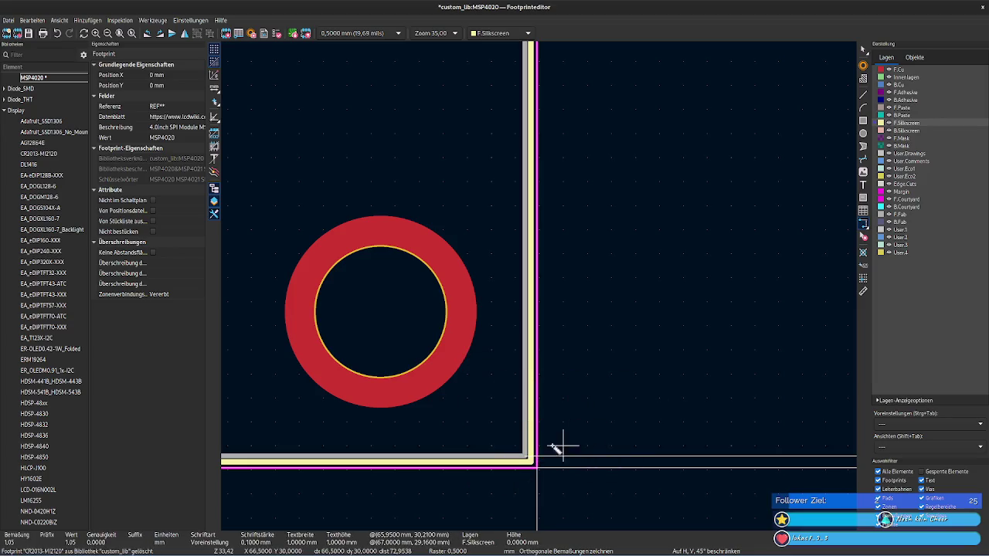
Step: Dimension the right edge from lower-right to top-right corner, placing the 40.21 height measure
left_click(517, 464)
scroll(541, 348, "down", 2)
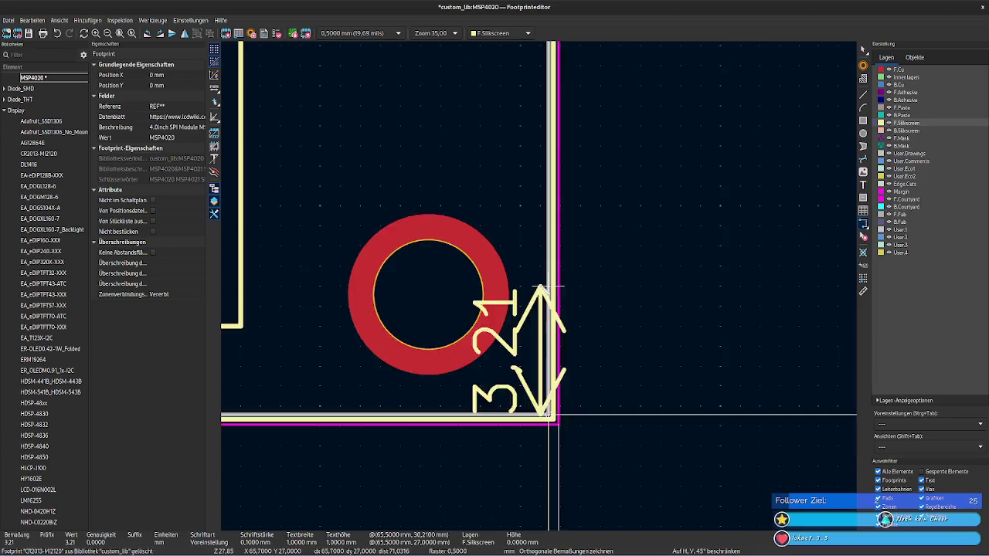
scroll(545, 193, "down", 3)
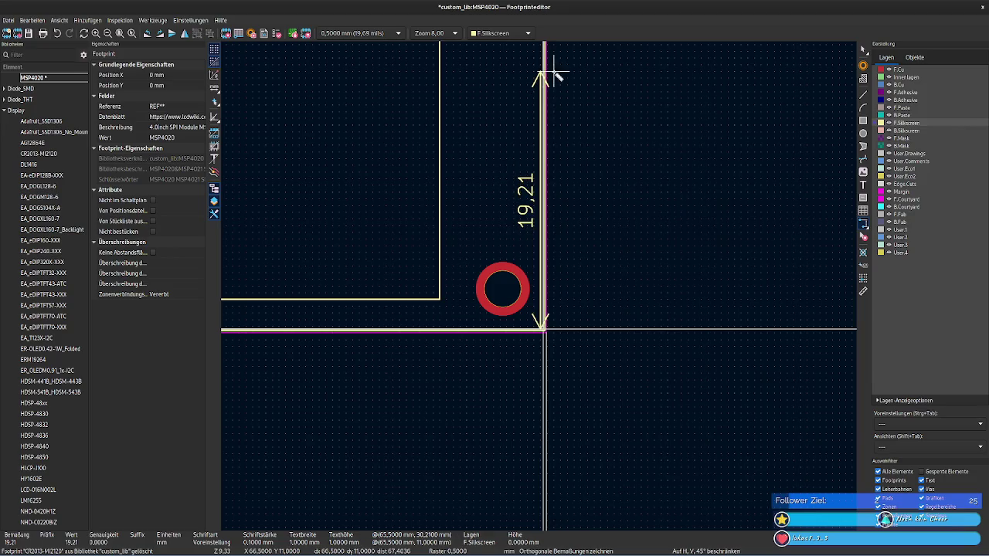
scroll(545, 78, "up", 2)
scroll(539, 290, "down", 3)
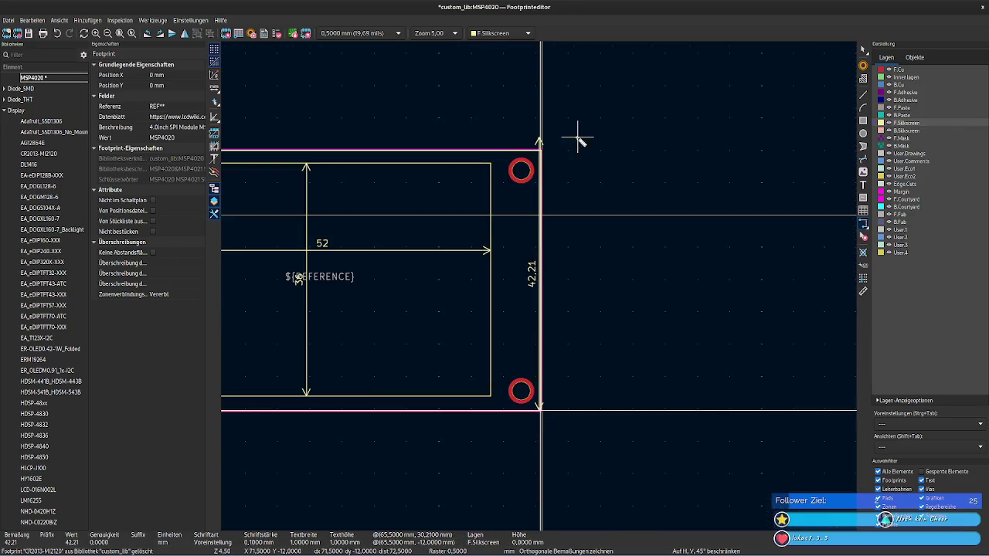
scroll(543, 157, "up", 3)
scroll(541, 317, "up", 2)
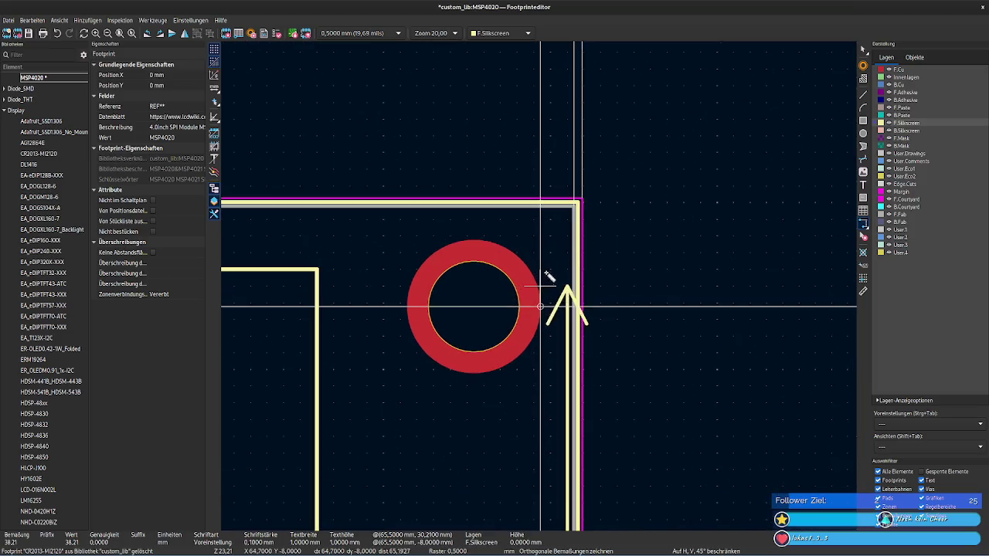
left_click(570, 201)
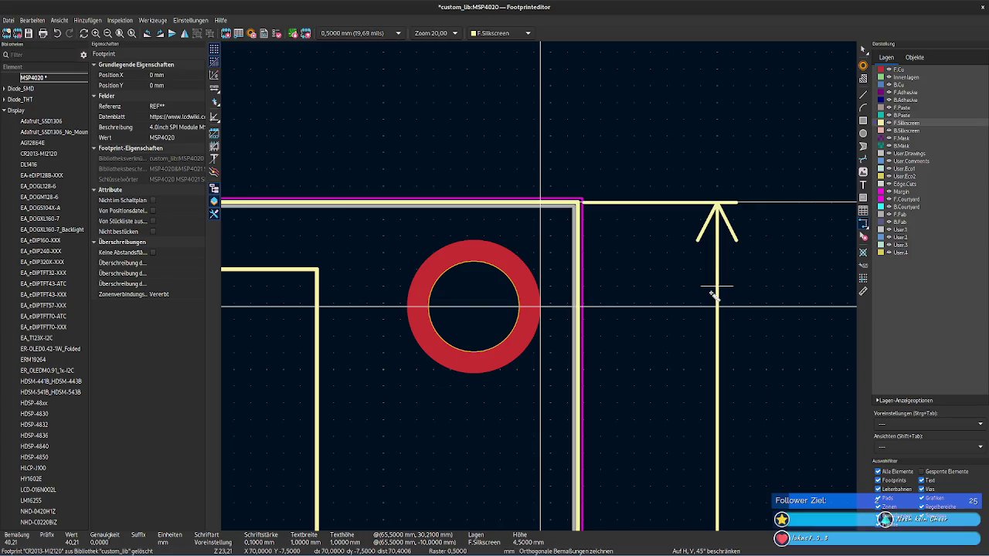
left_click(722, 300)
Step: Start another dimension at the lower-right corner and cancel the unwanted 7.79 measurement
scroll(719, 302, "down", 1)
scroll(541, 292, "down", 3)
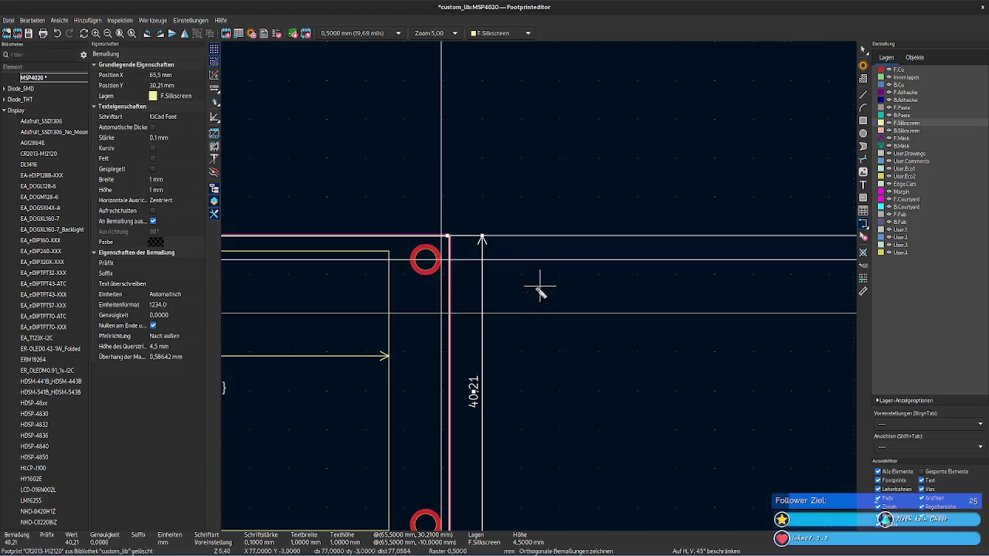
middle_click_drag(595, 461, 843, 325)
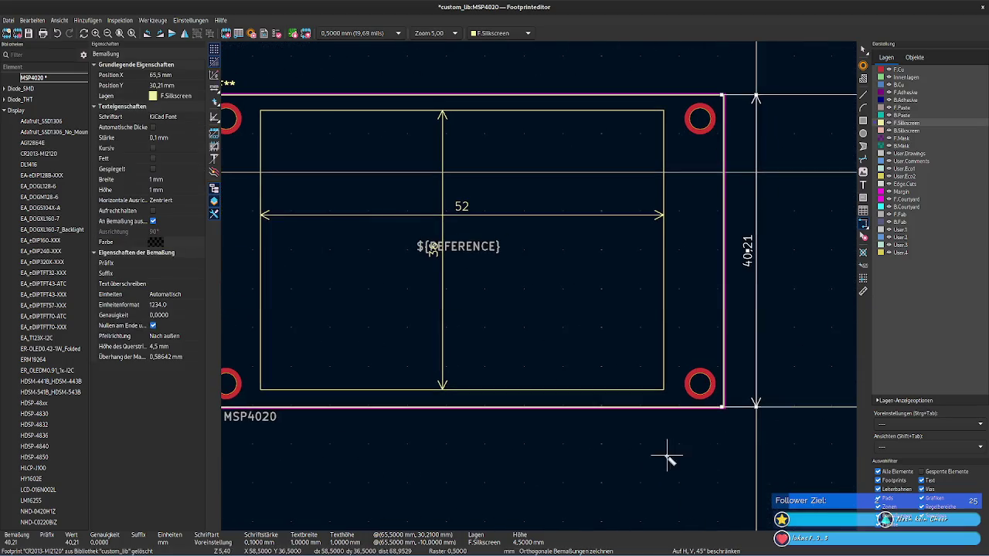
middle_click_drag(667, 457, 733, 428)
scroll(750, 419, "up", 3)
left_click(512, 277)
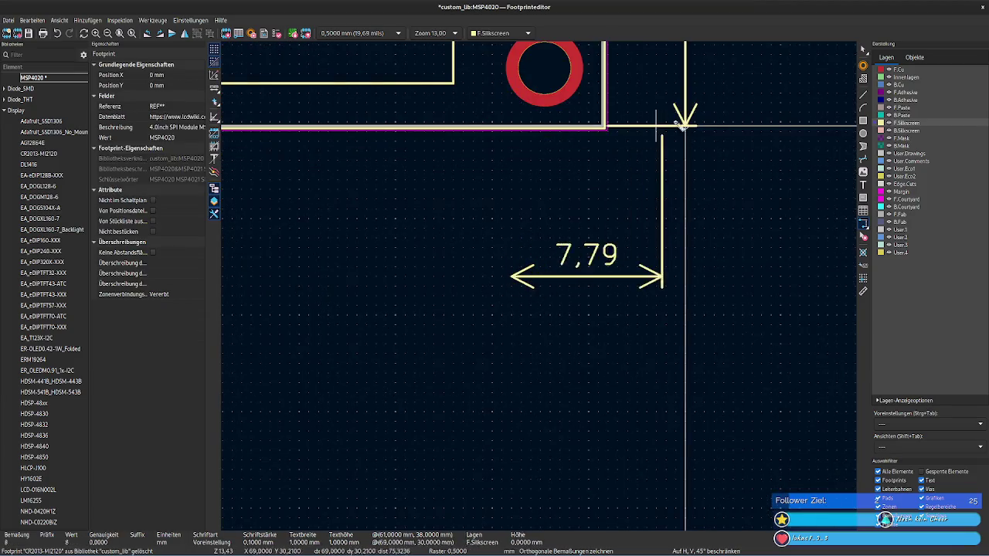
right_click(615, 157)
left_click(630, 166)
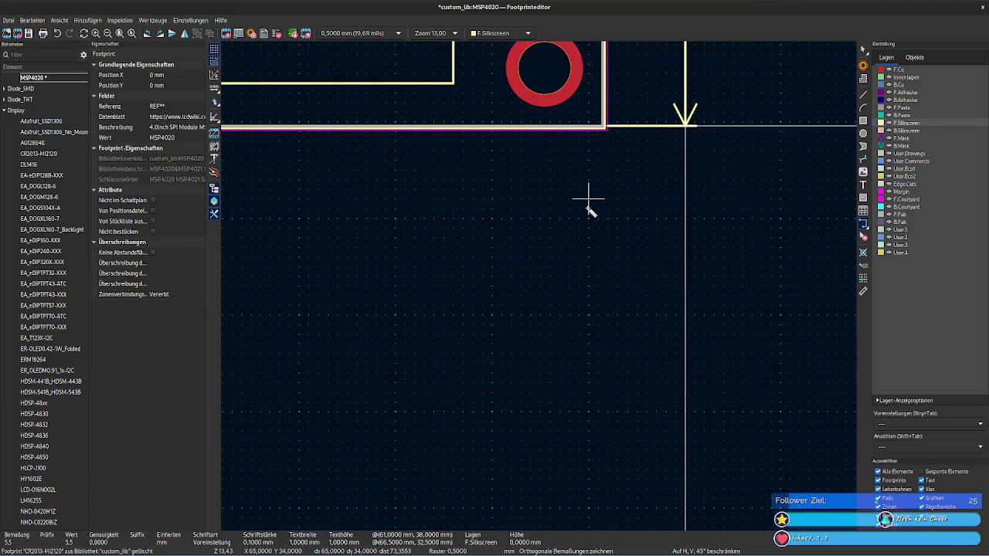
Step: Begin the 66.2 bottom-width measurement from the lower-right outline corner
scroll(610, 196, "up", 3)
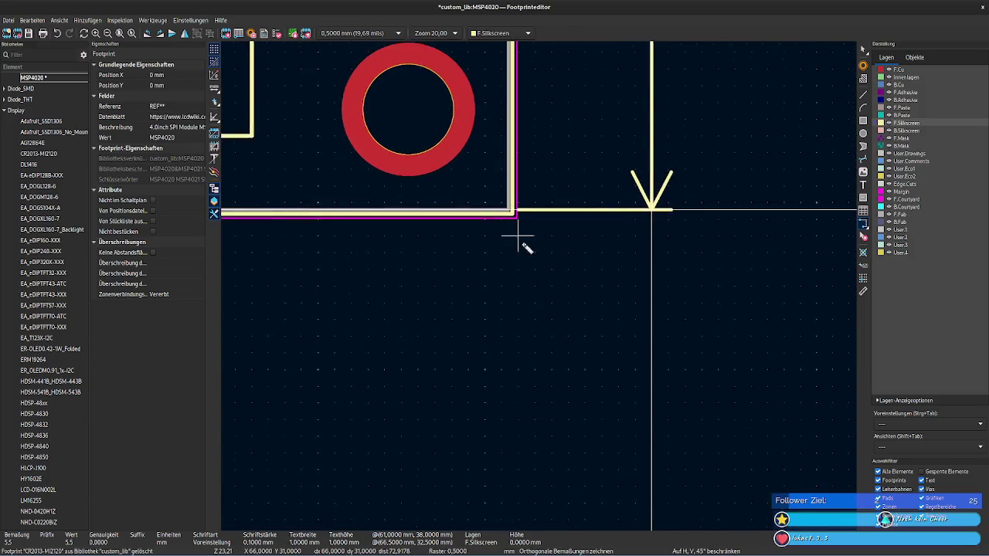
scroll(518, 236, "up", 2)
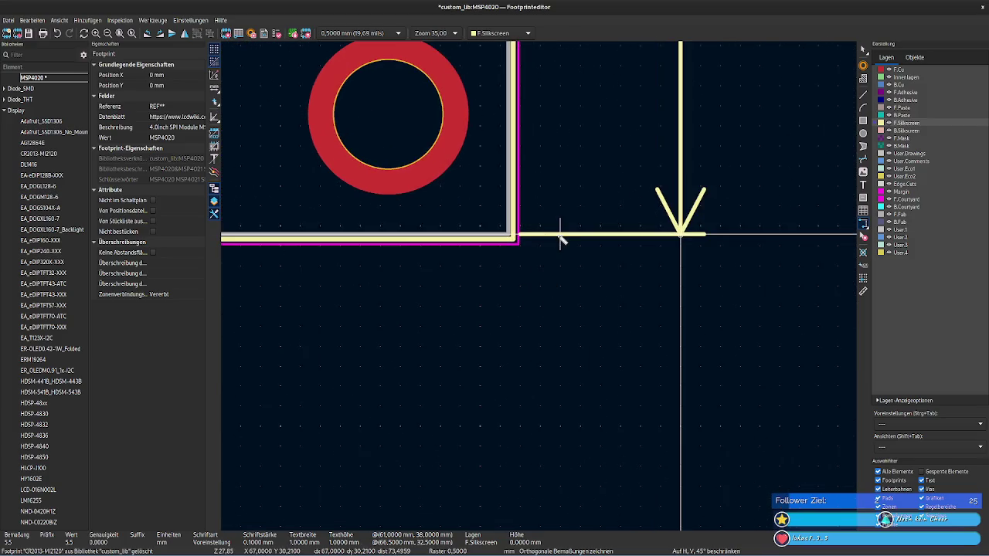
left_click(515, 186)
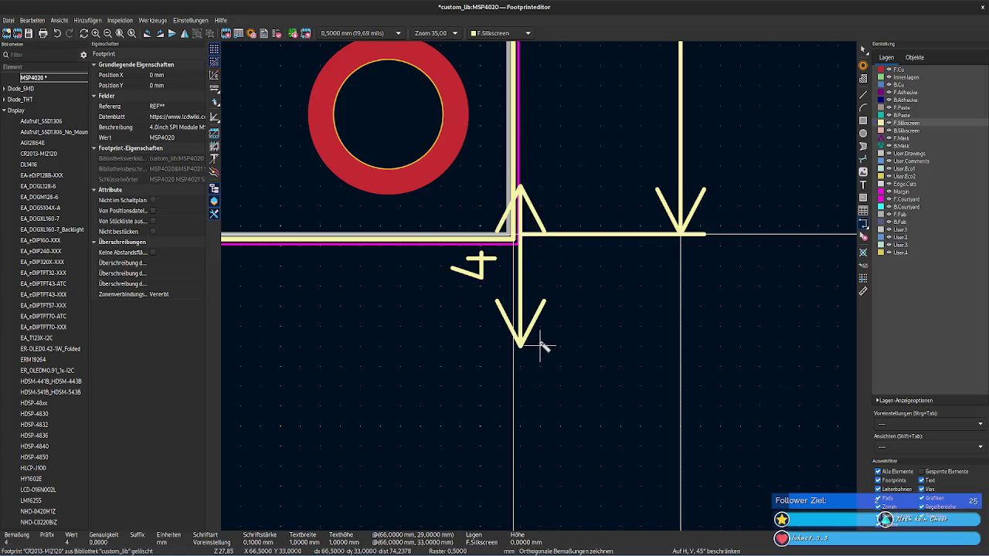
scroll(541, 348, "down", 4)
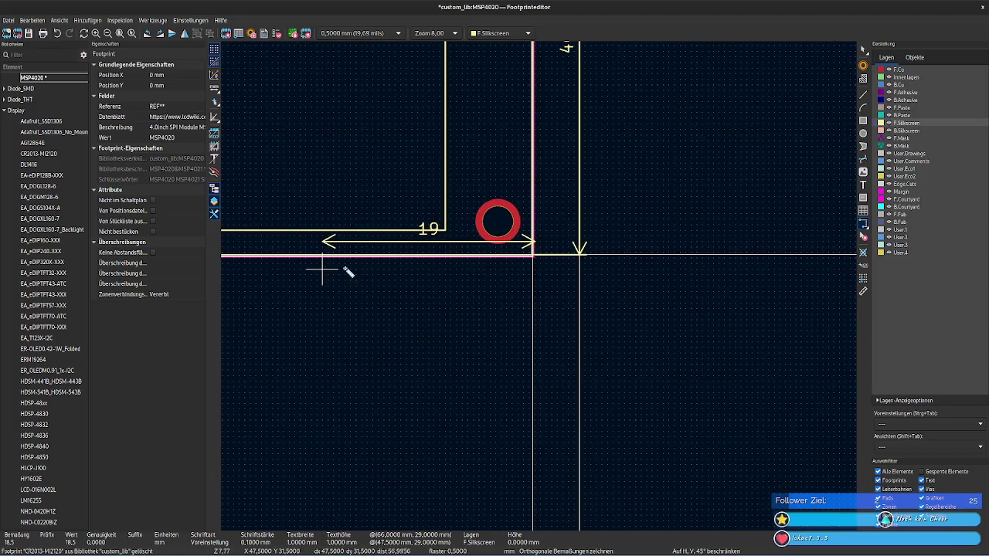
scroll(526, 259, "up", 2)
scroll(546, 283, "up", 1)
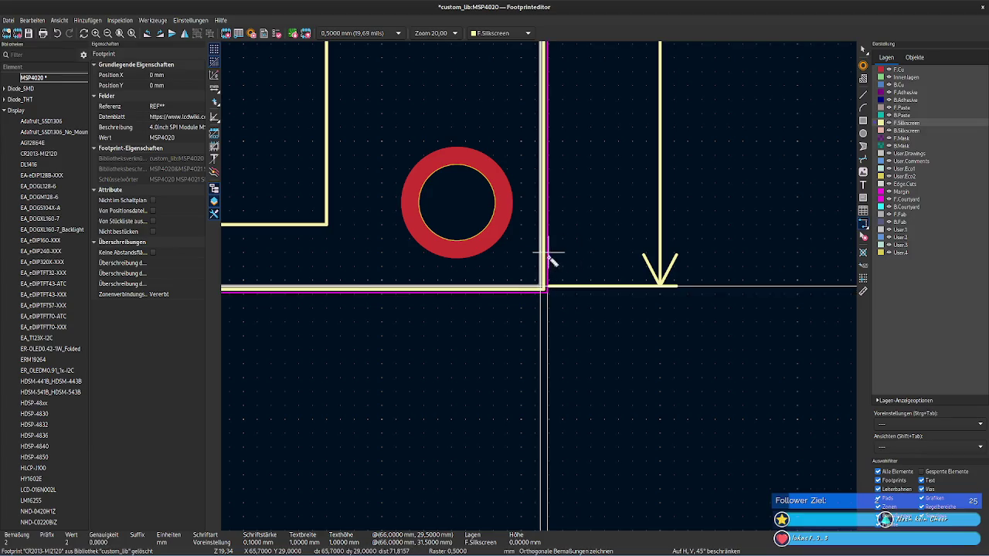
scroll(541, 284, "down", 1)
scroll(548, 286, "down", 3)
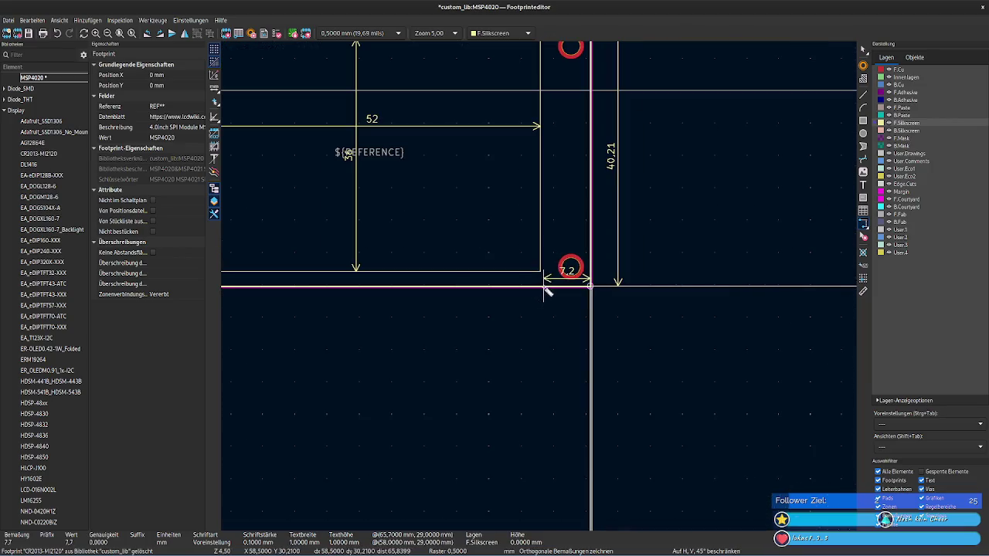
scroll(618, 325, "up", 2)
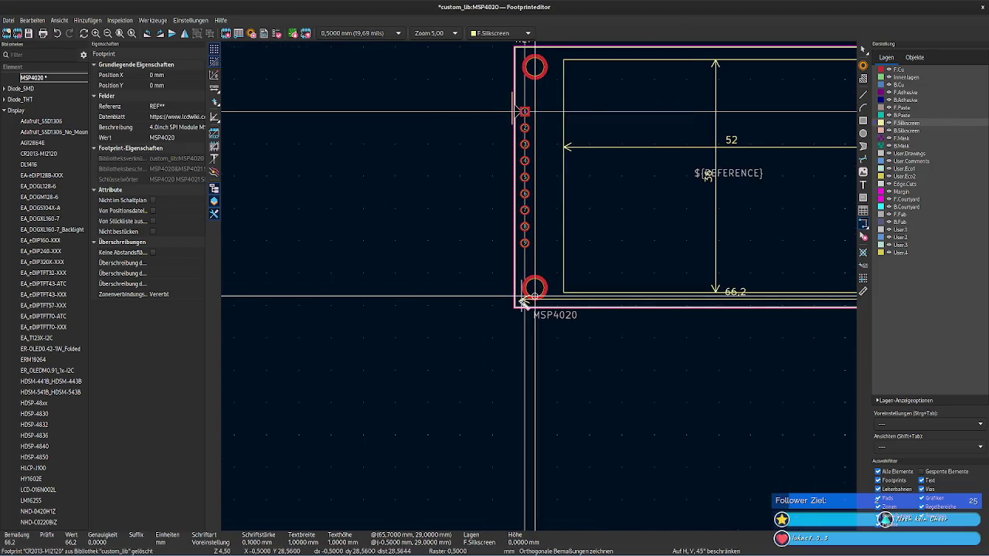
Step: Draw a 67.32 width dimension along the bottom edge and place it below the outline
scroll(558, 290, "up", 2)
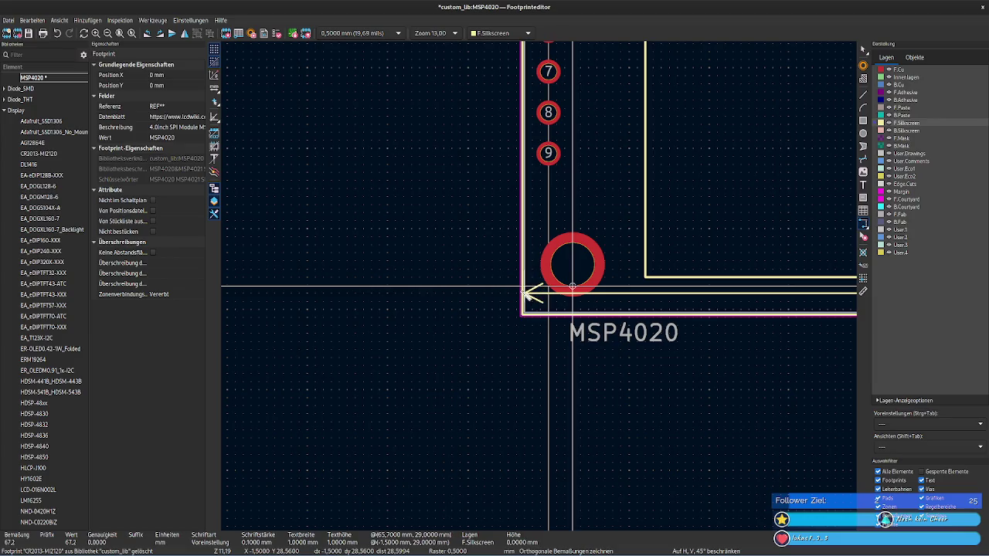
left_click(528, 294)
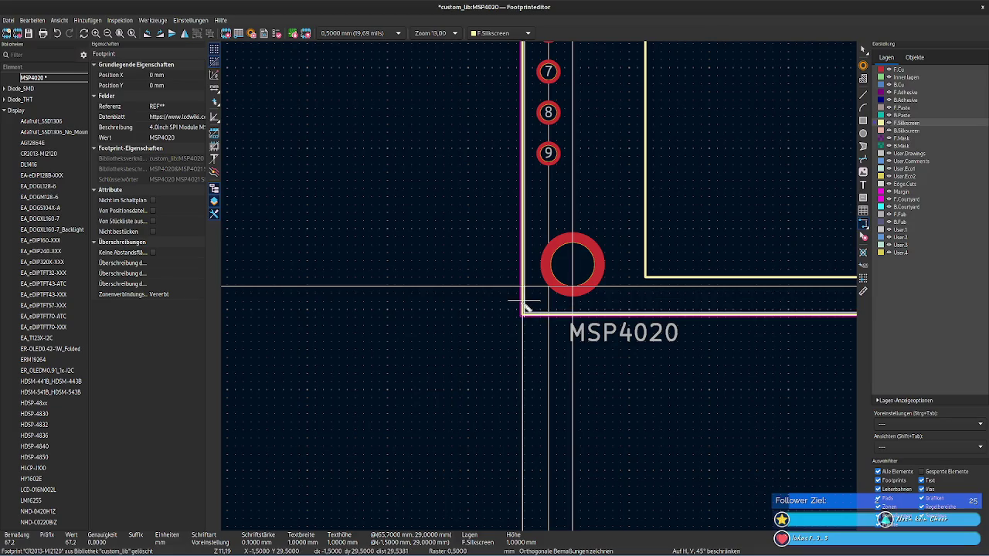
left_click(523, 305)
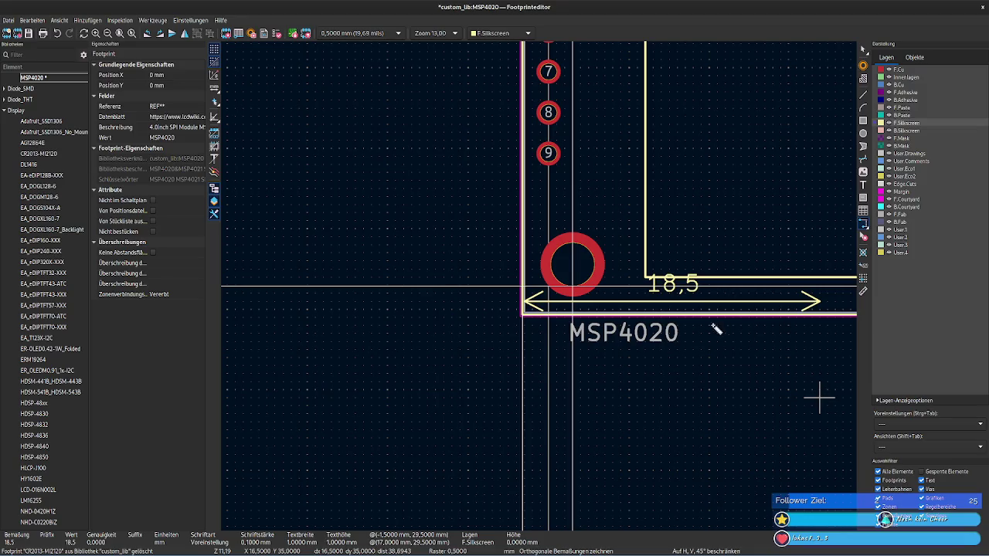
mouse_move(803, 340)
middle_mouse_down()
mouse_move(546, 349)
mouse_move(651, 343)
middle_mouse_up()
middle_click_drag(722, 342, 408, 347)
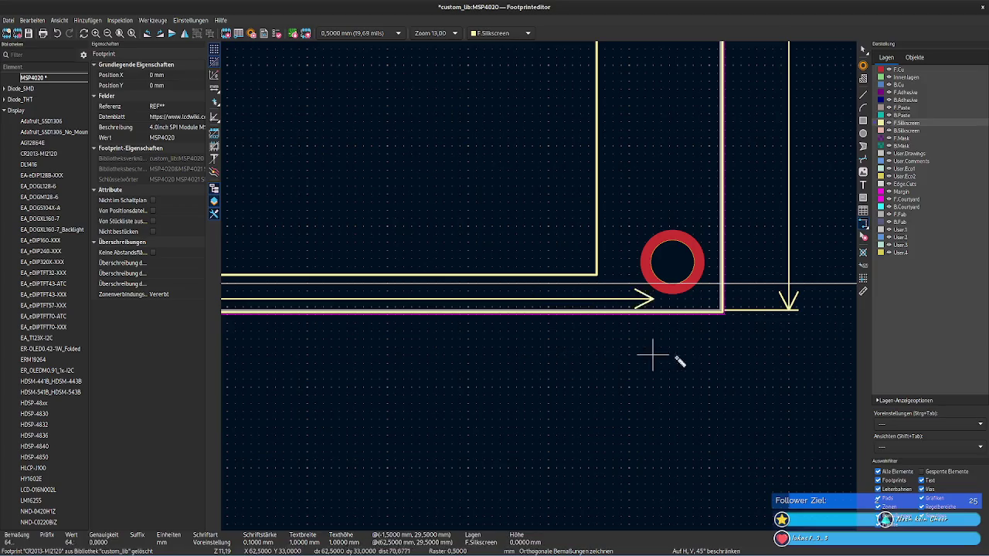
middle_click_drag(653, 356, 624, 360)
scroll(689, 347, "up", 2)
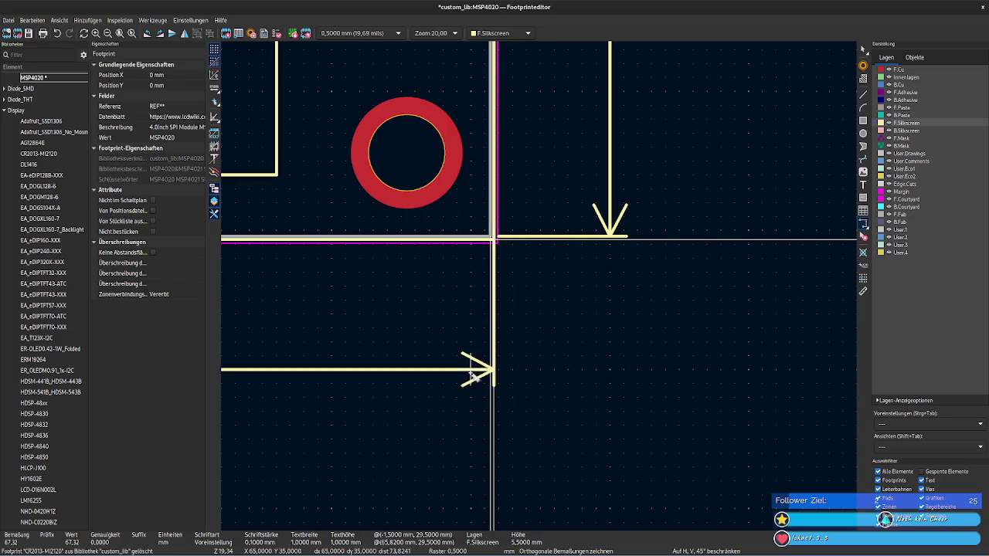
left_click(466, 378)
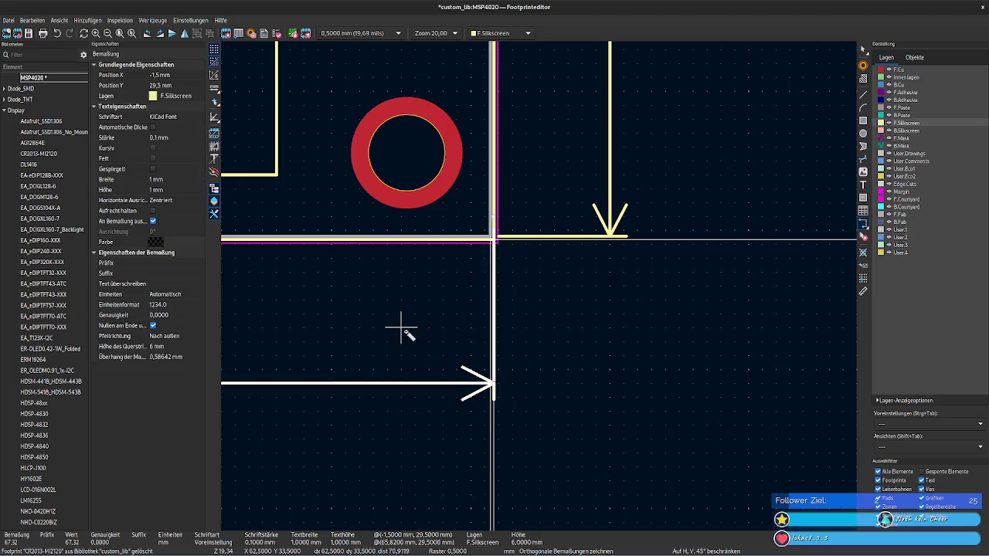
Step: Leave the dimension tool, select the 67.32 dimension and nudge it upward
scroll(401, 330, "left", 5)
scroll(822, 335, "left", 5)
scroll(685, 331, "left", 5)
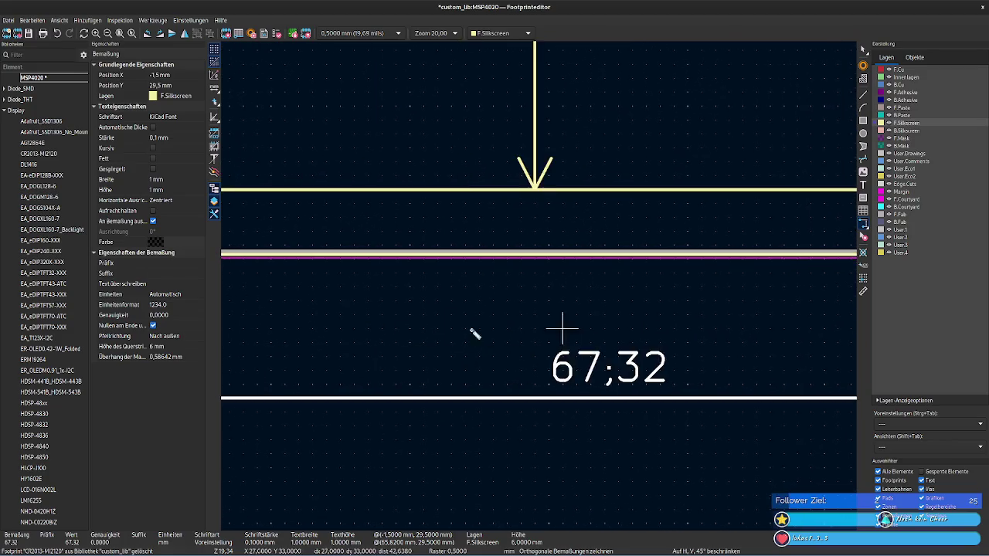
scroll(471, 331, "left", 5)
scroll(368, 323, "left", 4)
scroll(391, 326, "left", 2)
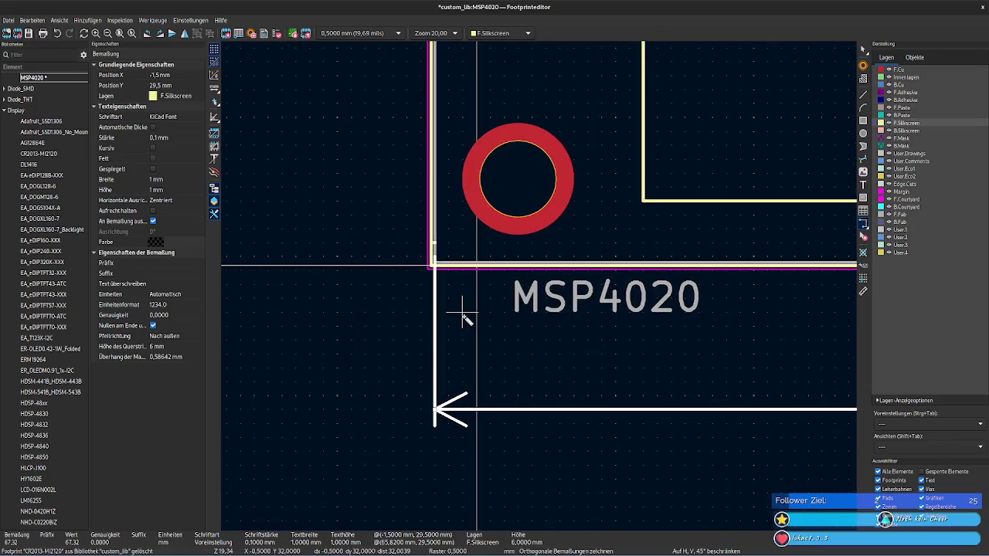
key("Escape")
left_click(437, 310)
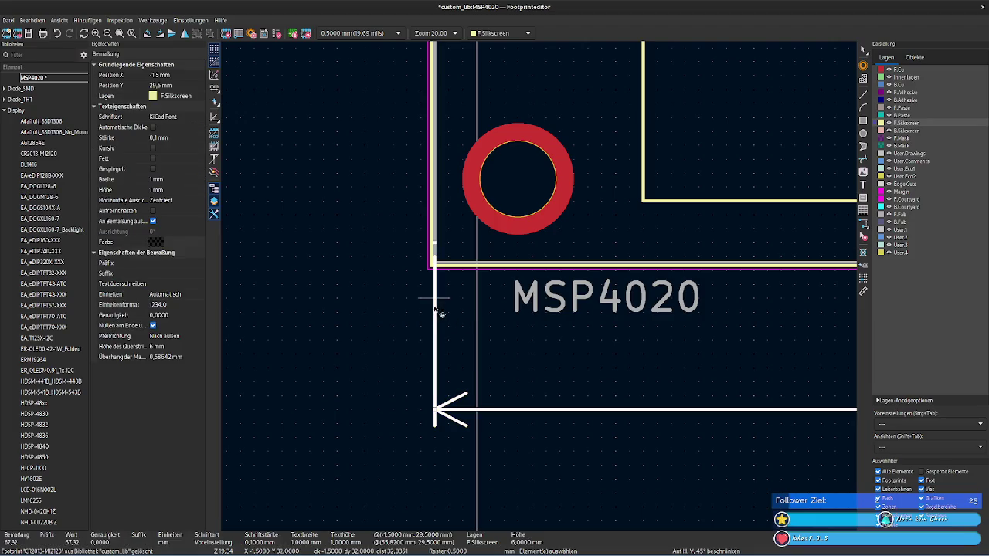
mouse_move(435, 312)
left_mouse_down()
mouse_move(435, 245)
mouse_move(435, 255)
left_mouse_up()
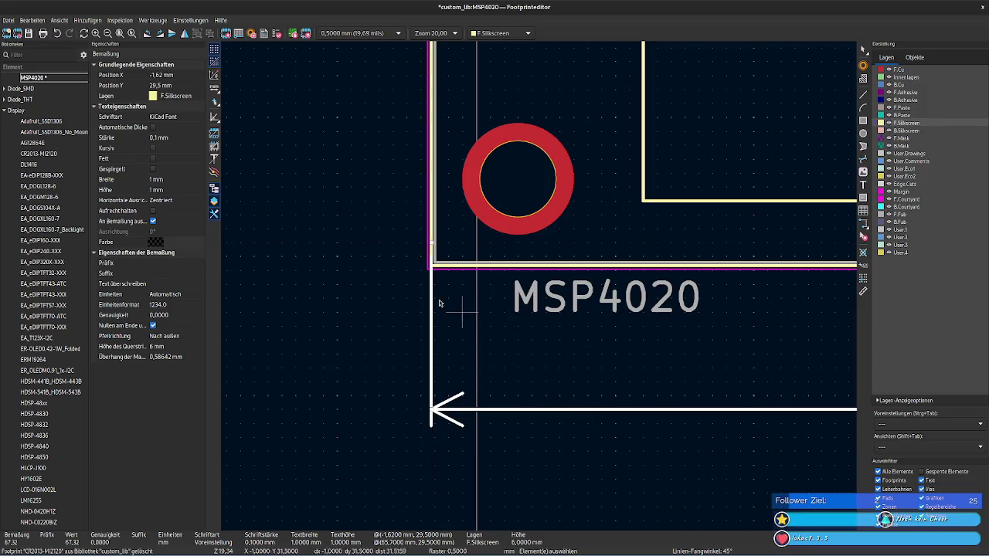
Step: Inspect the dimension's far end and drag its line up closer to the outline
middle_click_drag(684, 336, 327, 327)
middle_click_drag(393, 338, 238, 258)
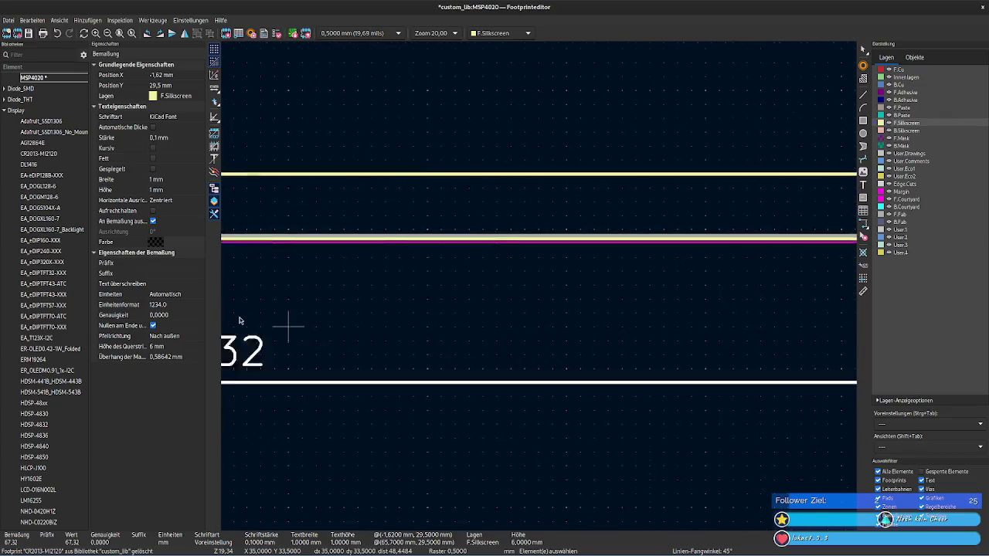
right_click(726, 277)
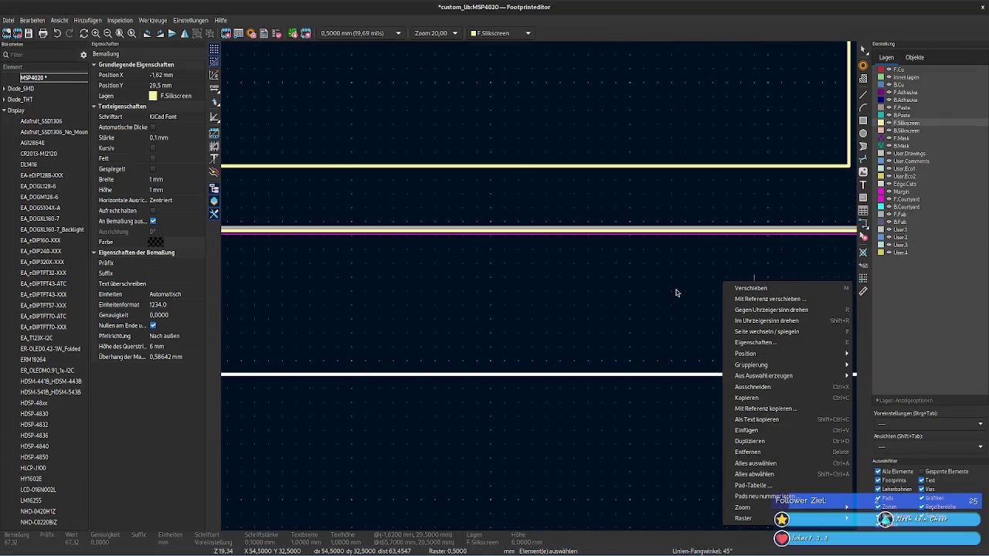
left_click(675, 289)
scroll(640, 281, "left", 5, "ctrl")
middle_click_drag(658, 287, 564, 307)
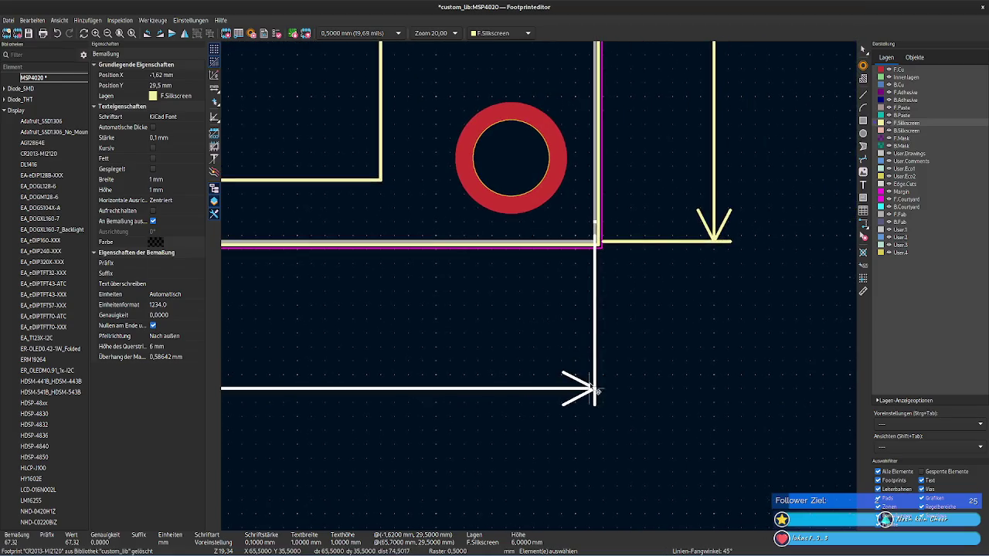
mouse_move(600, 396)
left_mouse_down()
mouse_move(601, 371)
mouse_move(618, 392)
mouse_move(602, 253)
left_mouse_up()
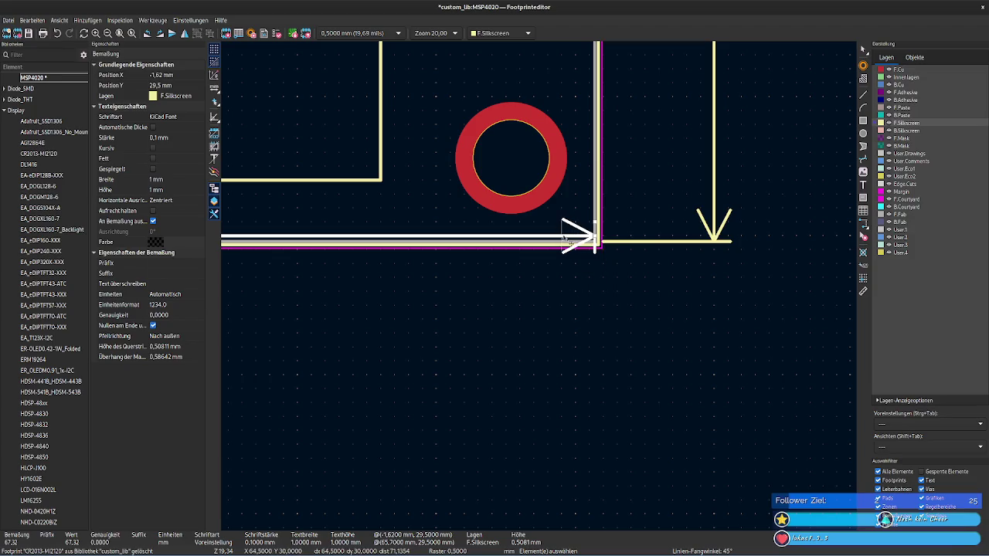
key("Escape")
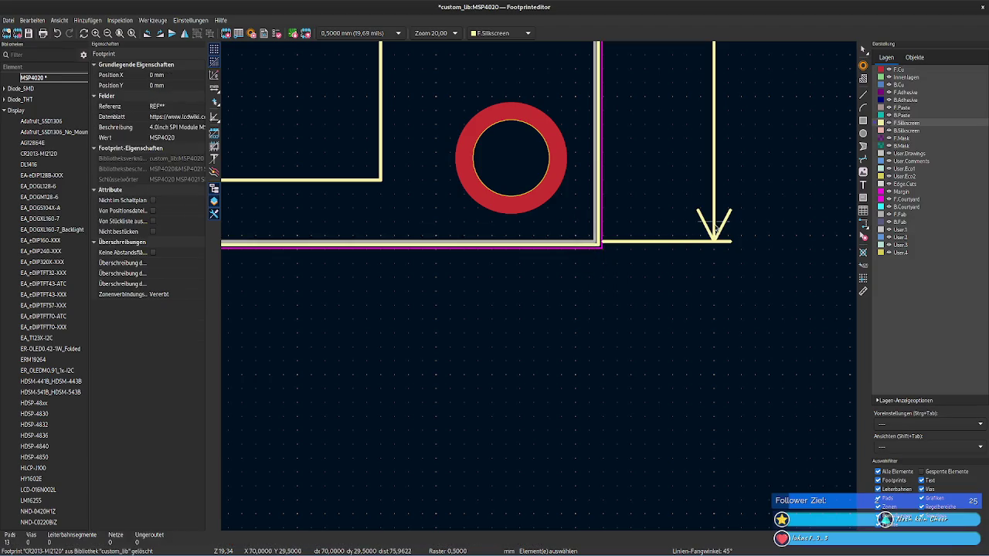
Step: Delete the leftover vertical dimension and hide the F.Fab layer
left_click(716, 229)
key("Delete")
left_click(863, 225)
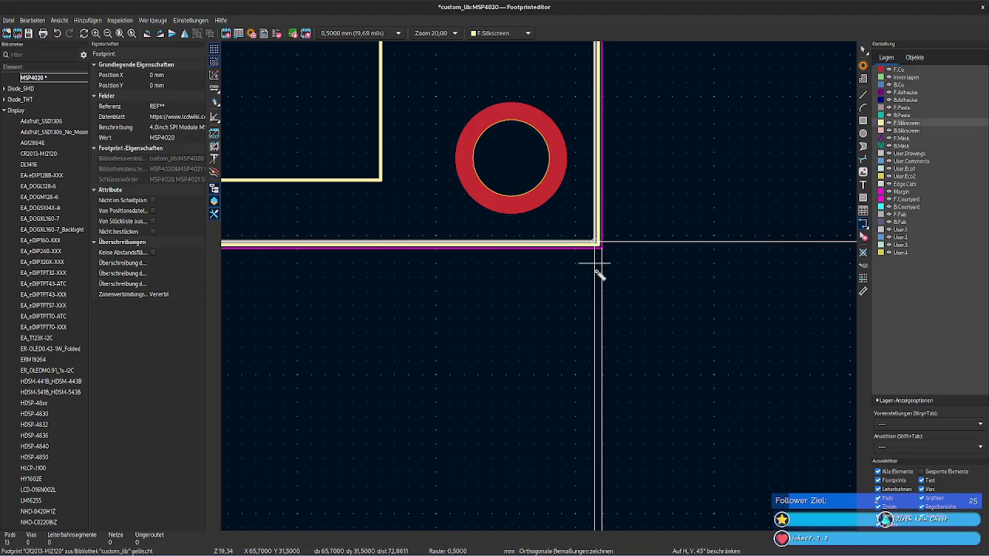
scroll(628, 272, "up", 3)
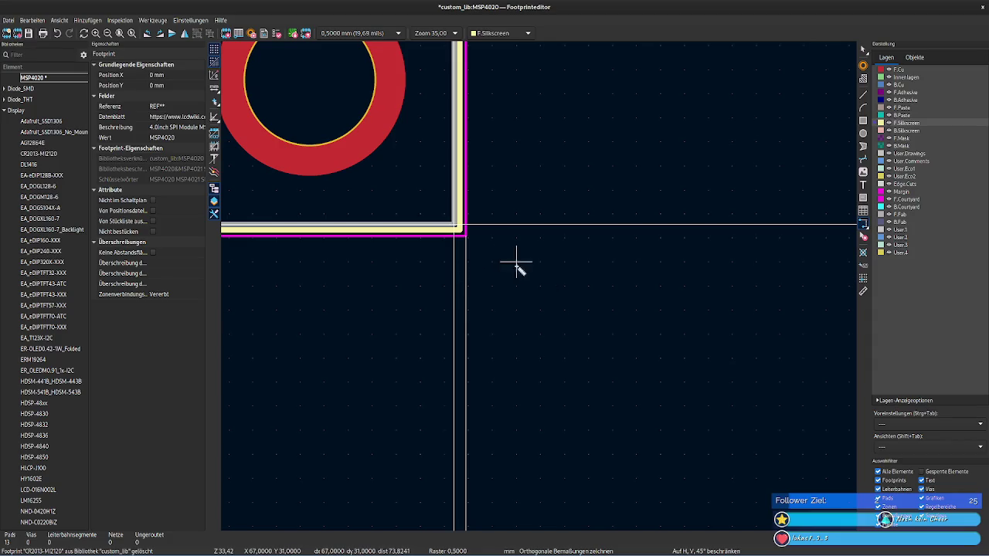
scroll(575, 335, "down", 1)
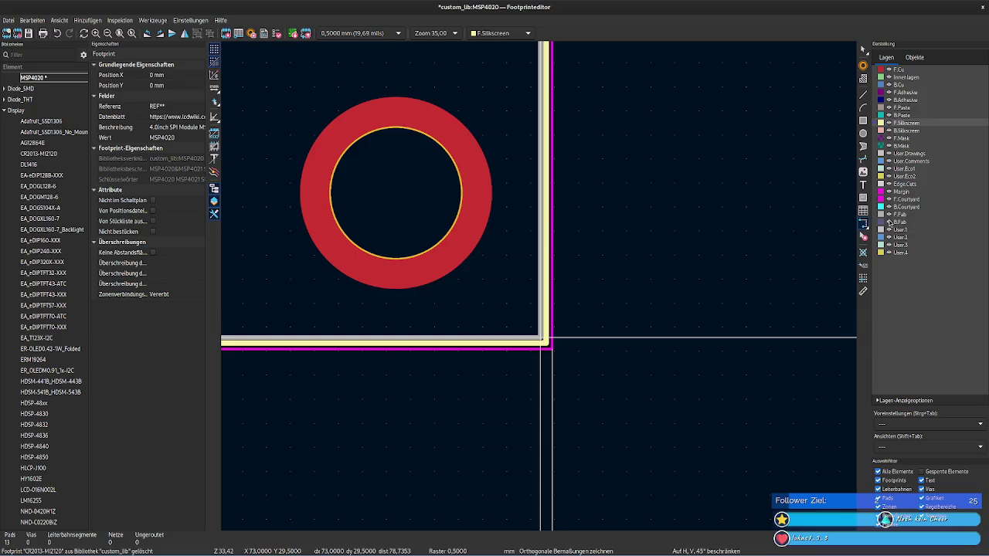
left_click(889, 216)
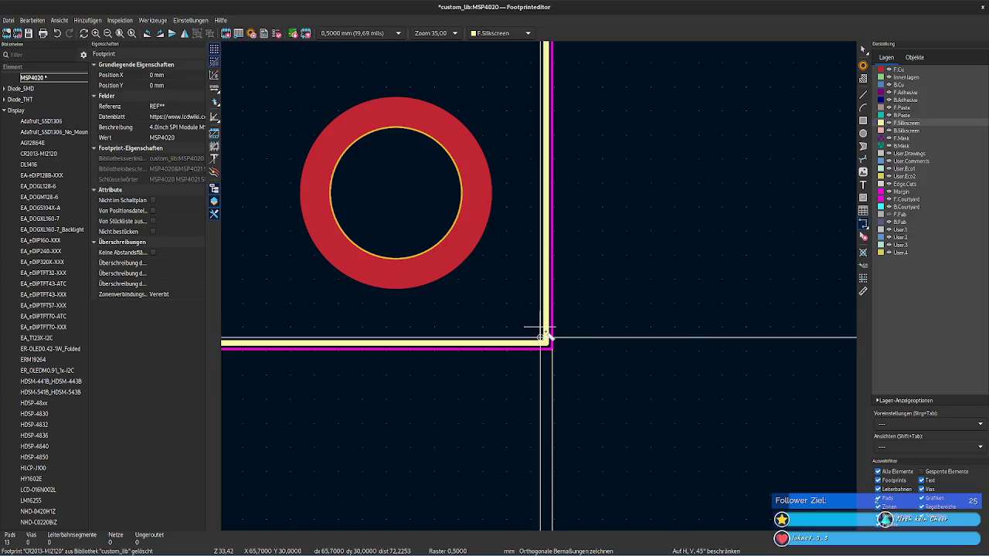
scroll(546, 340, "down", 2)
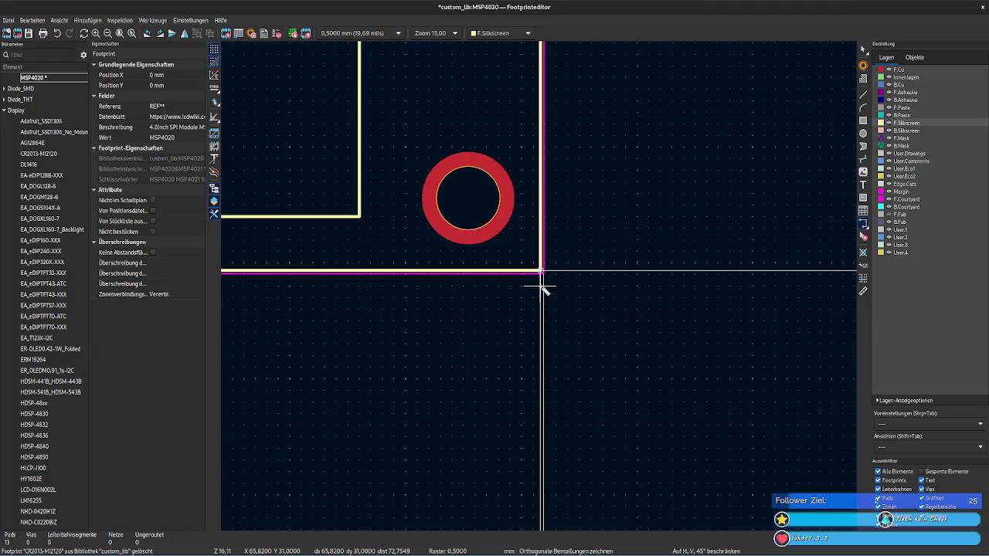
Step: Draw a 67.44 width dimension between the bottom corners, just below the outline
left_click(543, 268)
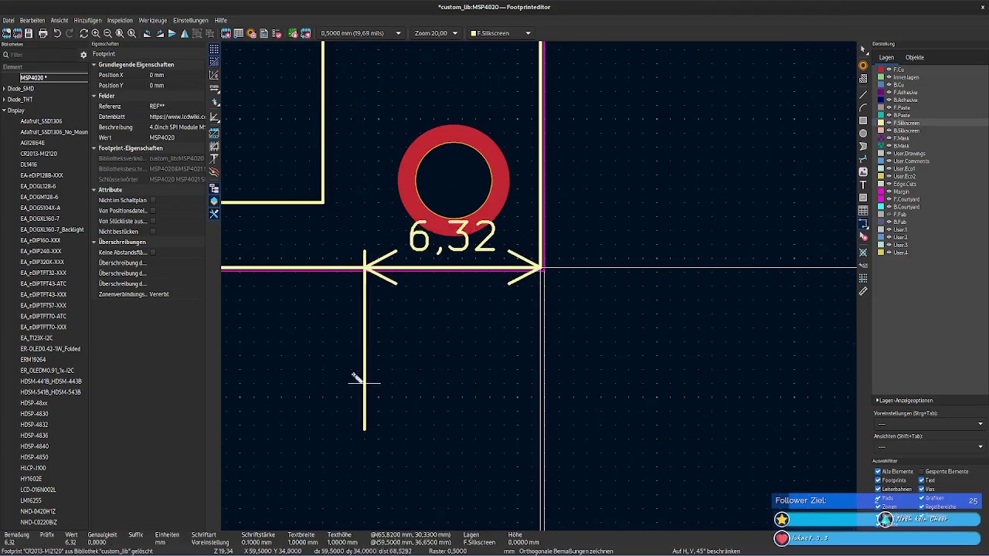
scroll(536, 287, "down", 5)
middle_click_drag(369, 291, 843, 414)
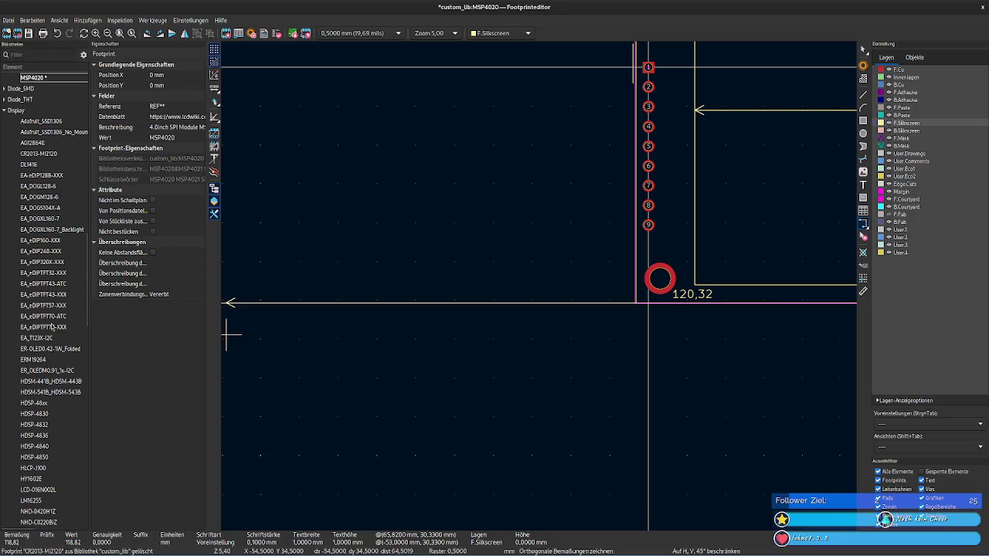
scroll(686, 330, "up", 3)
scroll(540, 287, "up", 2)
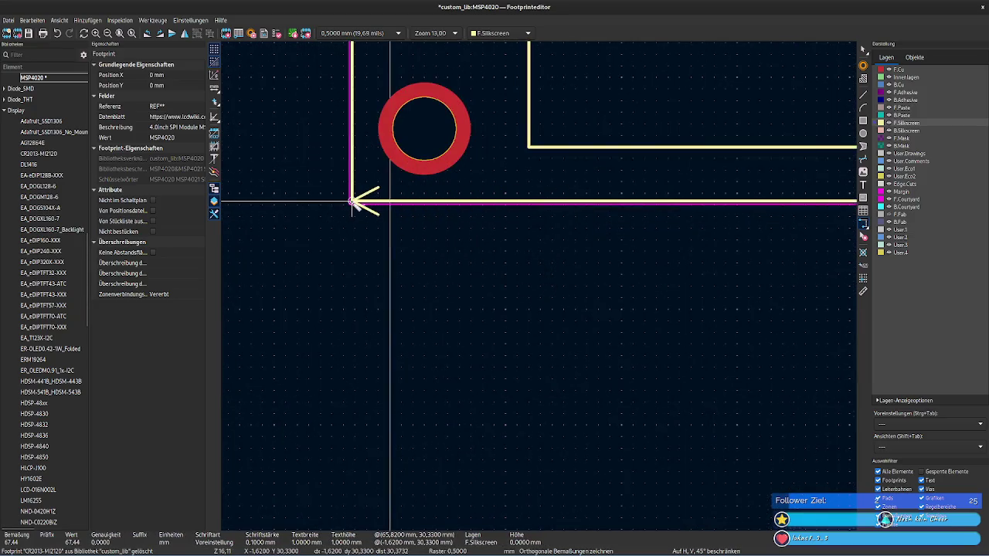
left_click(353, 203)
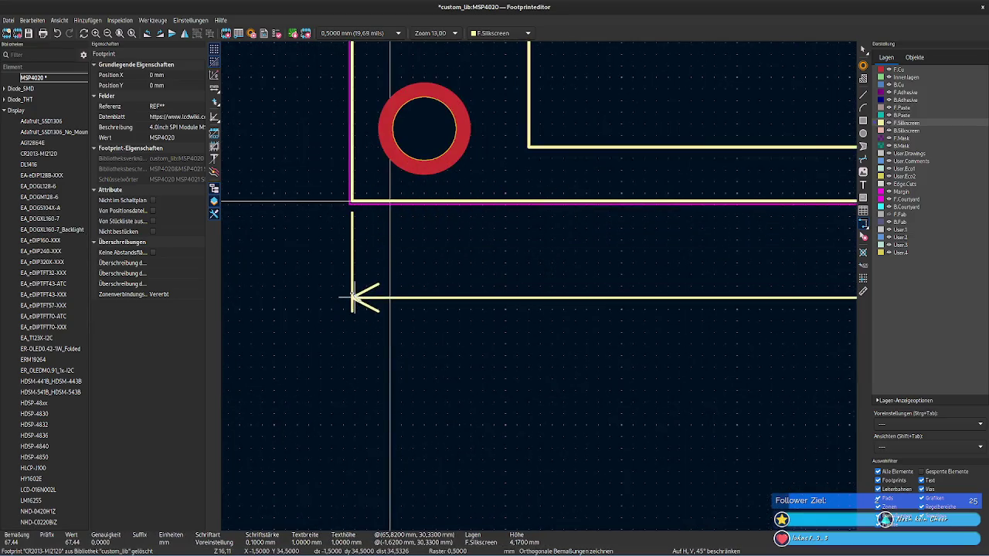
left_click(352, 309)
scroll(558, 271, "down", 2)
scroll(536, 283, "down", 2)
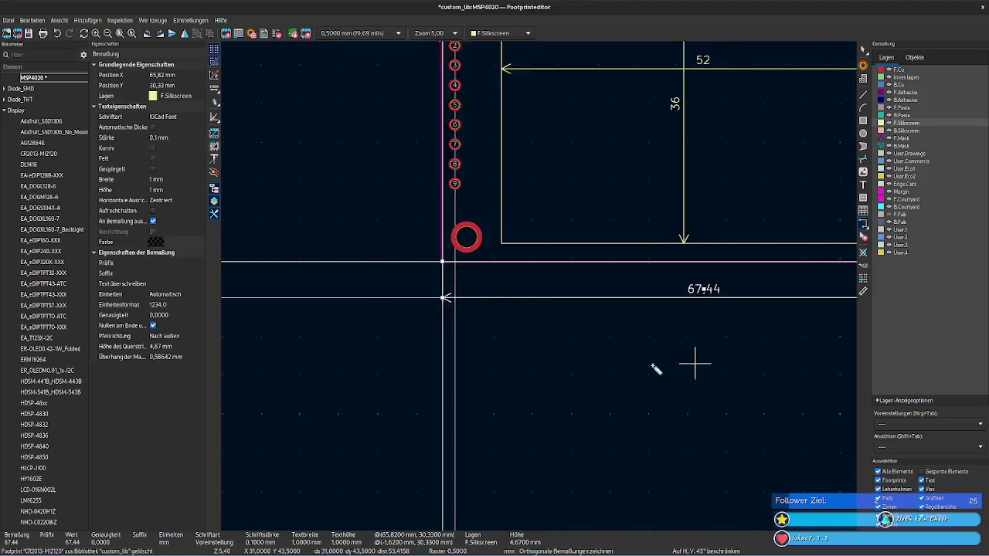
Step: Dimension the right edge from bottom-right to top-right corner, placing the 40.34 measure
scroll(539, 283, "up", 1)
scroll(539, 282, "up", 1)
scroll(536, 194, "up", 2)
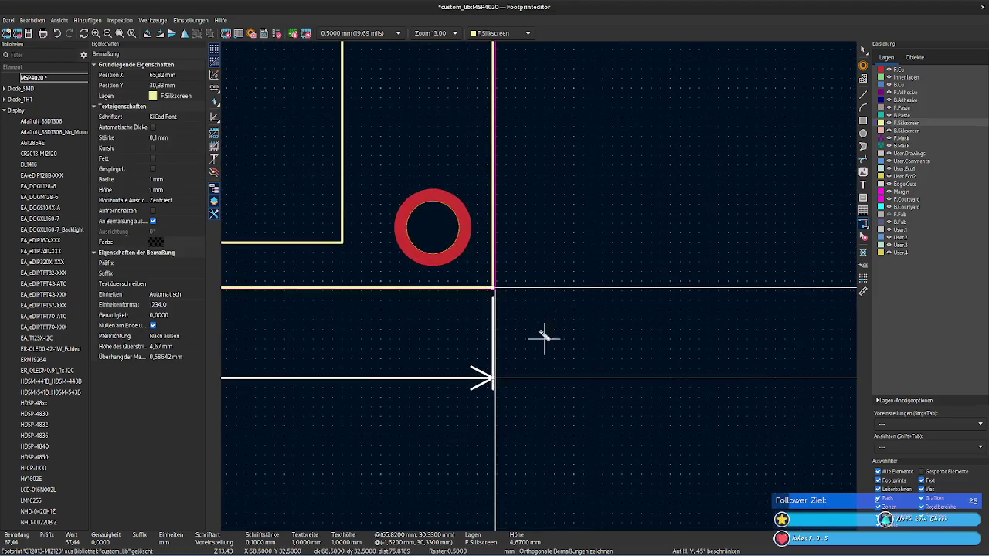
scroll(541, 309, "up", 2)
left_click(471, 215)
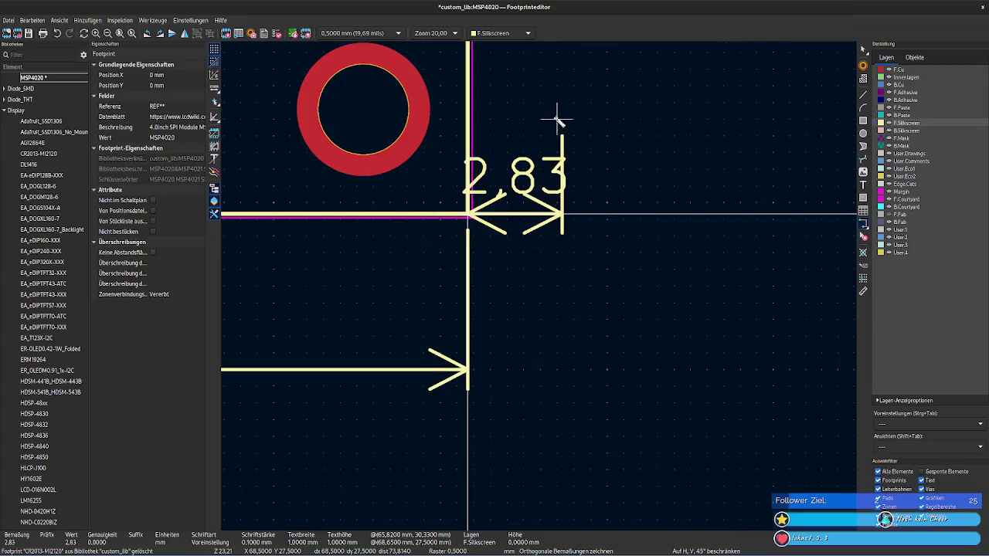
middle_click_drag(556, 122, 556, 364)
scroll(537, 286, "down", 2)
scroll(554, 147, "down", 3)
middle_click_drag(554, 147, 547, 398)
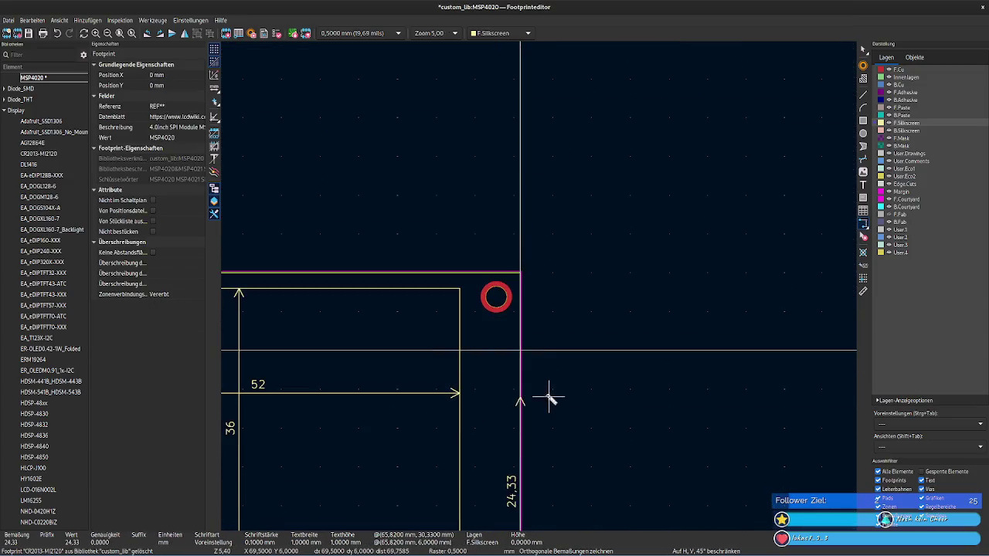
scroll(550, 288, "up", 2)
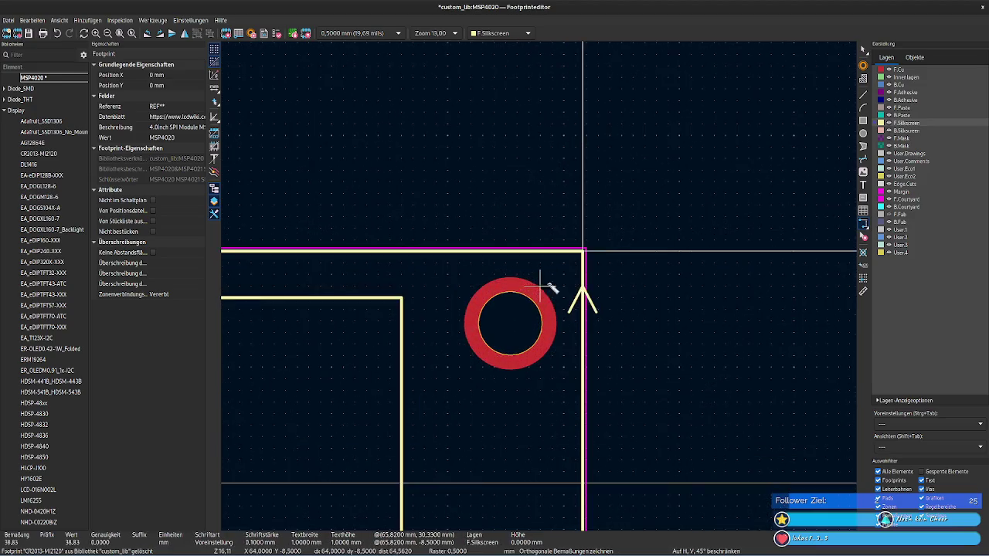
left_click(582, 252)
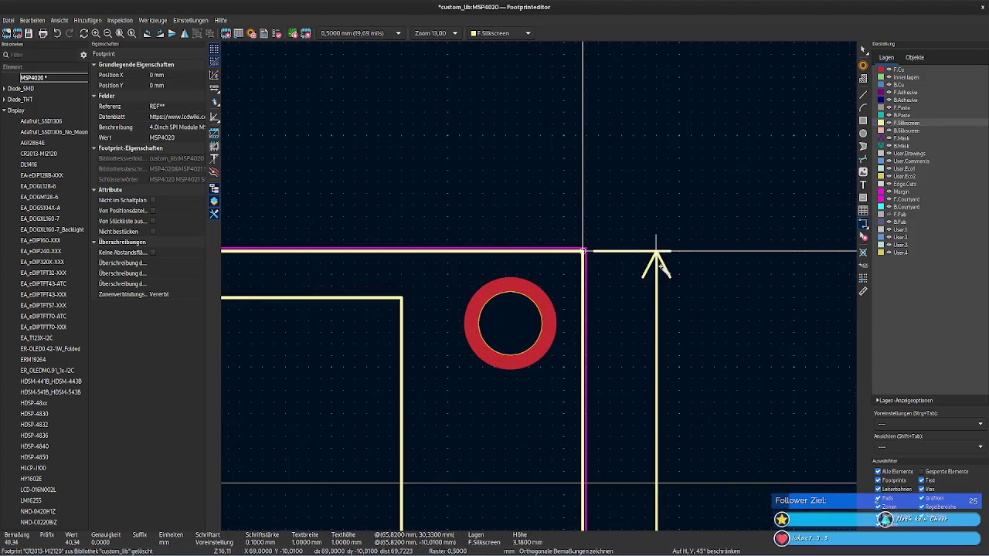
left_click(660, 262)
Step: Select the 40.34 dimension and bring up its context actions
right_click(736, 318)
key("Escape")
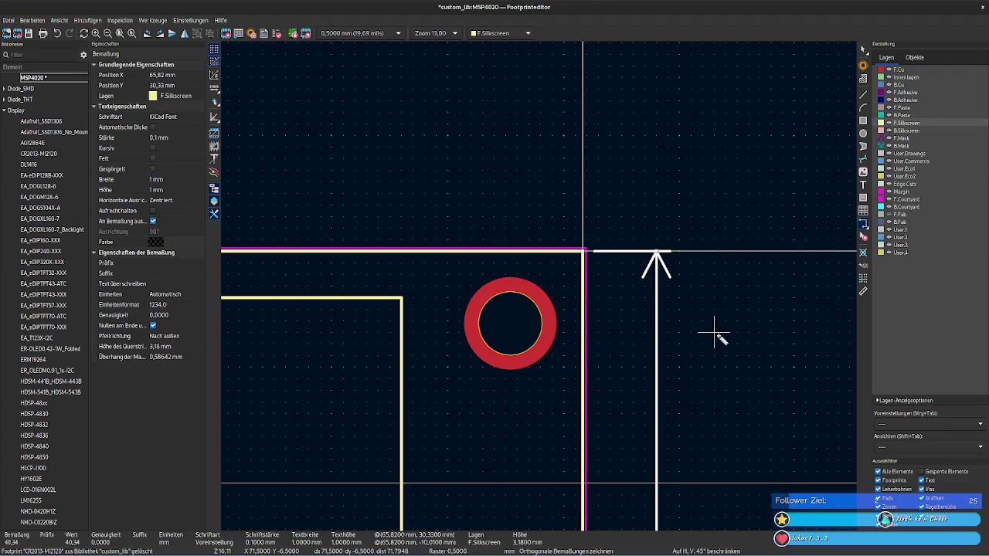
scroll(714, 332, "down", 2)
scroll(541, 288, "down", 2)
middle_click_drag(504, 331, 640, 274)
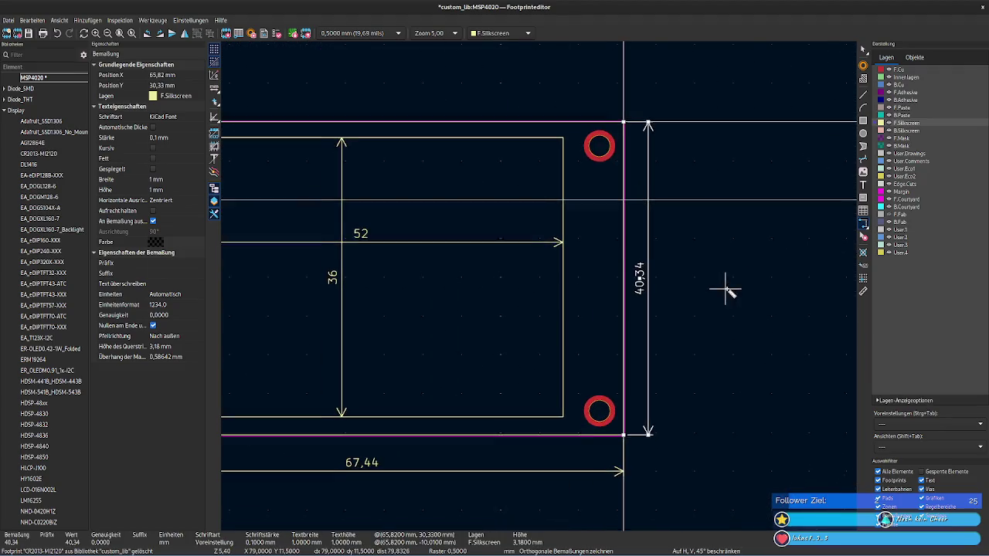
key("Escape")
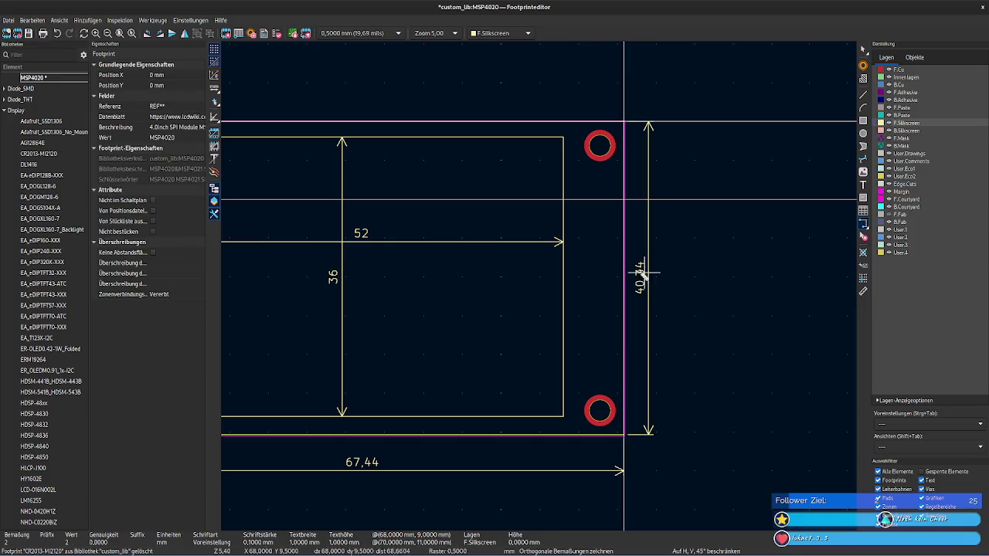
left_click(643, 278)
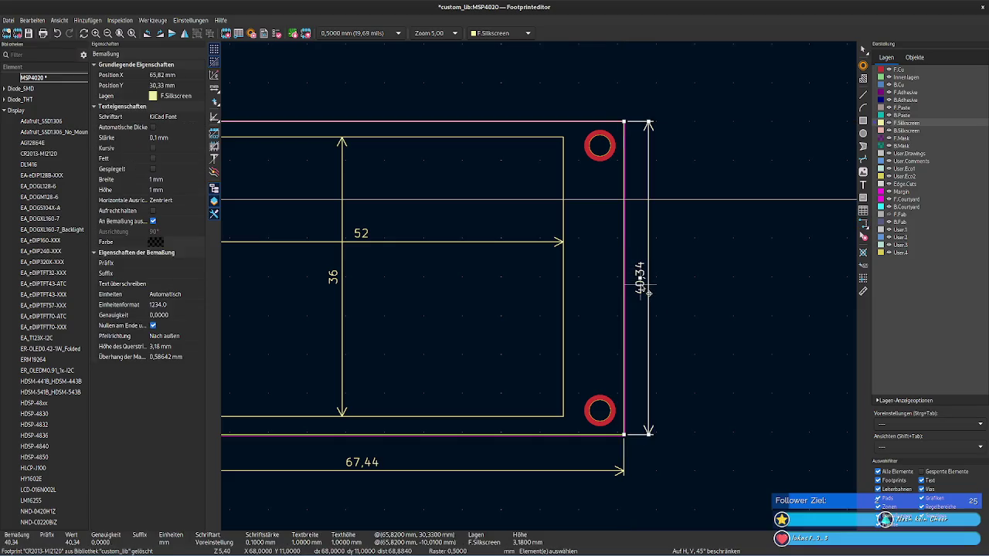
right_click(648, 291)
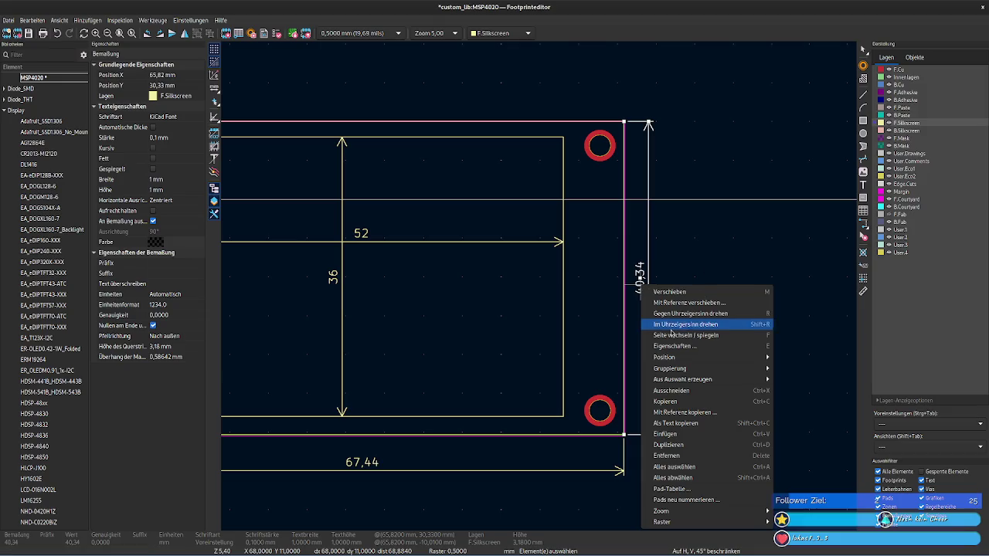
Step: Open the 40.34 dimension's properties, close them unchanged, and deselect it
left_click(721, 346)
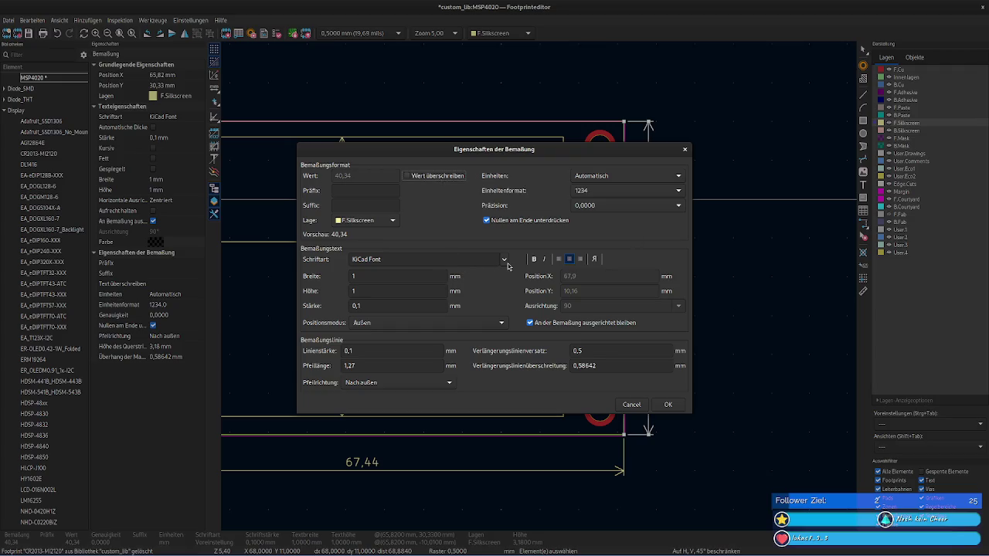
key("Escape")
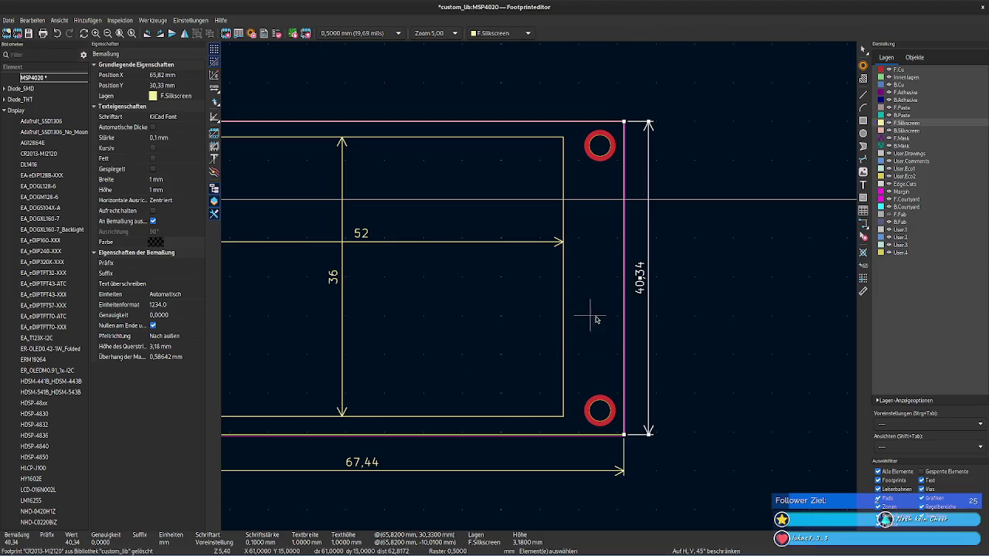
middle_click_drag(618, 320, 714, 329)
scroll(714, 329, "down", 2)
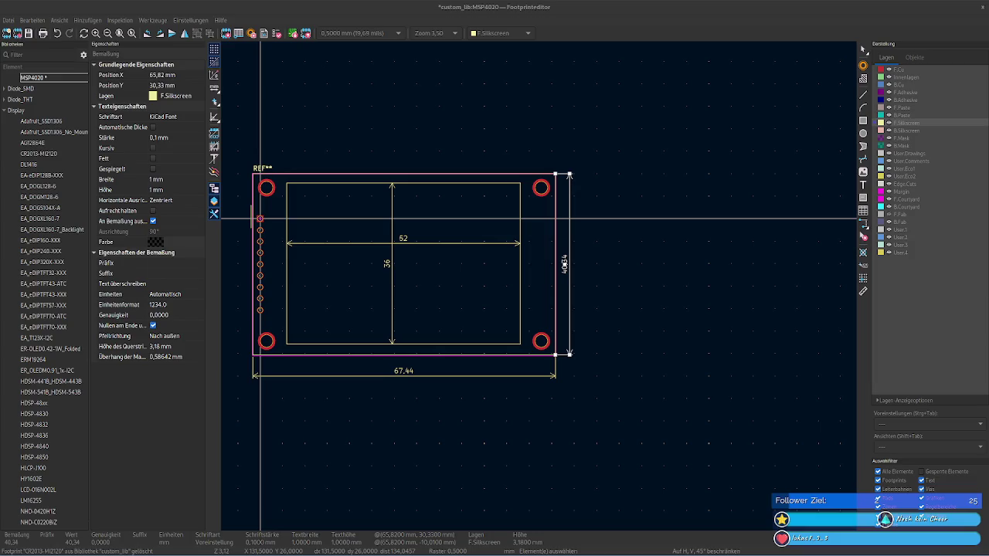
left_click_drag(594, 426, 799, 426)
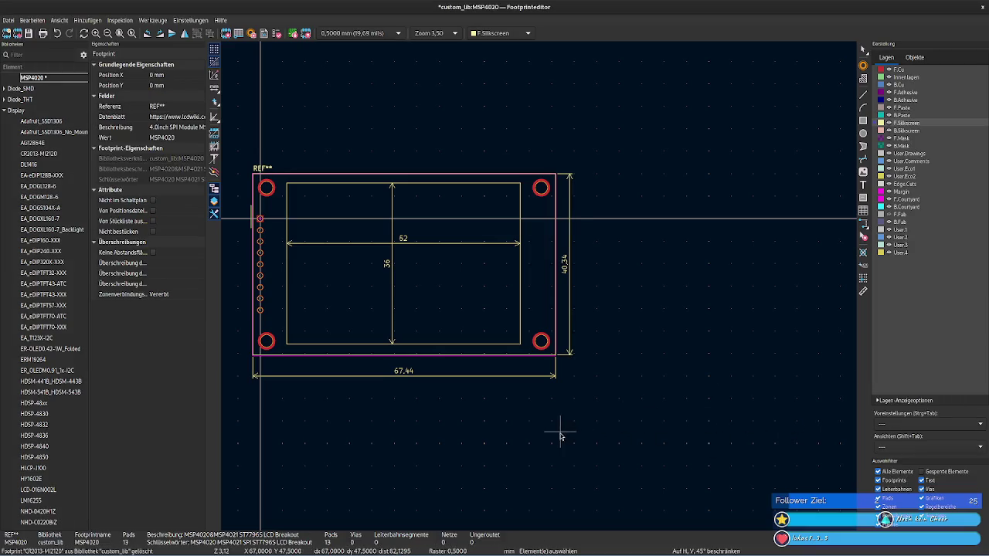
Step: Zoom to the outline corner by the mounting hole, inspect the silkscreen line, pick orthogonal dimensions
scroll(561, 437, "up", 2)
scroll(536, 287, "up", 1)
scroll(592, 336, "up", 1)
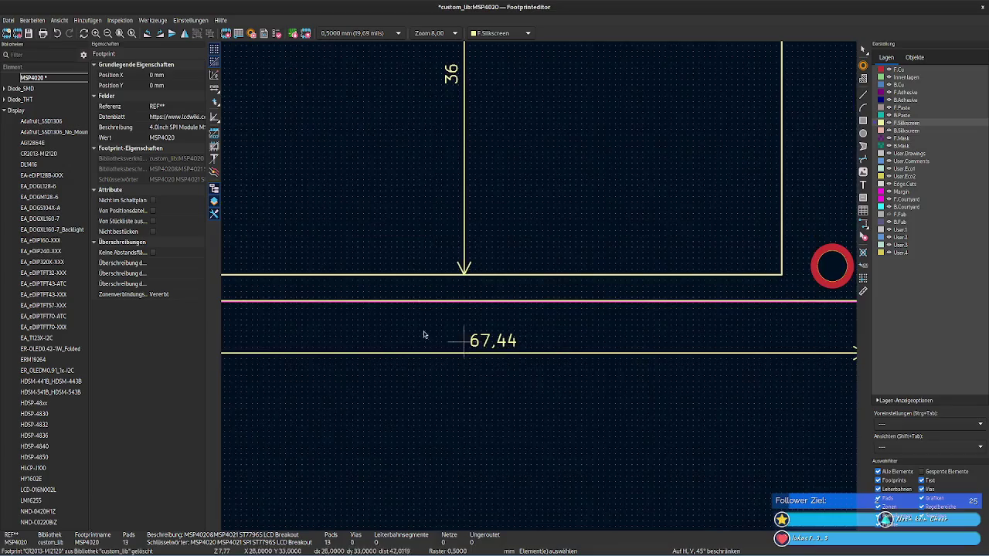
middle_click_drag(423, 335, 685, 347)
scroll(536, 286, "up", 1)
scroll(425, 247, "up", 2)
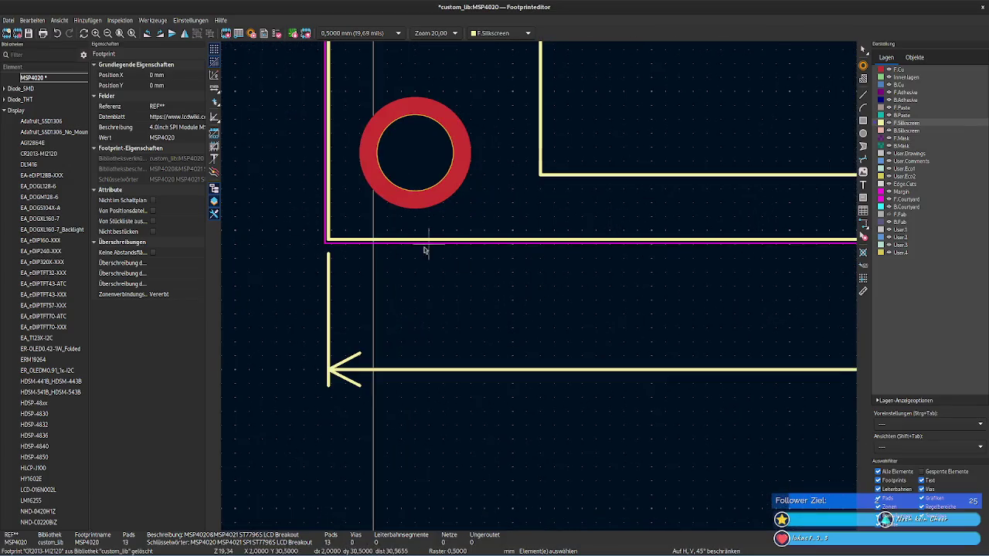
left_click(384, 244)
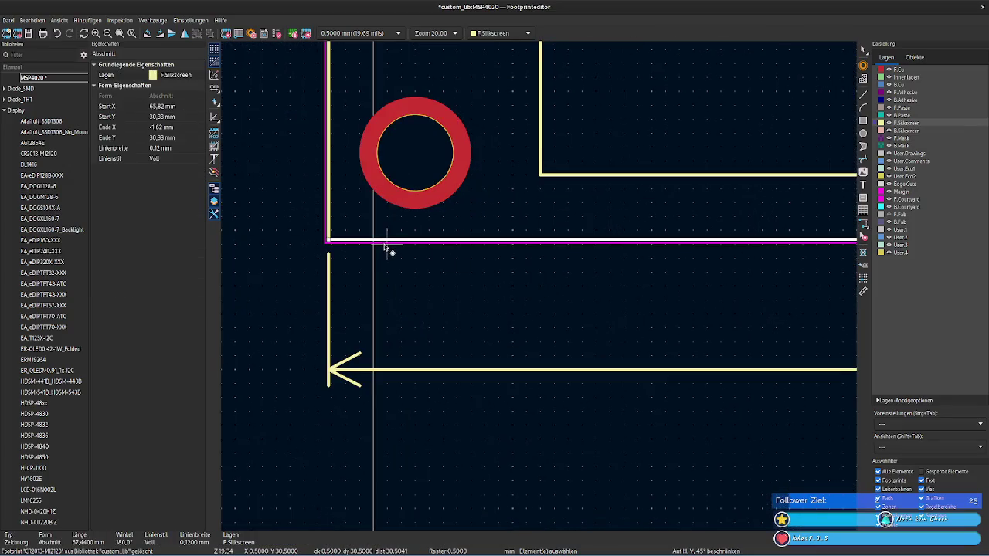
scroll(504, 248, "up", 2)
scroll(541, 289, "up", 1)
left_click_drag(300, 273, 707, 332)
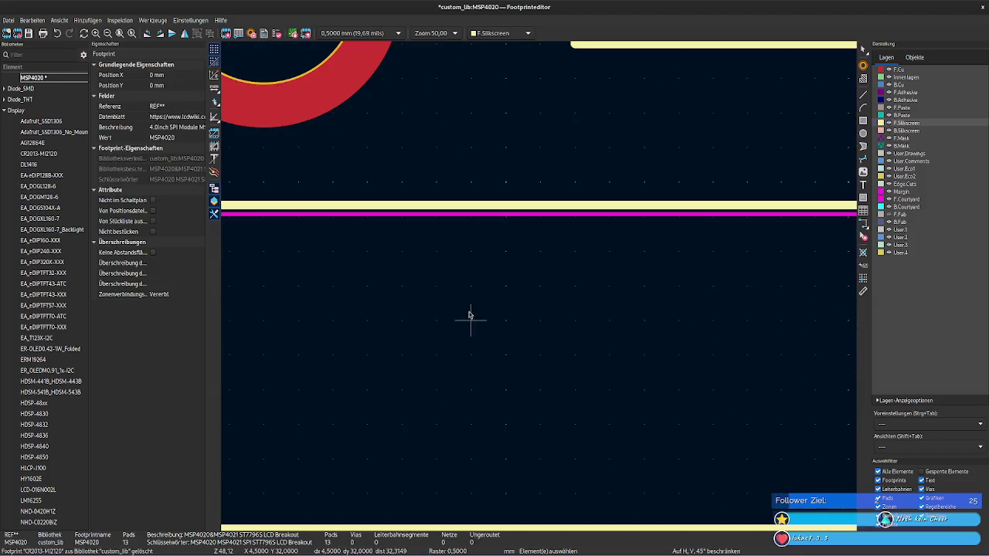
middle_click_drag(469, 322, 632, 350)
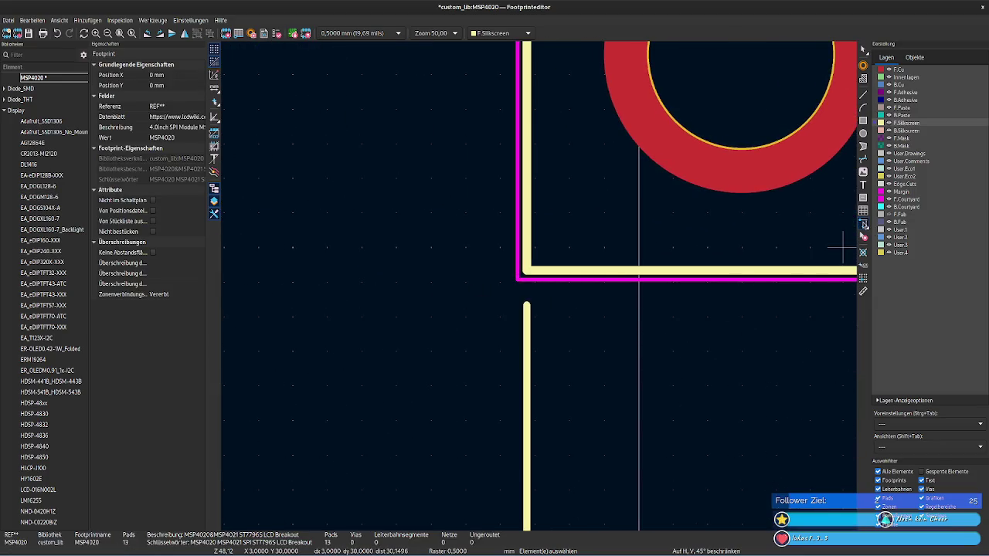
left_click(863, 225)
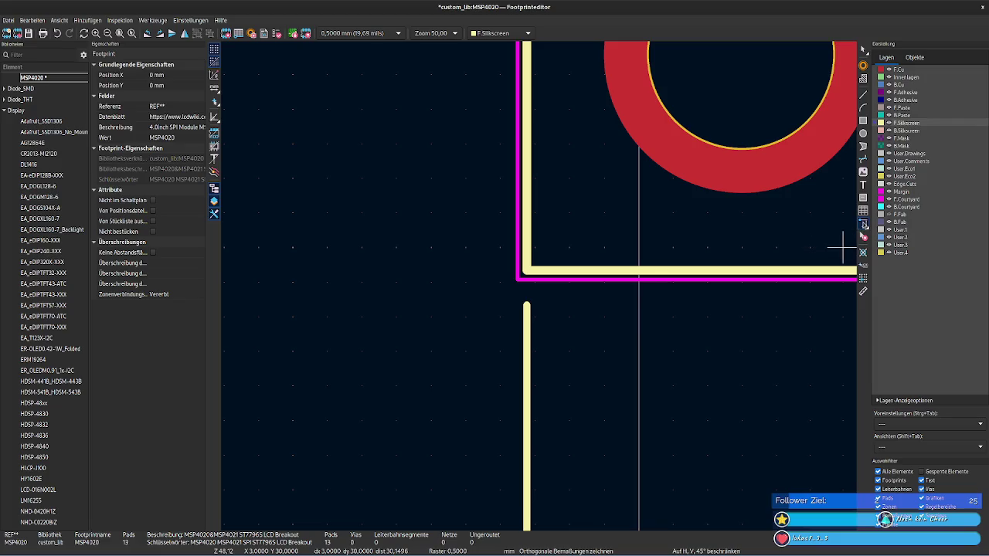
Step: Measure the silkscreen-to-courtyard corner gap, discard it, and make F.Fab the active layer
left_click(526, 272)
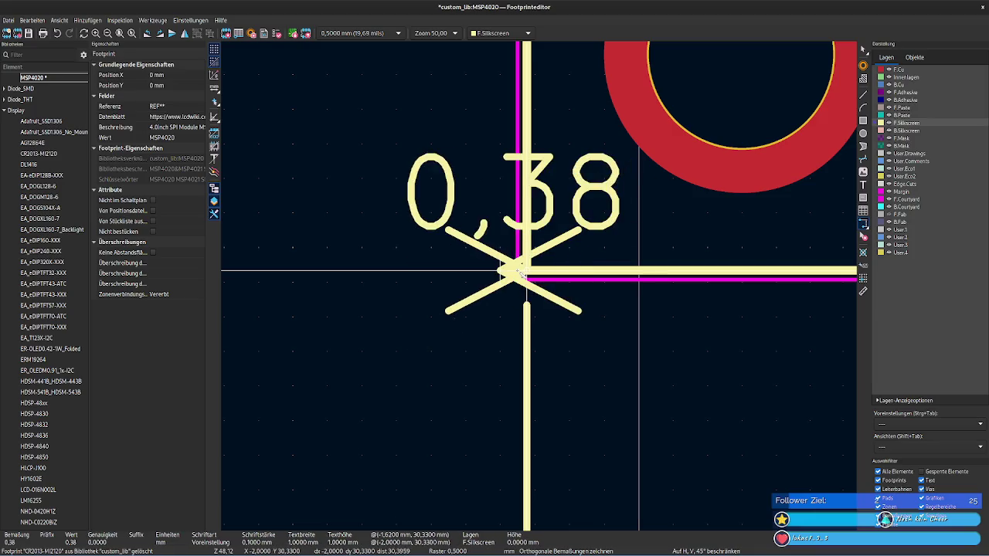
key("Escape")
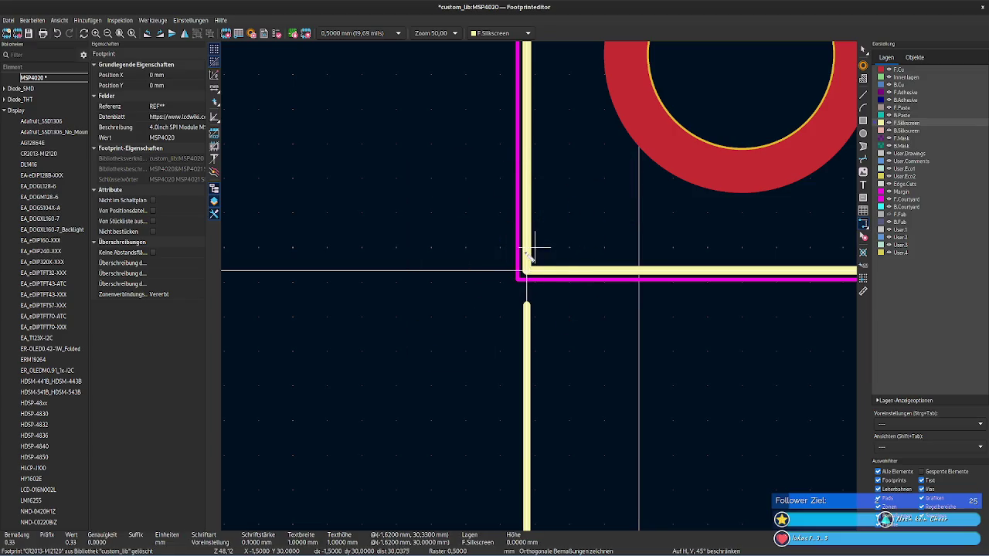
middle_click_drag(569, 176, 554, 308)
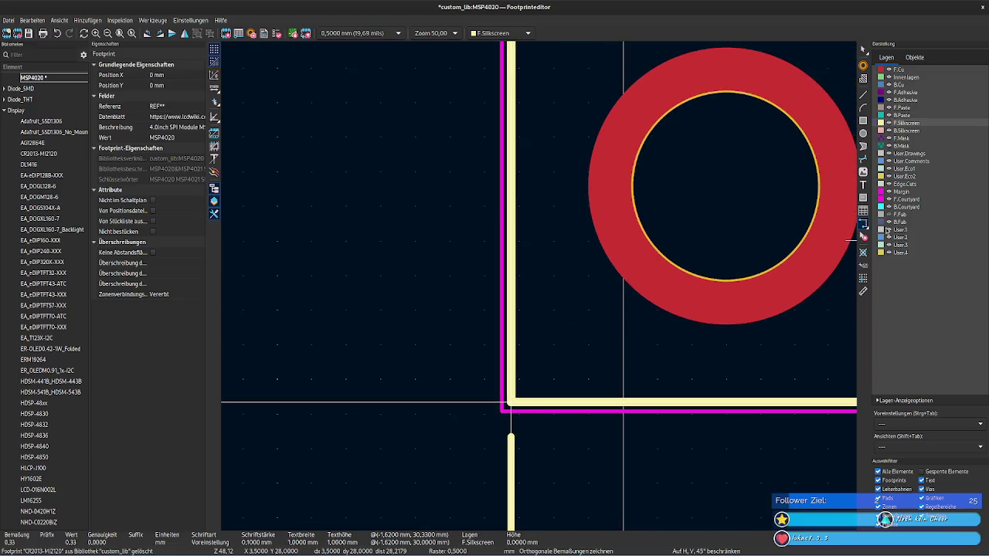
left_click(882, 215)
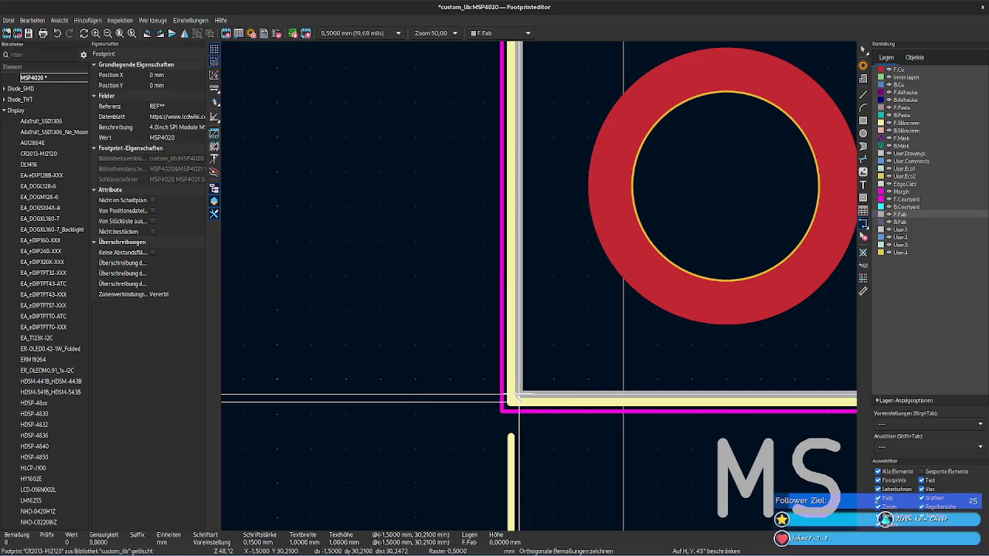
key("Escape")
right_click(531, 398)
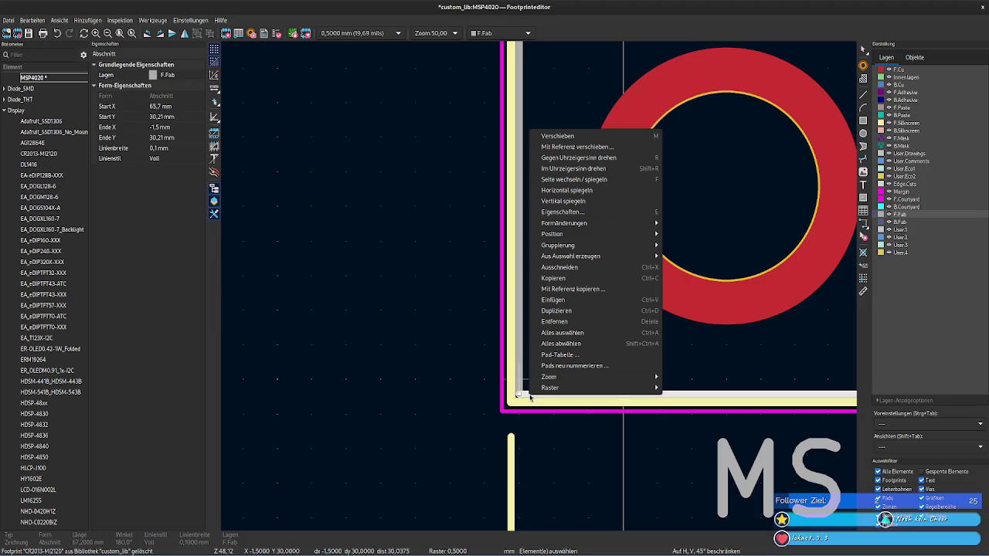
left_click(612, 212)
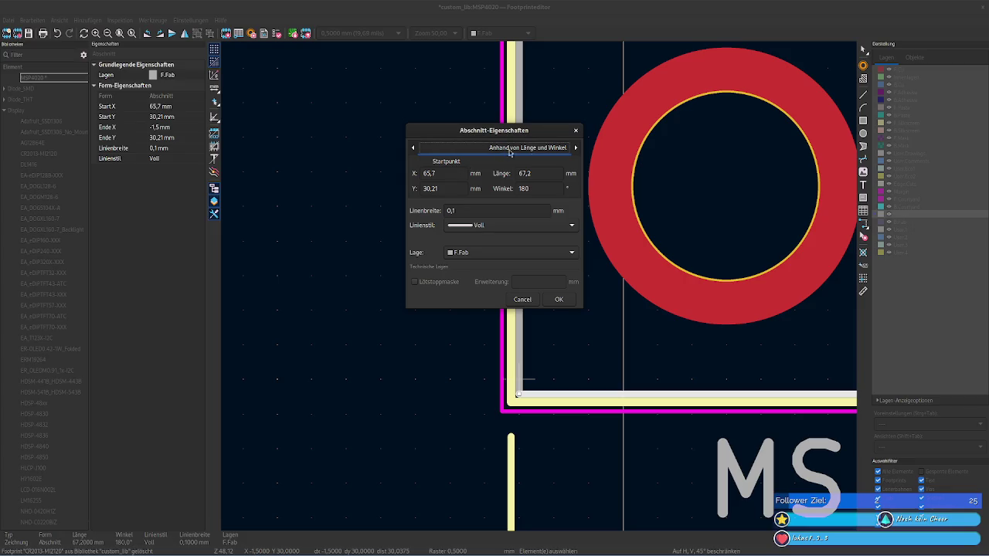
left_click(577, 147)
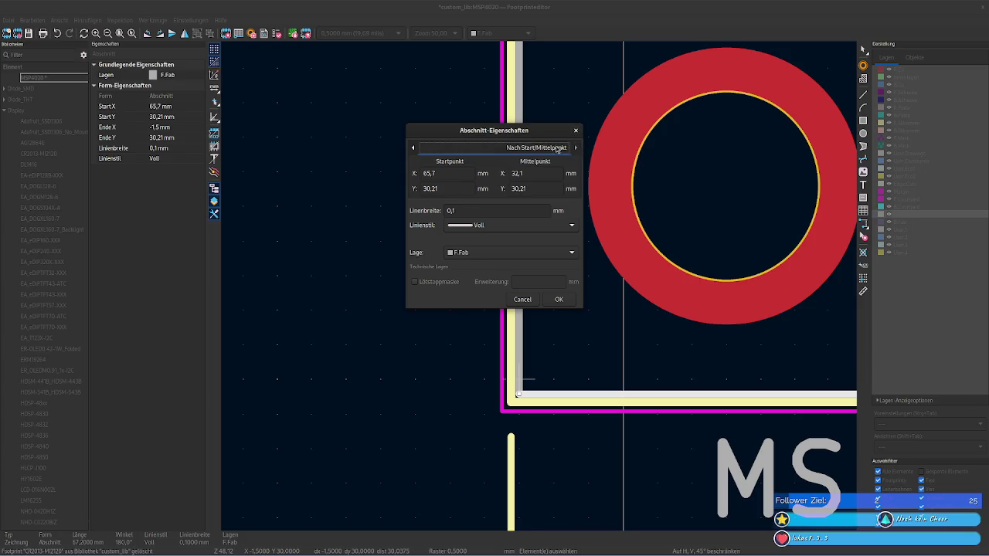
left_click(413, 148)
left_click(413, 148)
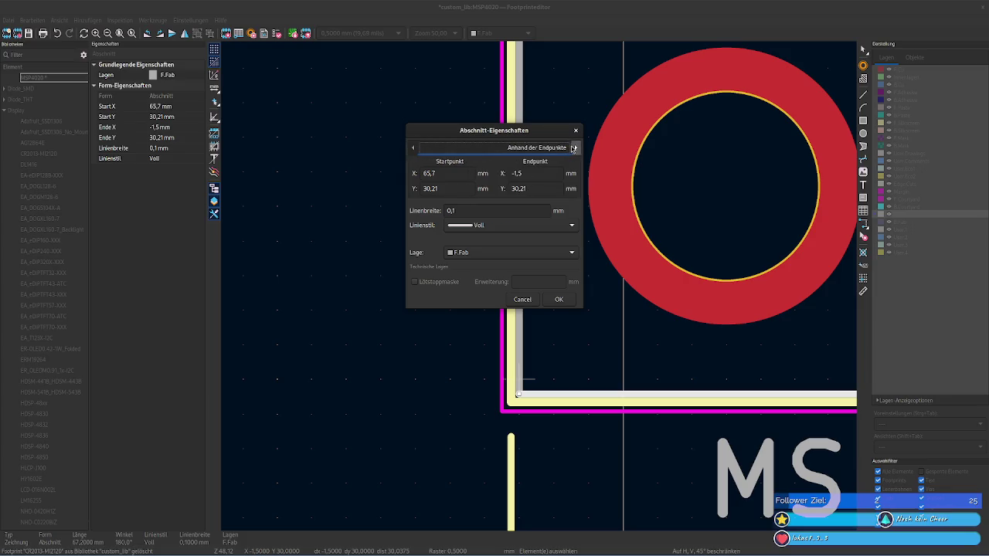
left_click(576, 148)
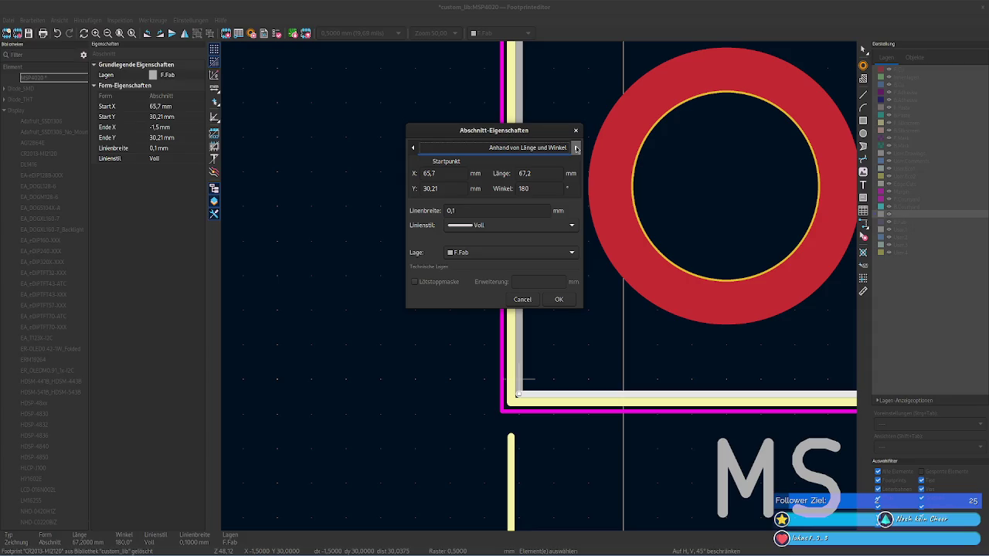
left_click(576, 147)
left_click(575, 130)
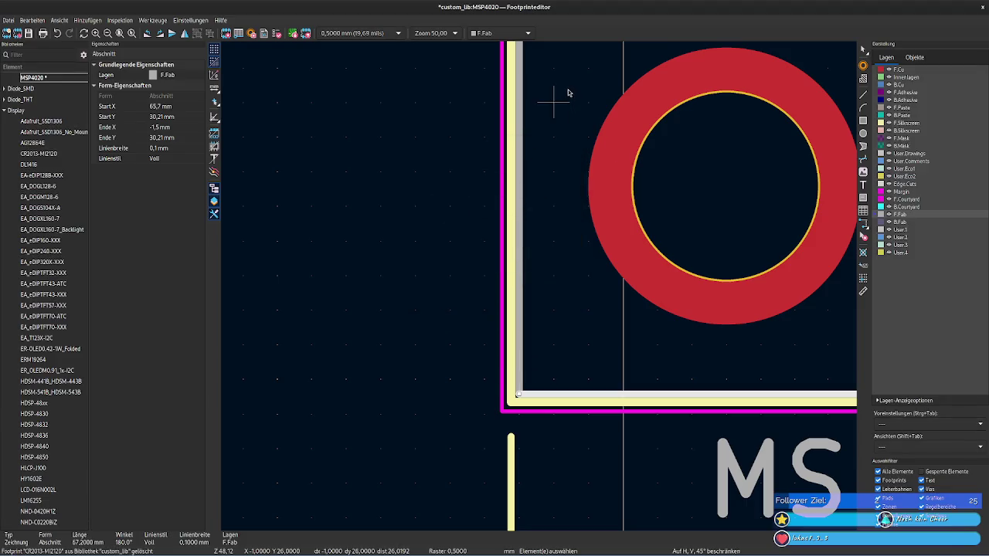
scroll(568, 92, "down", 5)
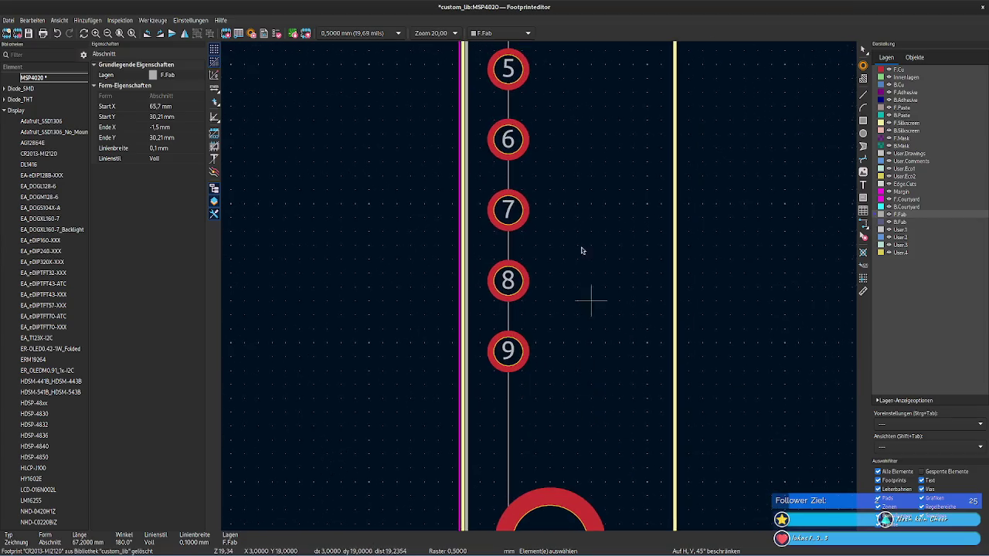
scroll(587, 246, "up", 3, "shift")
scroll(599, 224, "up", 3, "shift")
scroll(602, 309, "up", 3, "shift")
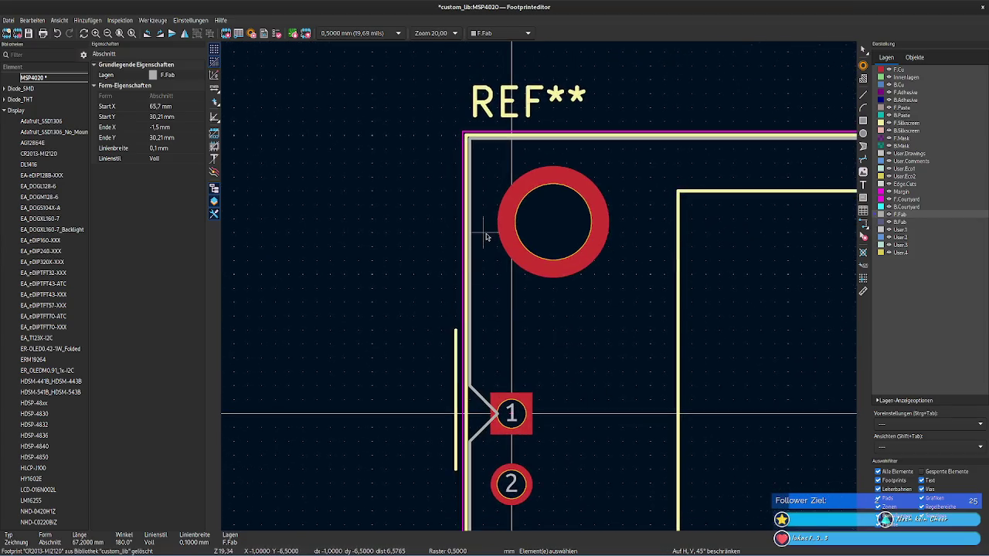
scroll(487, 237, "up", 1)
left_click(526, 289)
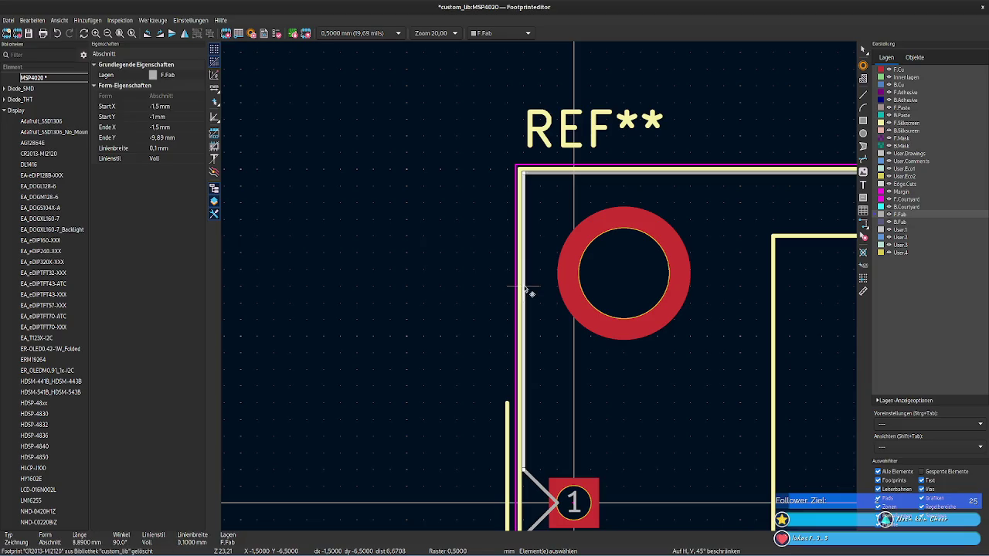
scroll(675, 234, "down", 2, "shift")
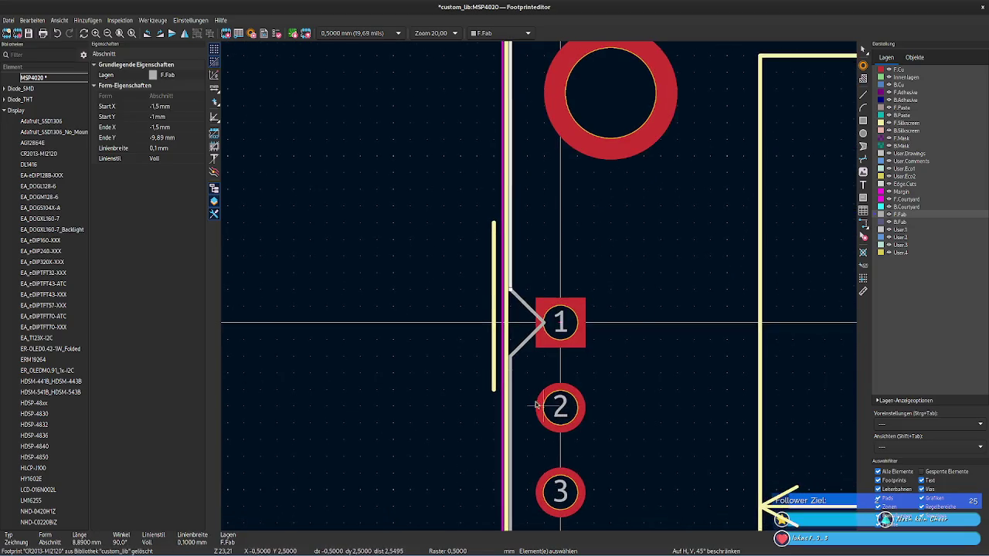
left_click(510, 392)
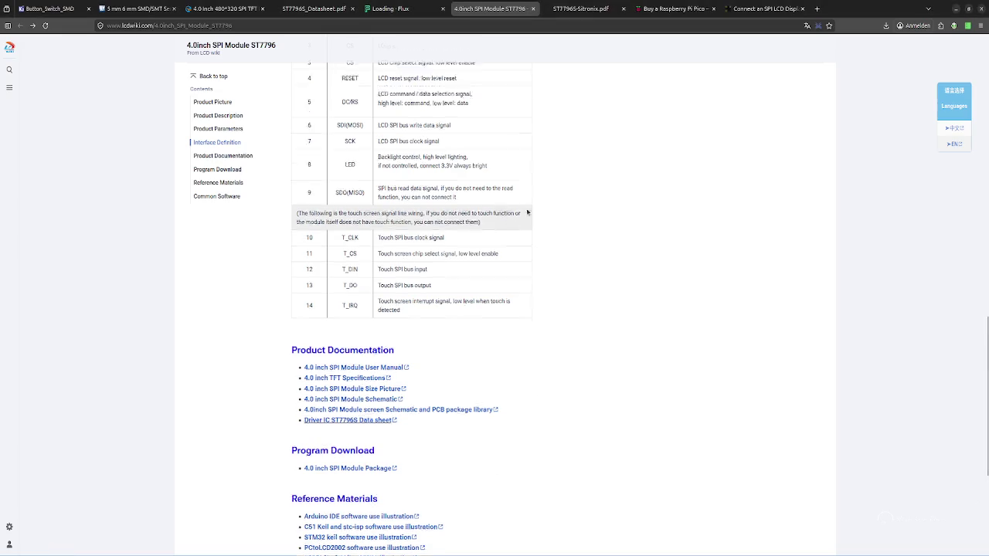
Step: Close the Flux tab and open the 4.0inch SPI module's user manual PDF from its product page
scroll(409, 309, "up", 5)
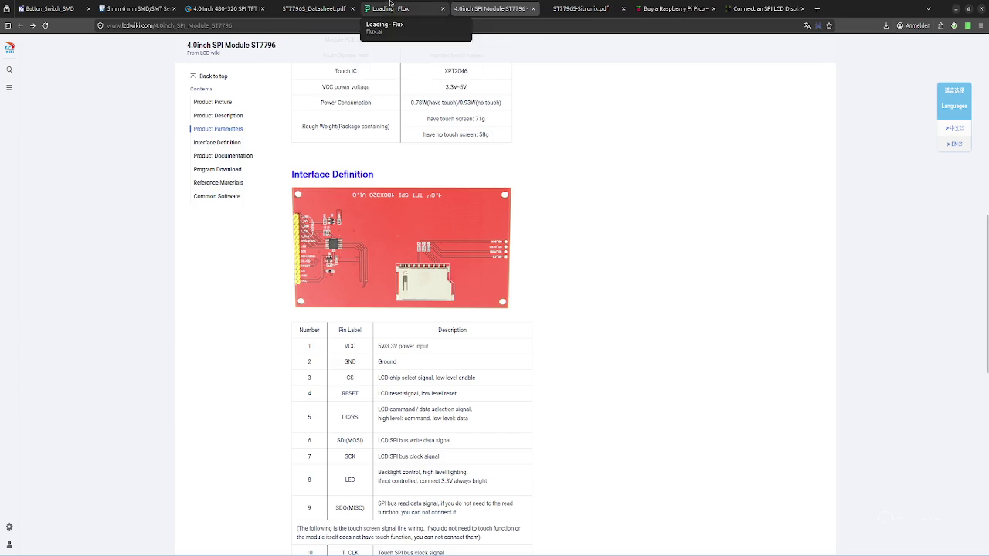
left_click(437, 10)
left_click(442, 9)
left_click(282, 6)
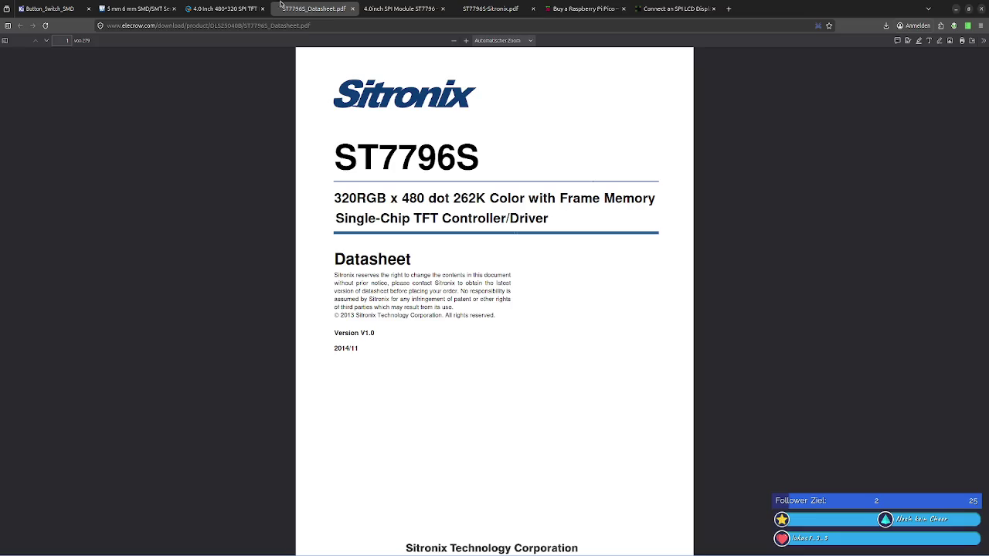
left_click(224, 8)
scroll(305, 166, "up", 3)
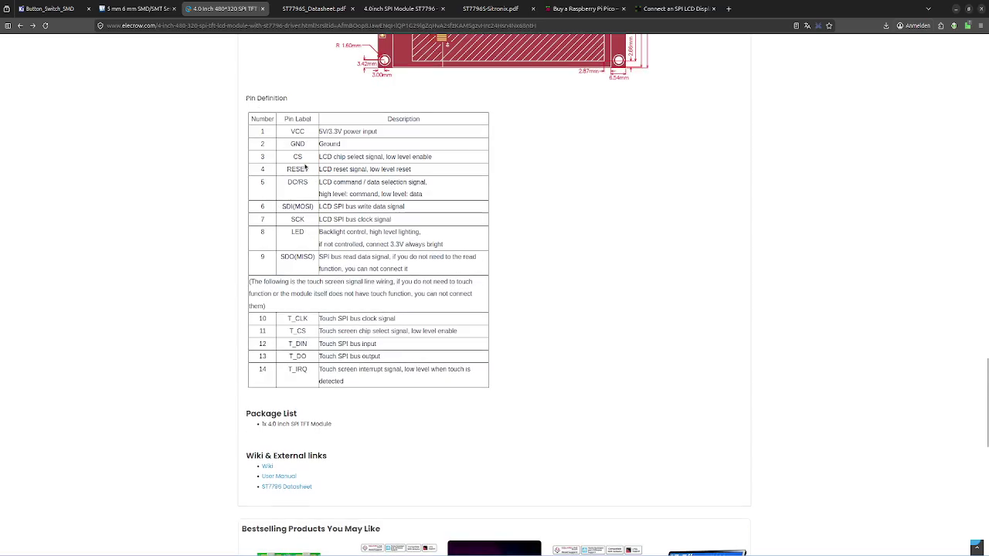
left_click(283, 479)
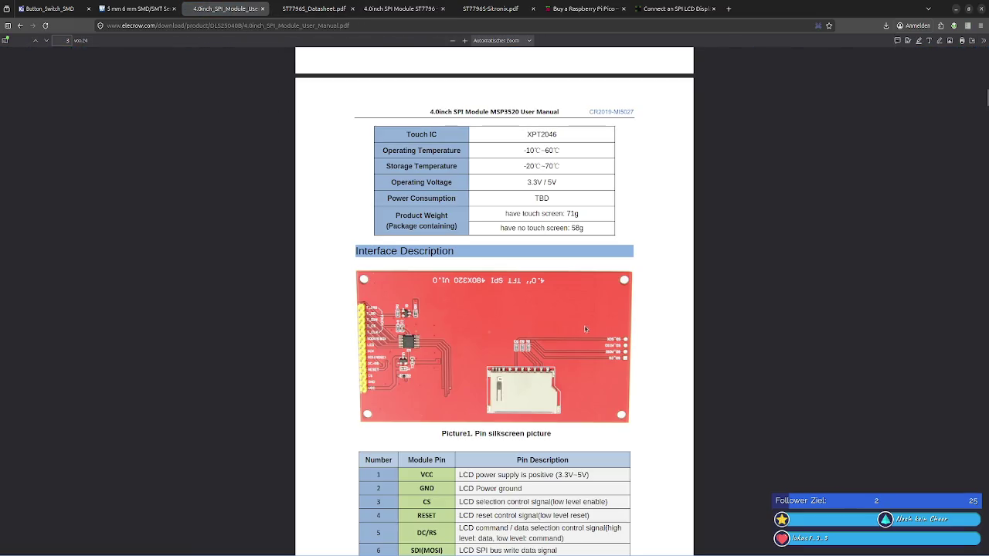
Step: Scroll through the Elecrow manual to the board picture and pin description table
scroll(584, 328, "down", 2)
scroll(583, 326, "down", 4)
scroll(583, 325, "down", 4)
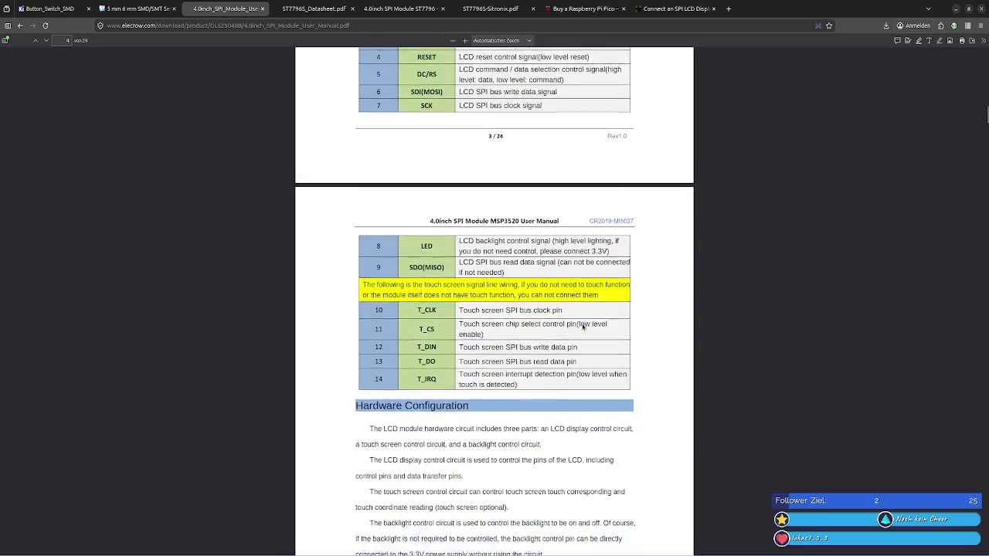
scroll(583, 326, "down", 1)
scroll(585, 331, "down", 8)
scroll(585, 333, "up", 10)
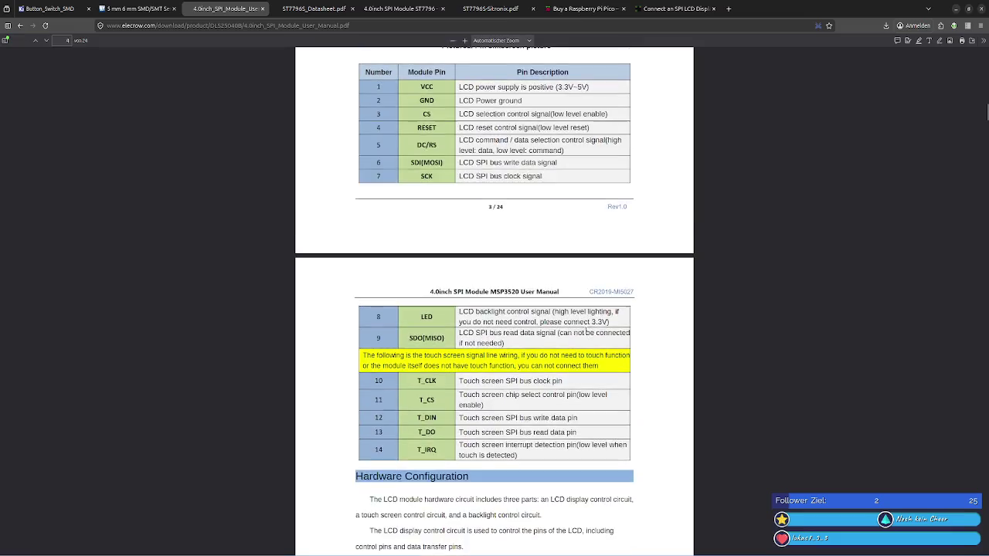
scroll(588, 332, "up", 10)
scroll(589, 335, "up", 4)
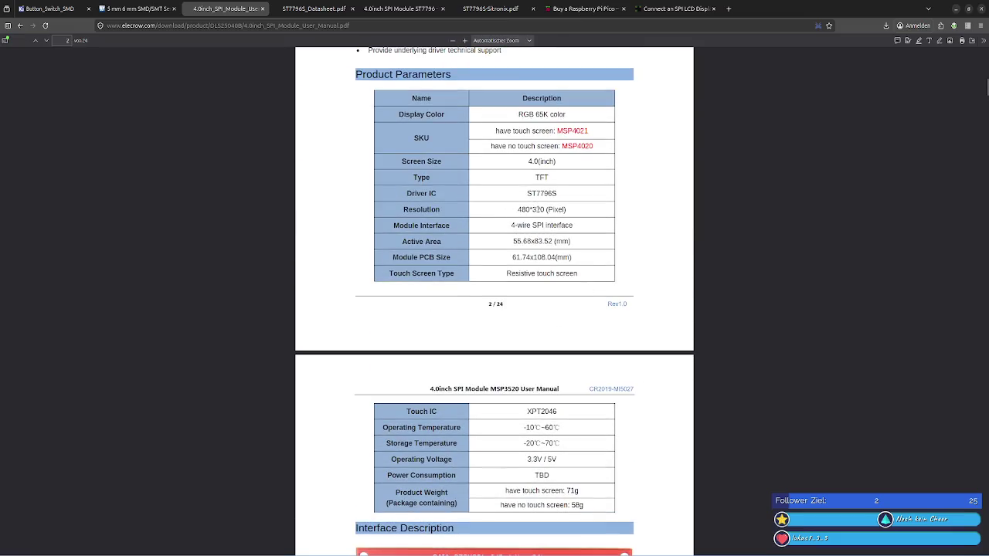
scroll(546, 227, "up", 7)
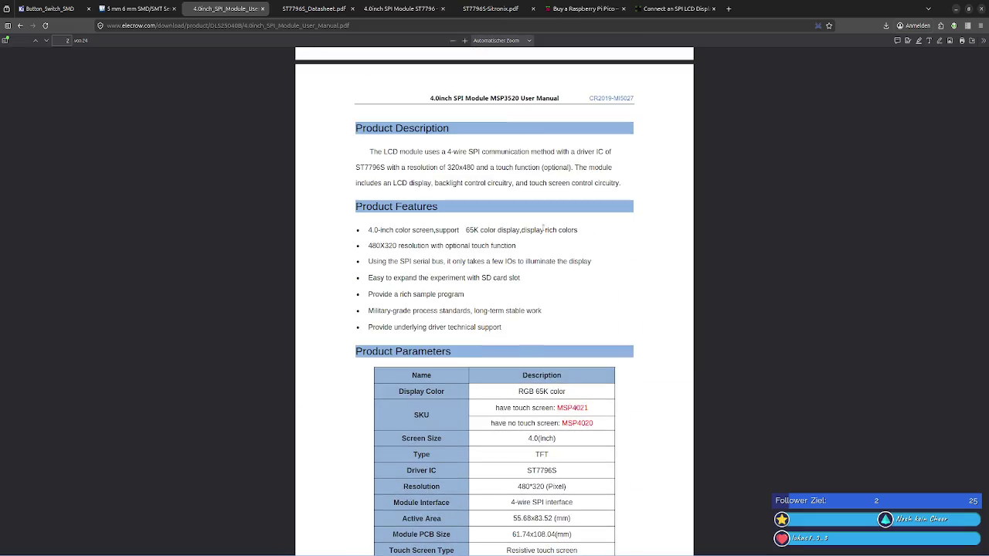
scroll(543, 227, "up", 4)
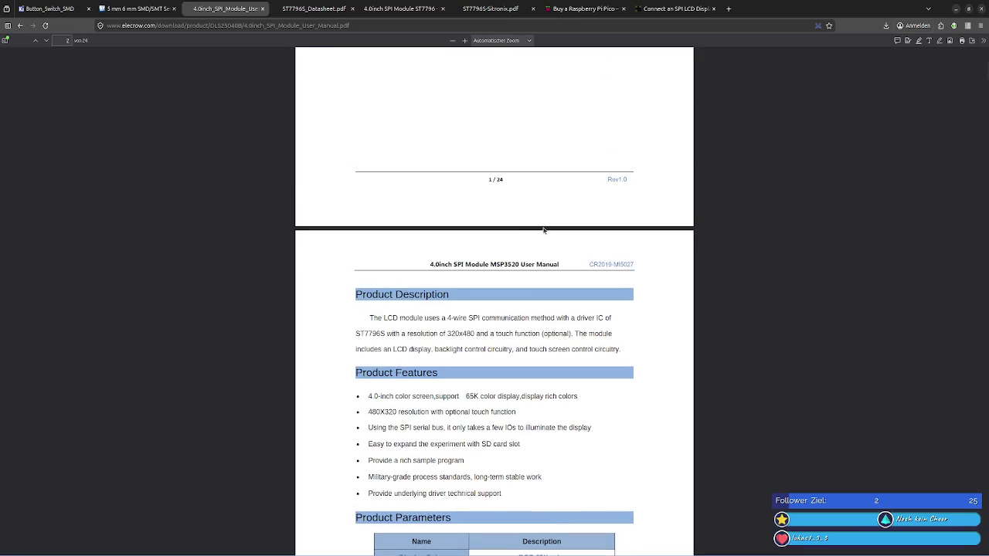
scroll(544, 230, "down", 5)
scroll(543, 228, "down", 5)
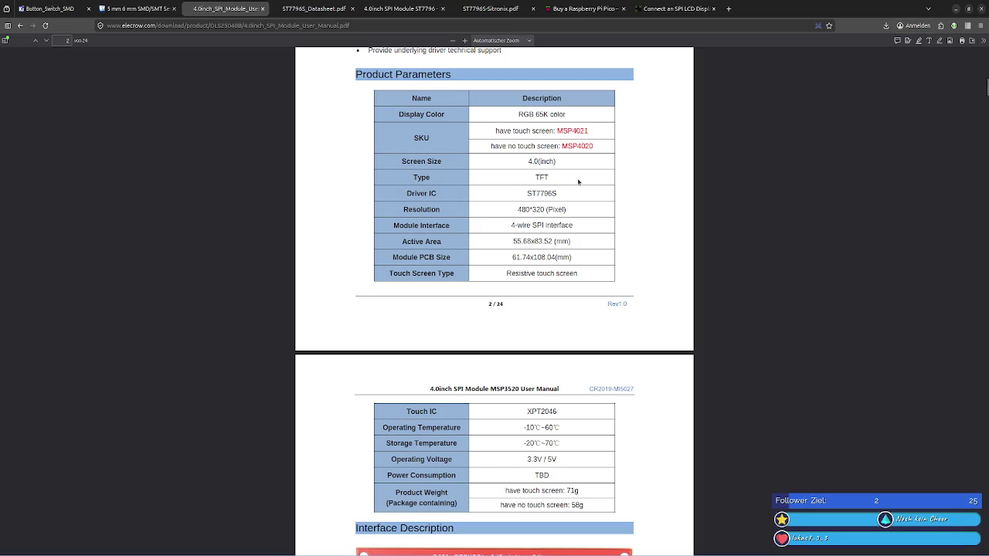
scroll(579, 182, "down", 1)
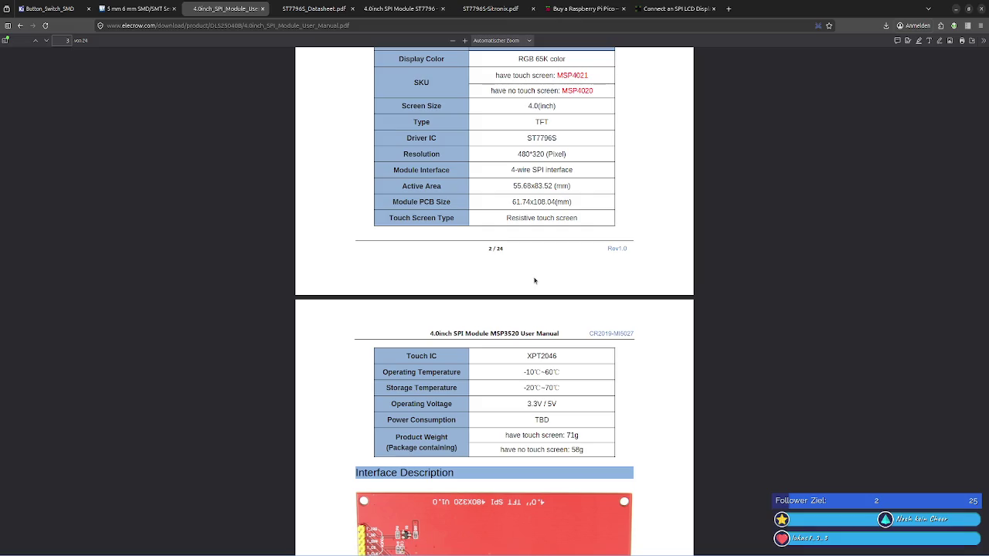
scroll(534, 281, "down", 5)
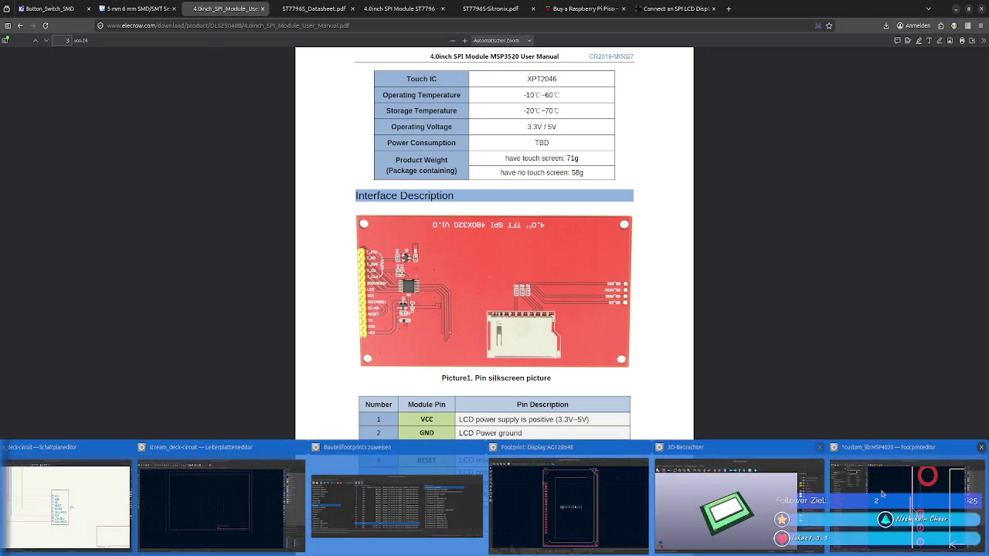
Step: Return to the footprint editor and frame the whole MSP4020 footprint in the view
left_click(882, 494)
scroll(541, 290, "down", 2)
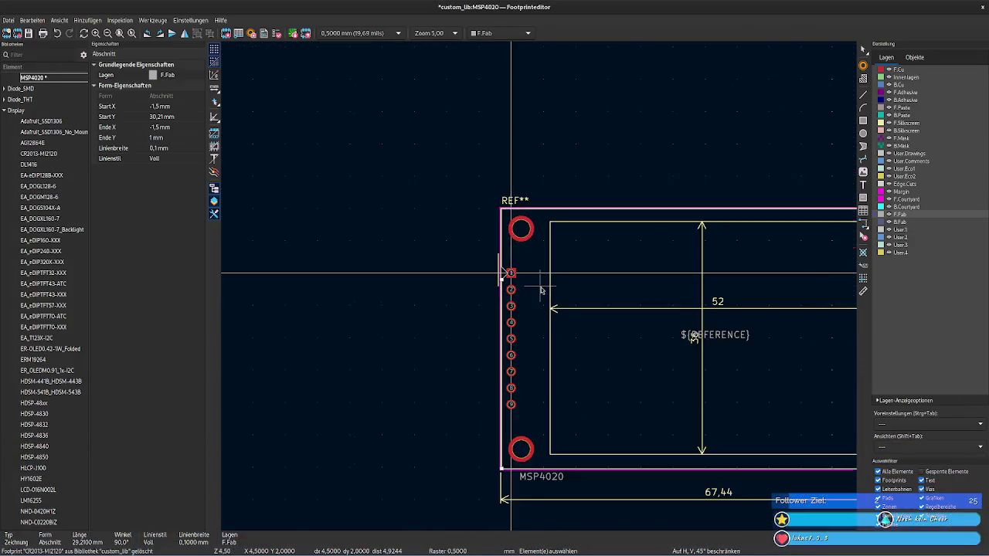
scroll(541, 290, "down", 3)
middle_click_drag(771, 449, 624, 435)
scroll(539, 287, "up", 3)
middle_click_drag(559, 349, 590, 454)
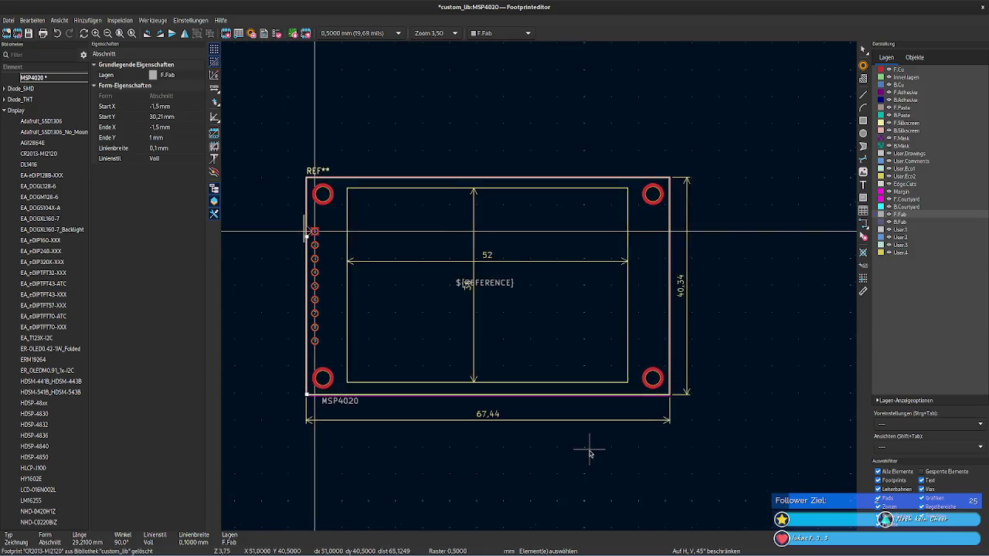
Step: Look over the grid sizes unchanged, then run Grafiken bereinigen on the footprint
left_click(371, 33)
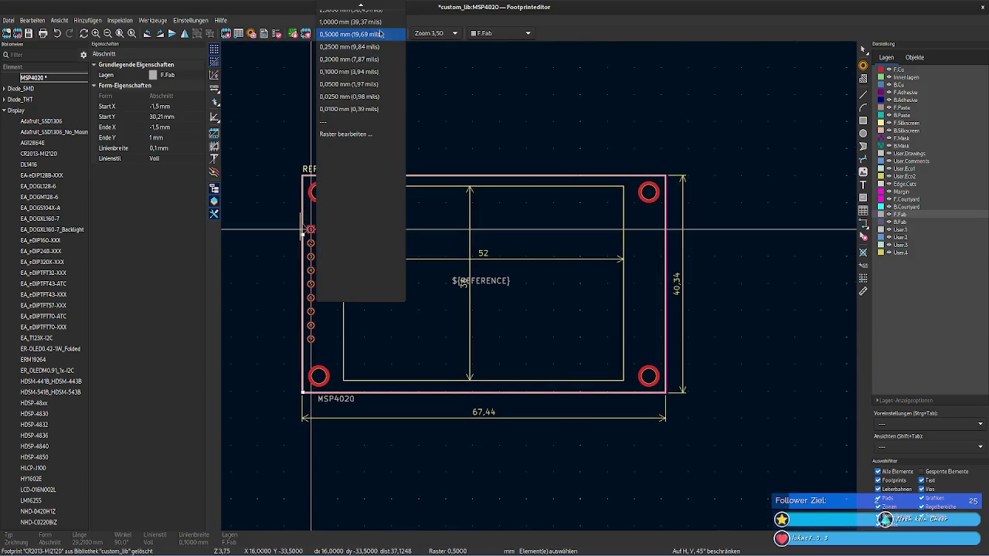
left_click(484, 73)
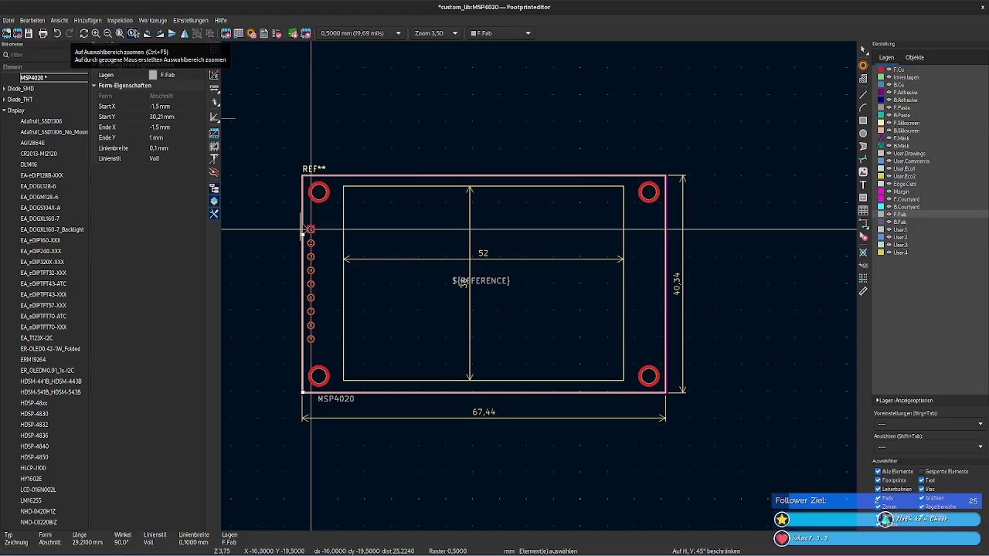
left_click(31, 21)
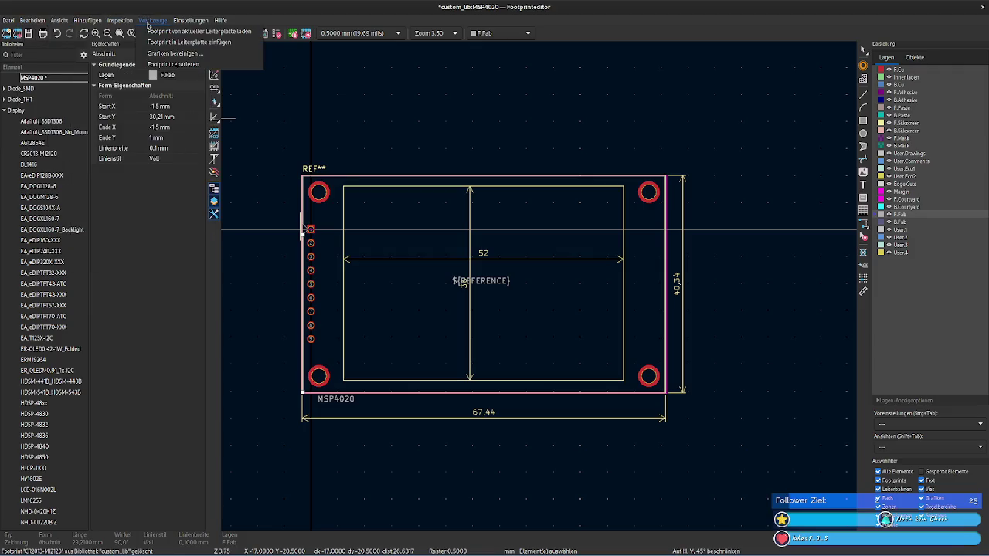
left_click(214, 66)
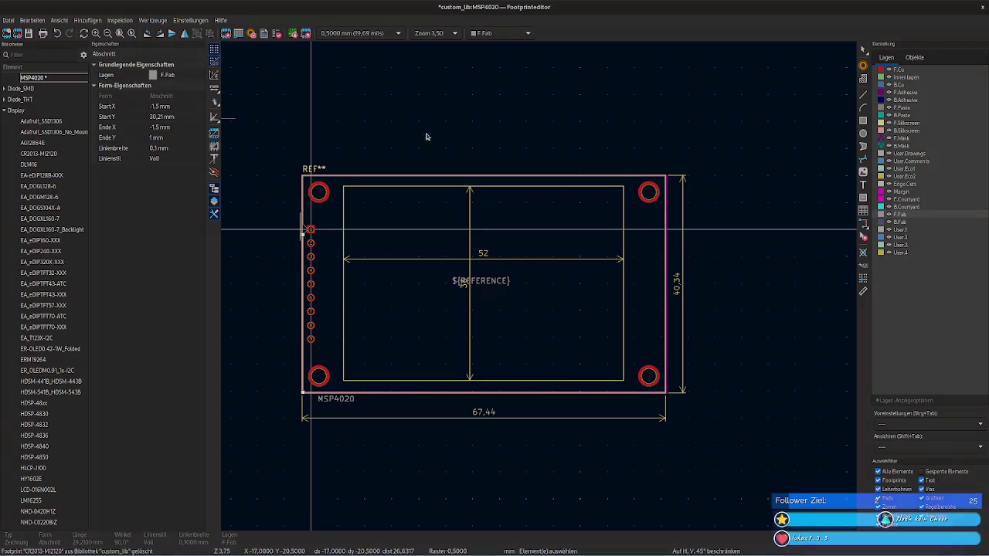
Step: Box-select and try moving the whole footprint, try the measure tool, then pick the orthogonal dimension tool
left_click(518, 299)
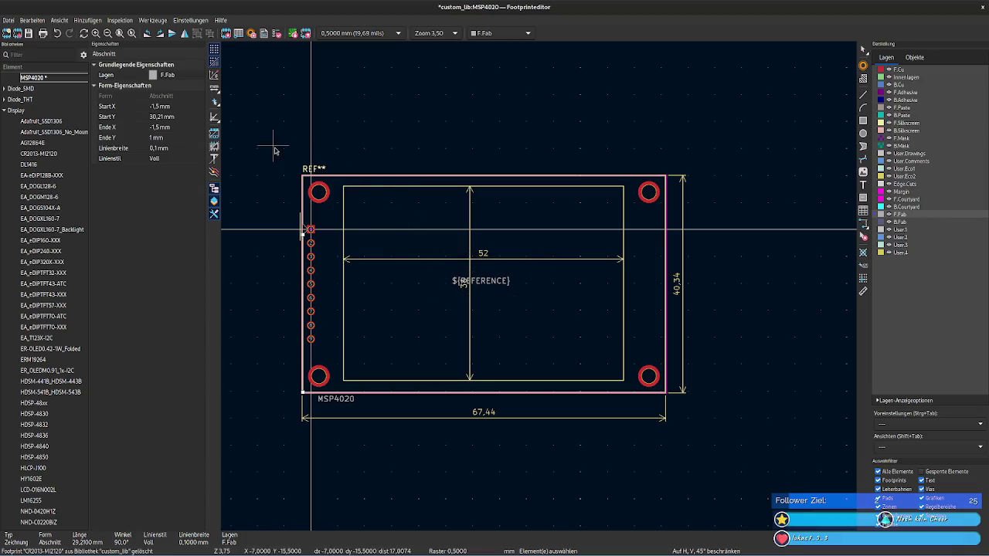
left_click_drag(275, 146, 723, 461)
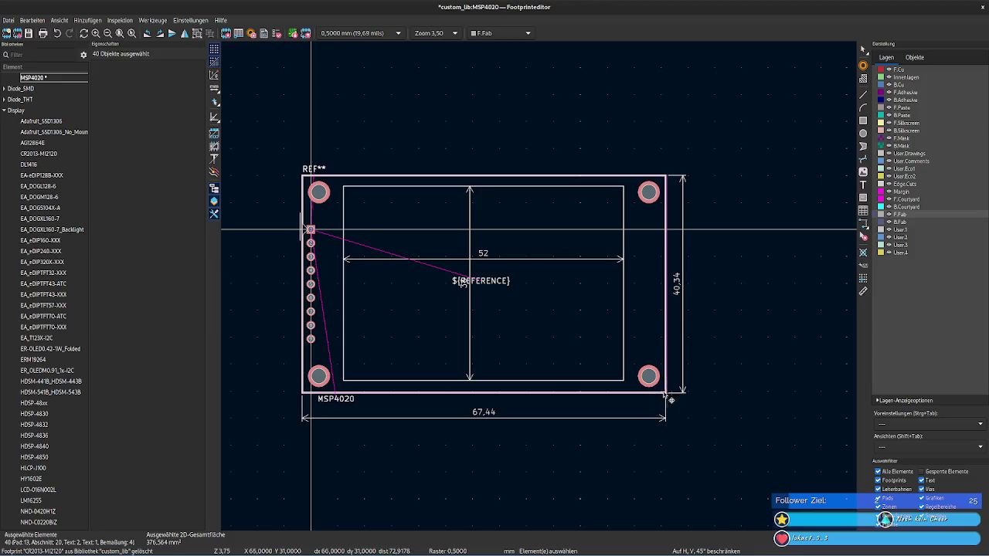
mouse_move(668, 398)
left_mouse_down()
mouse_move(686, 405)
mouse_move(652, 386)
mouse_move(667, 397)
left_mouse_up()
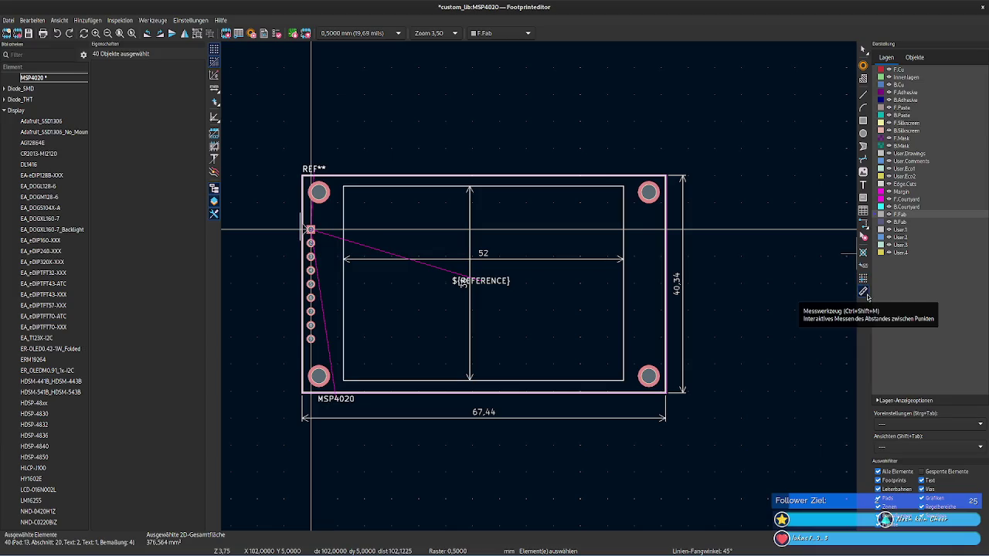
left_click(865, 295)
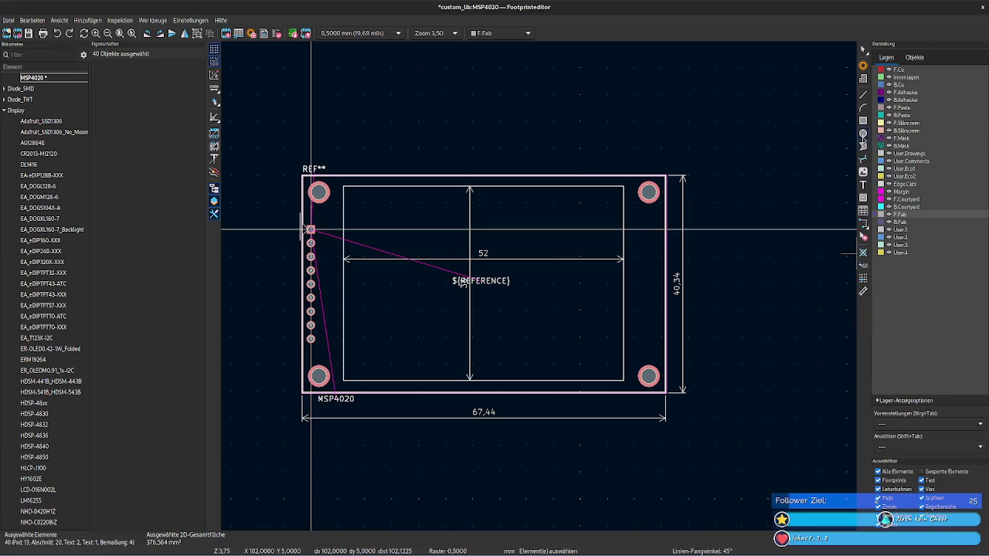
left_click(861, 51)
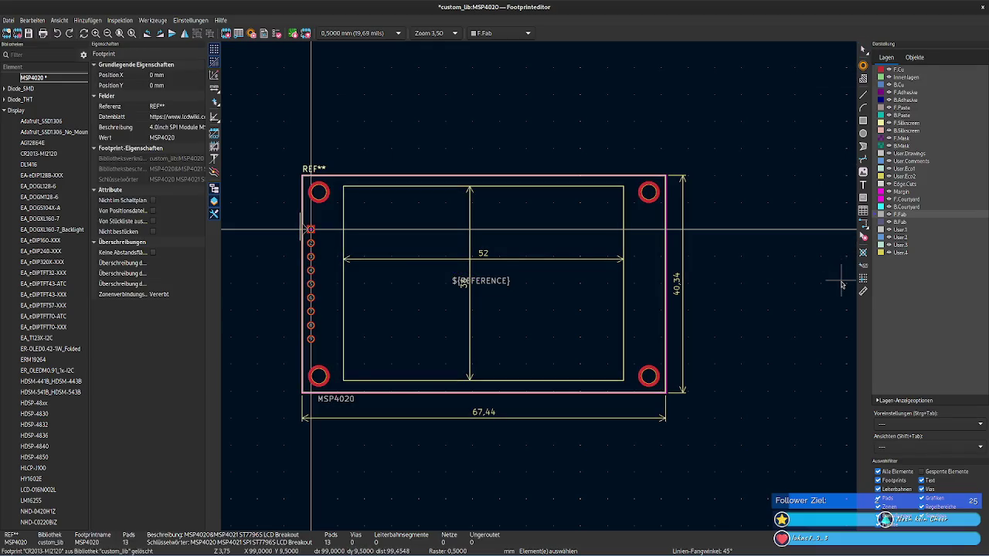
left_click(864, 224)
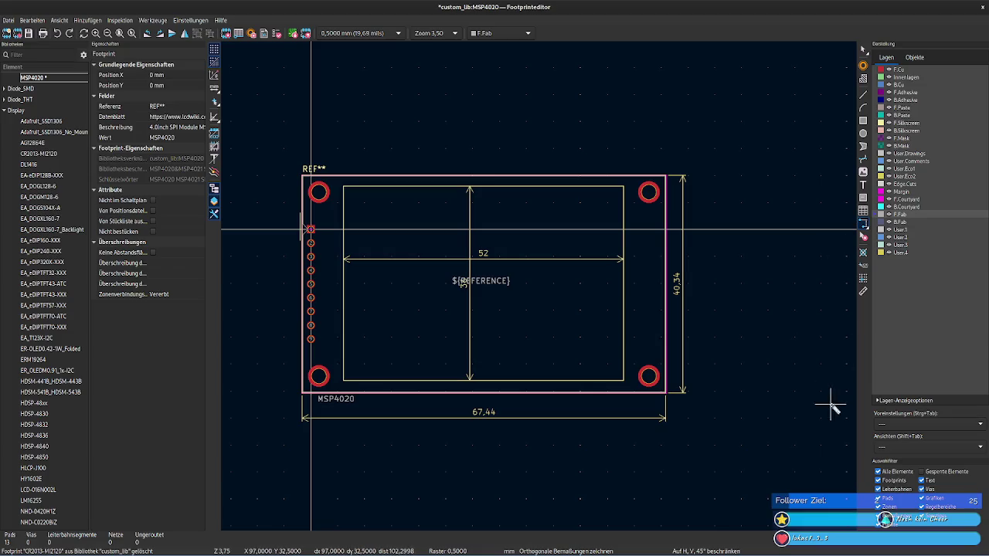
Step: Show the F.Courtyard top line's properties: 67.7 mm long, starting at -1.75/-10.14
left_click(864, 237)
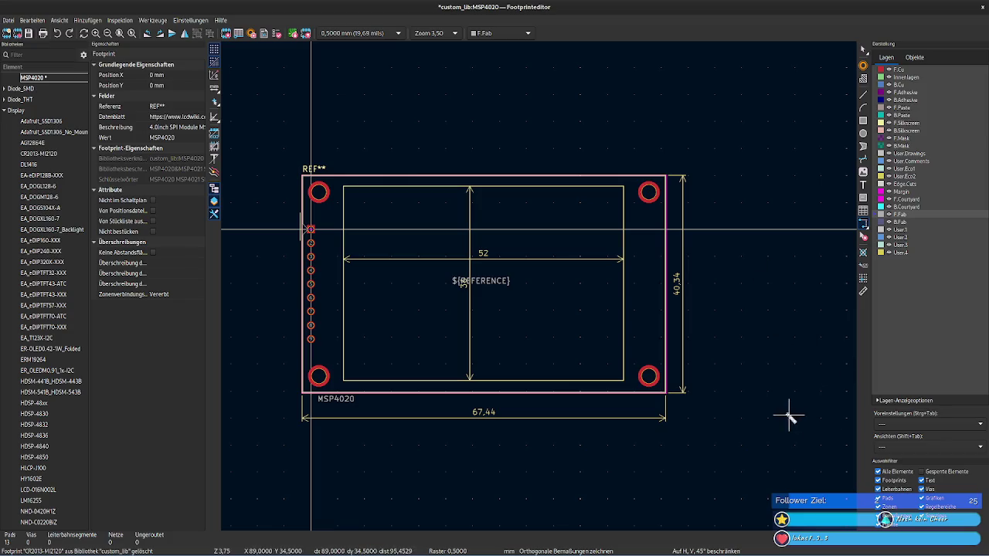
scroll(682, 415, "up", 2)
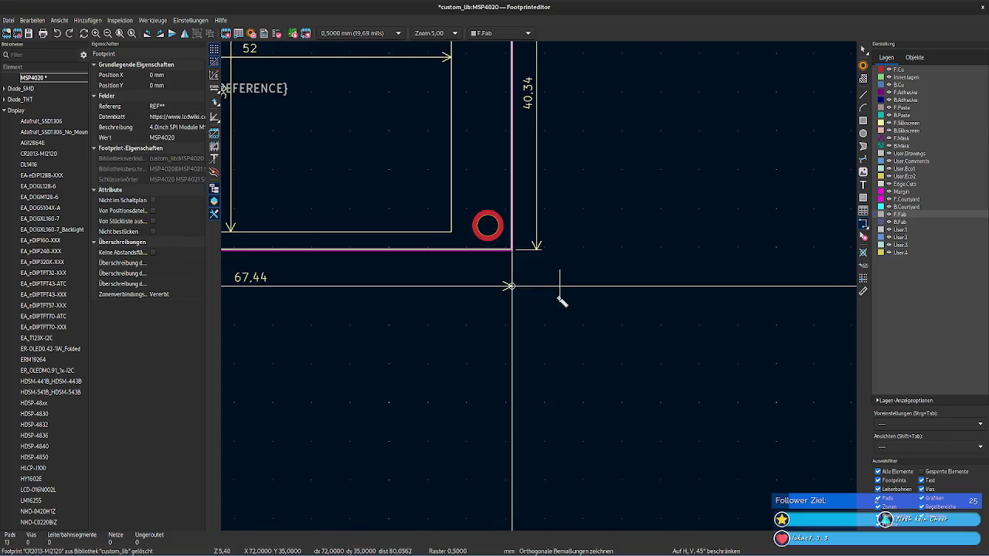
scroll(564, 280, "down", 2)
key("Home")
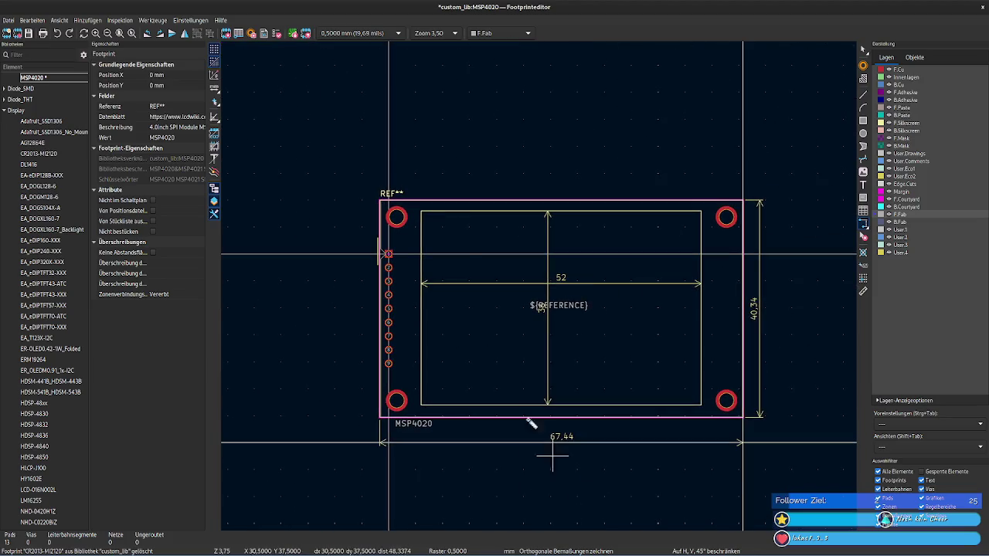
key("Escape")
scroll(541, 287, "up", 3)
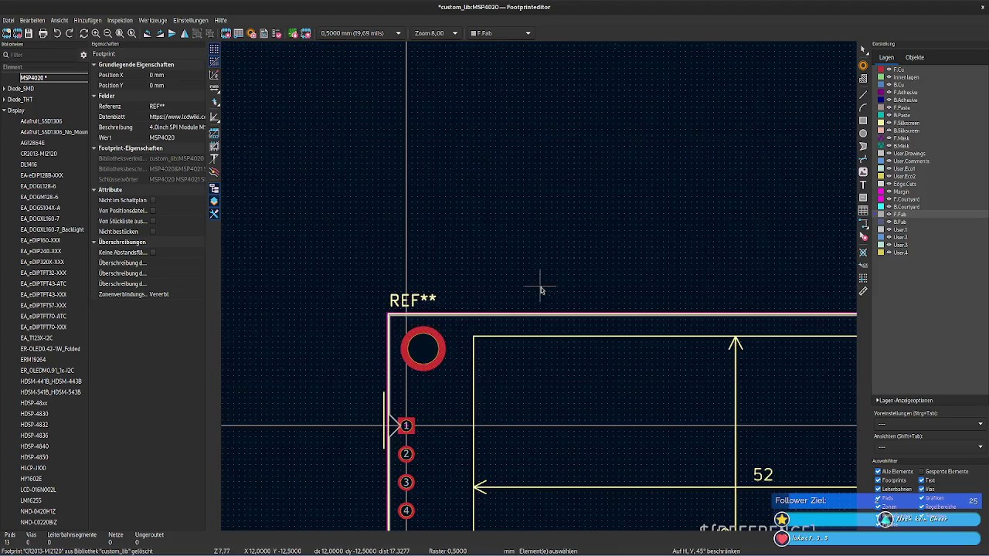
scroll(521, 273, "up", 2)
left_click(496, 285)
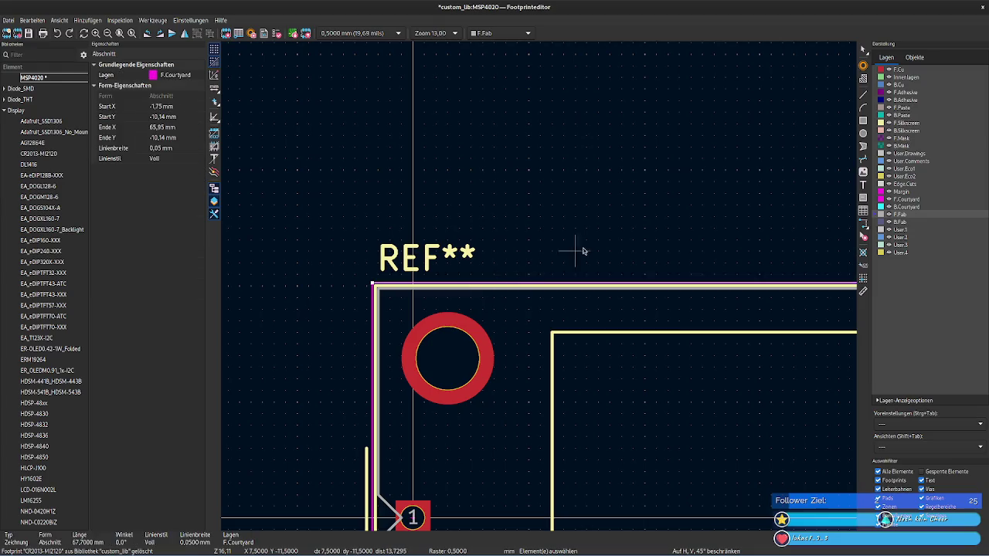
mouse_move(579, 247)
middle_mouse_down()
mouse_move(541, 287)
mouse_move(592, 249)
mouse_move(354, 247)
middle_mouse_up()
scroll(538, 287, "down", 3)
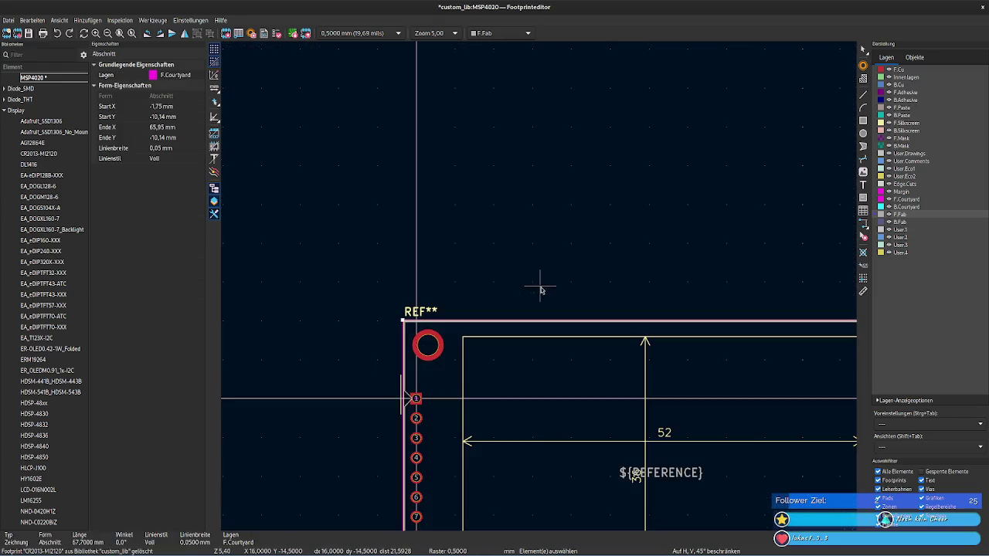
double_click(497, 321)
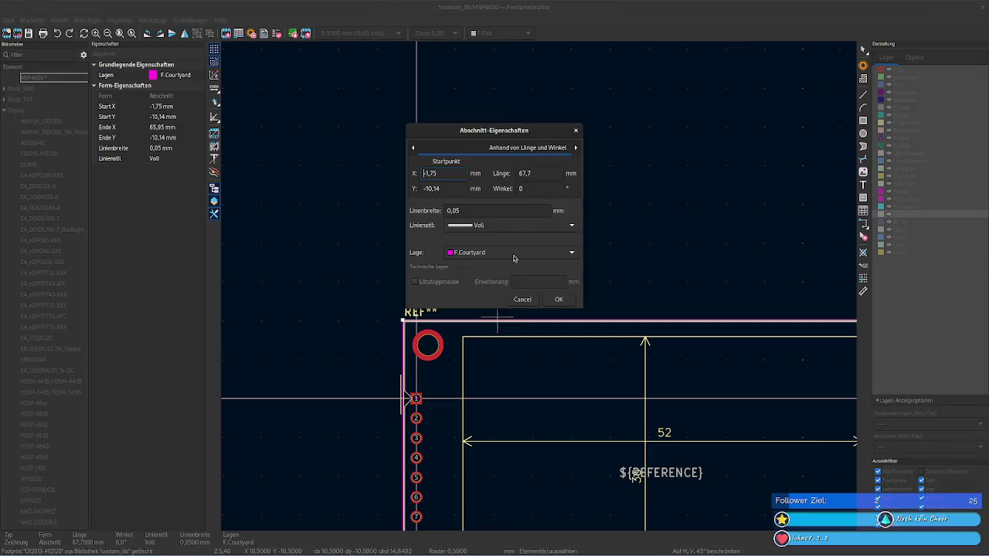
Step: Open the top F.Silkscreen line's properties (67.44 mm long) and switch back to the datasheet
key("Escape")
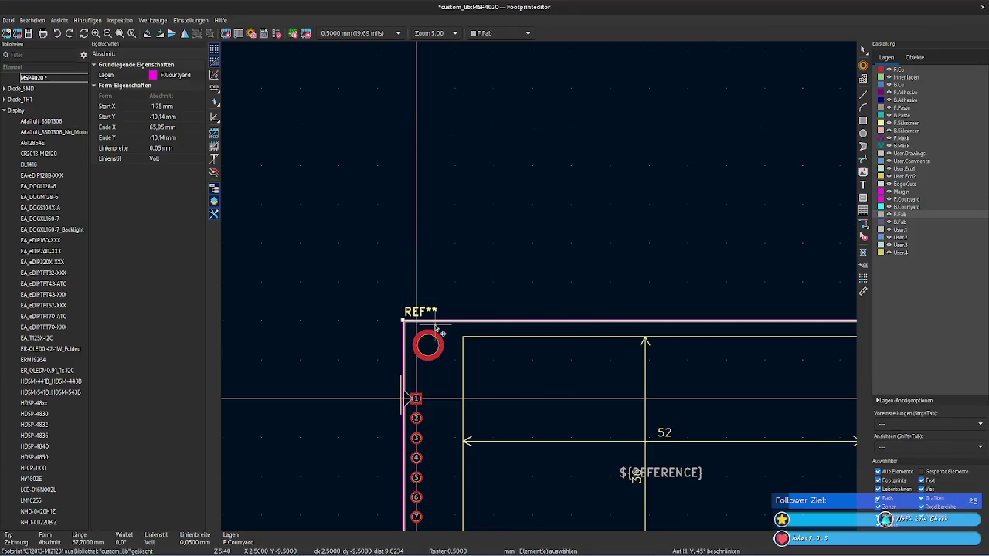
scroll(564, 283, "up", 3)
scroll(564, 283, "up", 2)
left_click(493, 289)
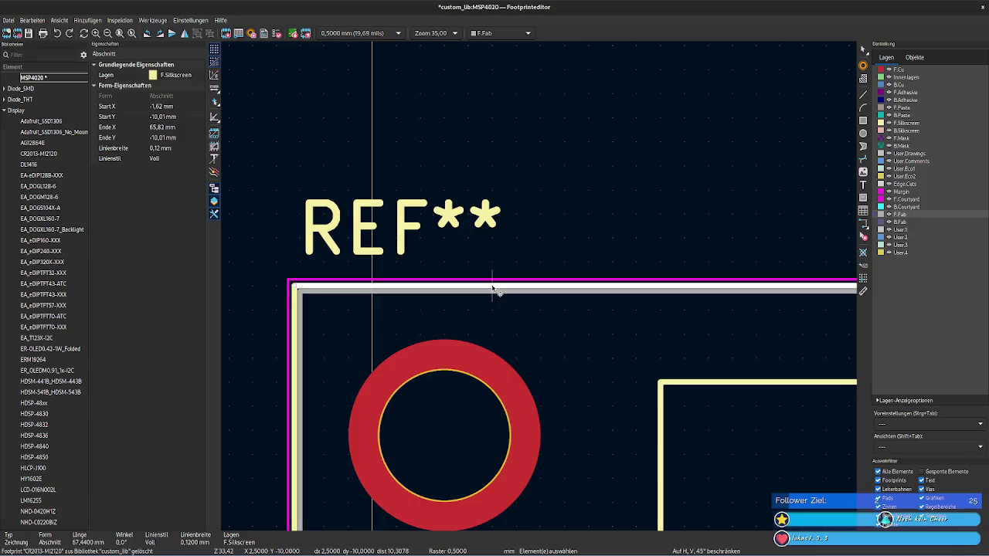
double_click(501, 291)
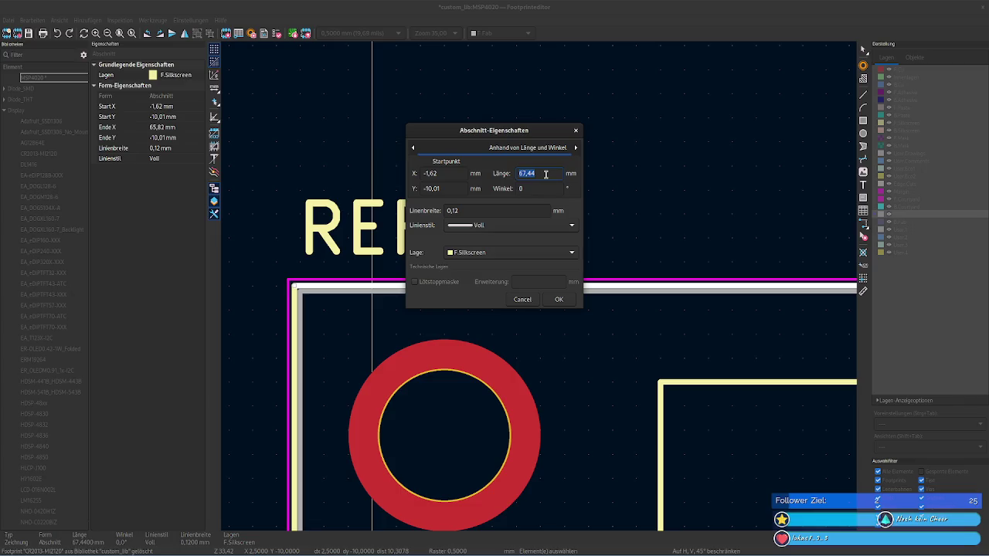
key("alt+Tab")
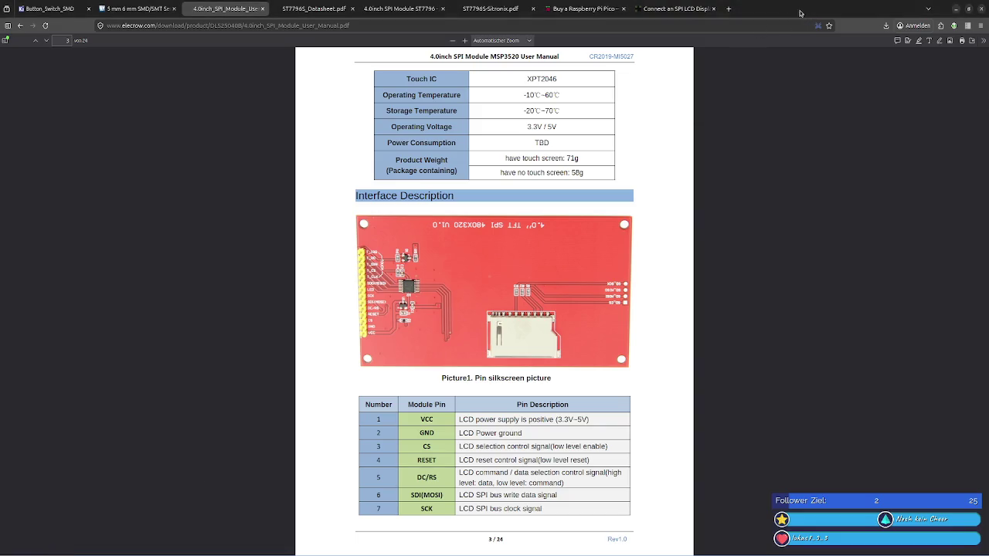
Step: Check the 61.74x108.04 mm Module PCB Size and start entering 108.04 as the line length
scroll(622, 216, "up", 3)
scroll(540, 361, "up", 2)
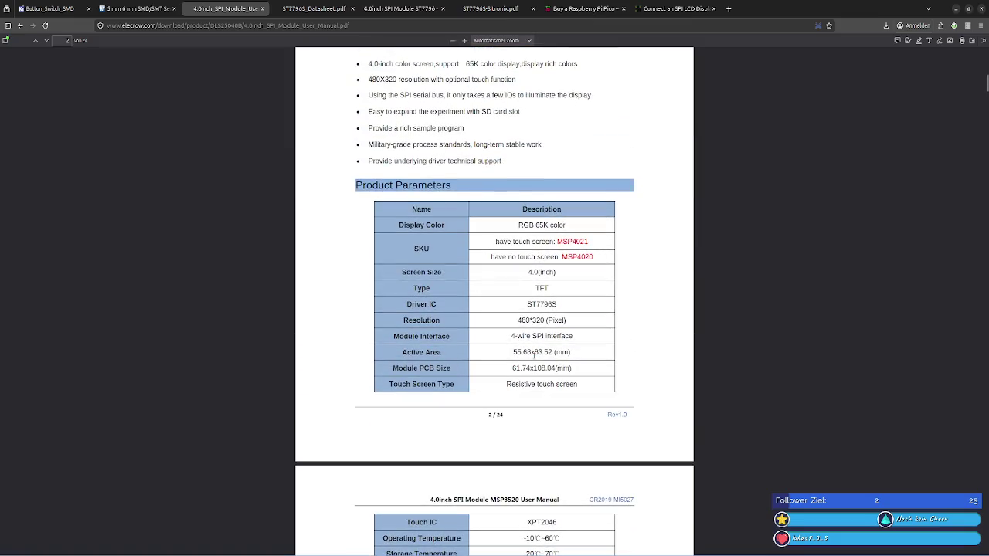
double_click(536, 368)
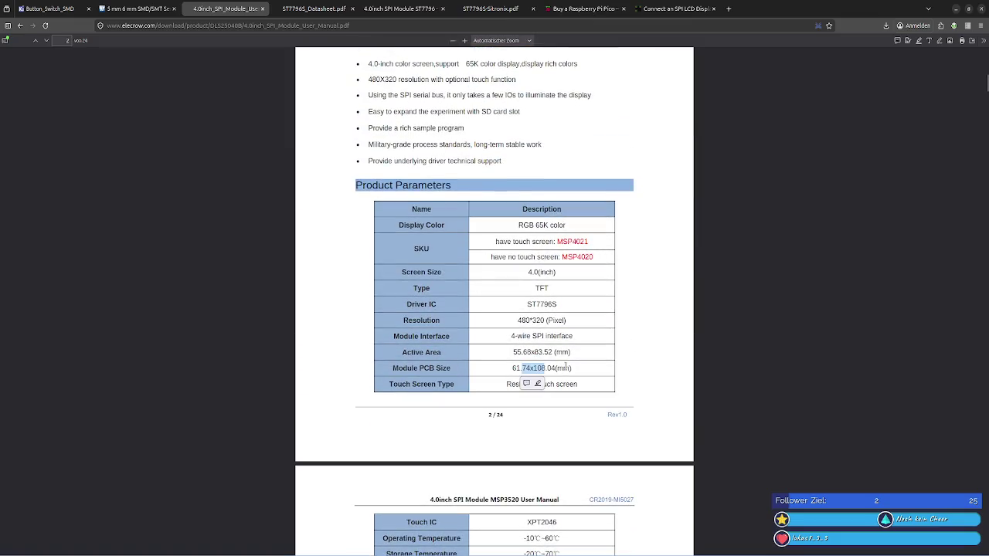
key("alt+Tab")
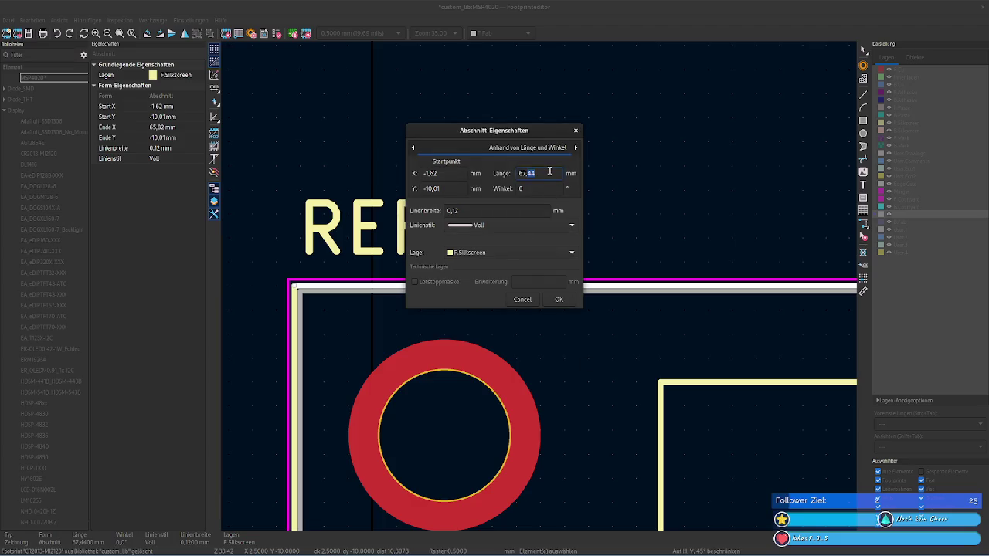
type("108,04")
key("alt+Tab")
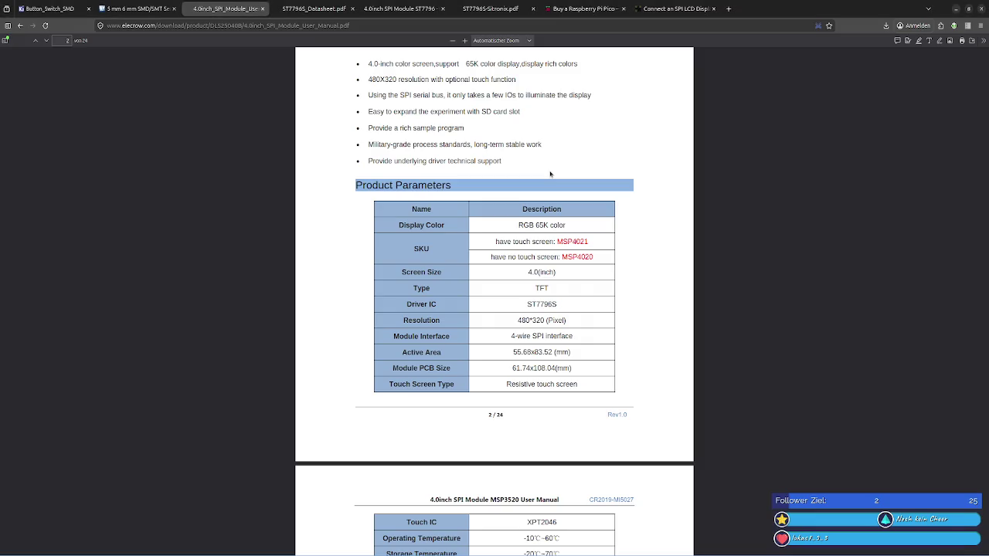
key("alt+Tab")
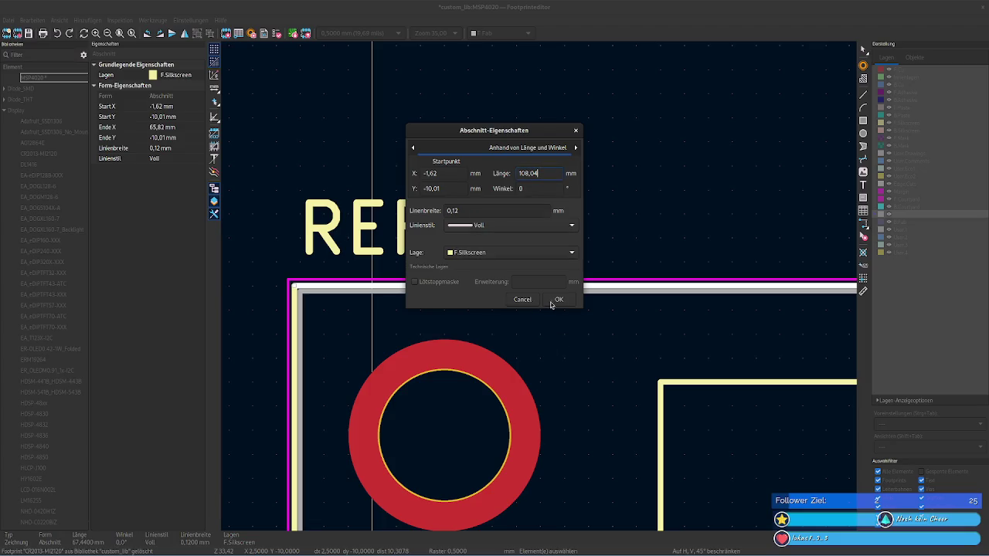
Step: Apply 108.04 mm to the top silkscreen line and 108.3 mm to the top courtyard line
left_click(557, 300)
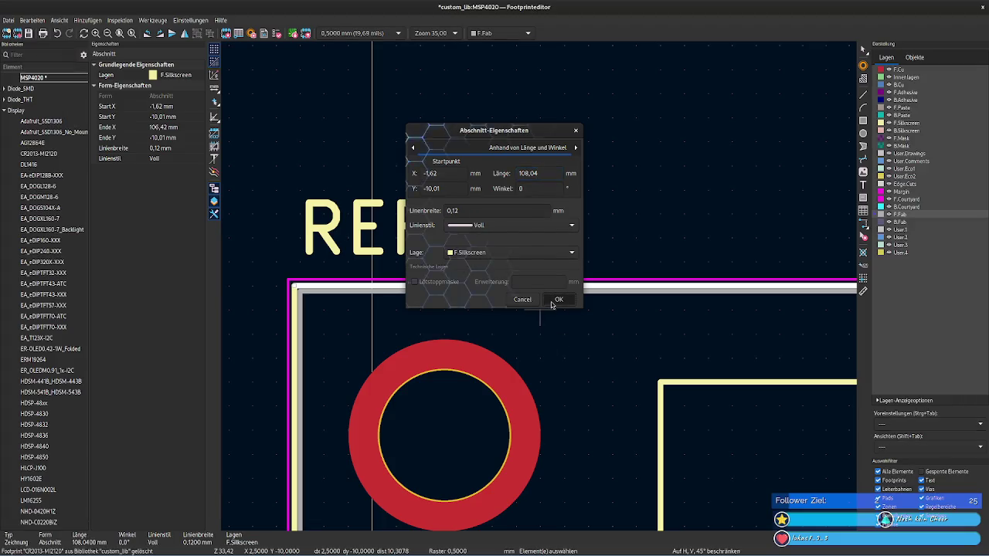
left_click(332, 280)
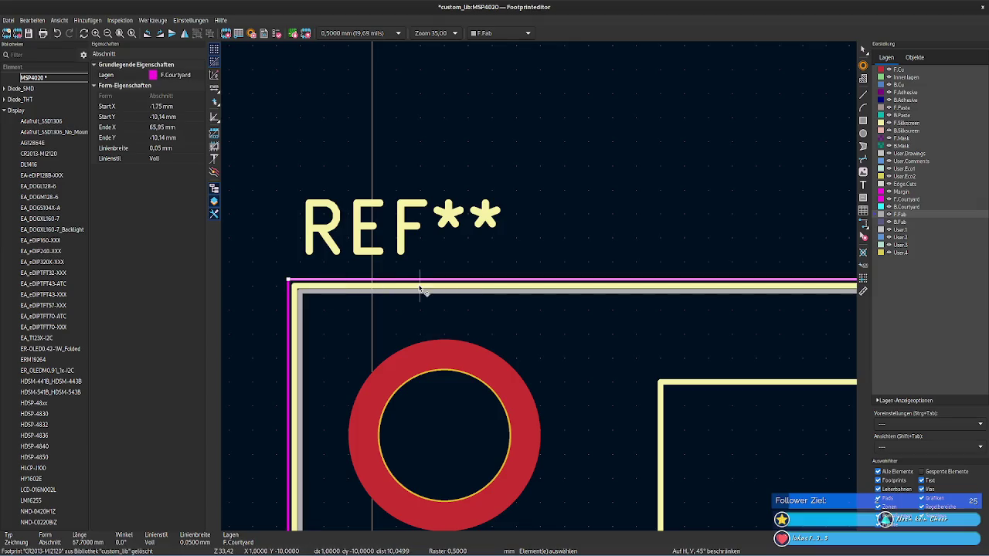
scroll(541, 290, "down", 2)
scroll(541, 290, "down", 3)
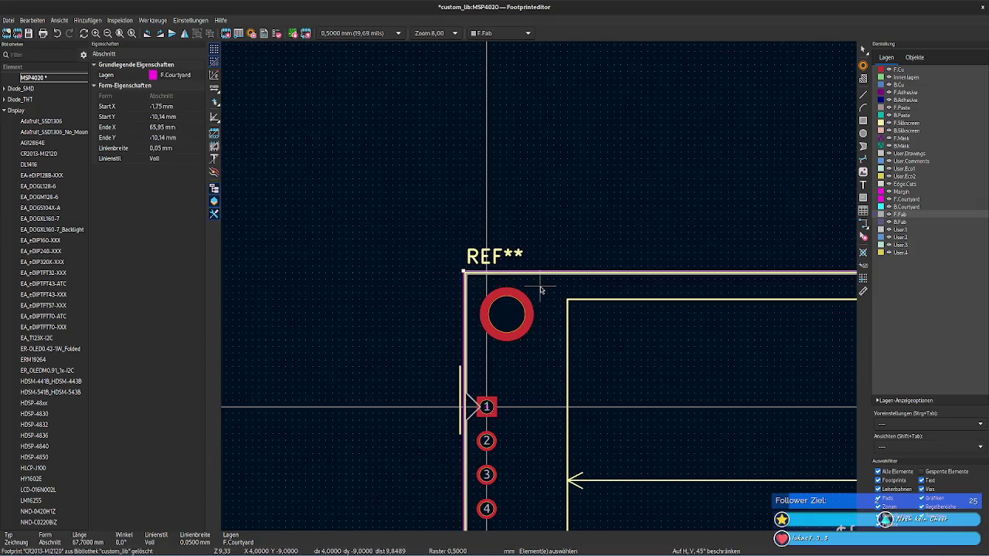
scroll(541, 290, "up", 6)
scroll(433, 271, "down", 1)
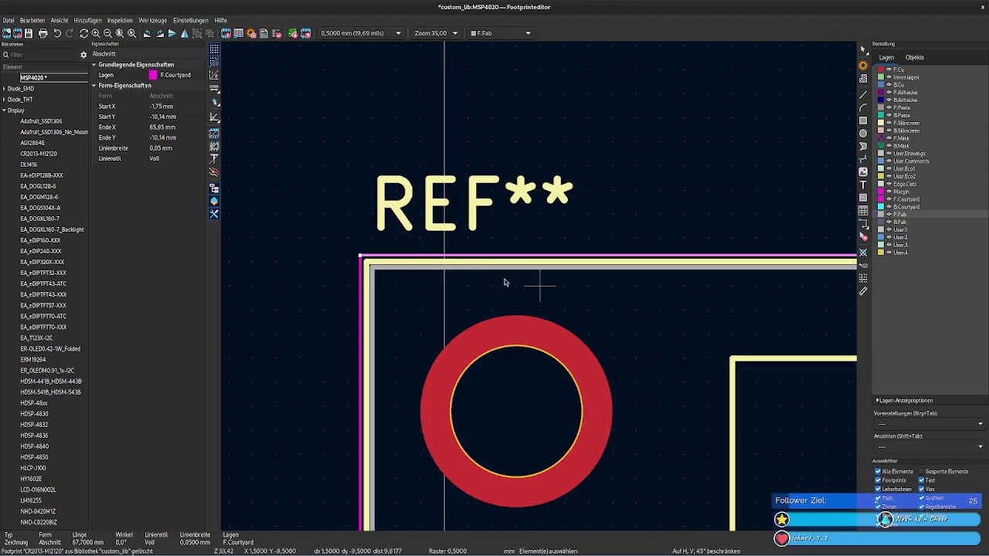
double_click(420, 261)
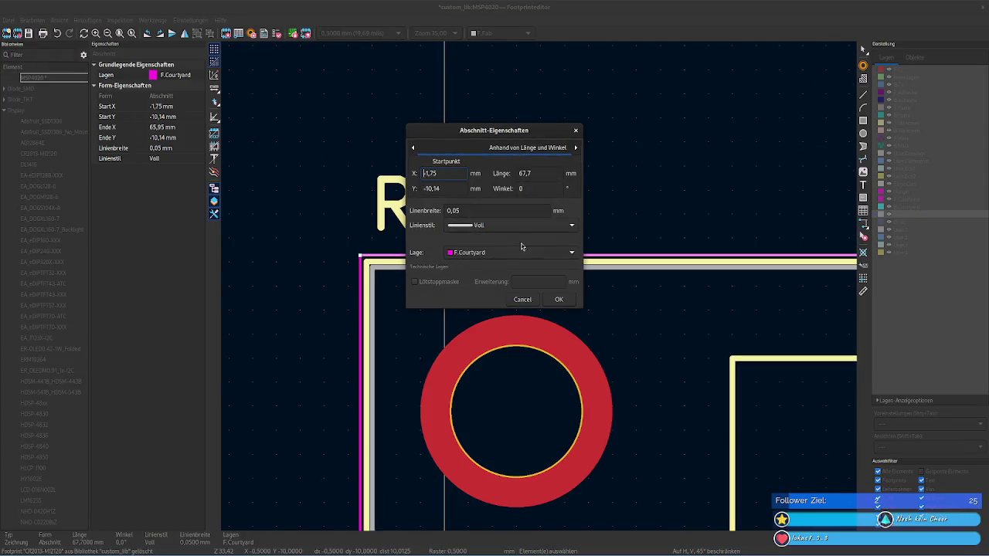
left_click(536, 174)
type("108,3")
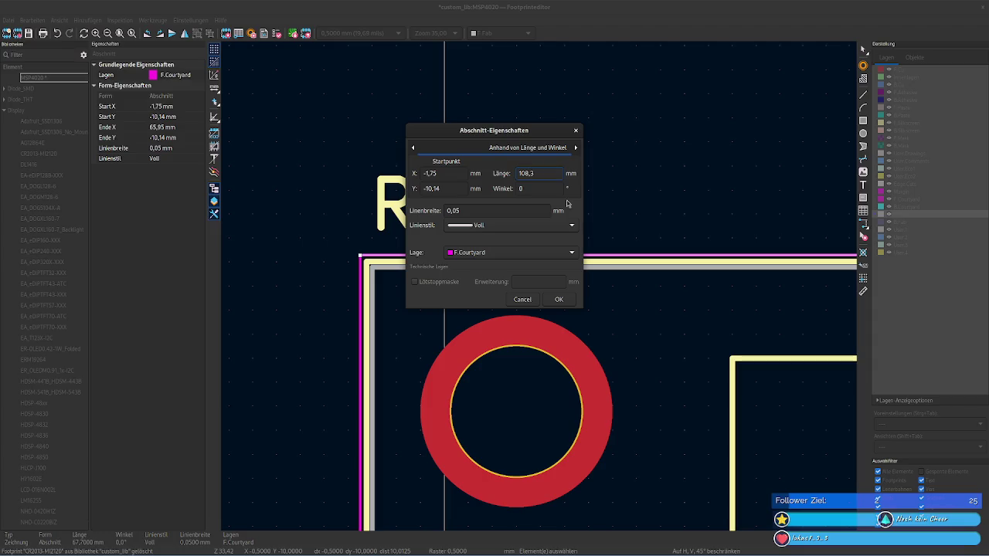
left_click(561, 299)
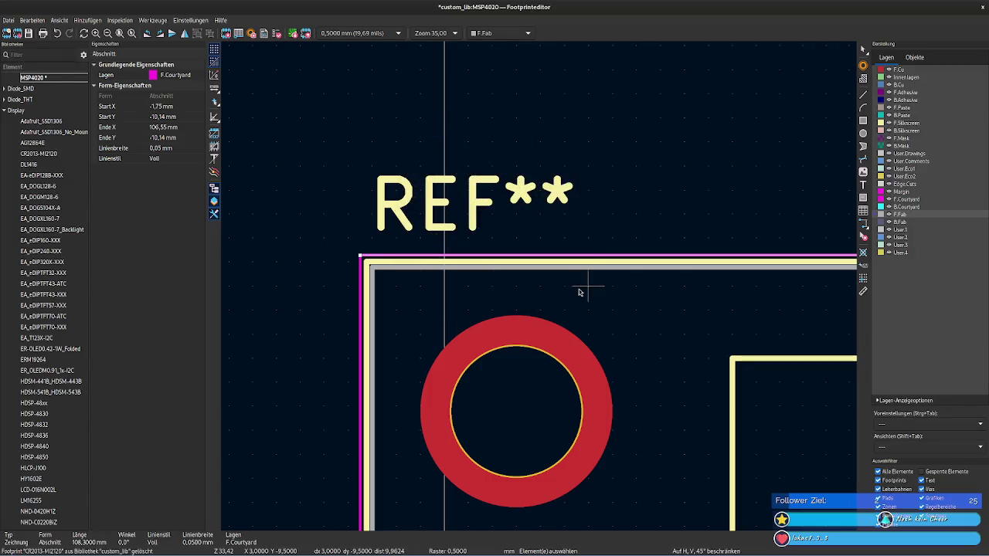
left_click(537, 271)
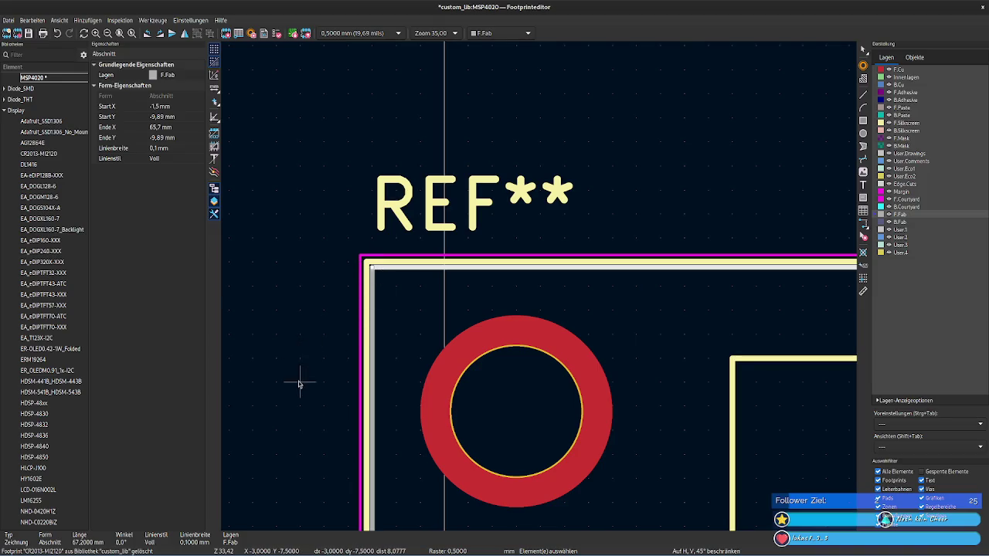
scroll(302, 379, "down", 5)
scroll(328, 328, "down", 5)
scroll(302, 271, "down", 3)
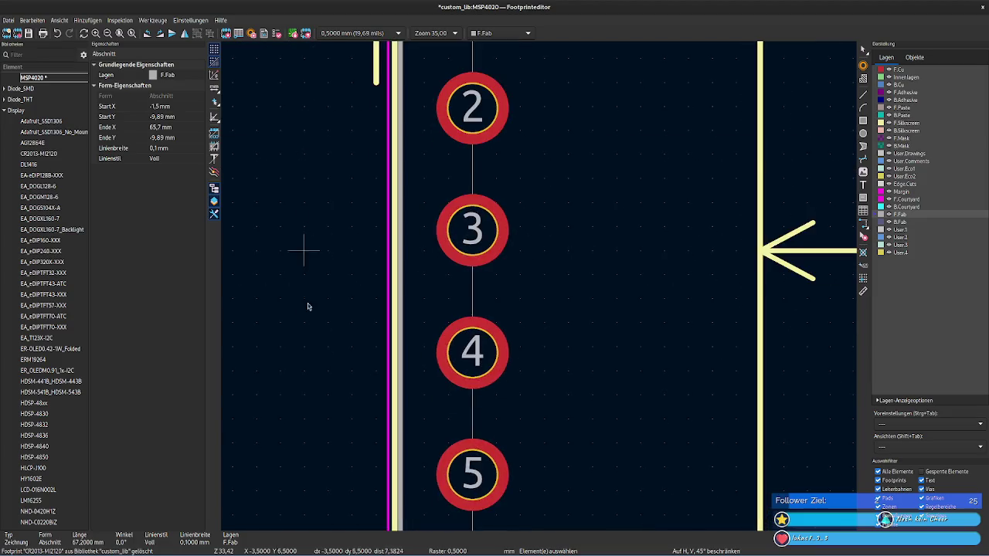
scroll(307, 304, "down", 3)
scroll(299, 355, "down", 3)
scroll(312, 139, "down", 5)
scroll(260, 66, "up", 4, "ctrl")
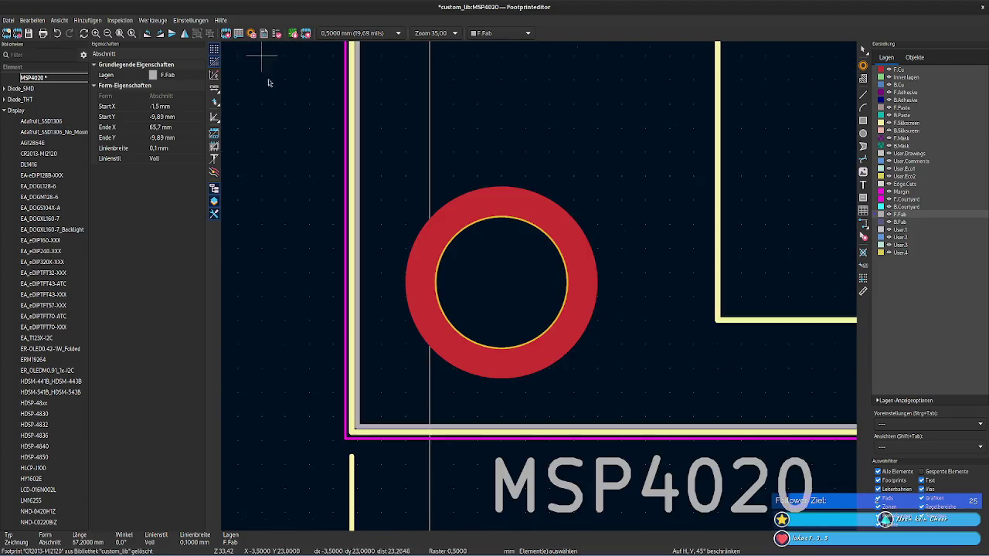
scroll(331, 331, "down", 2)
left_click(435, 362)
right_click(454, 361)
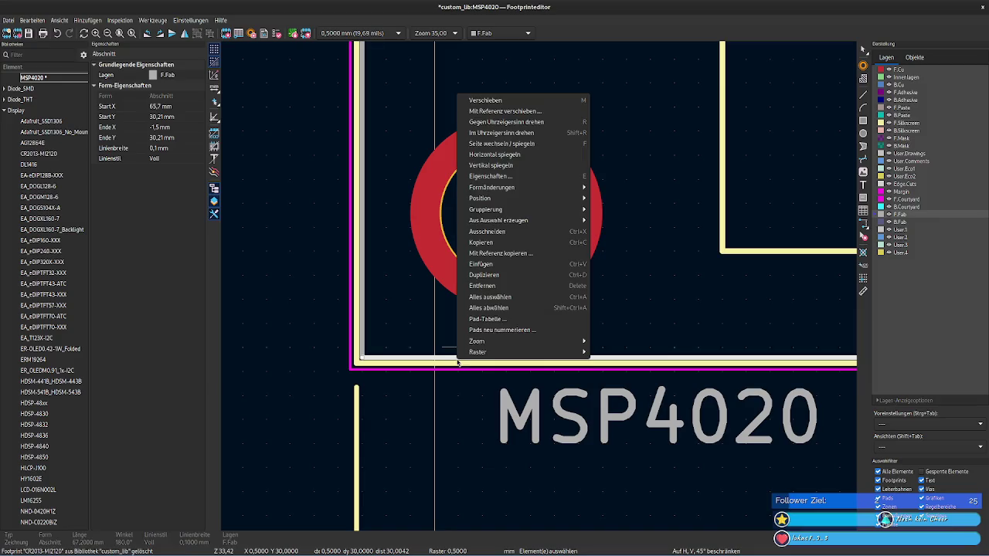
key("Escape")
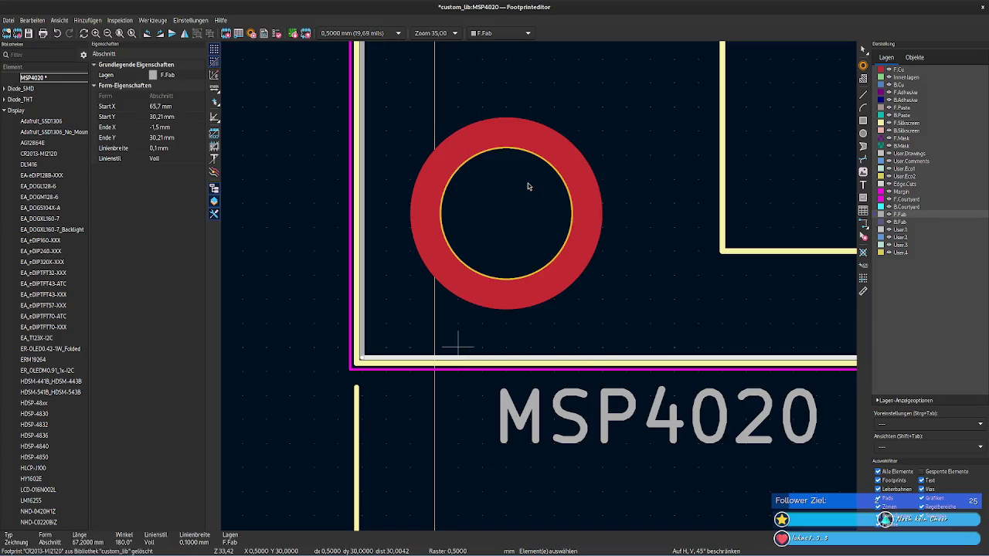
key("e")
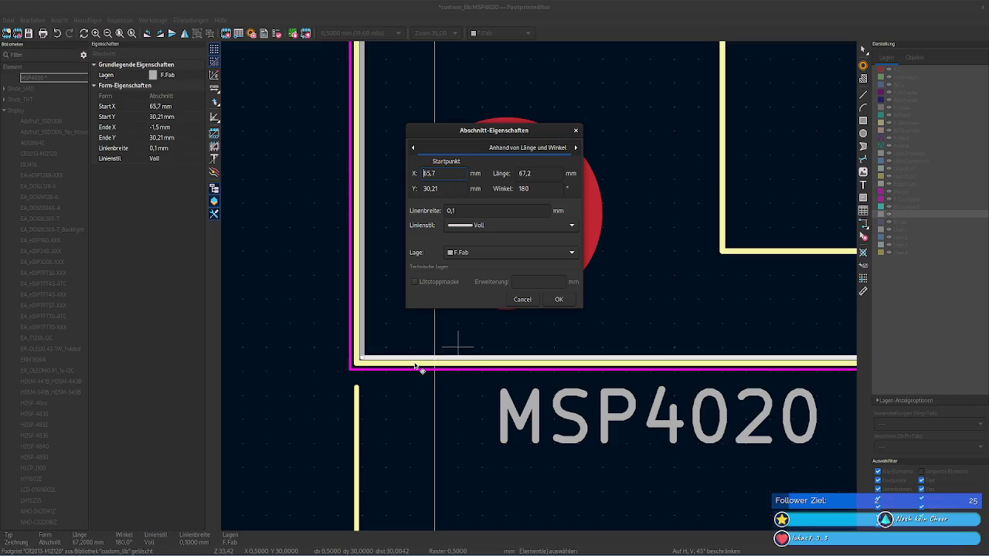
key("Escape")
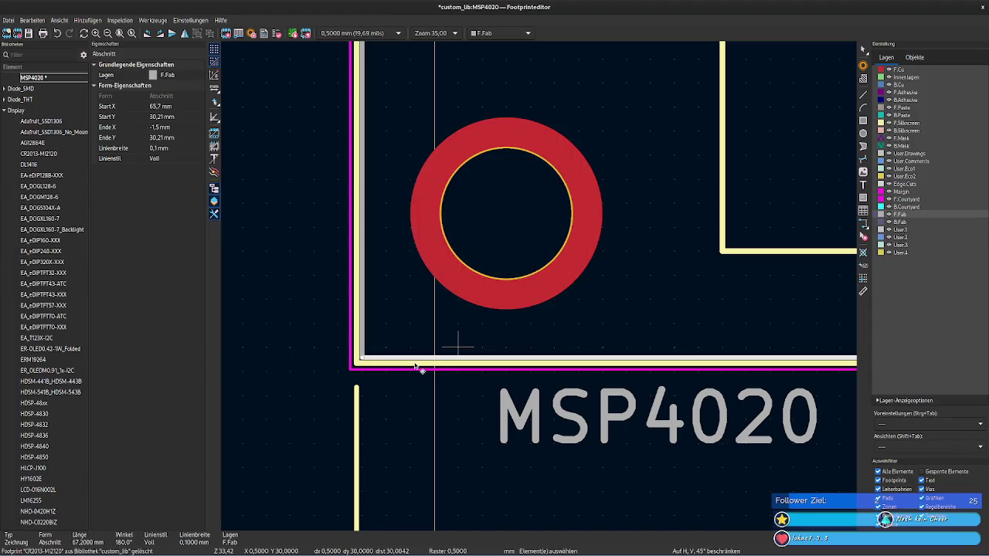
left_click(415, 366)
key("e")
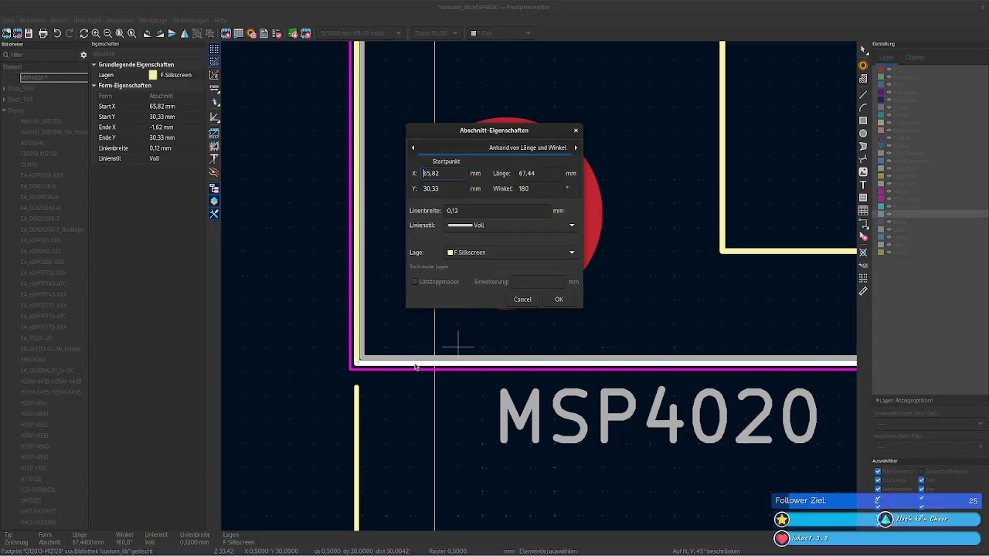
key("Escape")
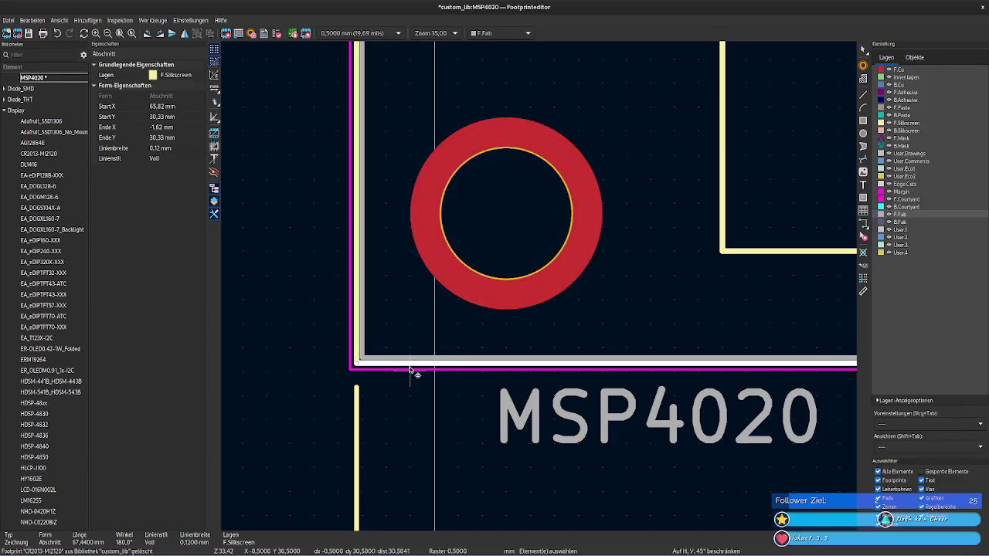
left_click(411, 370)
key("e")
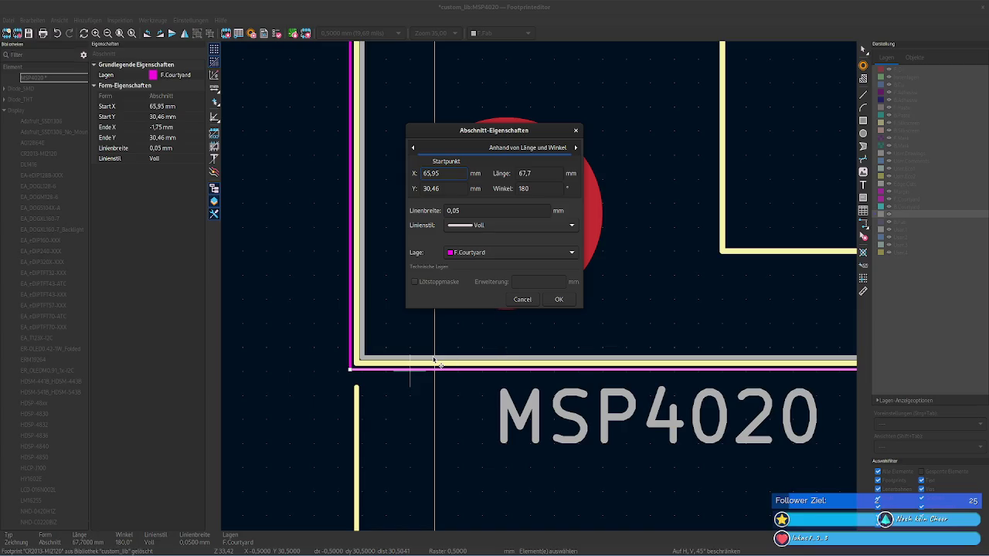
key("Escape")
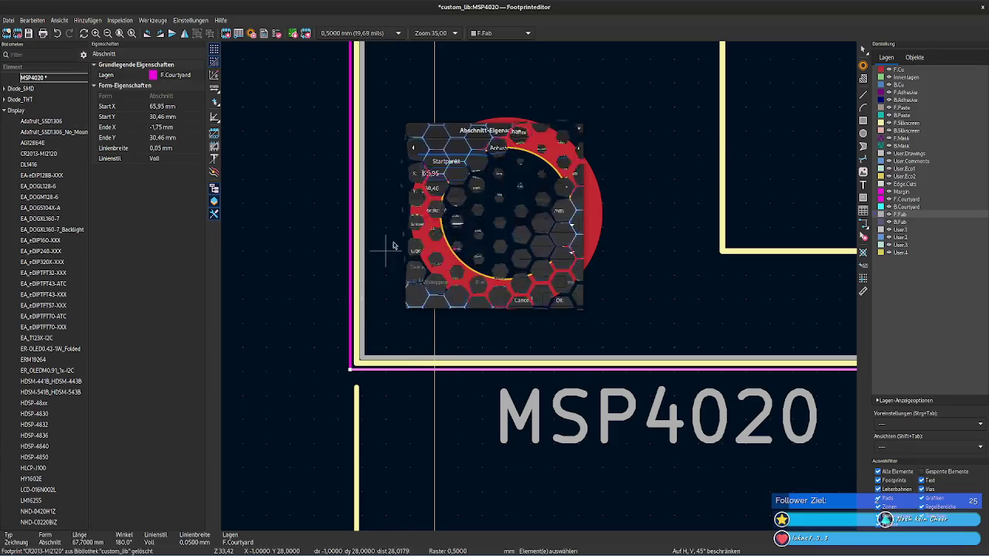
scroll(515, 81, "up", 5)
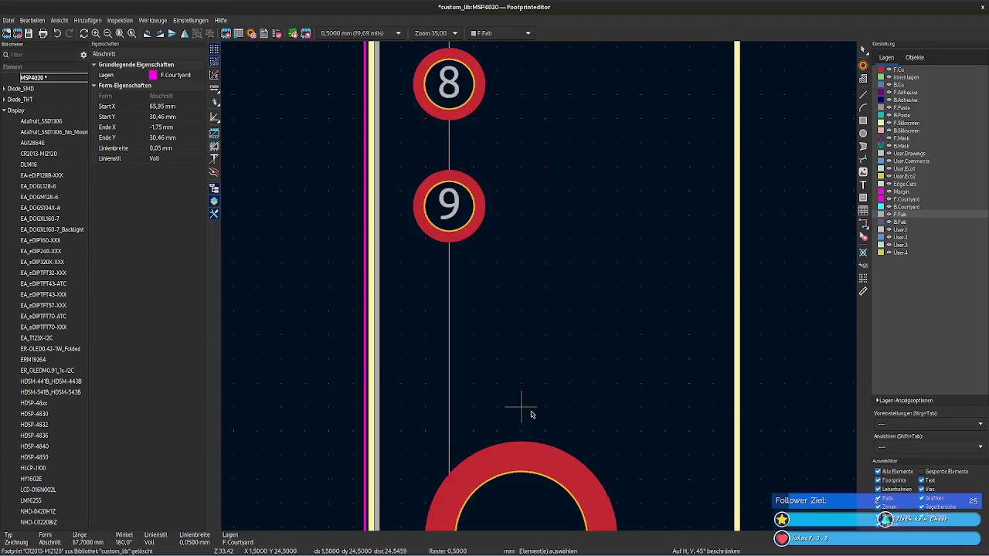
Step: Recheck the top silkscreen and courtyard line properties, closing both unchanged
scroll(577, 283, "up", 3)
scroll(564, 292, "up", 3)
scroll(536, 348, "up", 4)
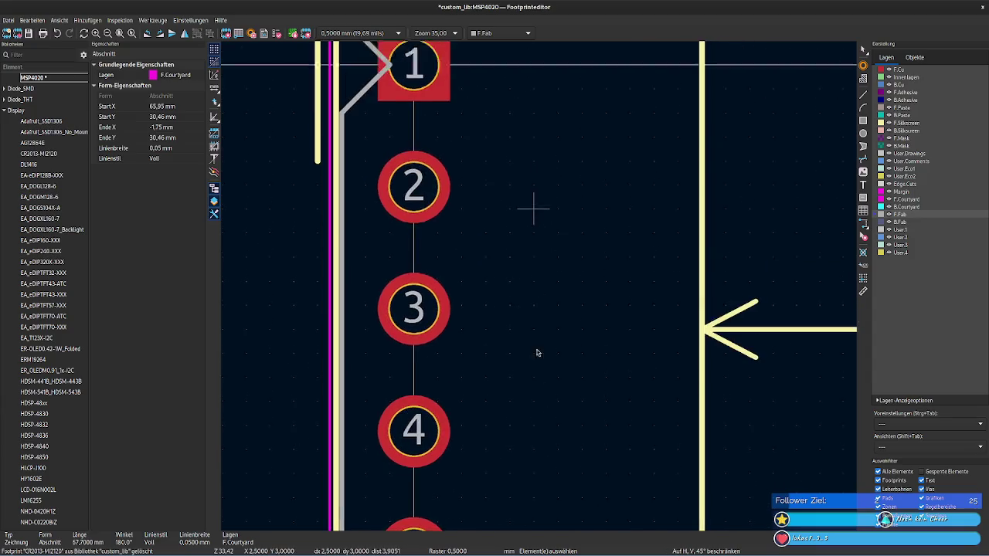
scroll(559, 342, "up", 3)
scroll(631, 223, "up", 3)
scroll(517, 275, "up", 3)
double_click(516, 271)
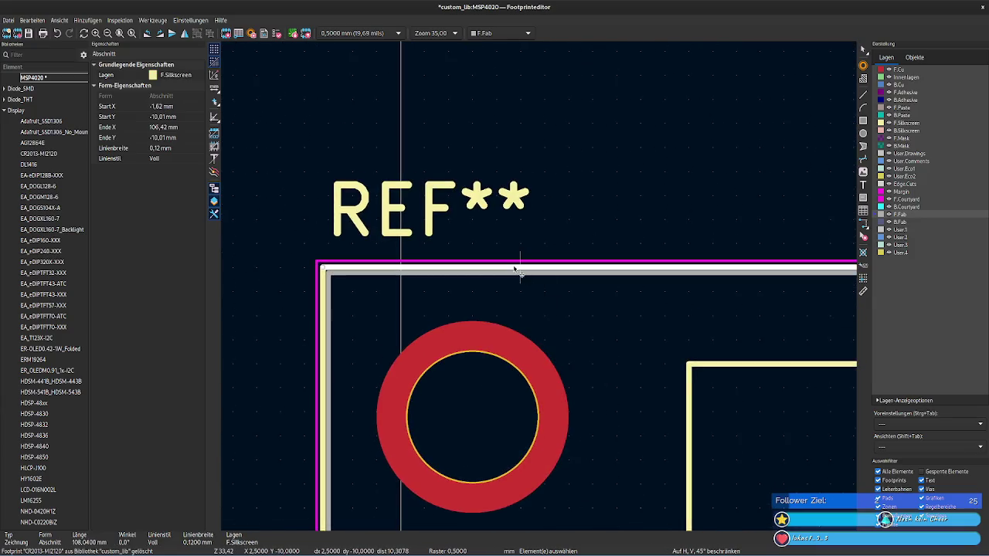
key("Escape")
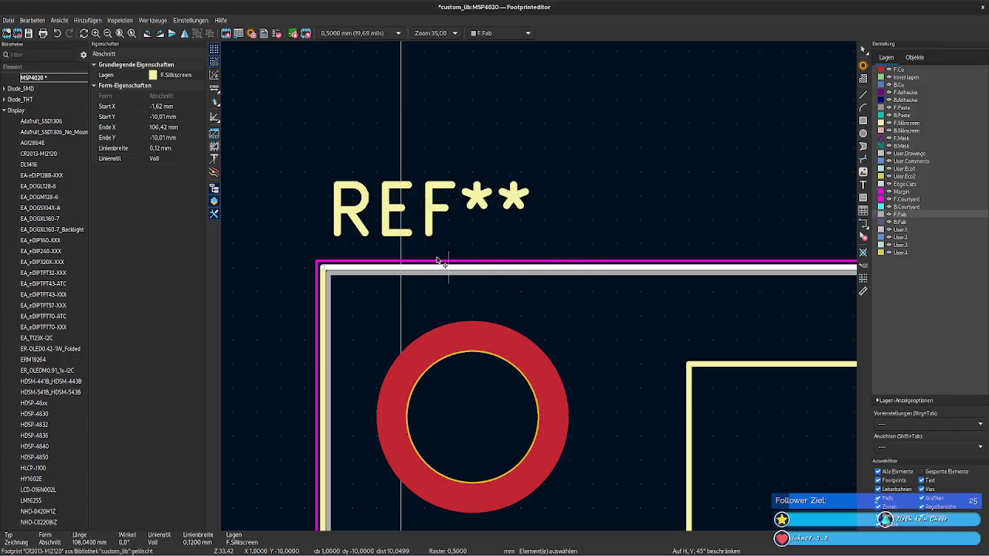
left_click(439, 263)
double_click(504, 270)
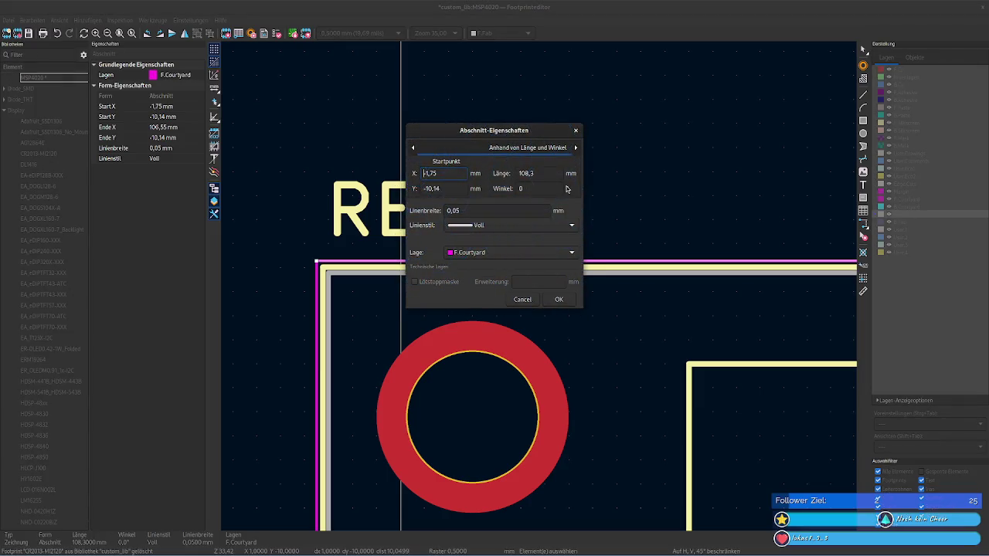
key("Escape")
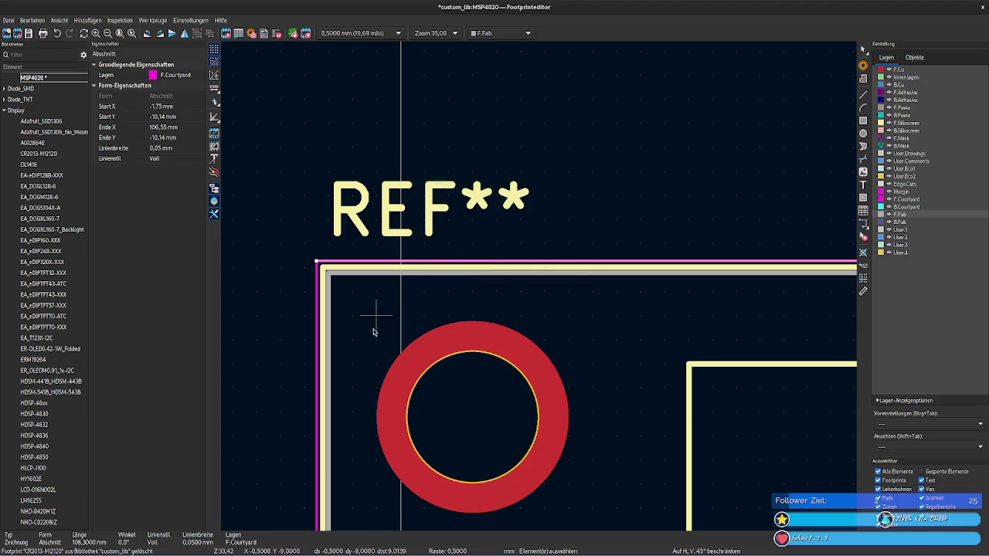
Step: Open the top F.Fab line's properties, still showing a 67.2 mm length
mouse_move(376, 327)
middle_mouse_down()
mouse_move(374, 235)
mouse_move(522, 178)
mouse_move(494, 260)
middle_mouse_up()
left_click(494, 260)
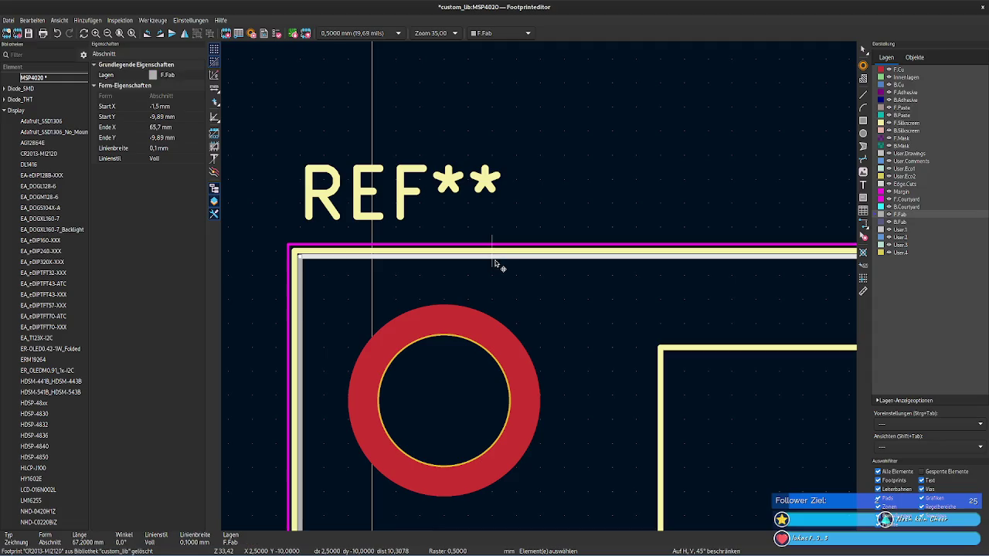
double_click(494, 260)
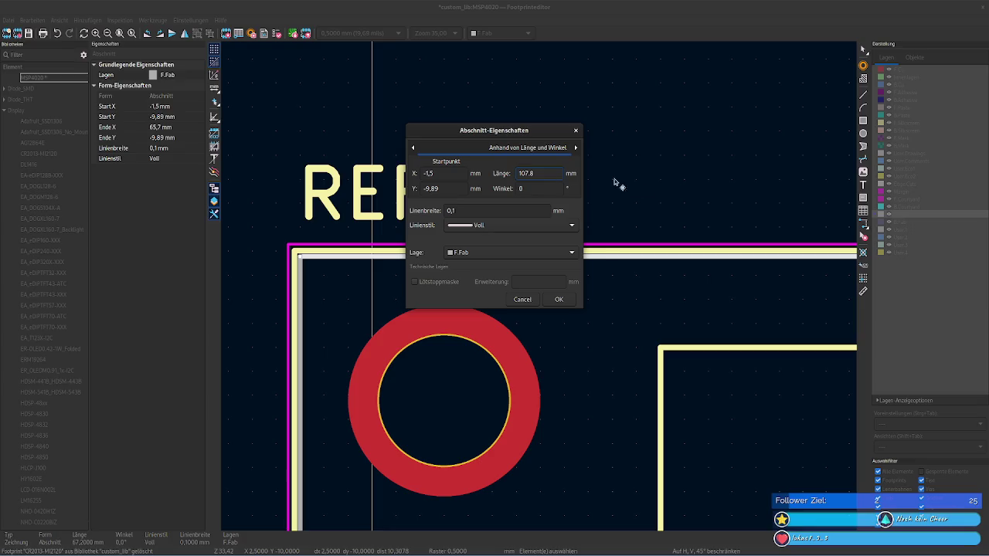
Step: Apply the 107.8 mm top-line length and inspect the outline's top-right corner lines
left_click(559, 300)
scroll(536, 287, "down", 10)
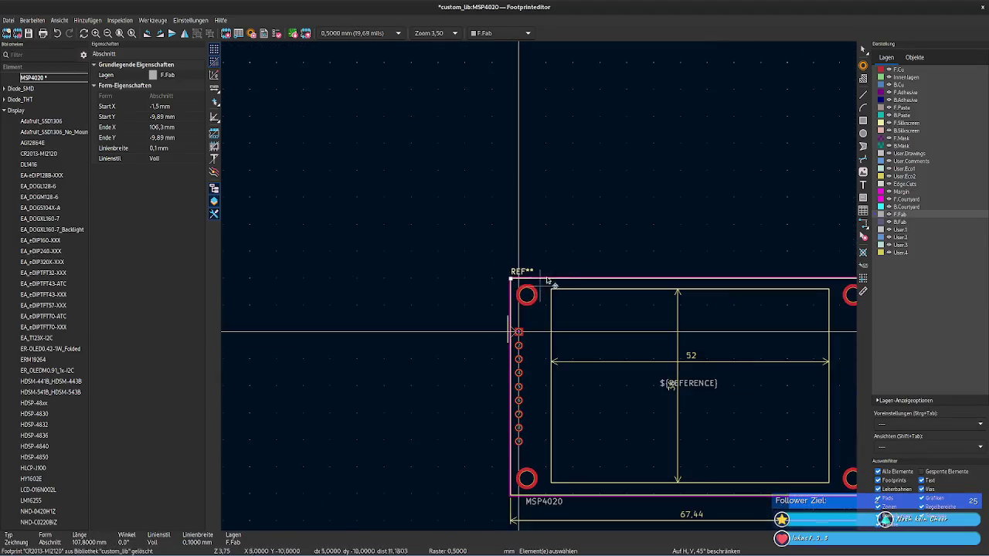
mouse_move(425, 106)
middle_mouse_down()
mouse_move(402, 100)
mouse_move(564, 121)
mouse_move(541, 106)
middle_mouse_up()
scroll(614, 162, "up", 3)
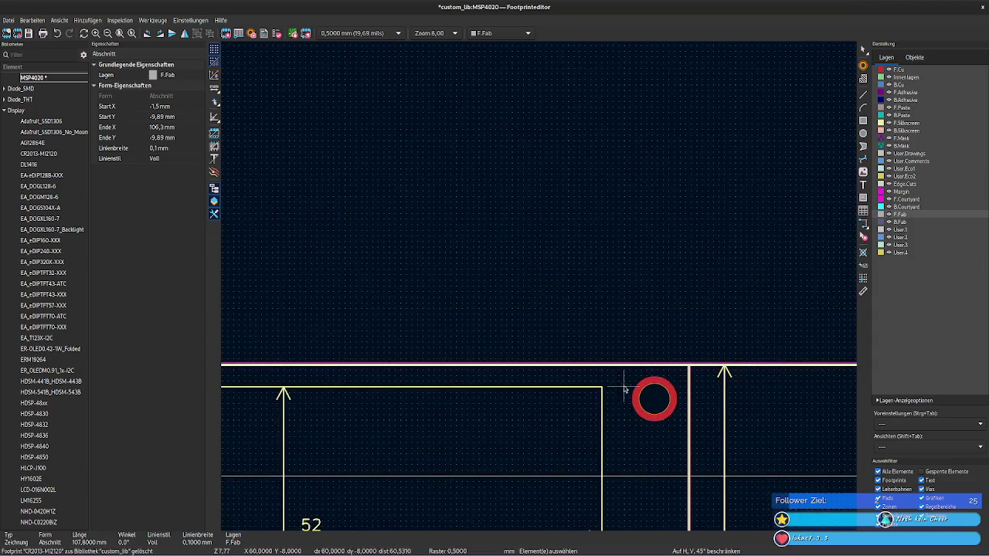
middle_click_drag(525, 310, 603, 139)
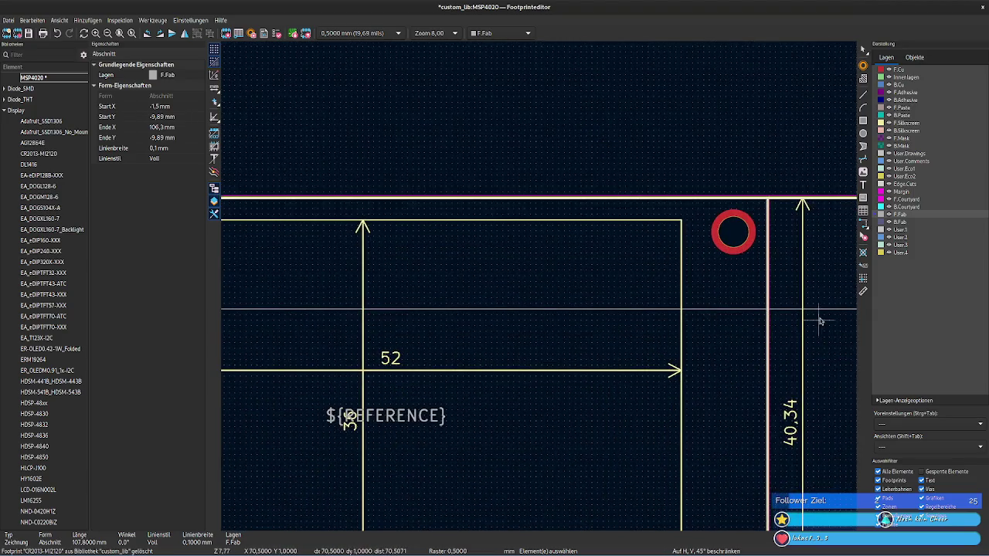
left_click_drag(819, 266, 658, 303)
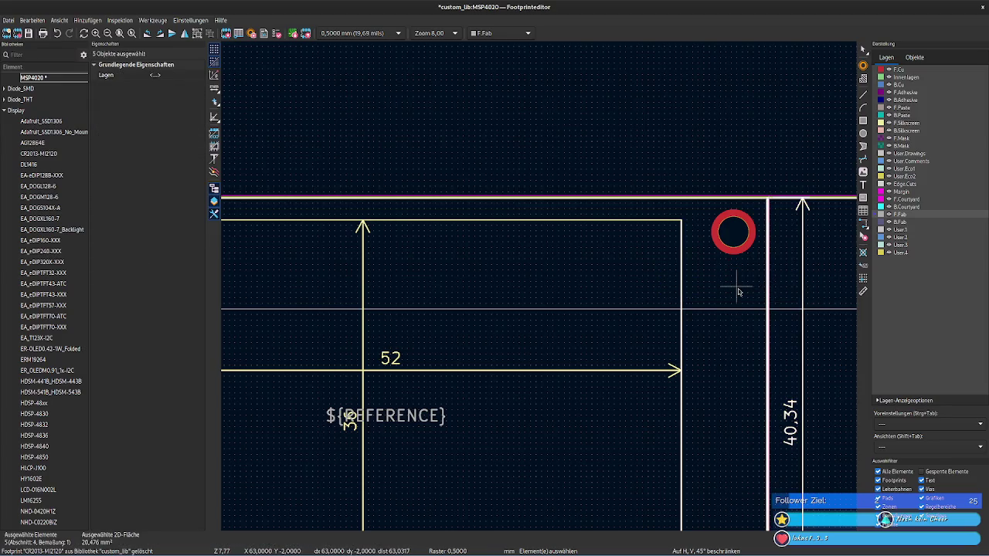
key("Escape")
Step: Select the right-edge vertical fabrication line, then the overlapping top courtyard line
scroll(750, 309, "down", 5)
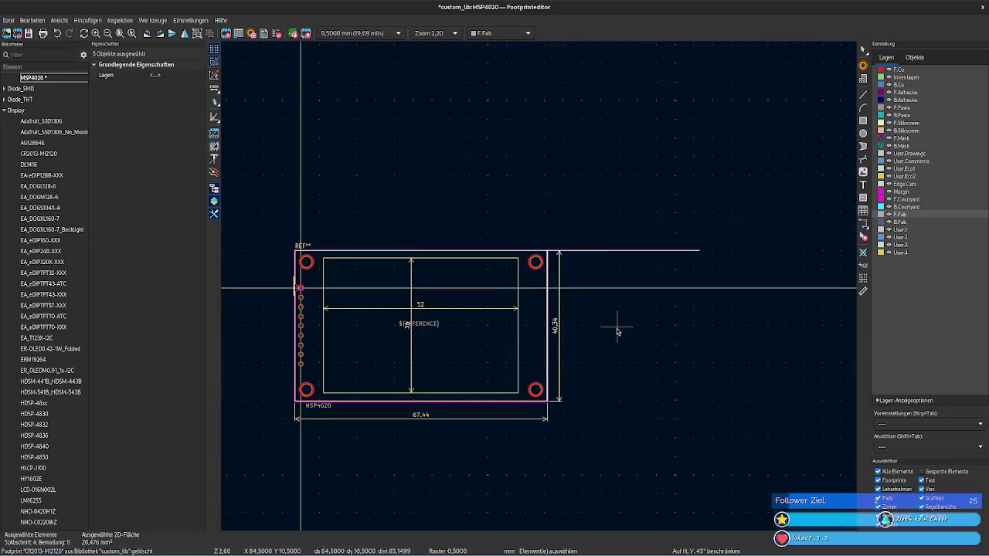
scroll(625, 339, "up", 3)
scroll(521, 353, "up", 1)
scroll(530, 270, "up", 2)
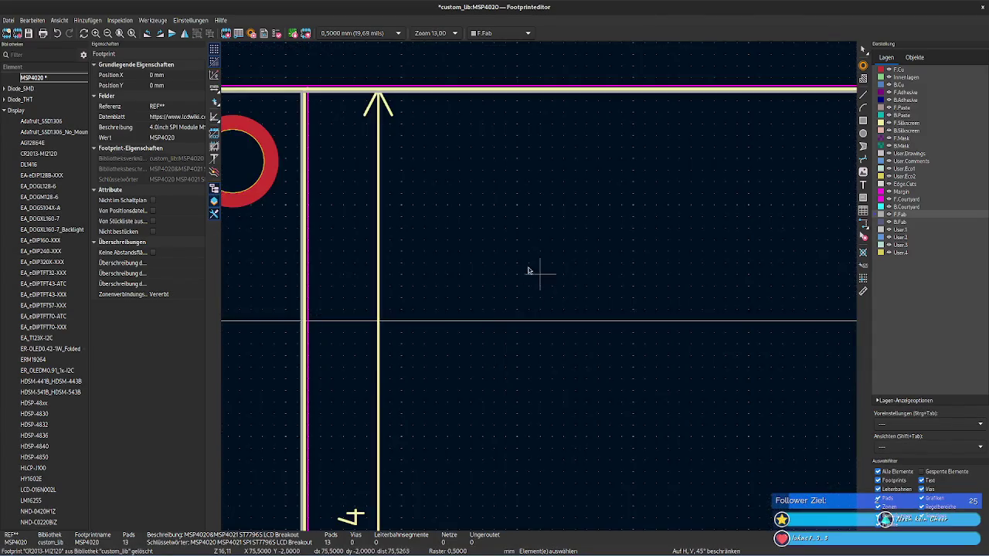
scroll(514, 341, "up", 2)
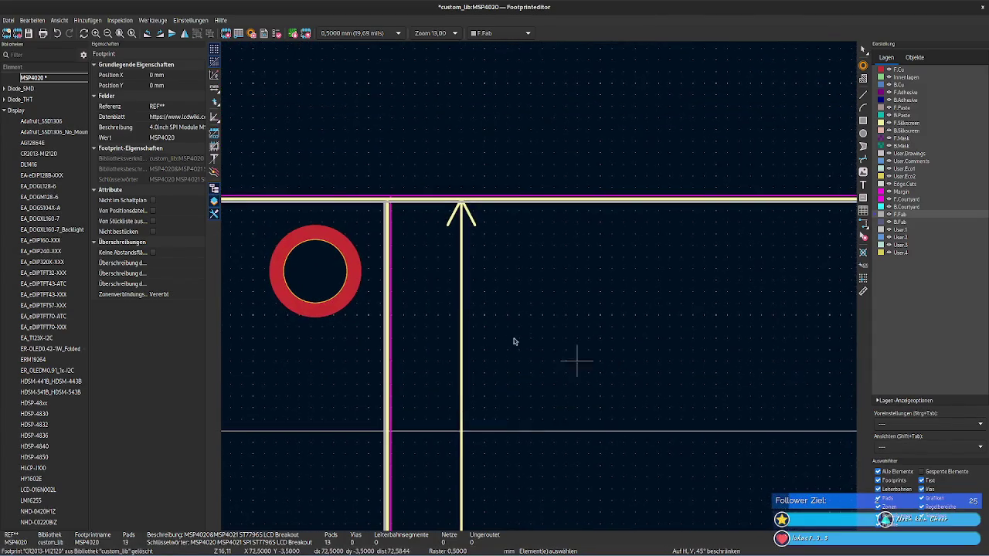
left_click(387, 222)
scroll(490, 302, "right", 3, "ctrl")
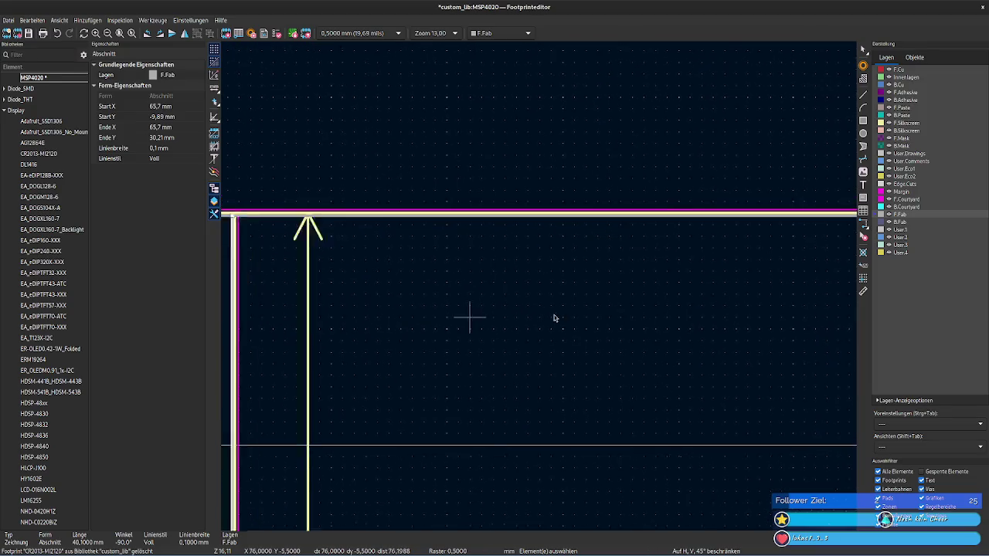
scroll(541, 290, "down", 1)
scroll(541, 291, "down", 2)
scroll(541, 287, "right", 3, "ctrl")
scroll(588, 288, "up", 2)
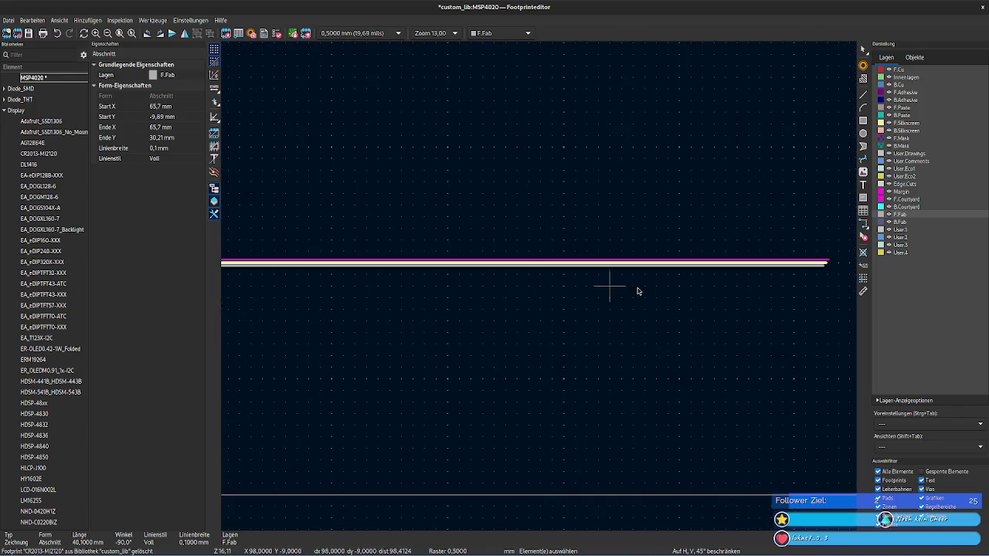
left_click(742, 261)
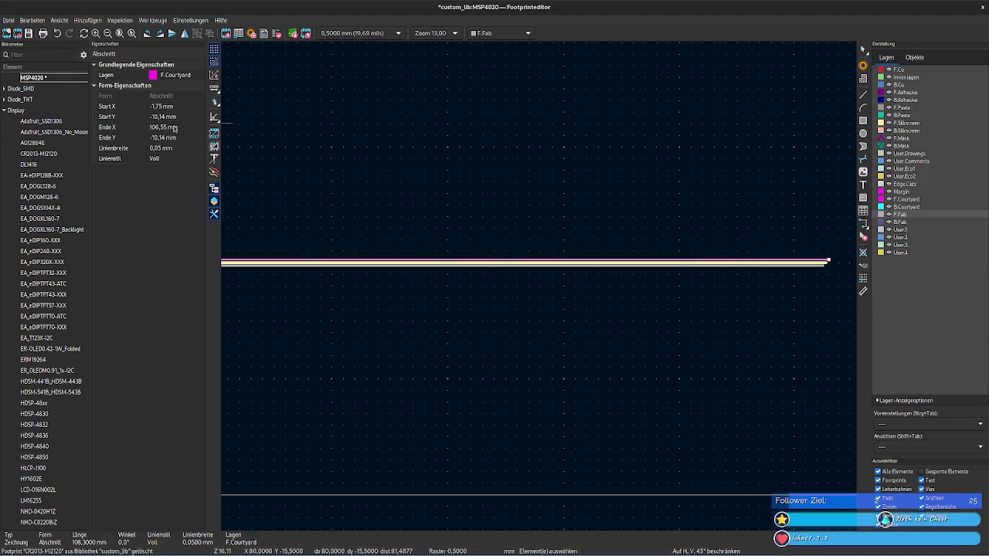
Step: Move the vertical right courtyard line to X 106.55 mm
left_click(151, 127)
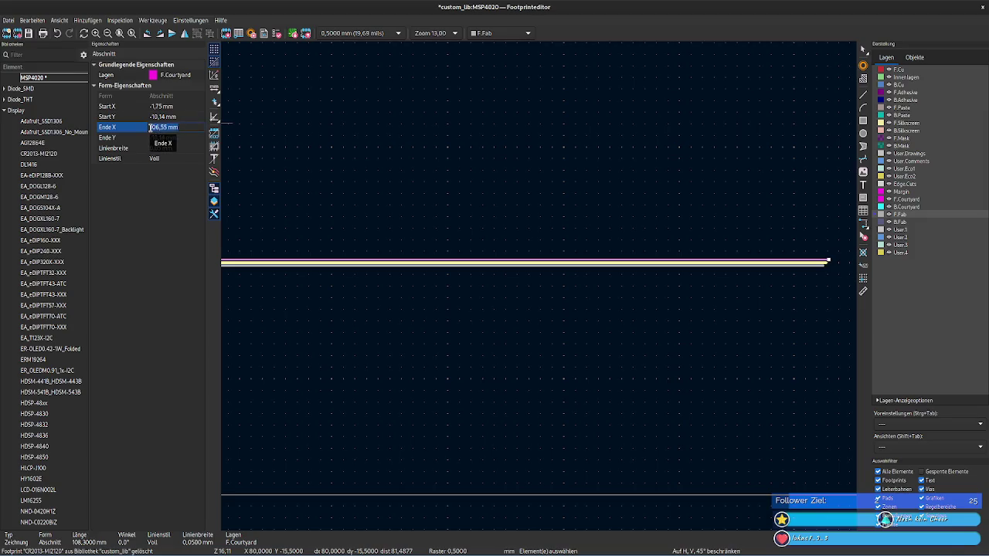
left_click(364, 387)
middle_click_drag(355, 391, 641, 350)
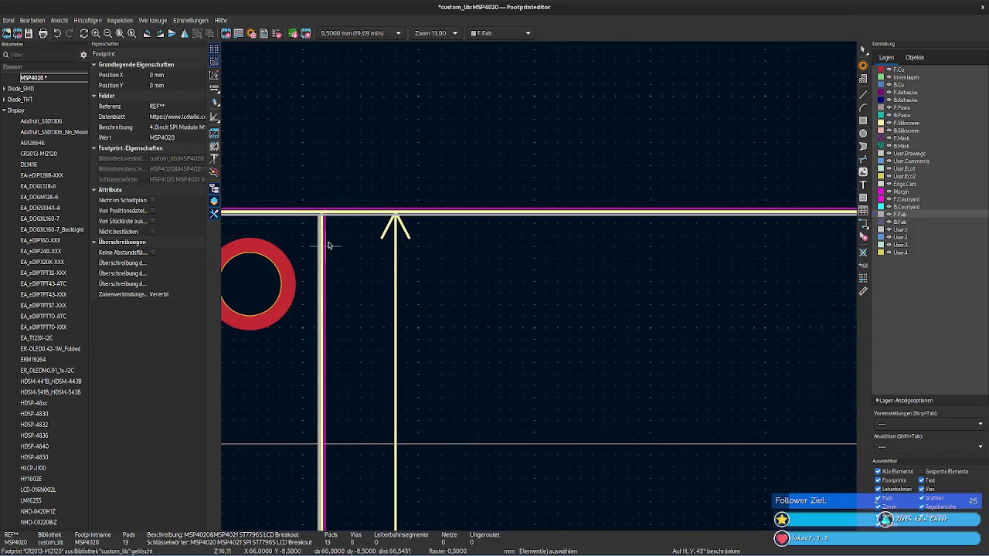
left_click(325, 242)
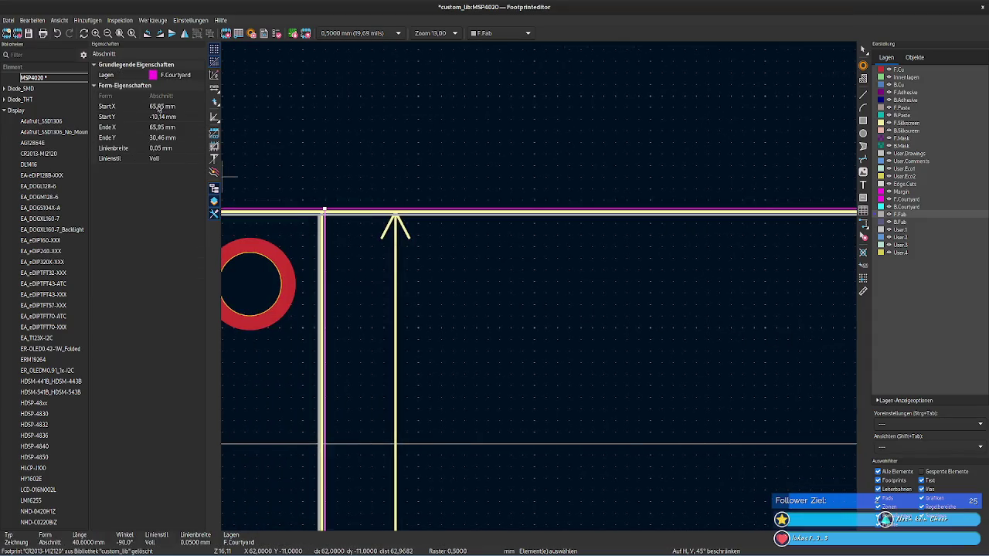
left_click(181, 107)
type("106,55 mm")
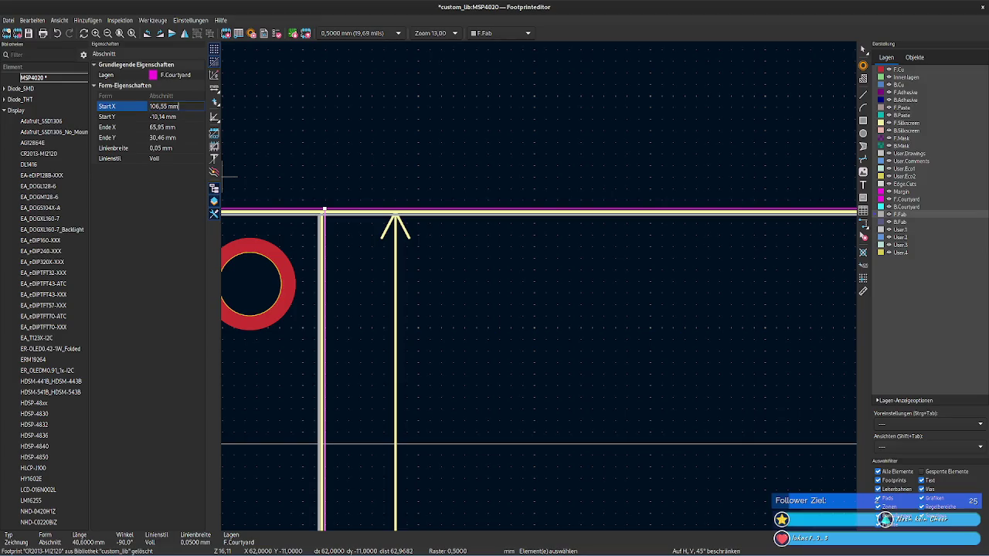
left_click(179, 128)
type("106,55 mm")
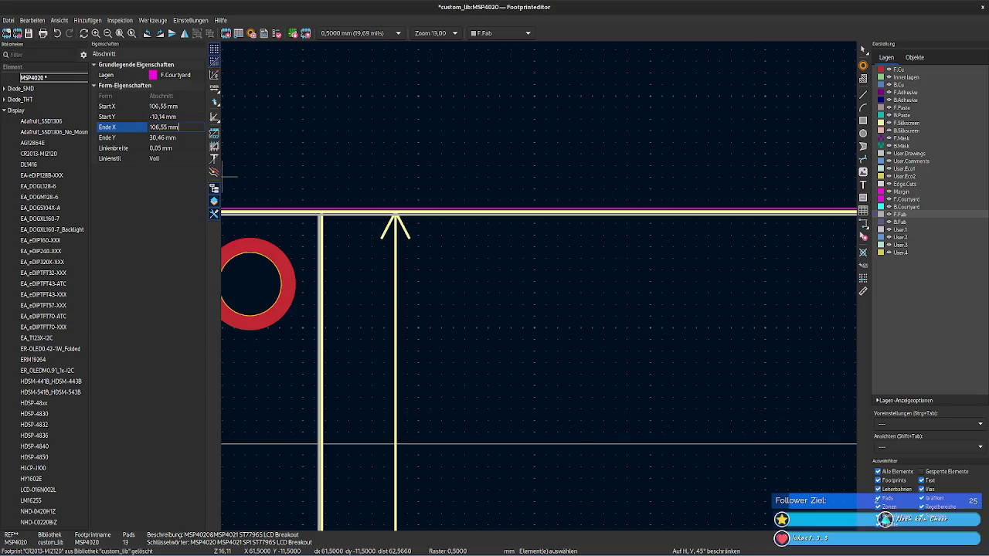
key("Return")
left_click(641, 320)
Step: Check the end X of the top silkscreen line
scroll(403, 233, "down", 2)
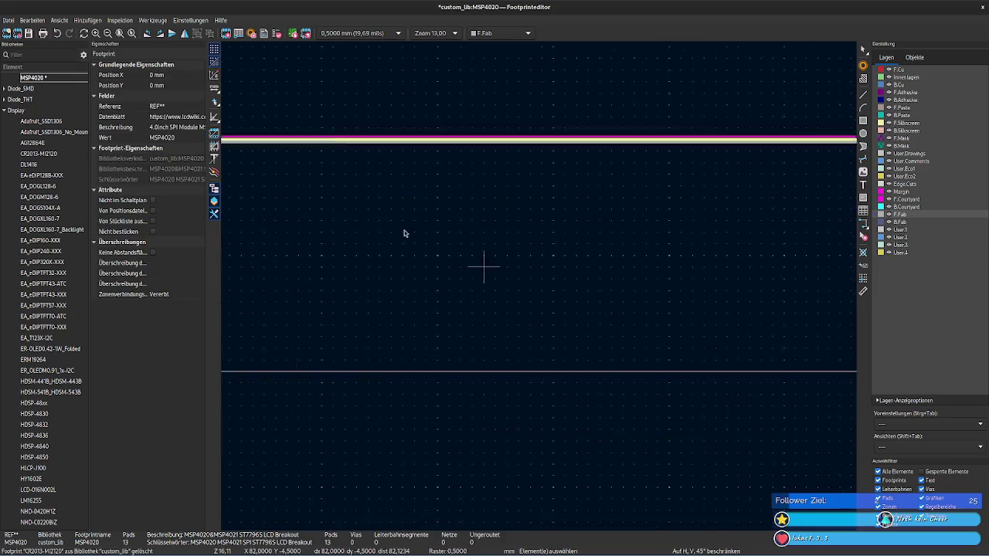
scroll(404, 234, "up", 3)
scroll(537, 287, "down", 1)
scroll(519, 330, "up", 3)
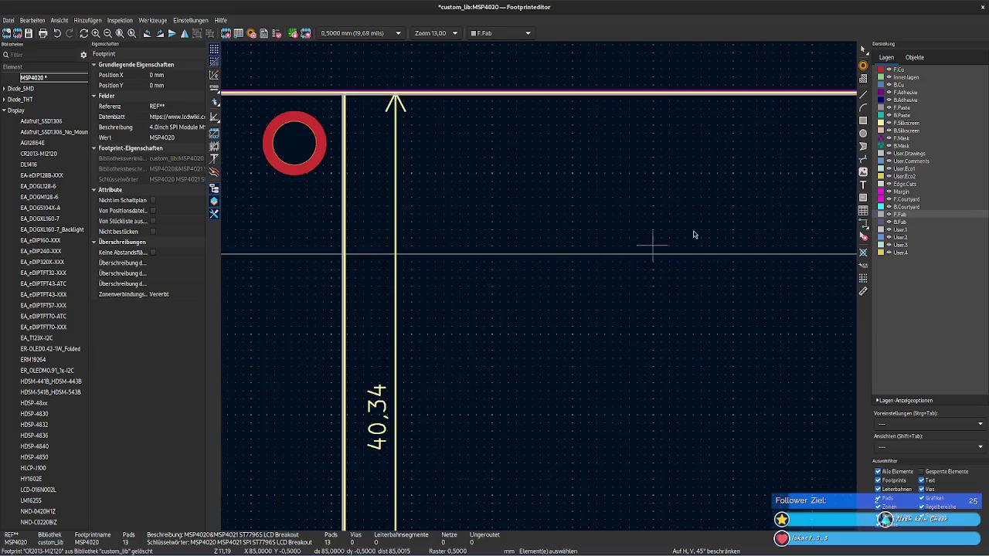
middle_click_drag(693, 235, 413, 303)
scroll(463, 294, "up", 3)
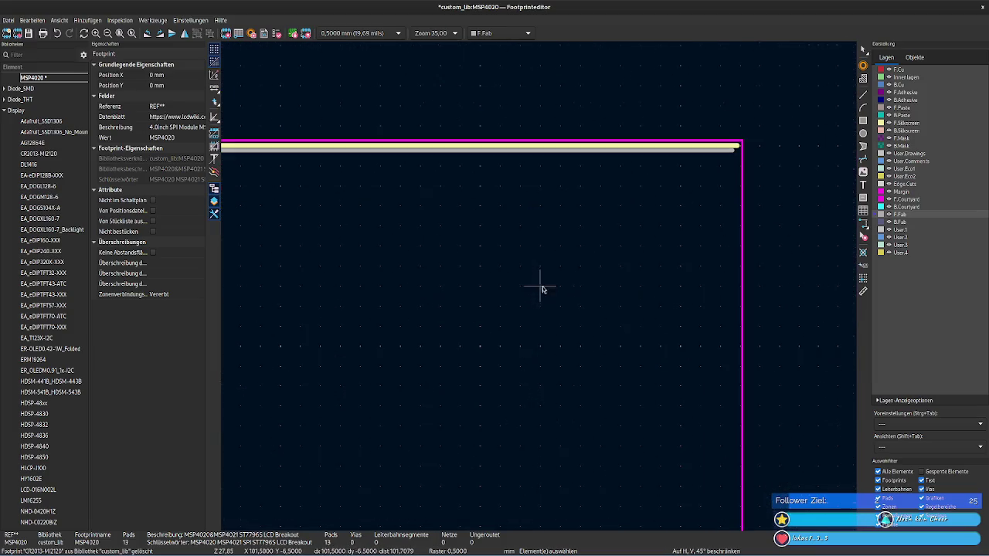
left_click(718, 150)
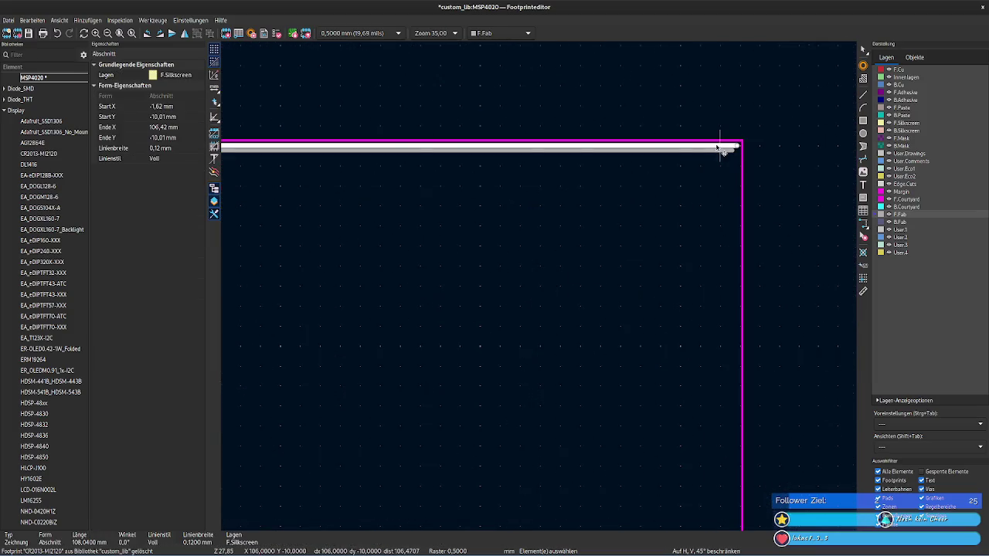
left_click(173, 130)
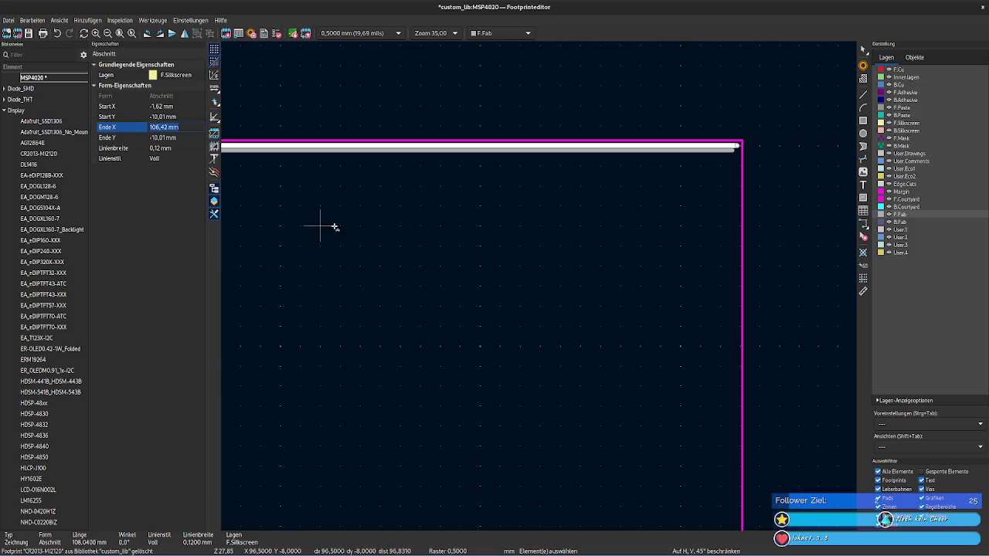
left_click(371, 302)
Step: Move the vertical right silkscreen line to X 106.42 mm
scroll(371, 270, "left", 3, "ctrl")
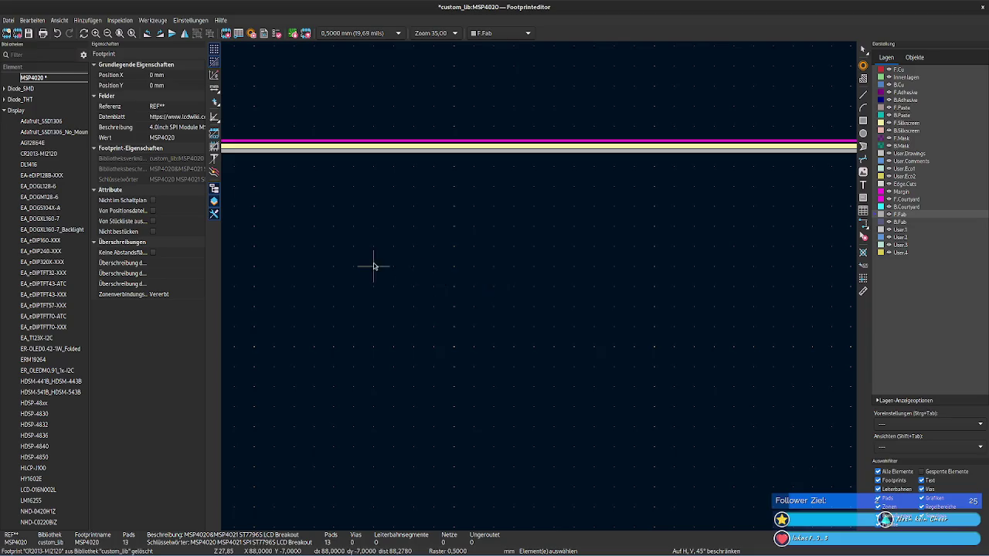
scroll(379, 281, "up", 2, "shift")
scroll(574, 295, "left", 3, "ctrl")
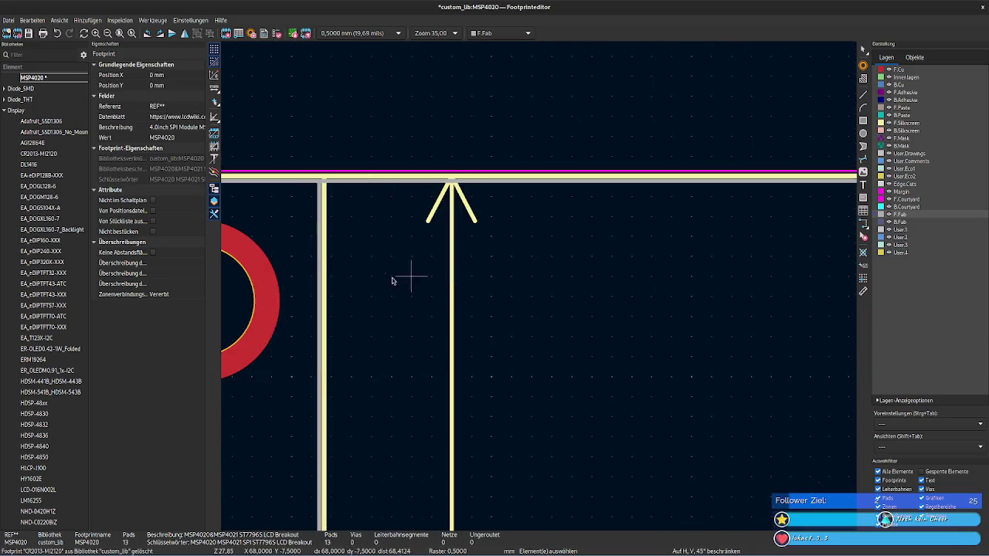
left_click(324, 258)
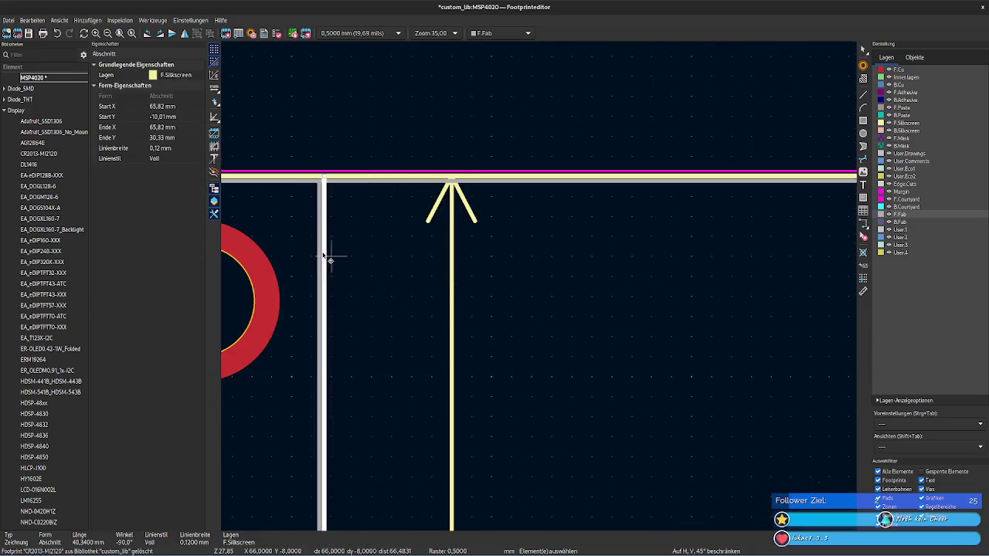
left_click(176, 108)
type("106.42")
left_click(179, 128)
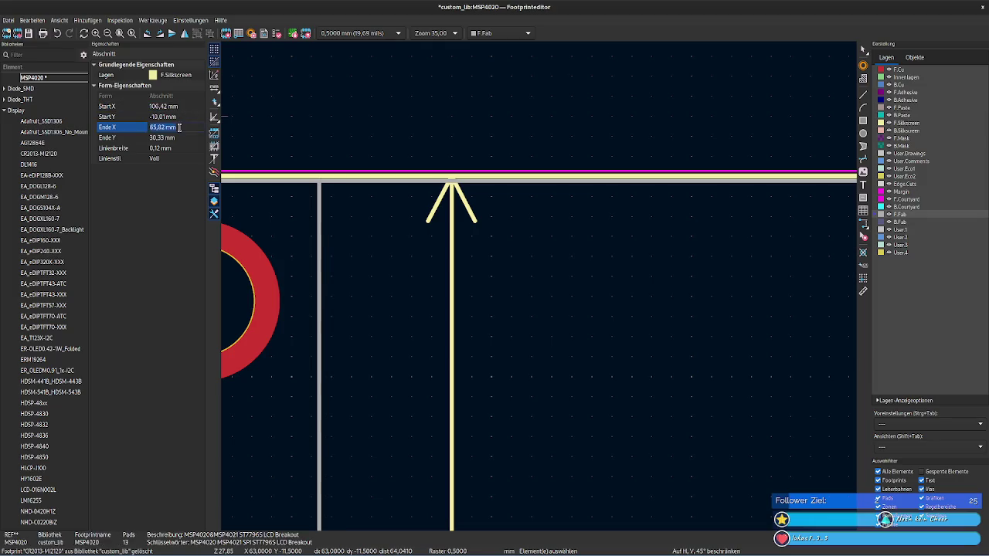
type("106,42")
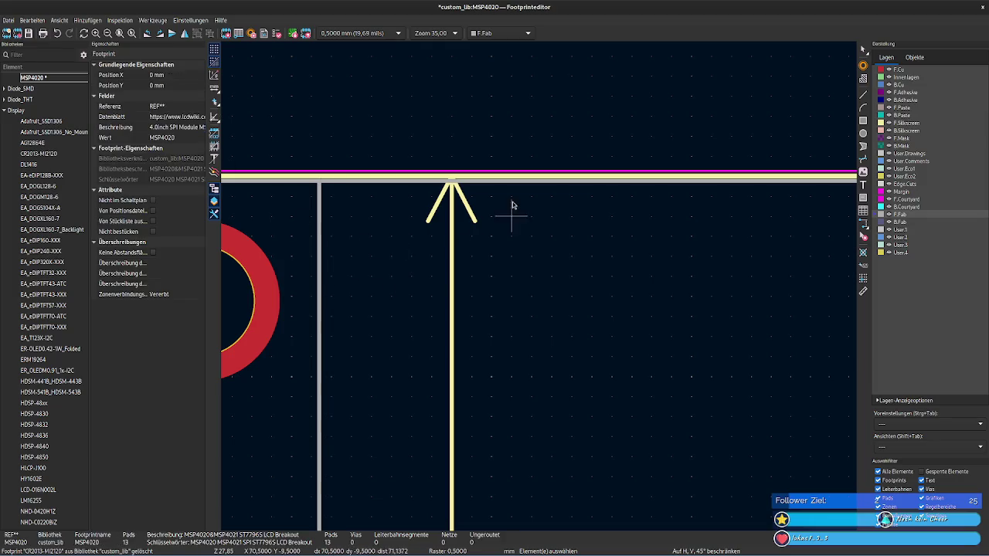
Step: Move the vertical right fabrication line to X 106.3 mm
left_click(507, 184)
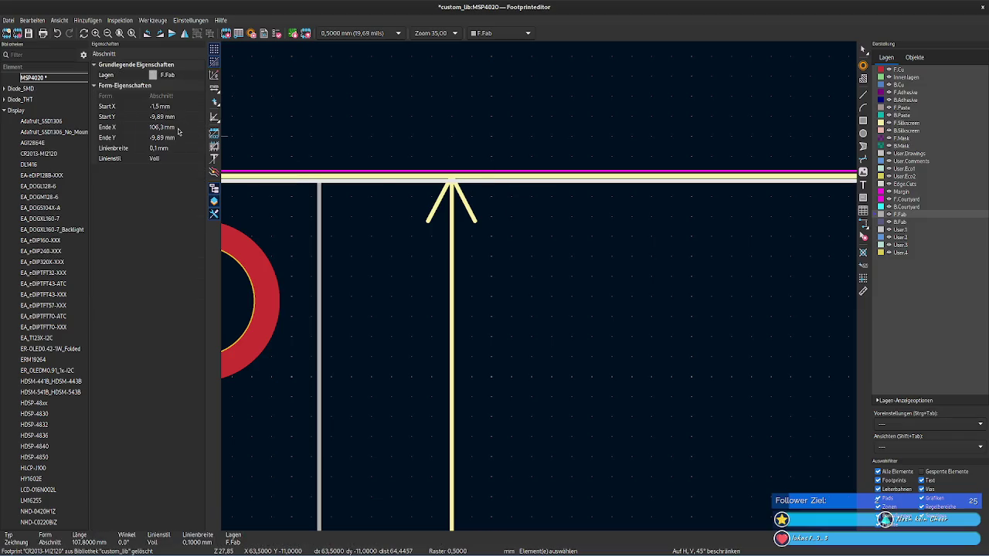
left_click(319, 194)
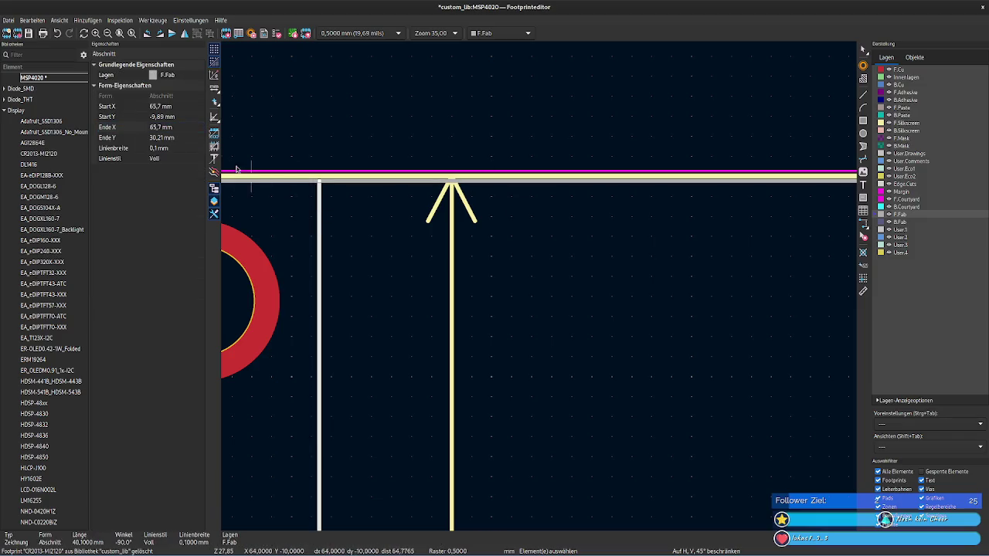
left_click(176, 107)
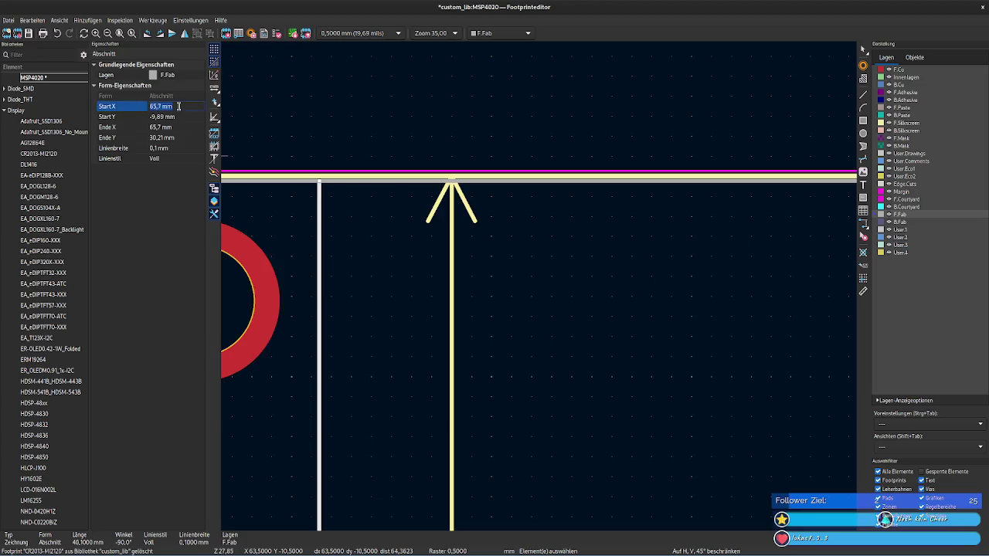
type("106,3")
left_click(184, 127)
type("106,3")
left_click(568, 301)
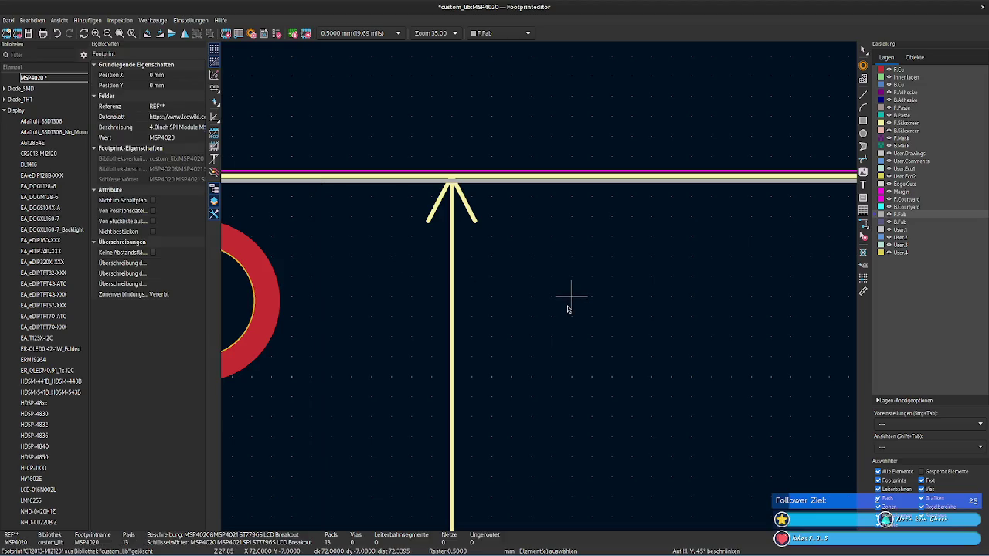
Step: Check the top horizontal fabrication line's values
scroll(592, 325, "down", 1)
scroll(740, 369, "down", 2)
scroll(452, 291, "down", 2)
scroll(613, 386, "down", 3)
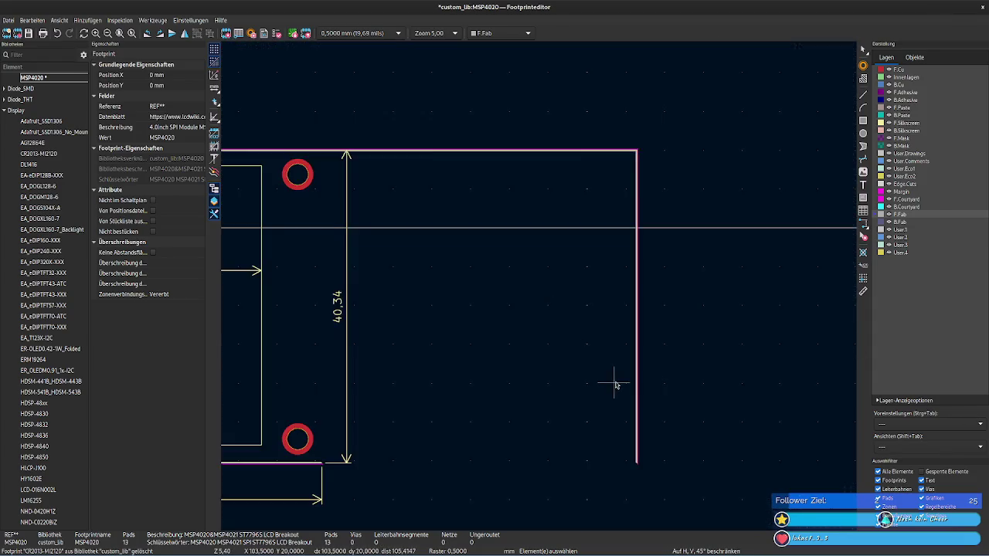
scroll(537, 237, "up", 1)
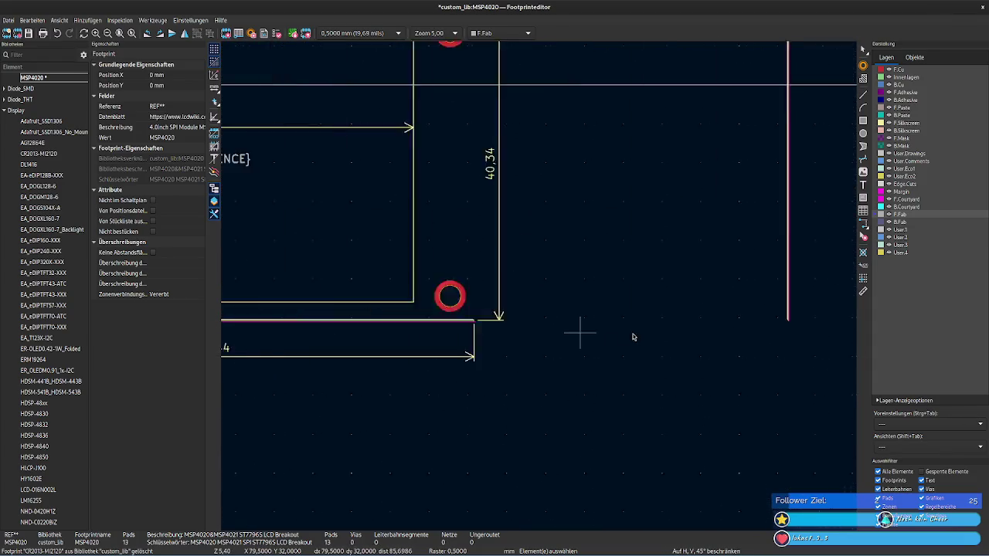
scroll(578, 332, "down", 1)
scroll(464, 369, "up", 3)
scroll(552, 276, "up", 2)
scroll(533, 278, "up", 2)
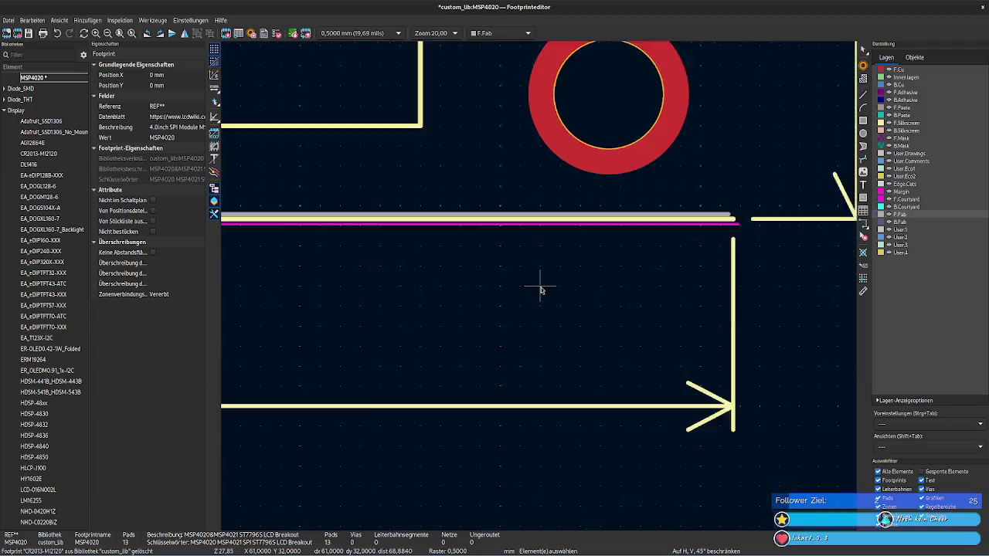
scroll(540, 231, "up", 1)
left_click(507, 189)
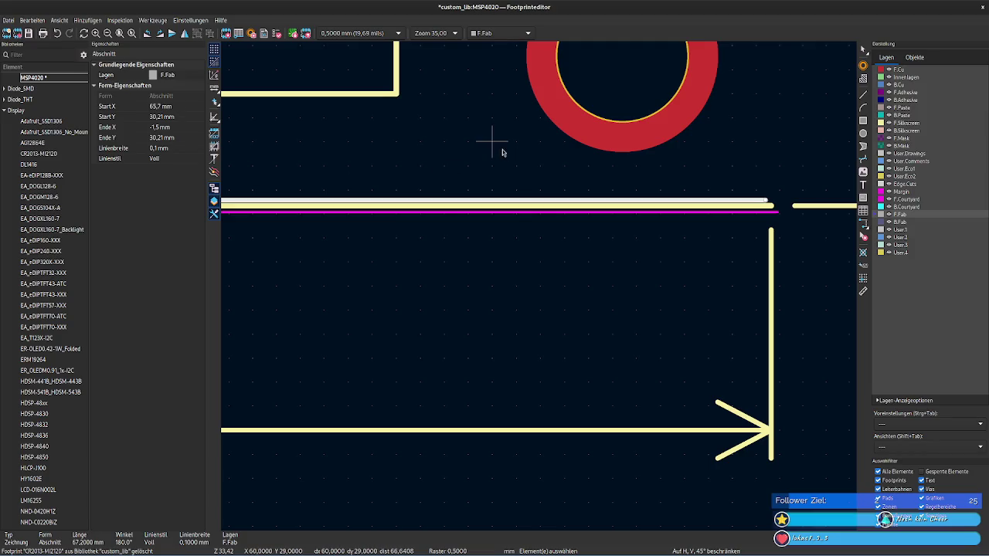
left_click(538, 165)
Step: Select the right courtyard line and view its context menu without choosing an action
scroll(647, 230, "right", 5)
scroll(660, 198, "up", 2)
scroll(661, 198, "down", 3)
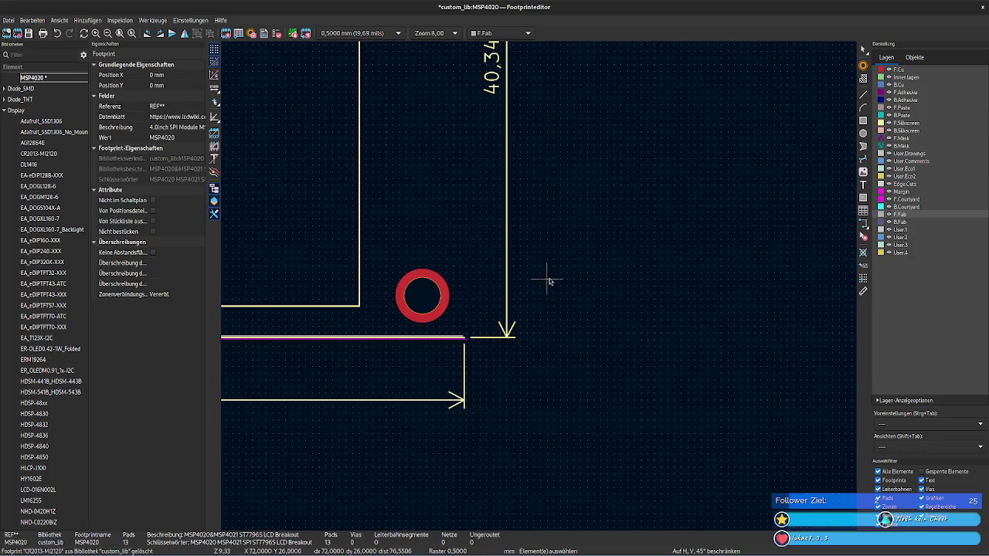
scroll(548, 276, "down", 2)
scroll(441, 453, "up", 2)
scroll(567, 311, "up", 2)
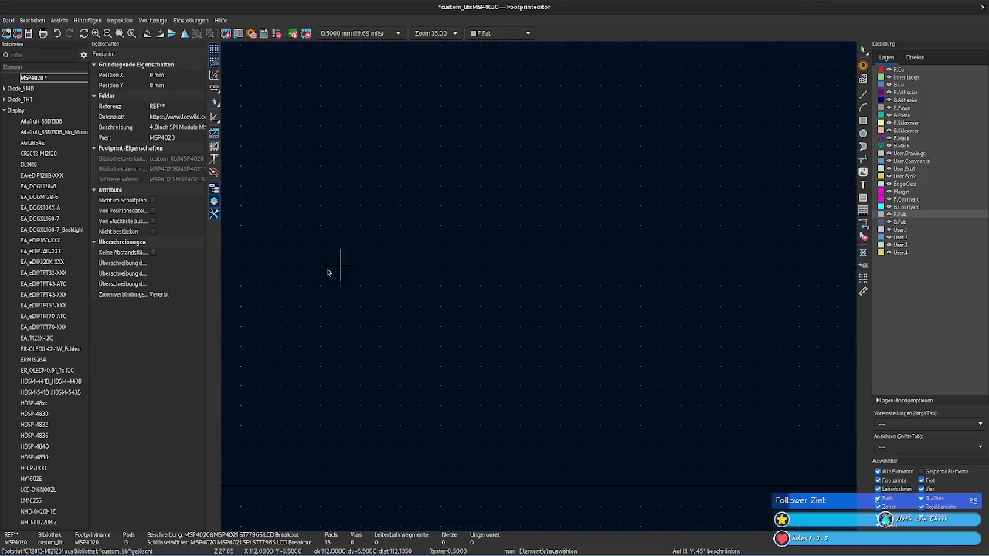
scroll(327, 270, "left", 3)
scroll(685, 270, "up", 2)
scroll(541, 286, "down", 2)
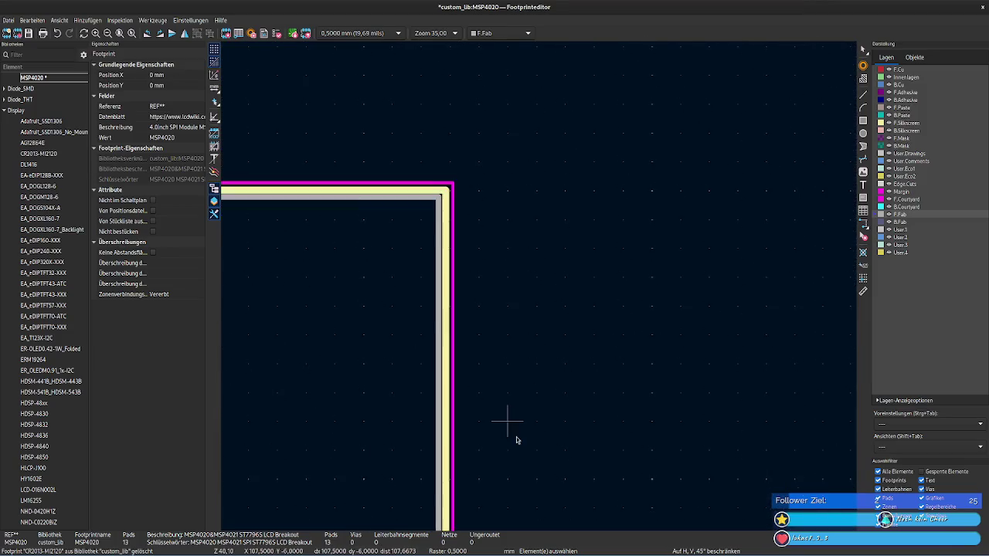
left_click(454, 326)
right_click(453, 326)
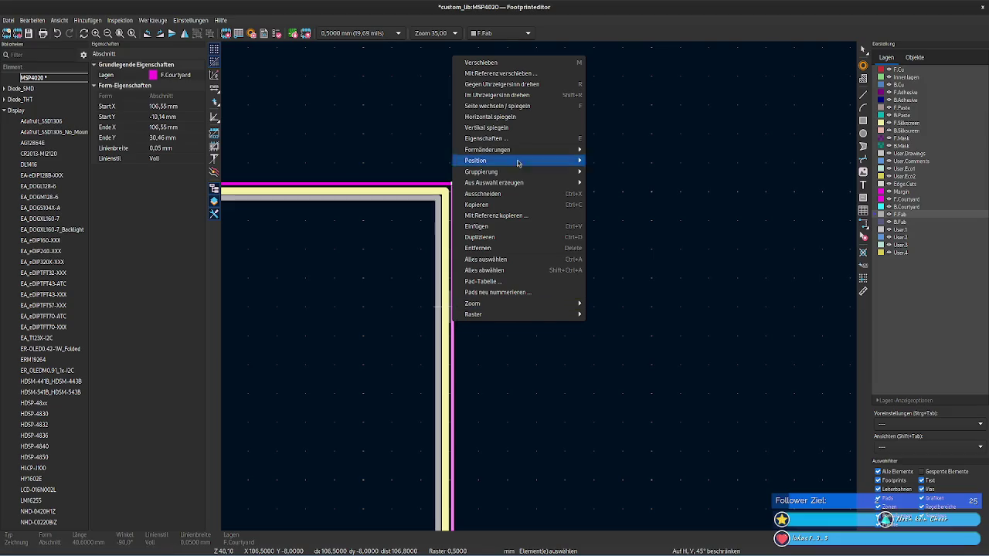
left_click(711, 221)
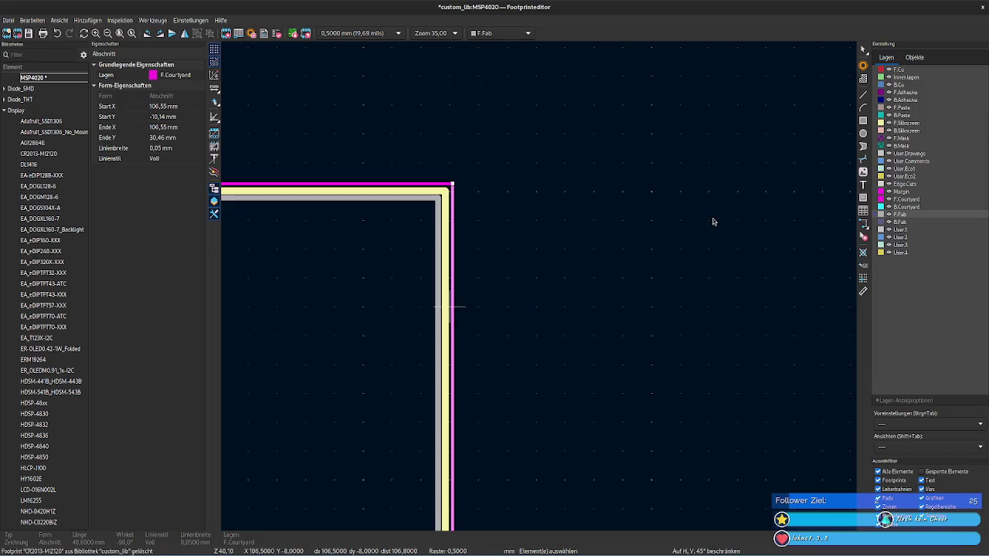
Step: Open the right courtyard line's properties and read the 61.74 mm module PCB size in the manual
left_click(454, 236)
key("e")
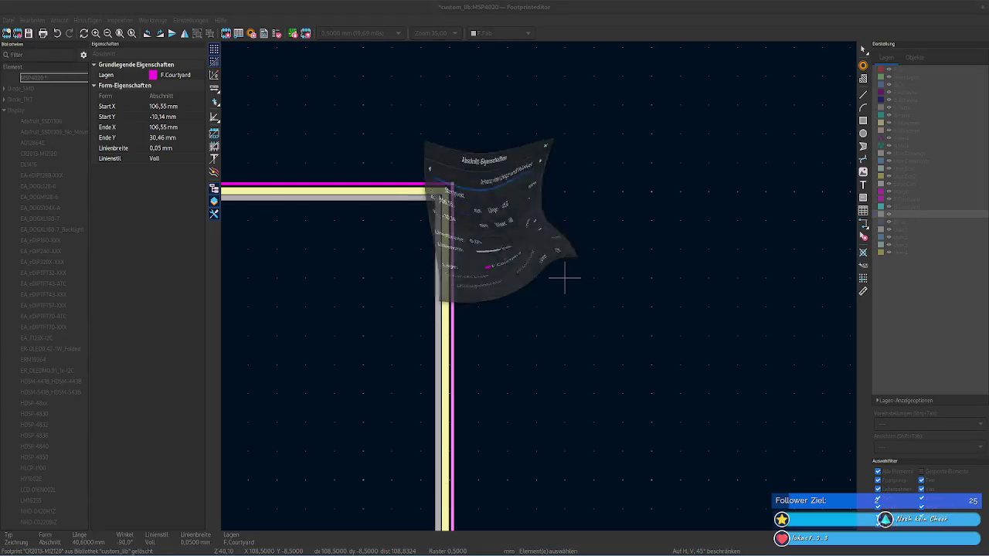
key("alt+Tab")
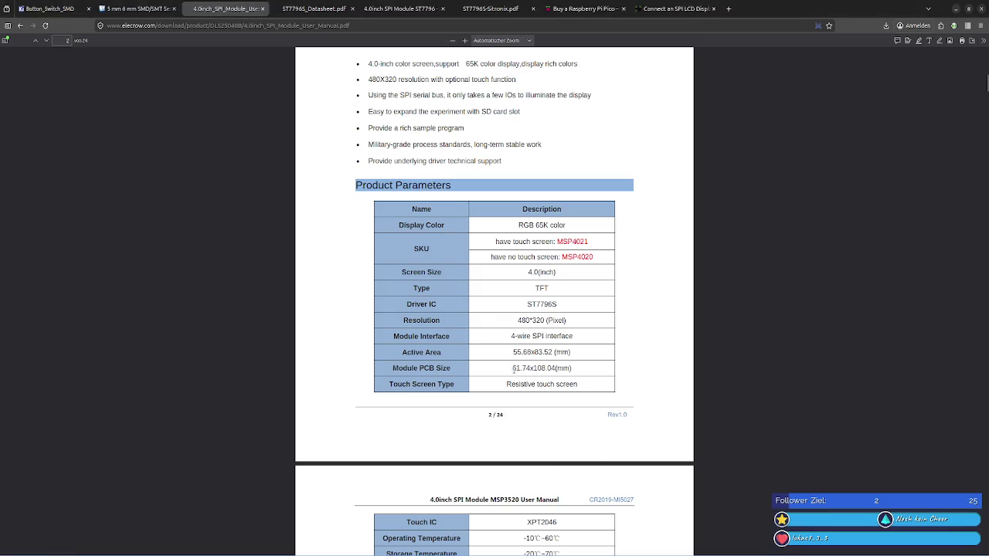
left_click_drag(513, 370, 531, 369)
key("alt+Tab")
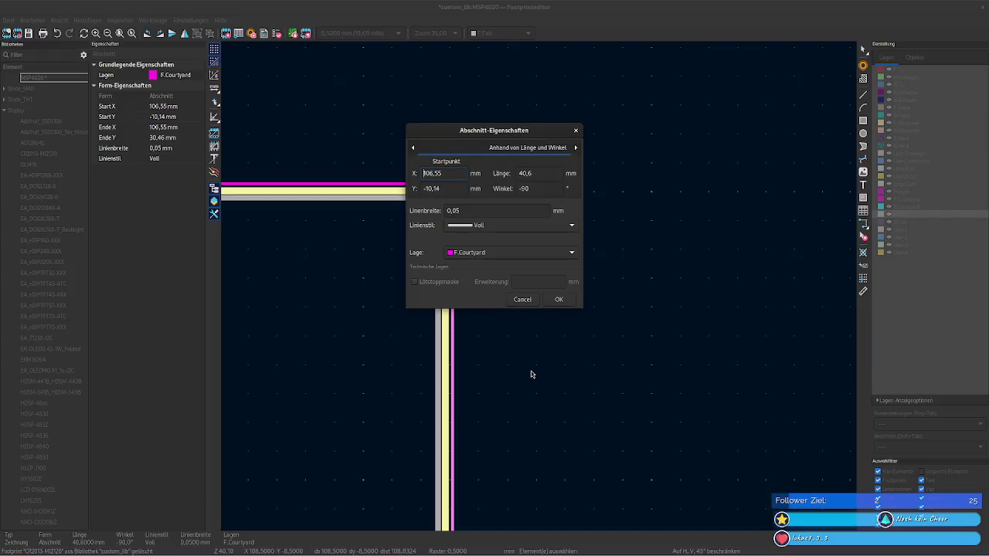
Step: Lengthen the right silkscreen line to 61.74 mm and check the fab line's 40.1 mm length
key("Escape")
left_click(442, 288)
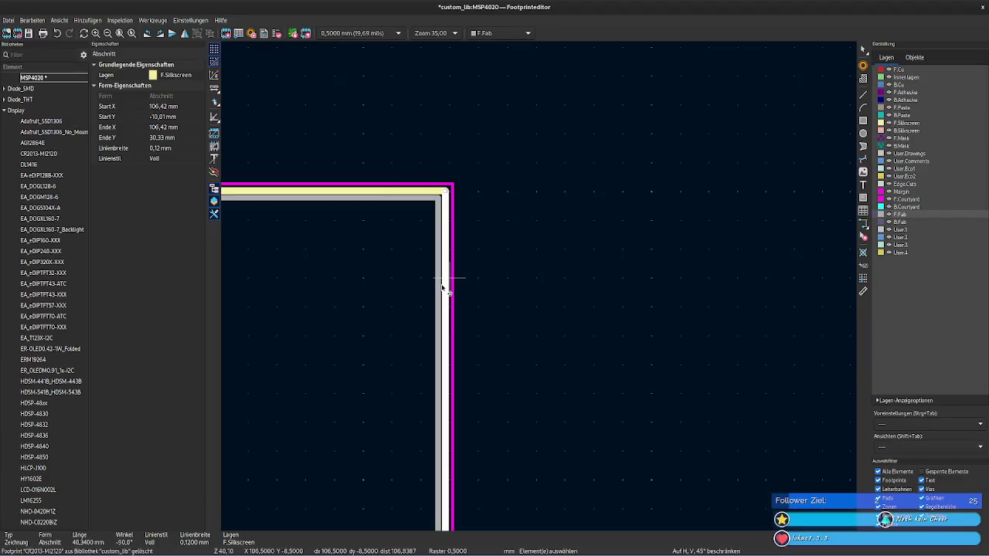
double_click(443, 288)
left_click(541, 173)
type("61.74")
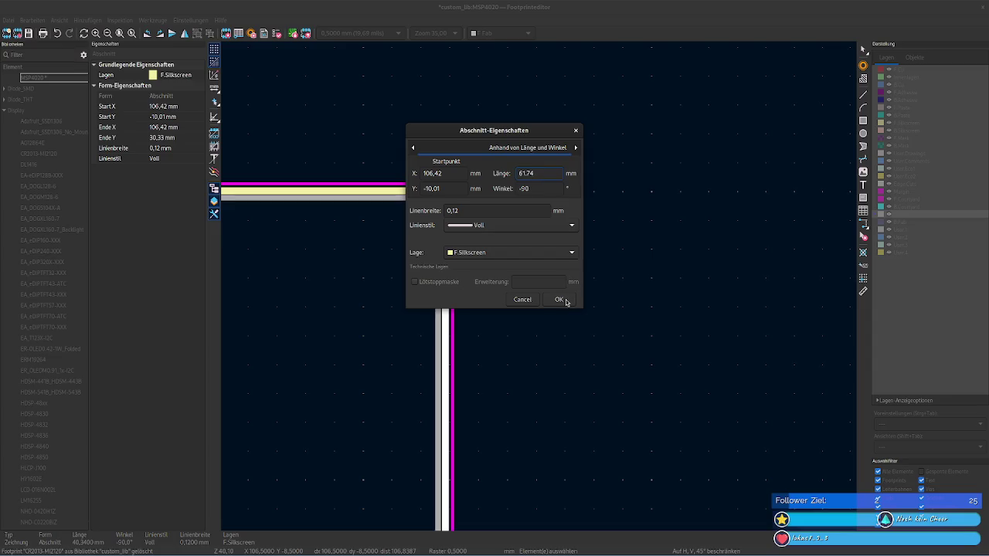
left_click(559, 299)
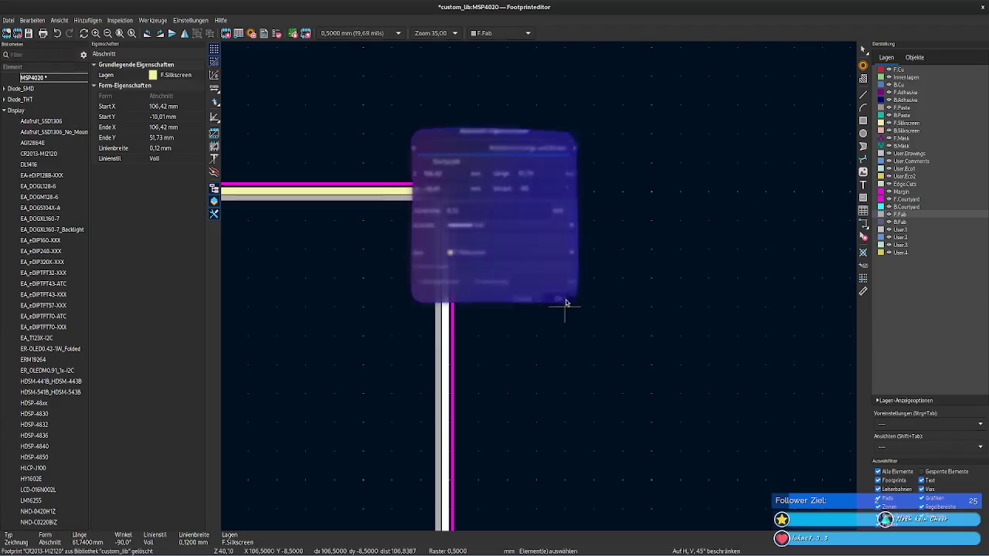
left_click(438, 308)
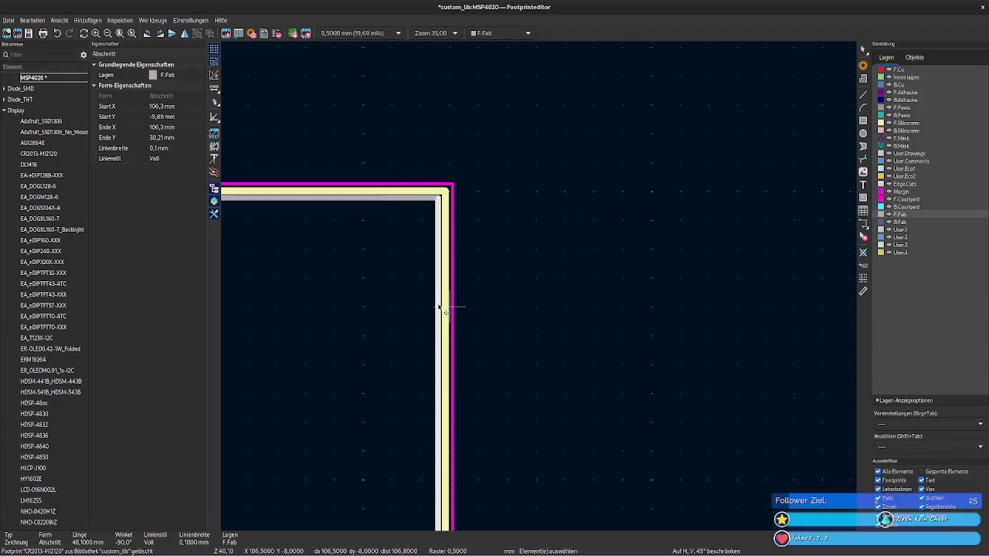
double_click(439, 308)
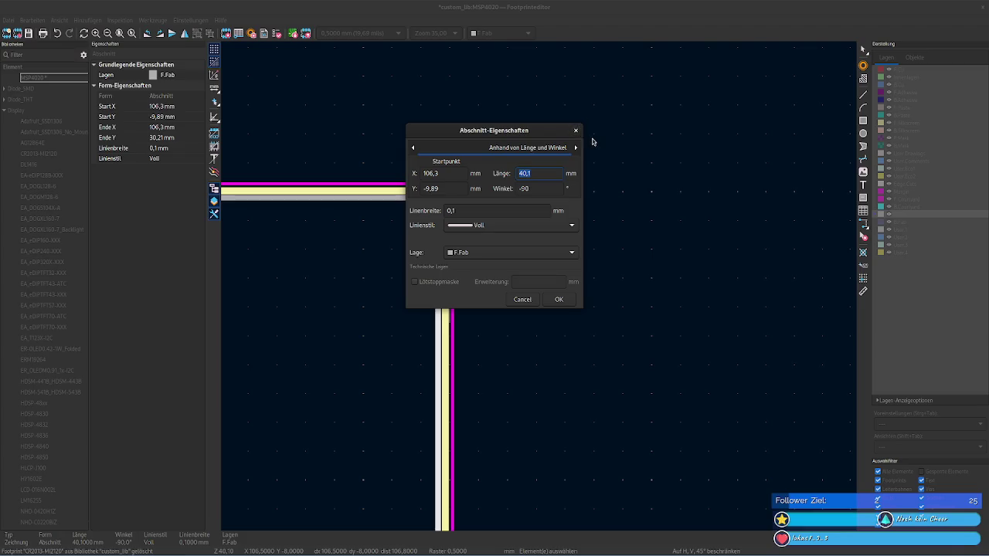
key("Return")
Step: Inspect the left-side silkscreen and courtyard lines' properties without changing them
scroll(541, 287, "down", 4)
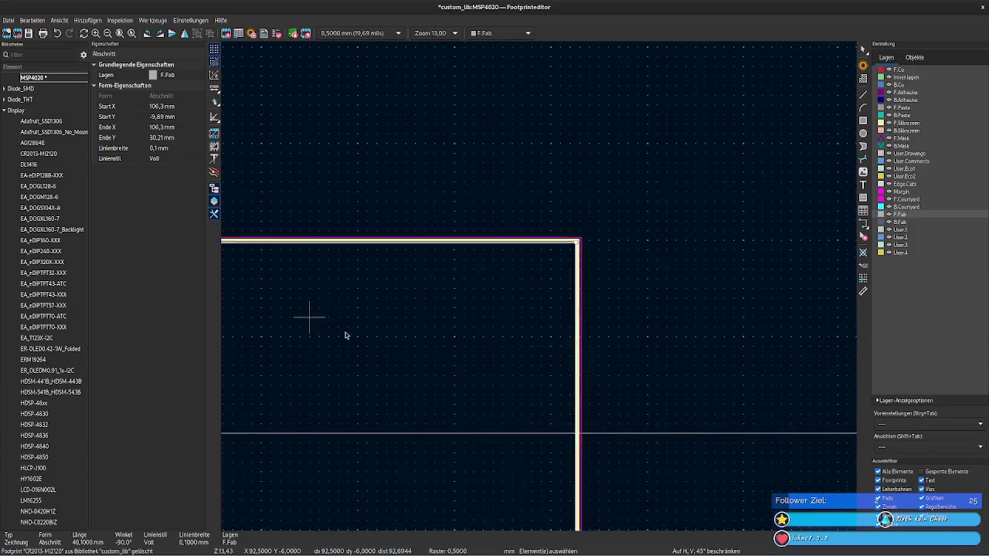
scroll(351, 360, "left", 2, "ctrl")
scroll(325, 359, "left", 2, "ctrl")
scroll(463, 371, "left", 1, "ctrl")
scroll(588, 394, "left", 2, "ctrl")
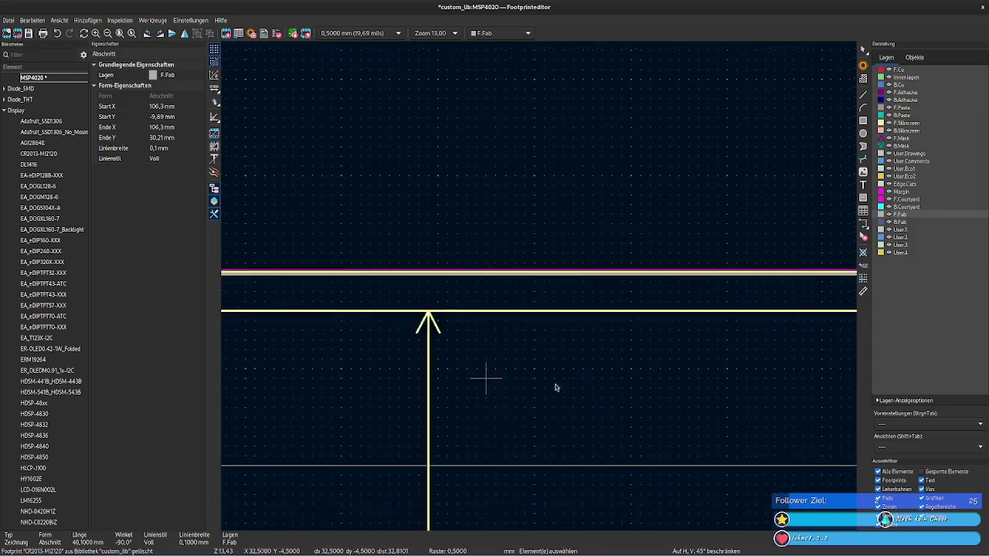
scroll(502, 388, "left", 2, "ctrl")
scroll(386, 391, "left", 2, "ctrl")
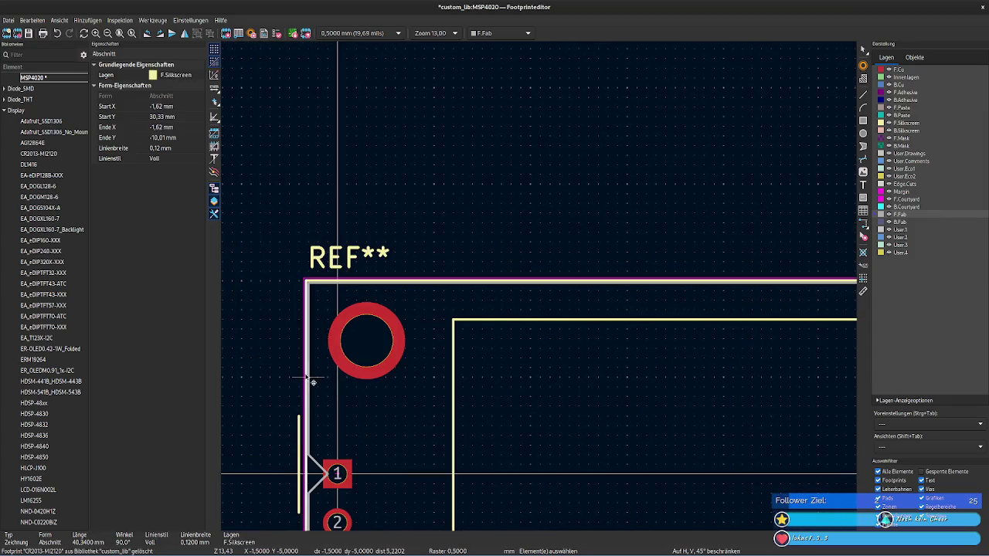
double_click(308, 380)
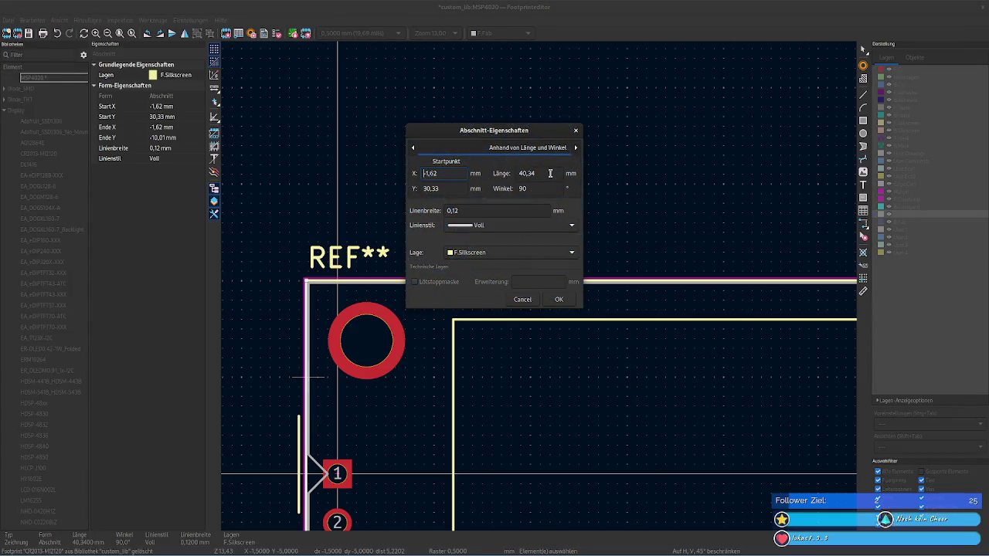
left_click(575, 132)
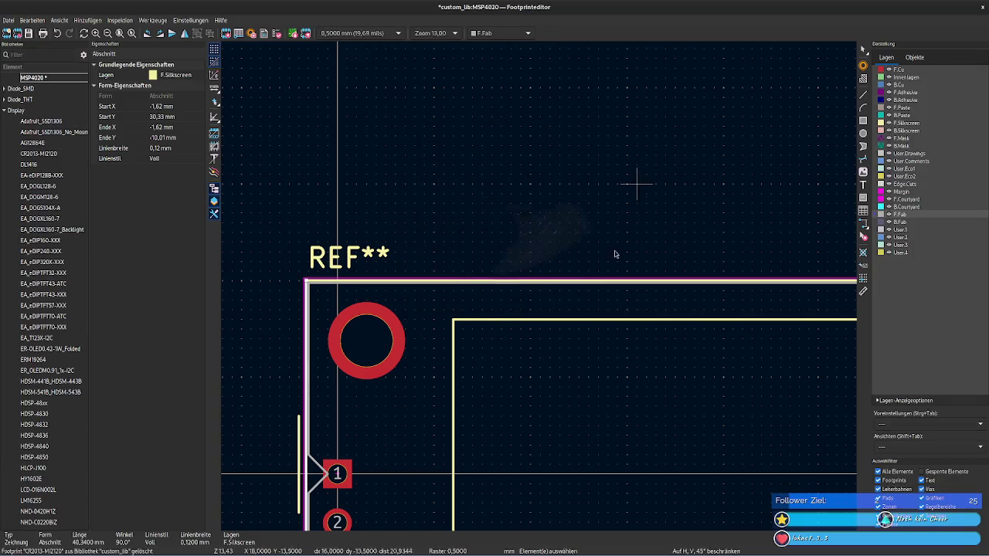
left_click(307, 350)
double_click(307, 350)
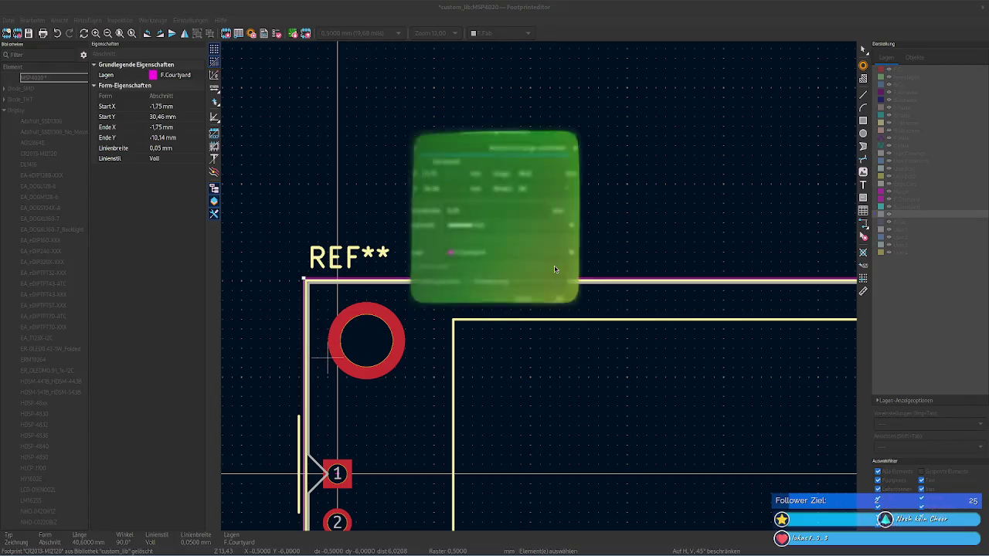
key("Escape")
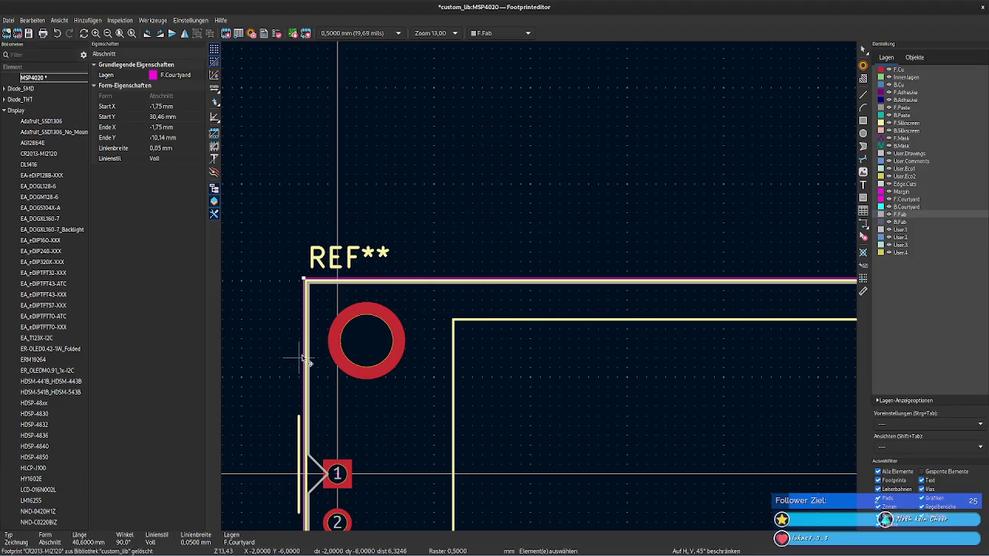
double_click(306, 360)
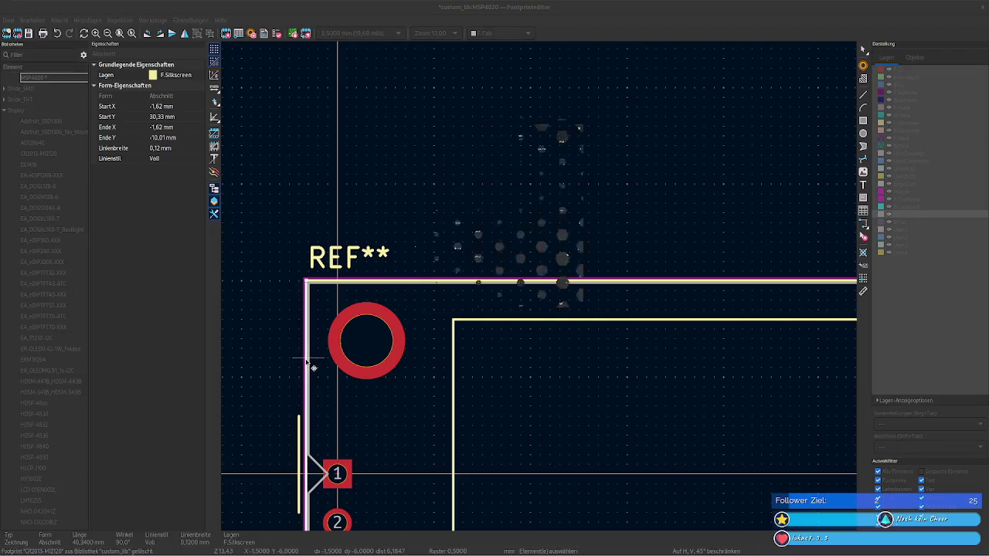
key("Escape")
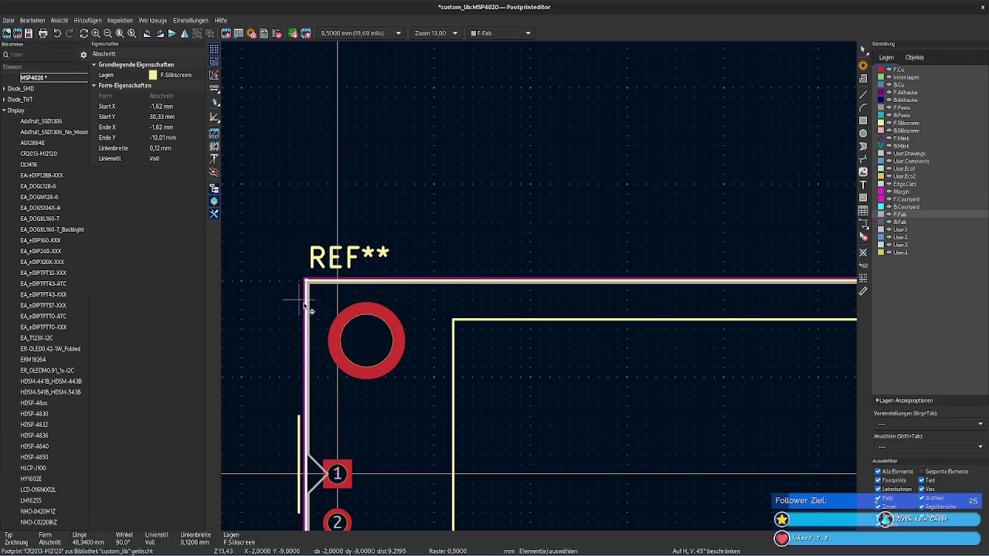
left_click(312, 305)
key("Escape")
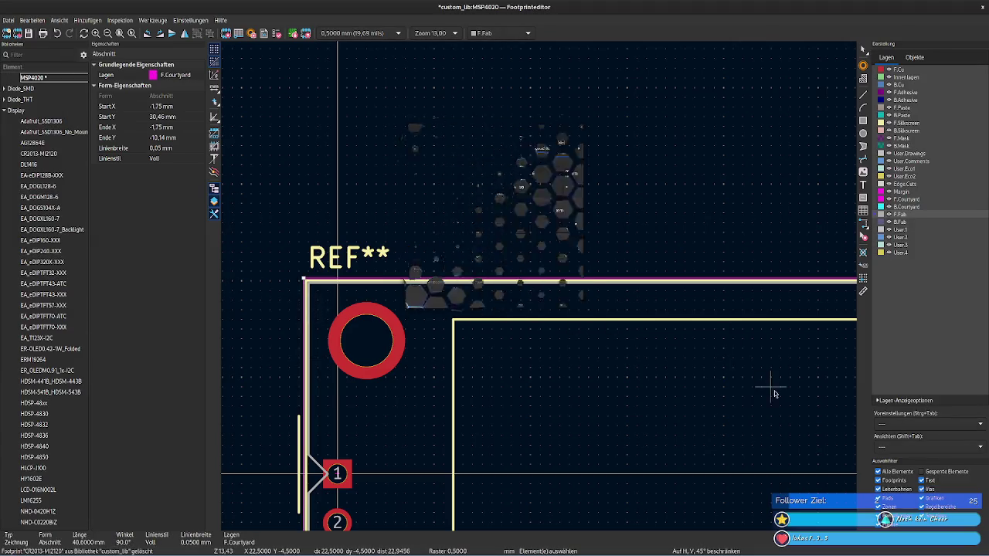
Step: Zoom back onto the outline's right edge with nothing selected
scroll(464, 360, "down", 2)
scroll(618, 363, "right", 5)
scroll(574, 360, "right", 5)
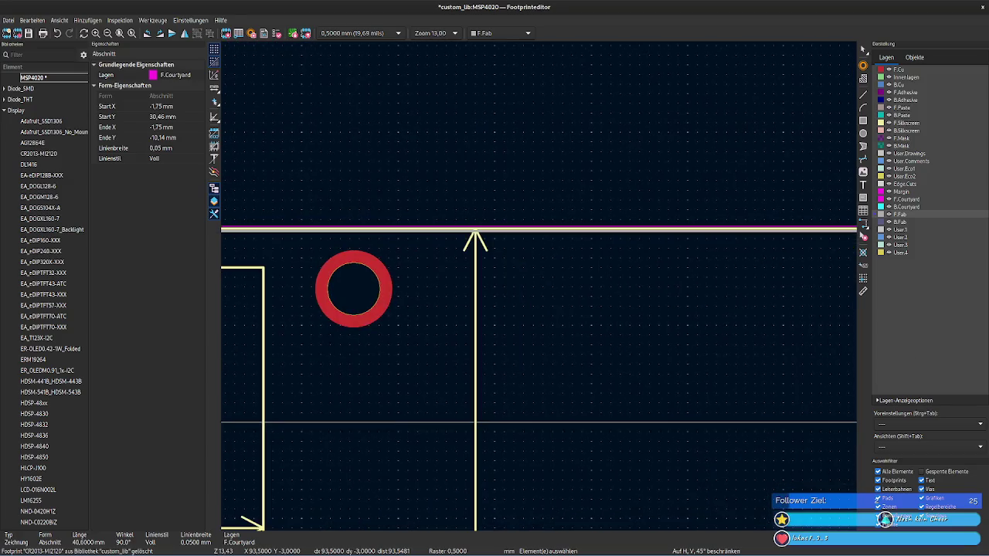
left_click(765, 335)
scroll(706, 336, "right", 5)
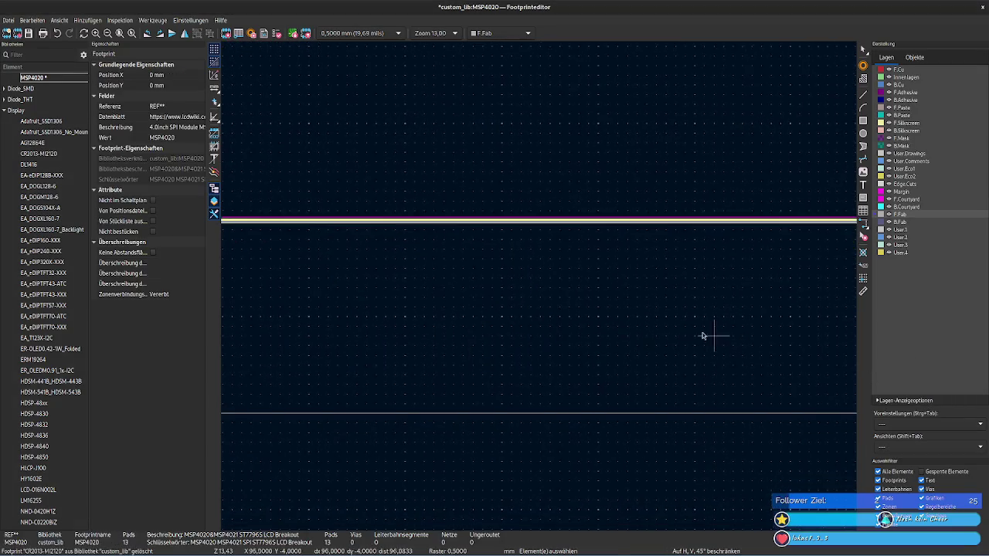
scroll(607, 327, "right", 3)
scroll(541, 290, "up", 4)
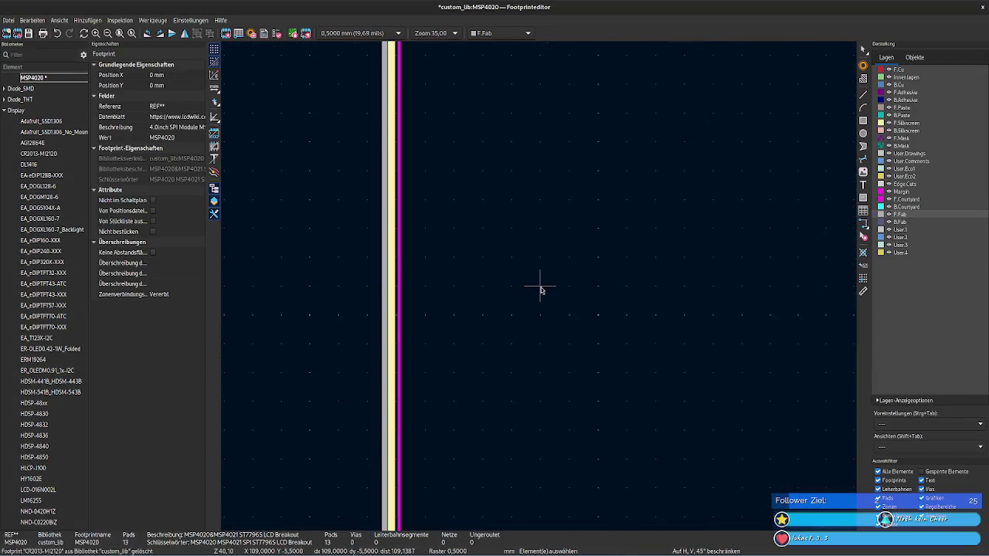
Step: Set the right fabrication line's length to 61.5 mm
double_click(390, 286)
type("61,5")
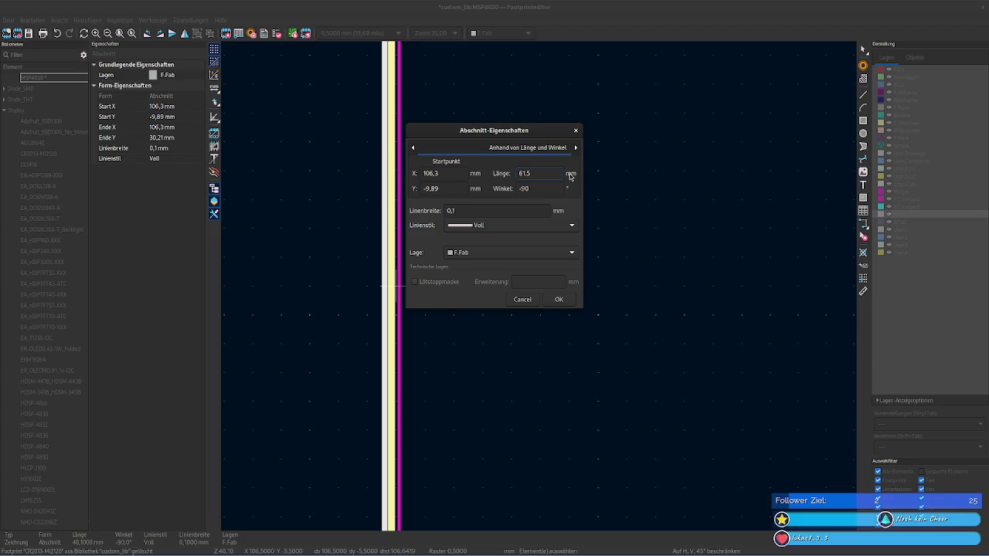
left_click(569, 305)
left_click(404, 327)
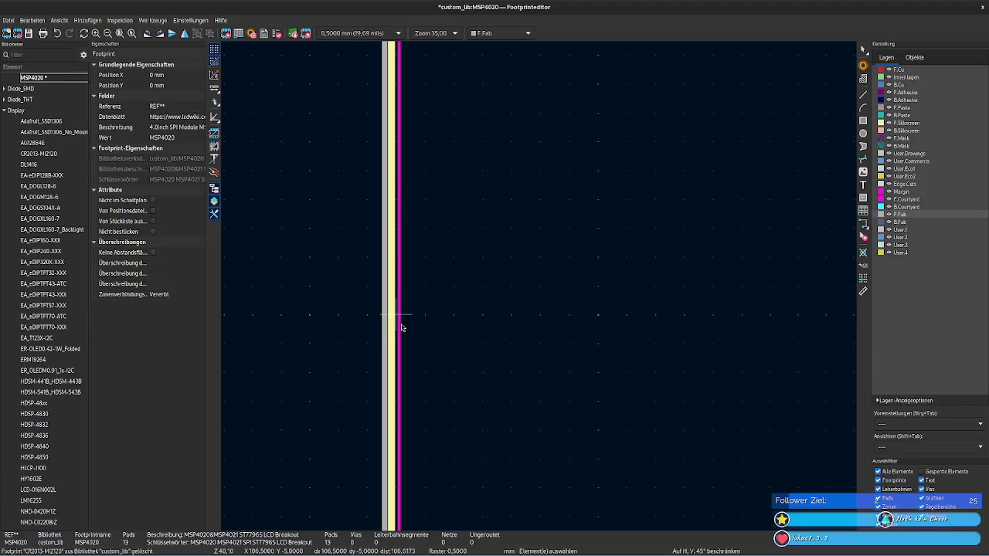
Step: Set the adjacent right courtyard line's length to 62 mm
left_click(400, 327)
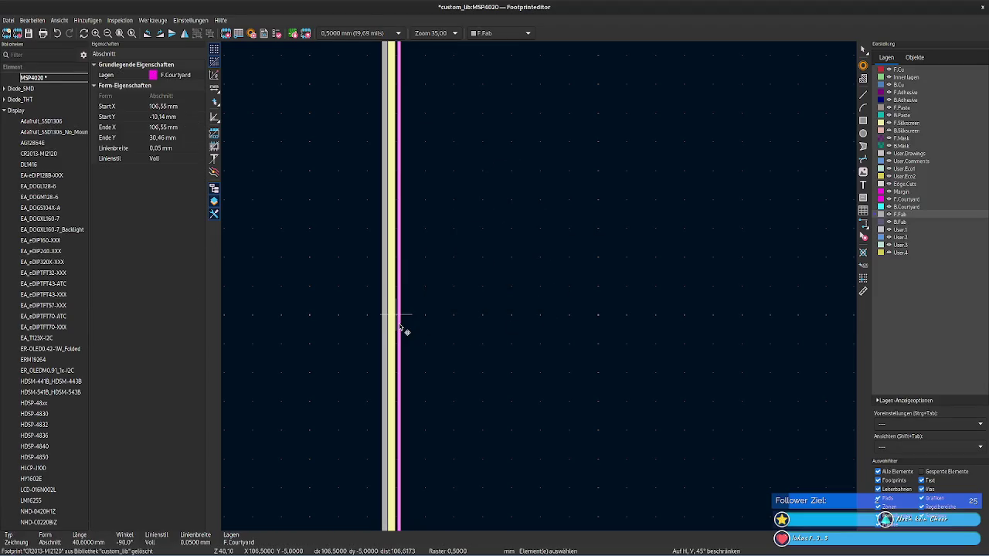
double_click(401, 328)
type("62")
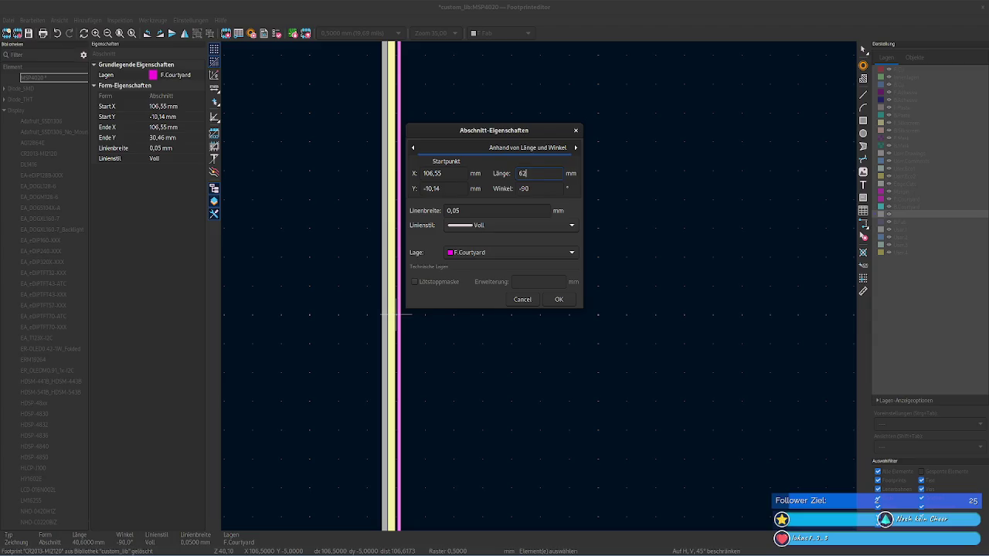
left_click(564, 300)
scroll(564, 300, "down", 5)
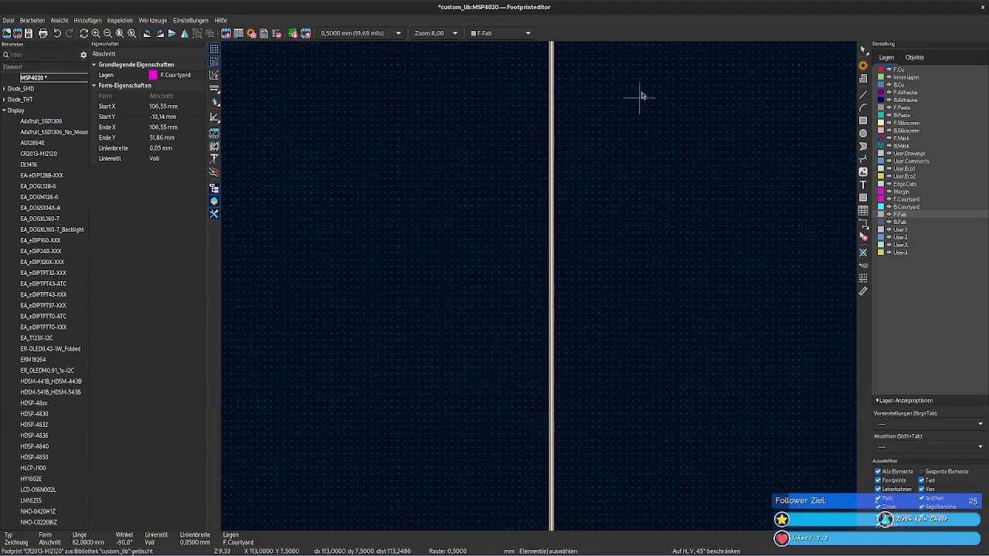
scroll(641, 96, "down", 5)
scroll(541, 287, "up", 2)
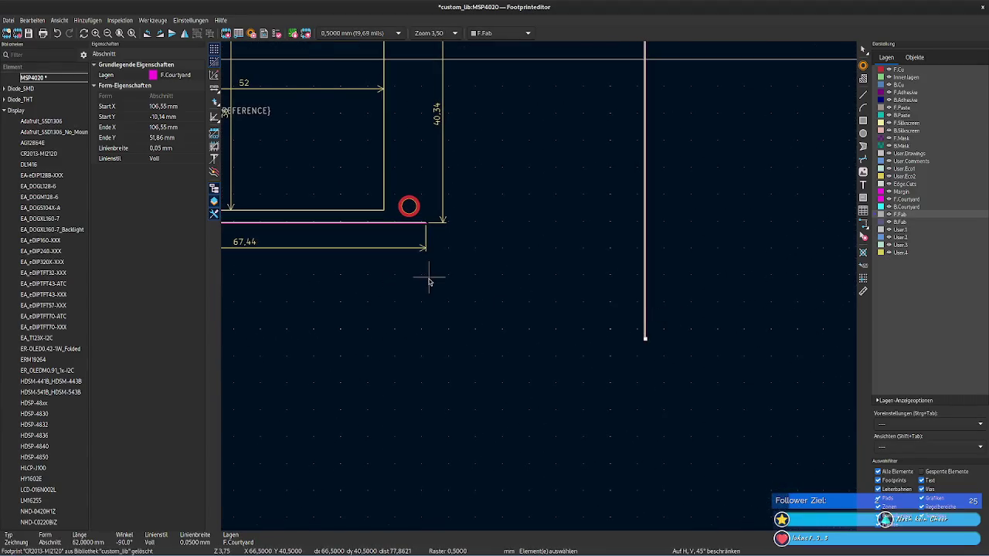
scroll(430, 282, "up", 2)
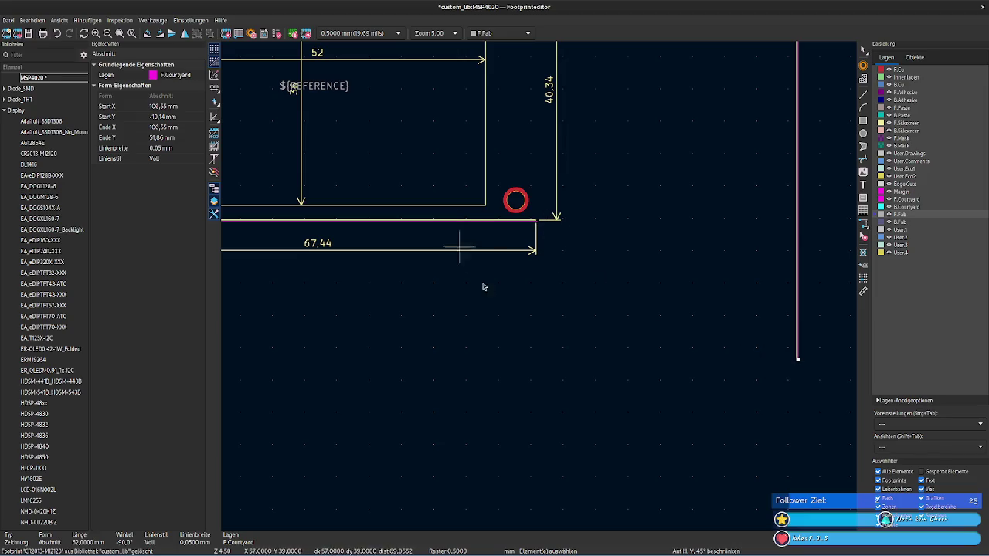
scroll(580, 325, "up", 1)
scroll(503, 327, "up", 1)
scroll(541, 291, "up", 1)
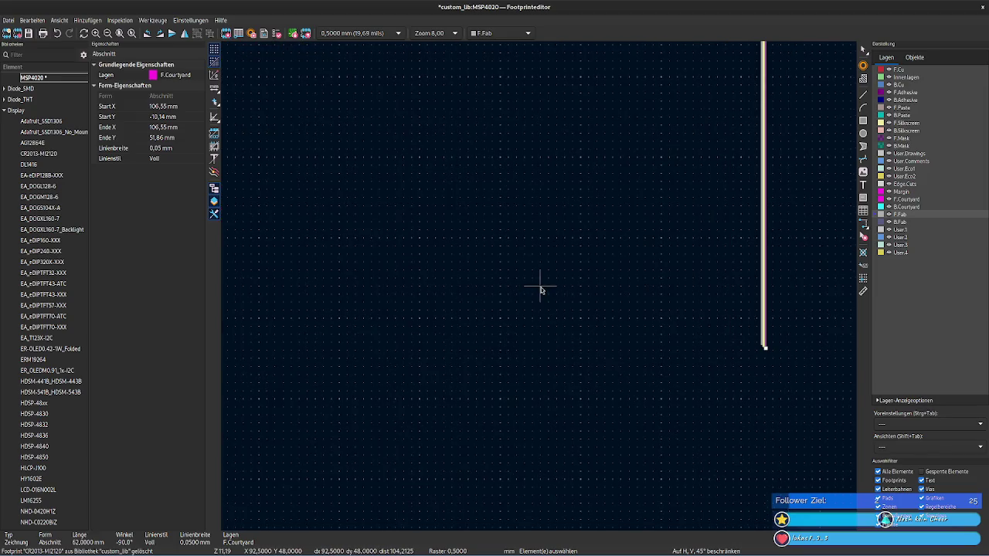
scroll(541, 290, "down", 1)
scroll(379, 239, "down", 1)
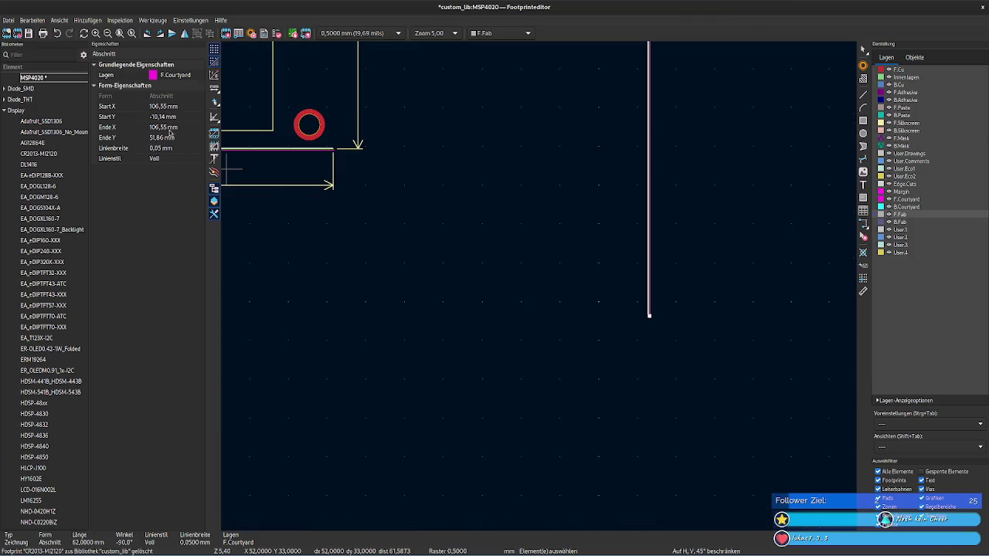
middle_click_drag(384, 196, 393, 258)
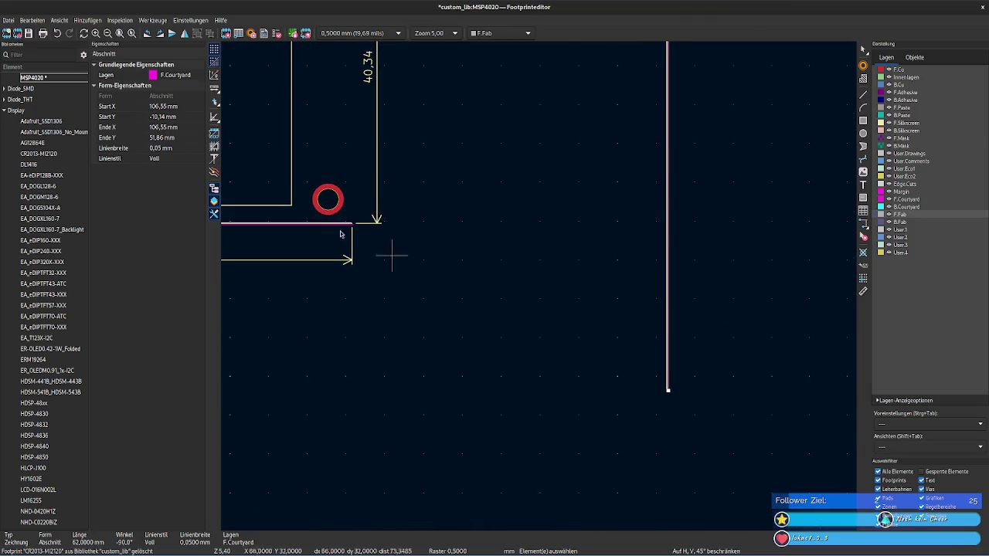
left_click(187, 126)
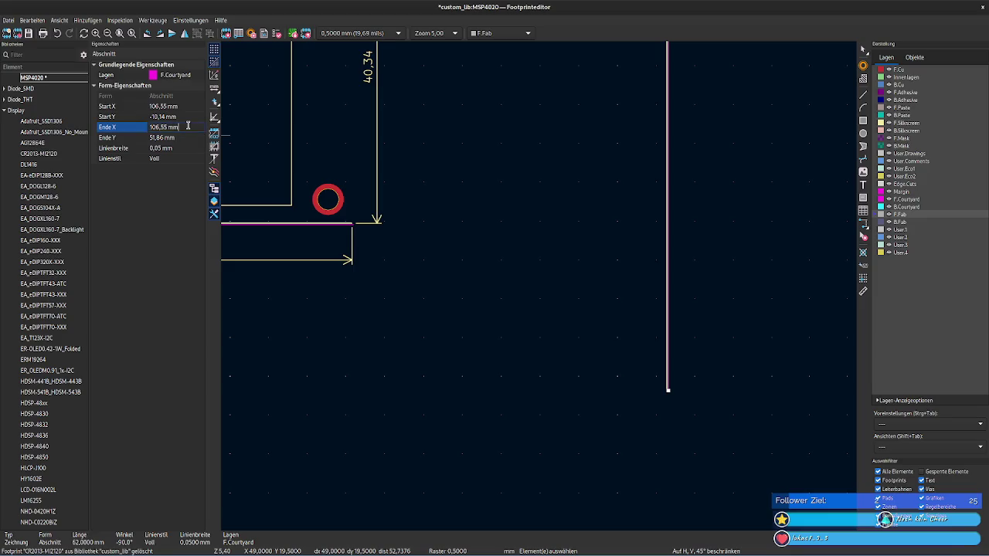
left_click(350, 225)
scroll(350, 227, "up", 2)
scroll(541, 287, "up", 2)
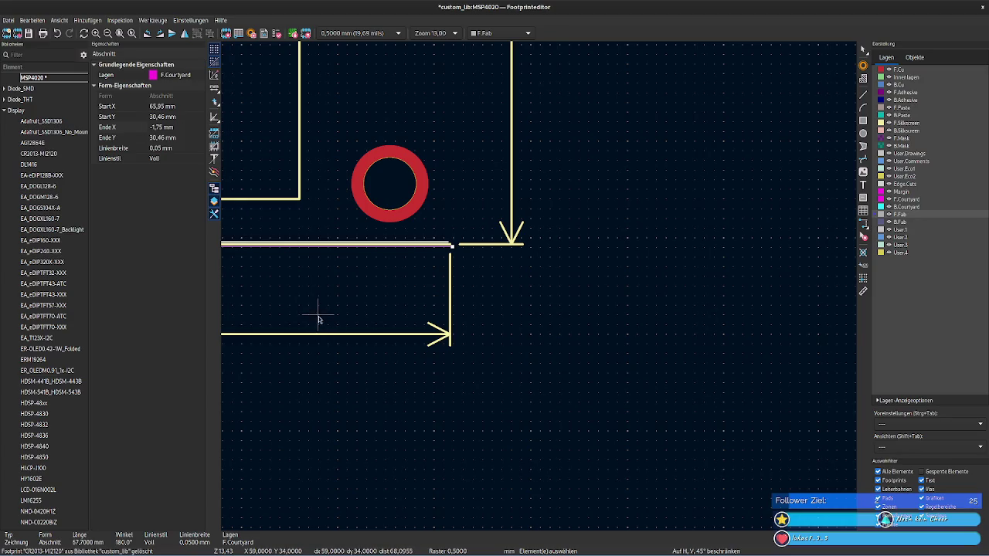
scroll(541, 287, "down", 2)
scroll(494, 356, "down", 2)
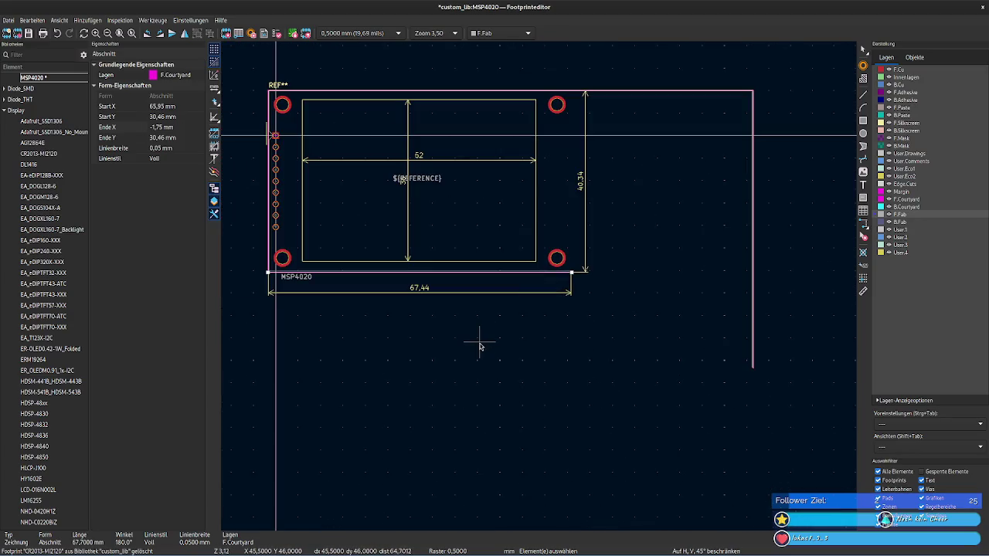
scroll(541, 309, "up", 2)
middle_click_drag(532, 292, 284, 350)
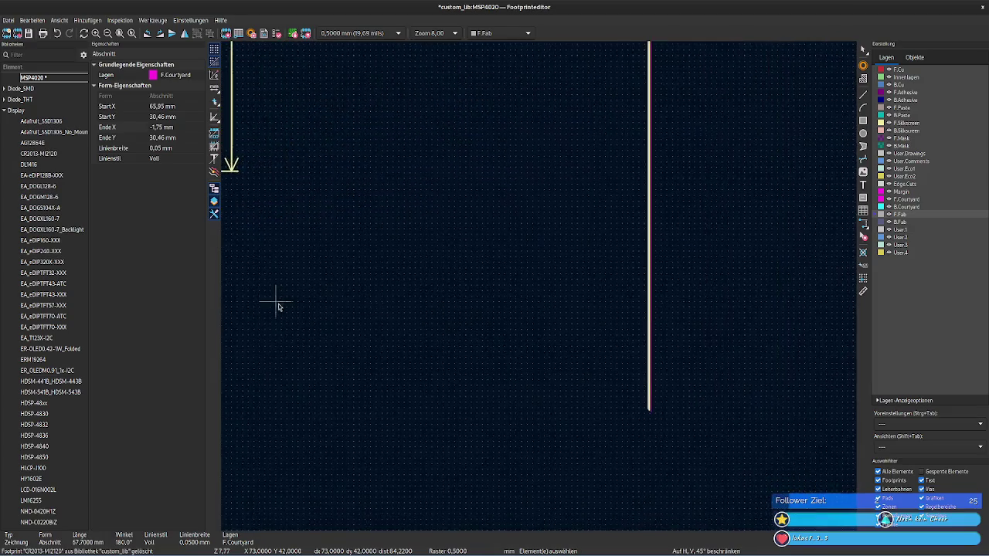
Step: Stretch the bottom courtyard line's start X to 106.55 mm and read the right courtyard line's end Y
left_click(177, 107)
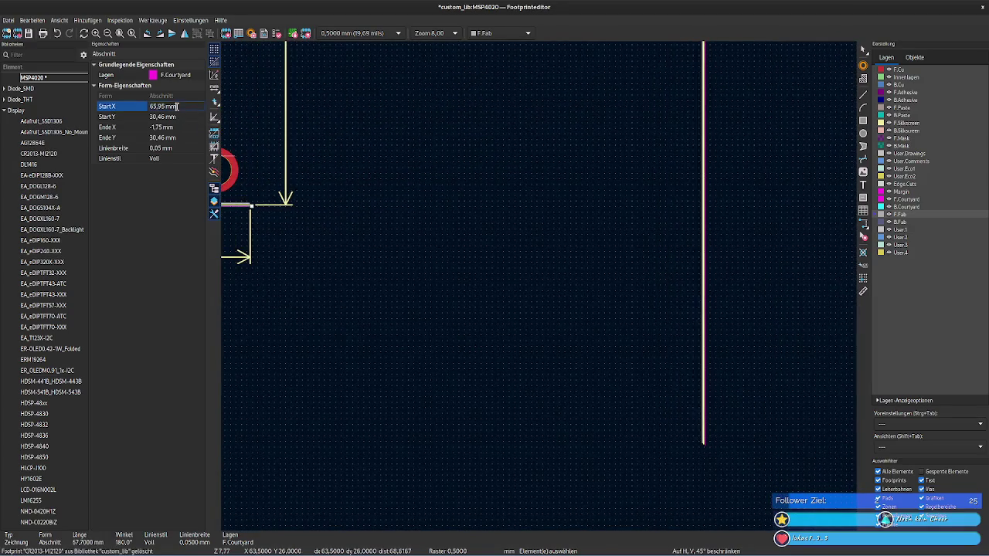
type("106,3")
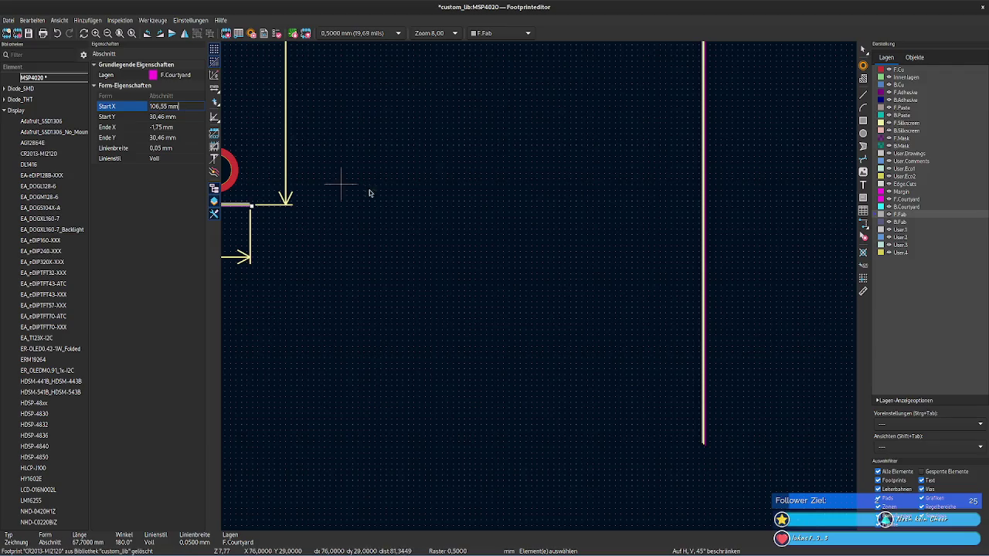
left_click(384, 193)
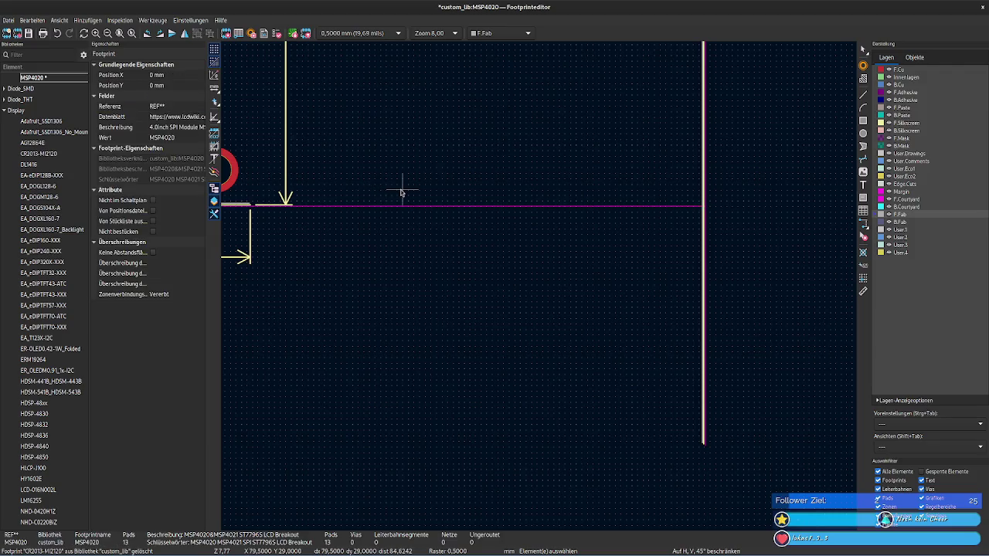
left_click(706, 437)
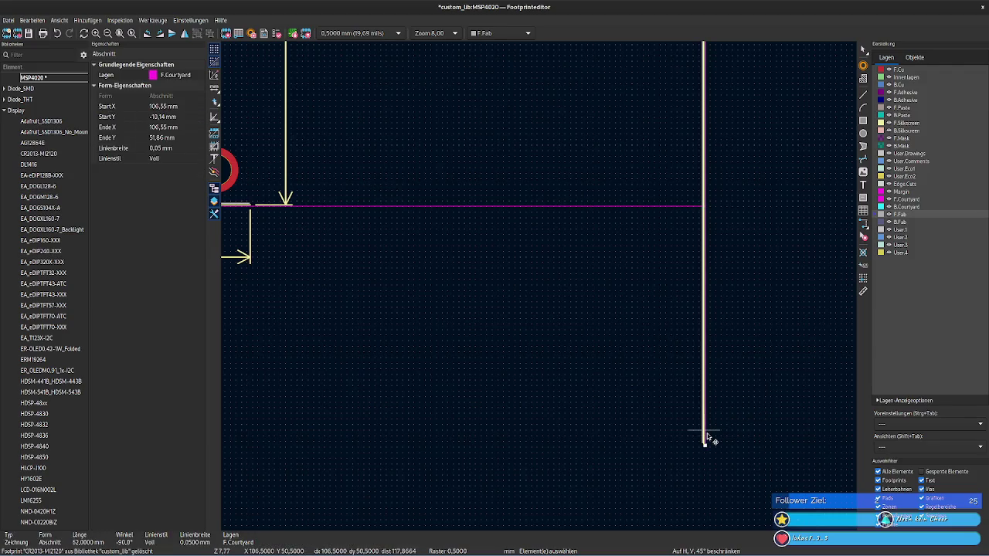
left_click(183, 138)
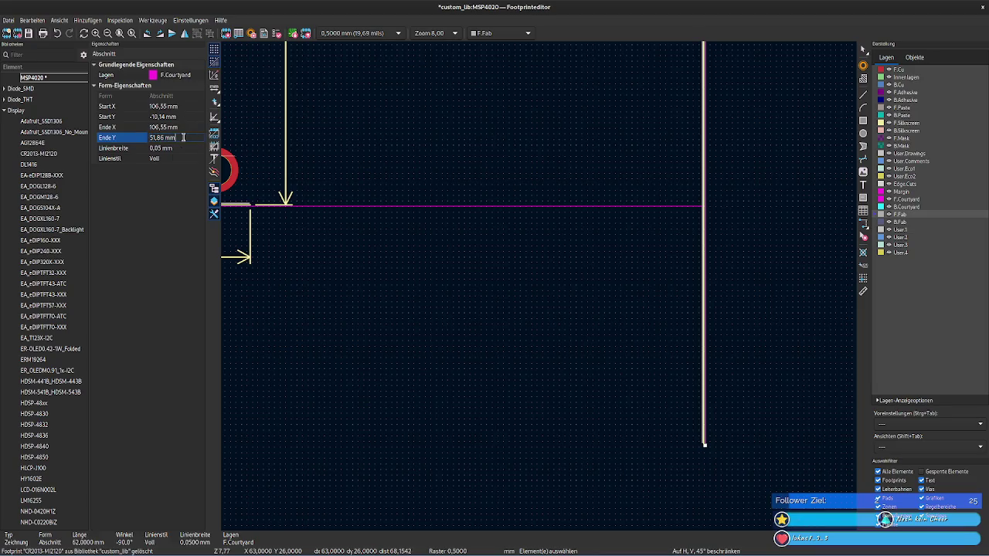
Step: Set the bottom courtyard line's start Y and end Y to 51.86 mm
left_click(324, 205)
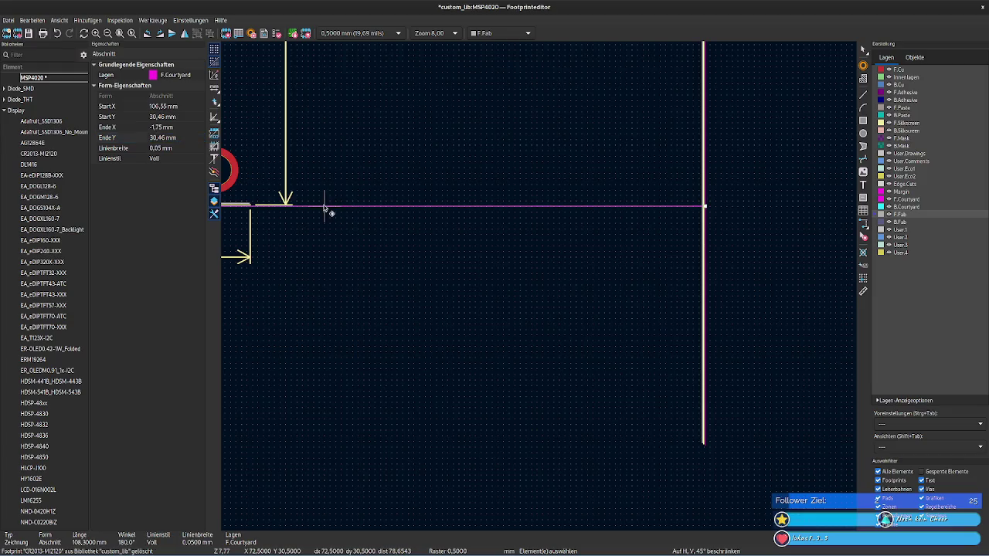
left_click(184, 137)
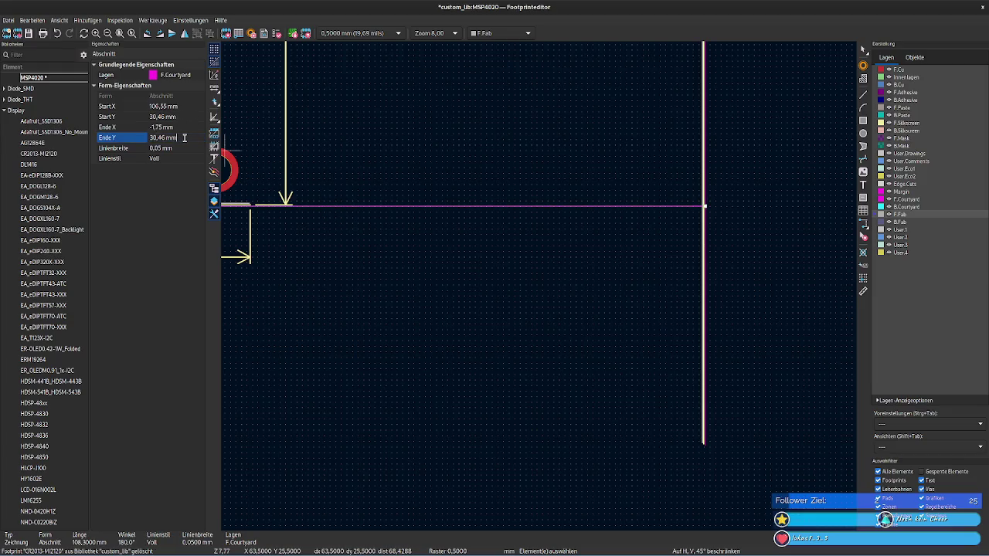
left_click(180, 117)
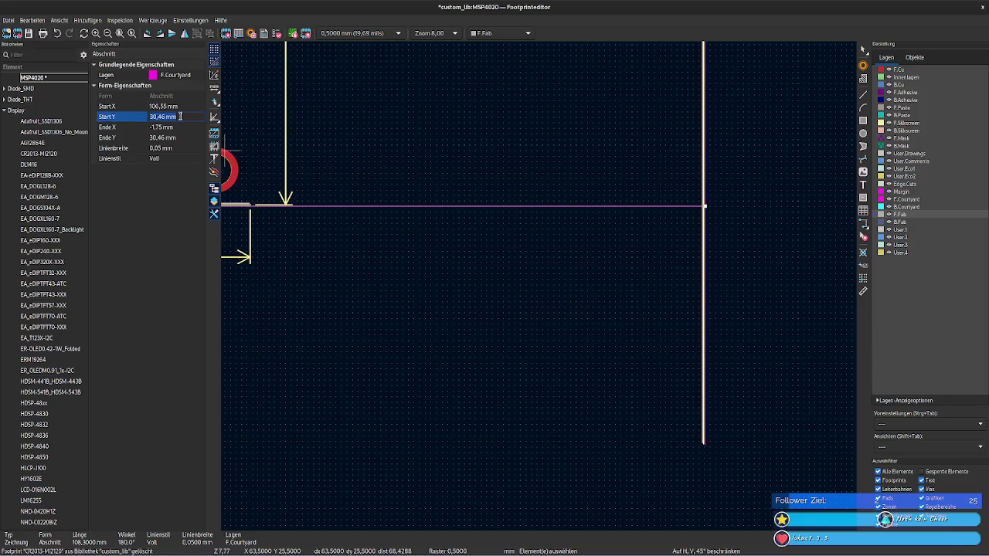
type("51,86 mm")
left_click(180, 137)
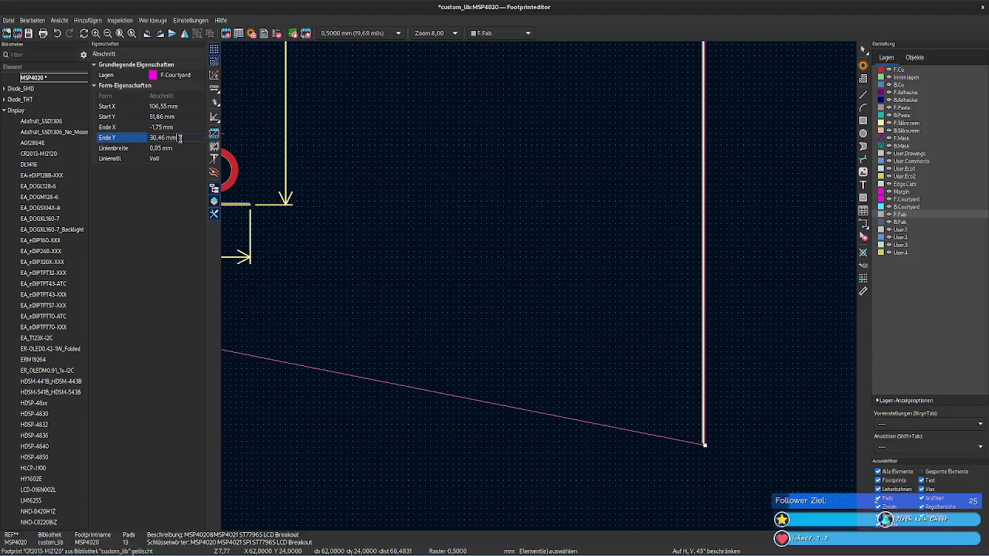
type("51,86 mm")
left_click(442, 221)
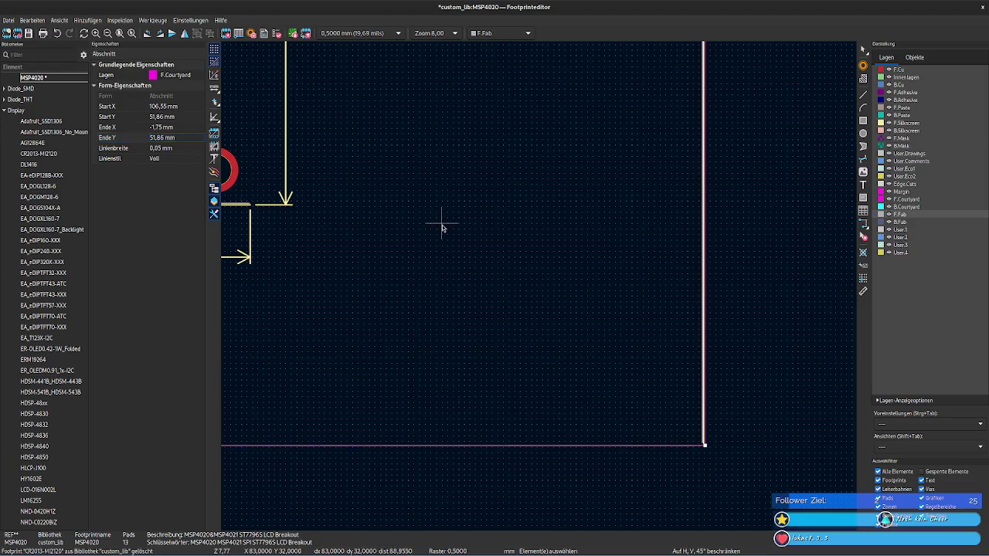
scroll(490, 331, "right", 5)
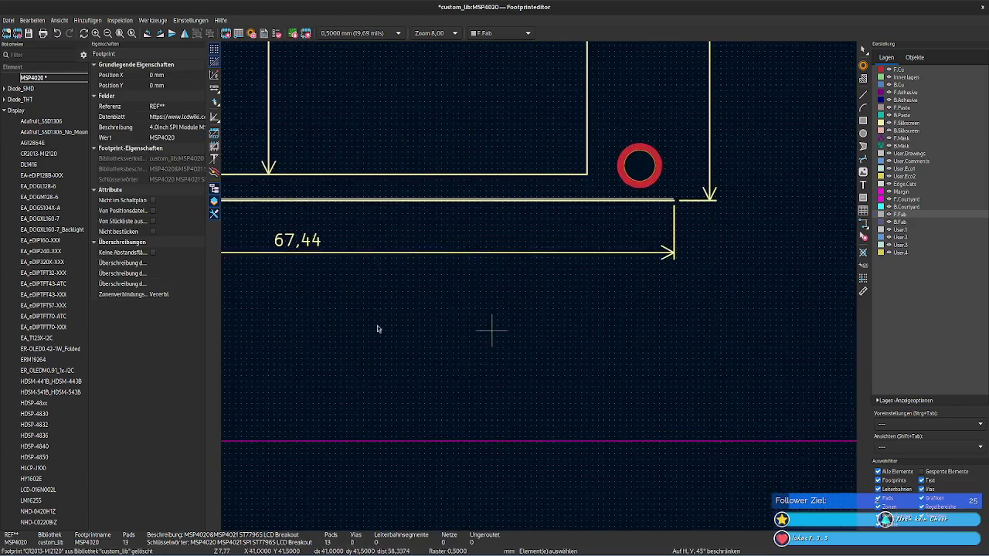
Step: Extend the left F.Courtyard line by setting its Start Y to 51,86 mm
scroll(404, 347, "left", 3)
scroll(711, 354, "left", 2)
middle_click_drag(711, 354, 552, 336)
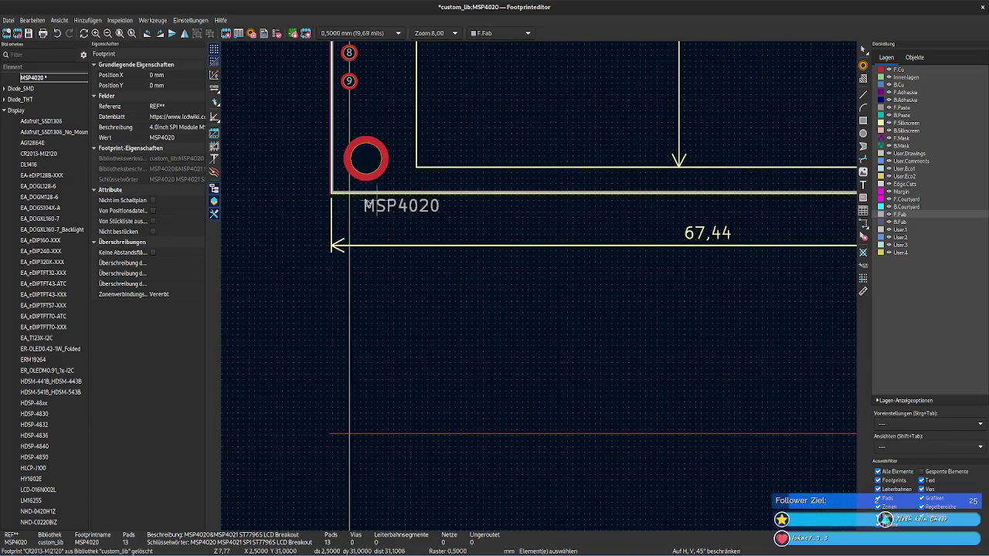
left_click(331, 196)
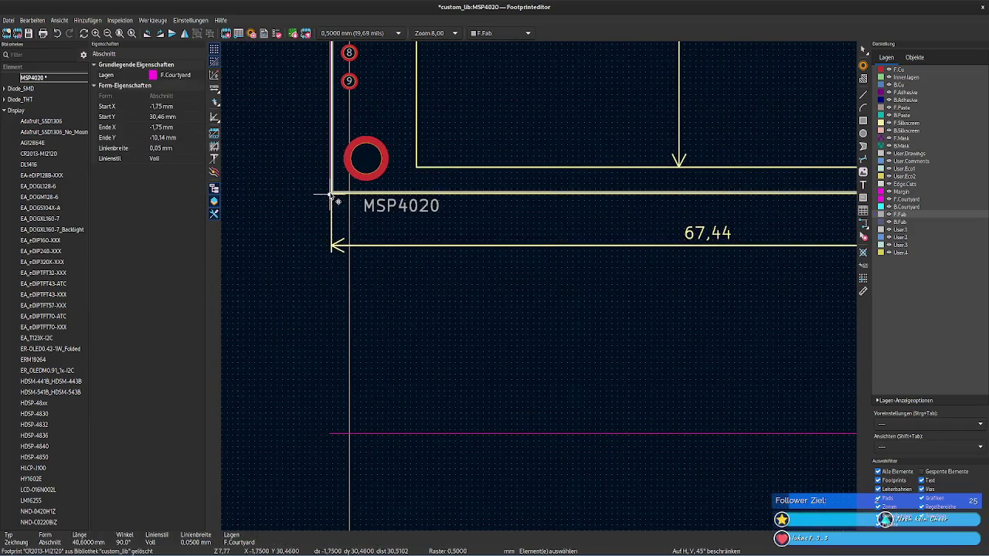
left_click(179, 117)
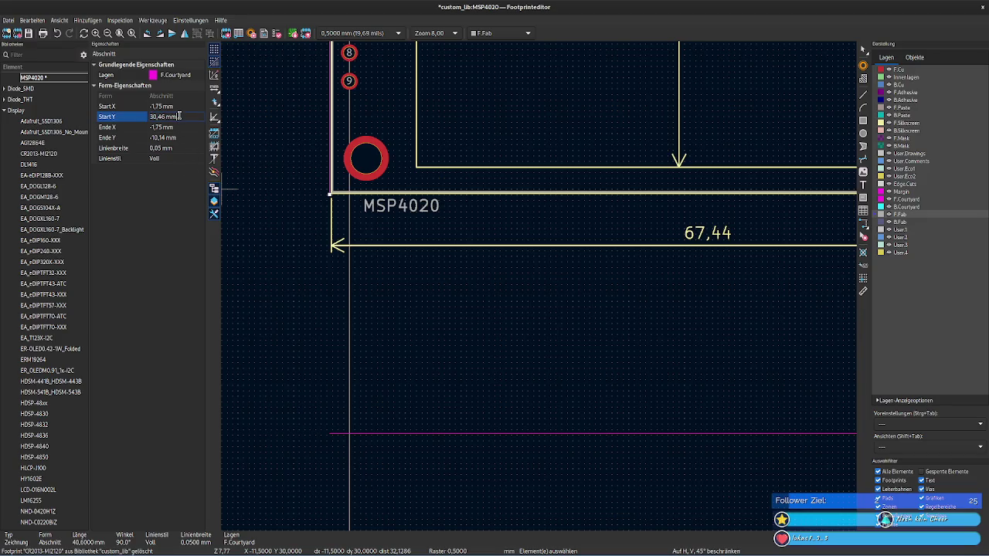
type("51,86")
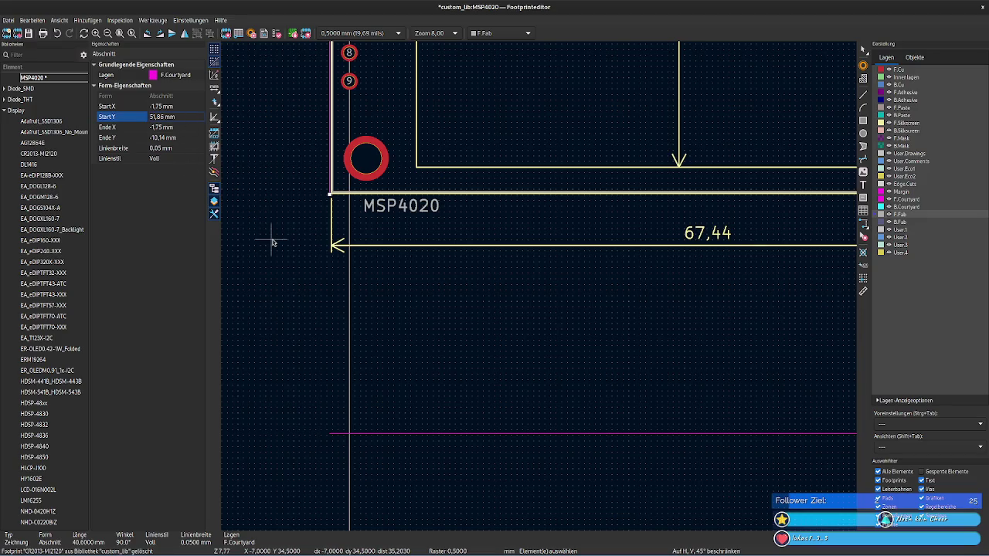
key("Return")
left_click(272, 243)
Step: Delete the vertical dimension near the outline's right end
scroll(673, 369, "right", 5)
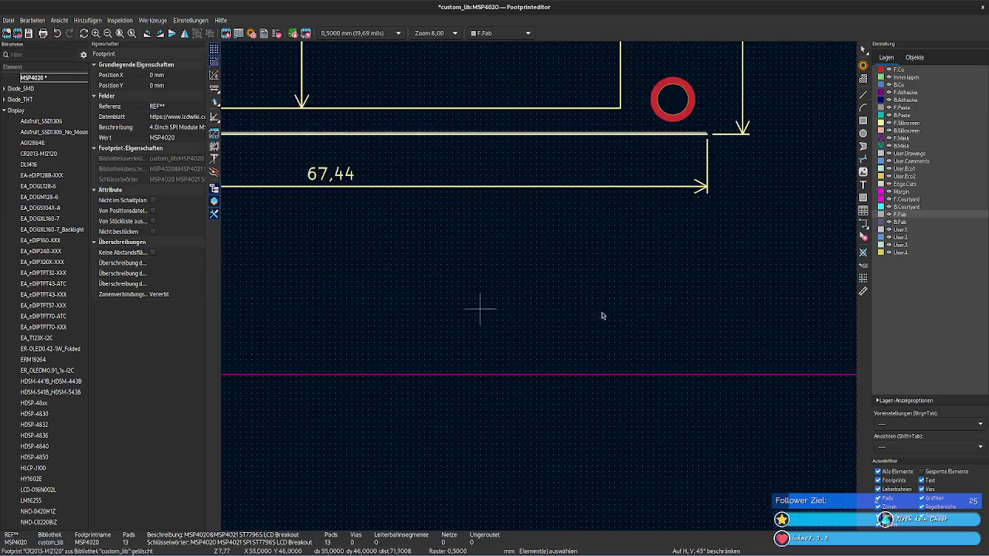
scroll(600, 315, "down", 2)
scroll(549, 300, "right", 2)
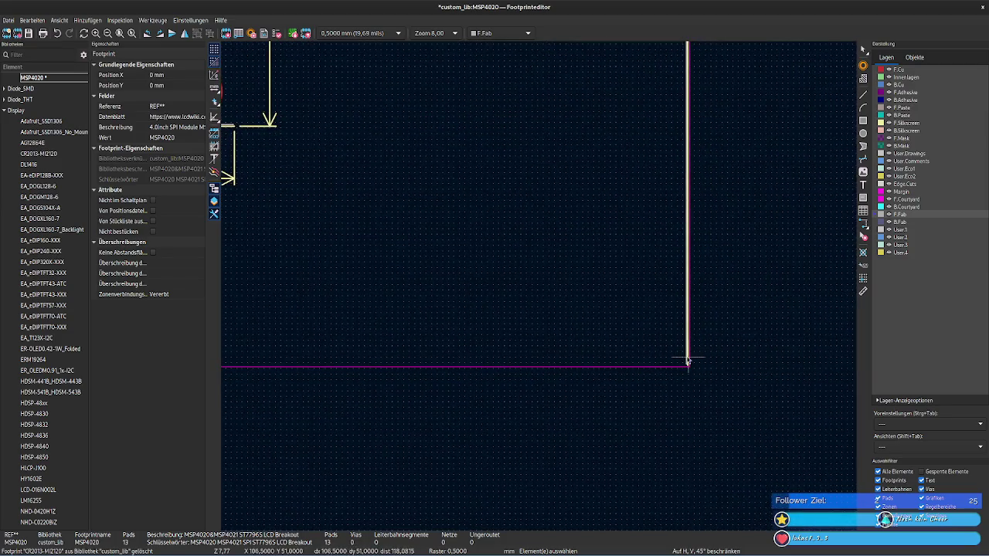
left_click(278, 129)
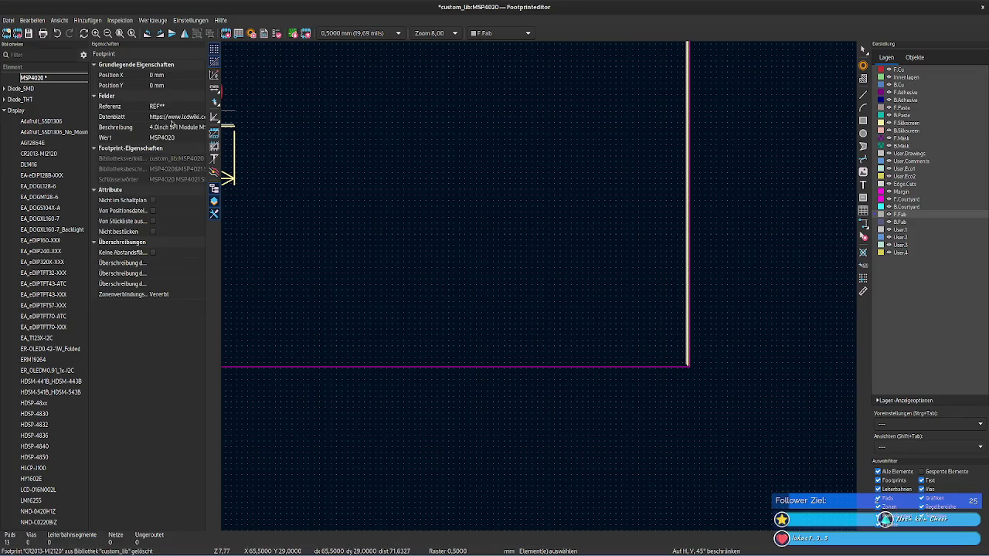
key("Delete")
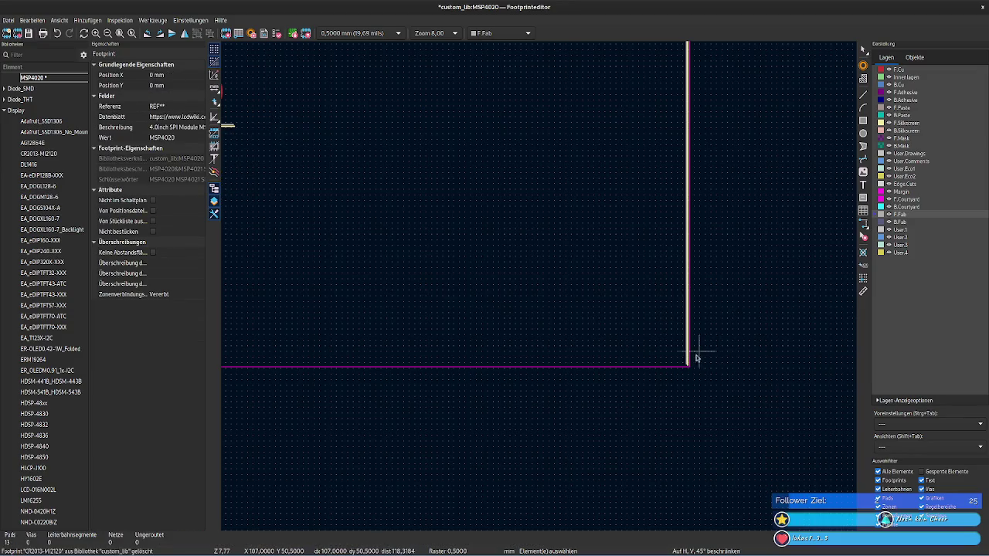
Step: Lengthen the short top F.Silkscreen line to Start X 106,42 mm
left_click(688, 361)
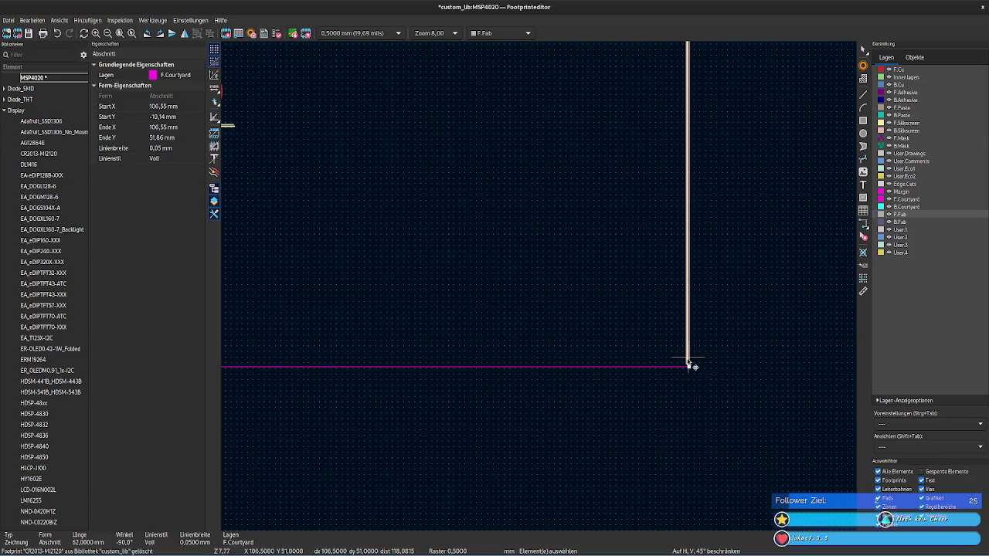
left_click(688, 362)
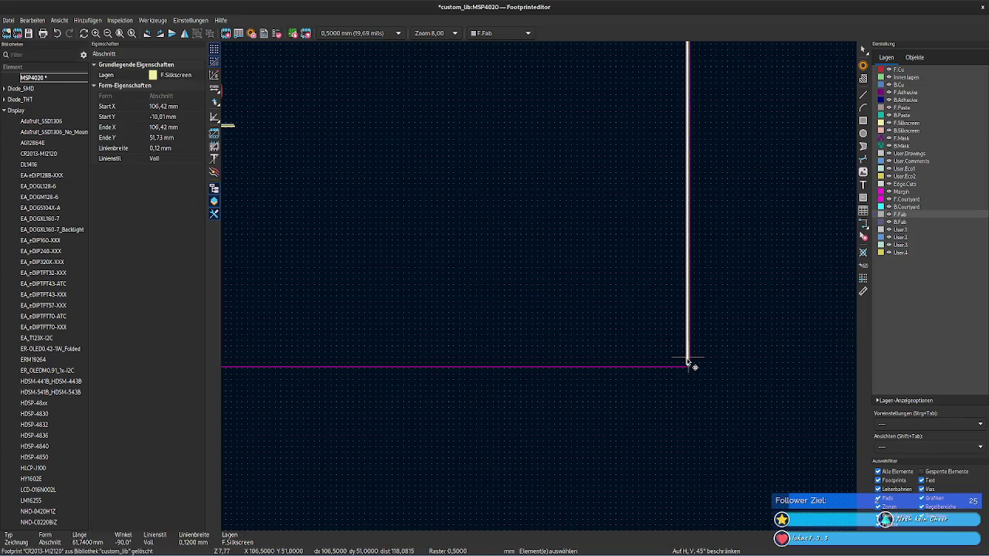
left_click(183, 128)
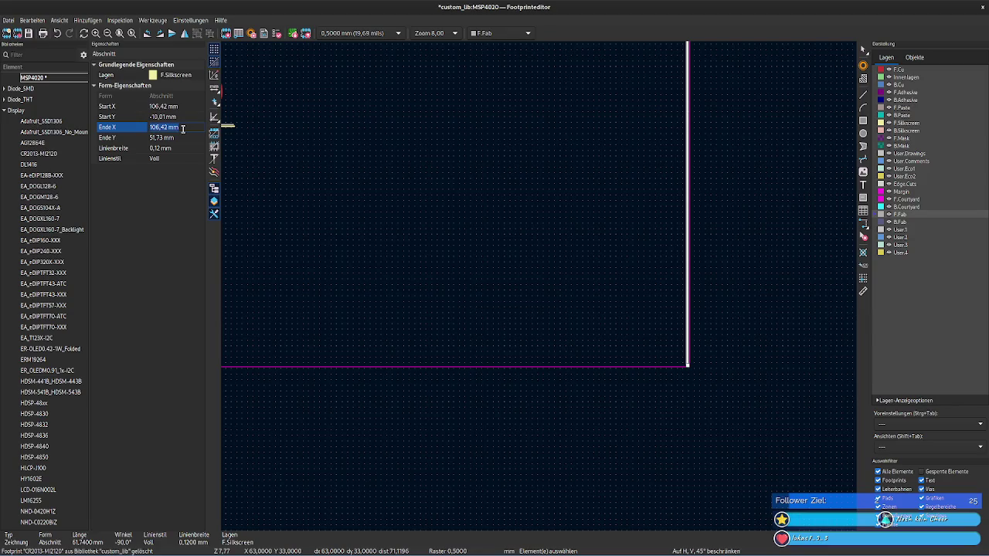
right_click(331, 158)
left_click_drag(276, 152, 316, 170)
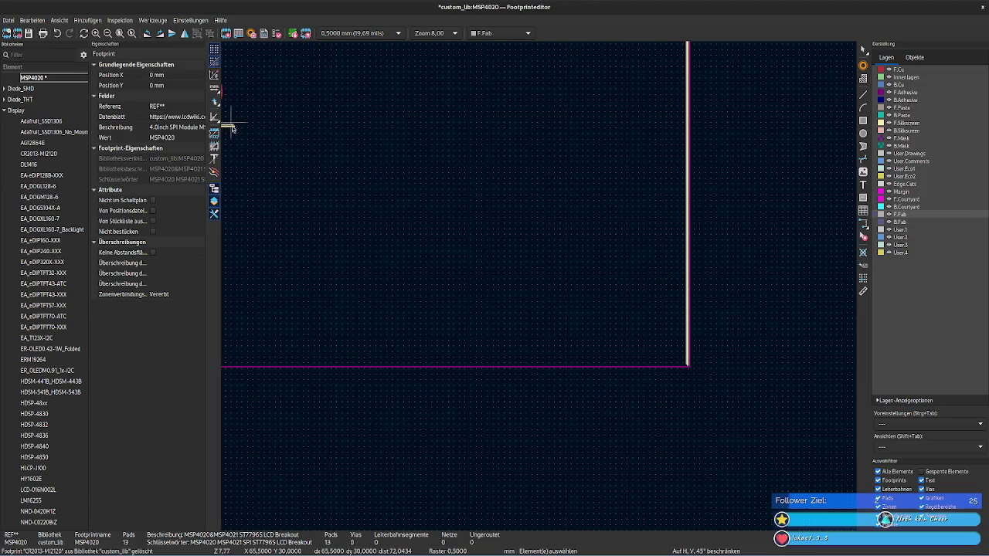
left_click(229, 126)
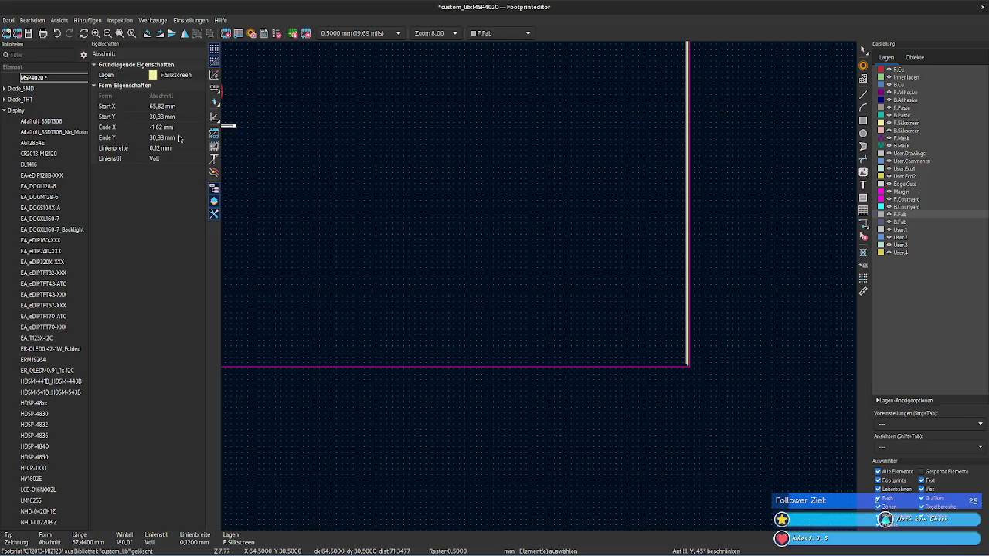
left_click(179, 106)
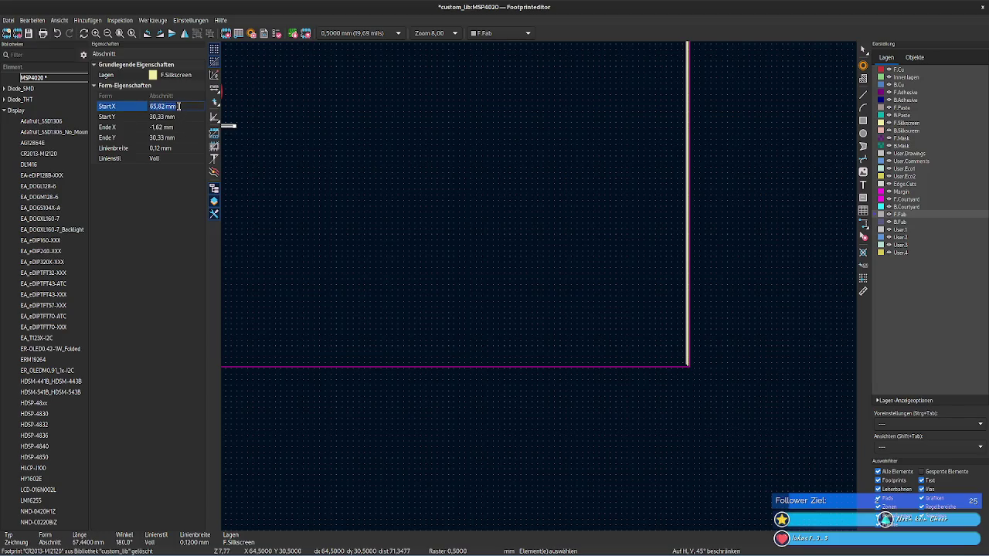
type("106,42")
key("Return")
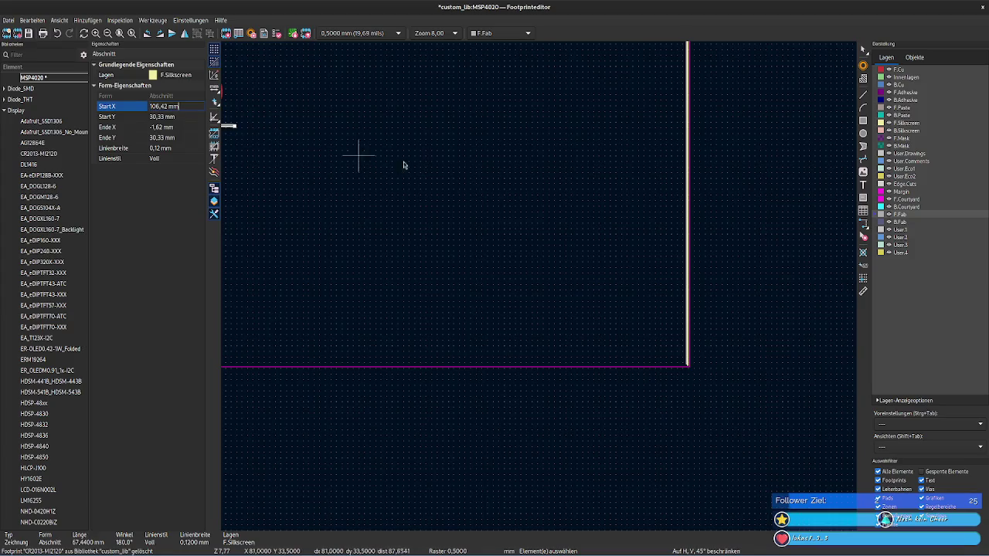
left_click(418, 165)
Step: Move the horizontal silkscreen line to Start Y and End Y 51,73 mm
left_click(688, 363)
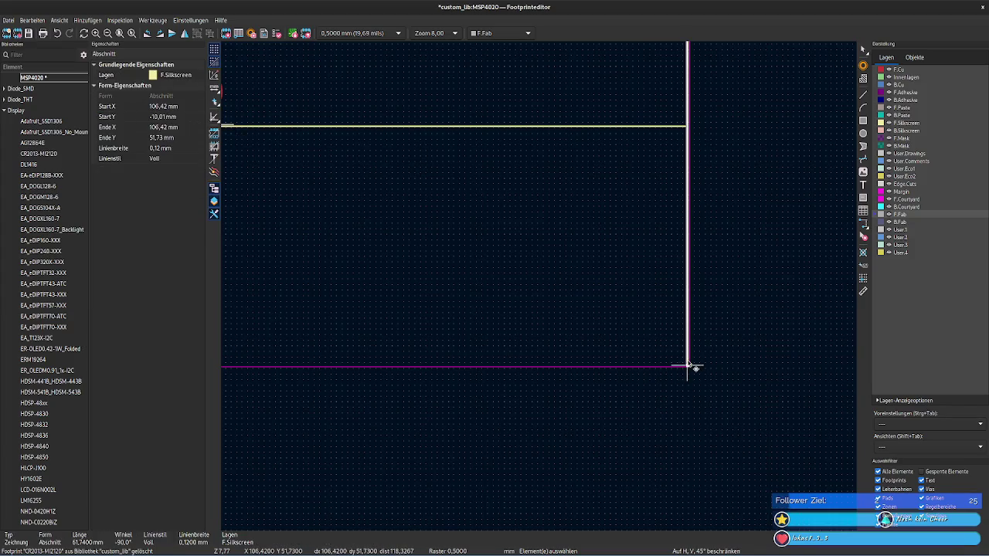
left_click(177, 137)
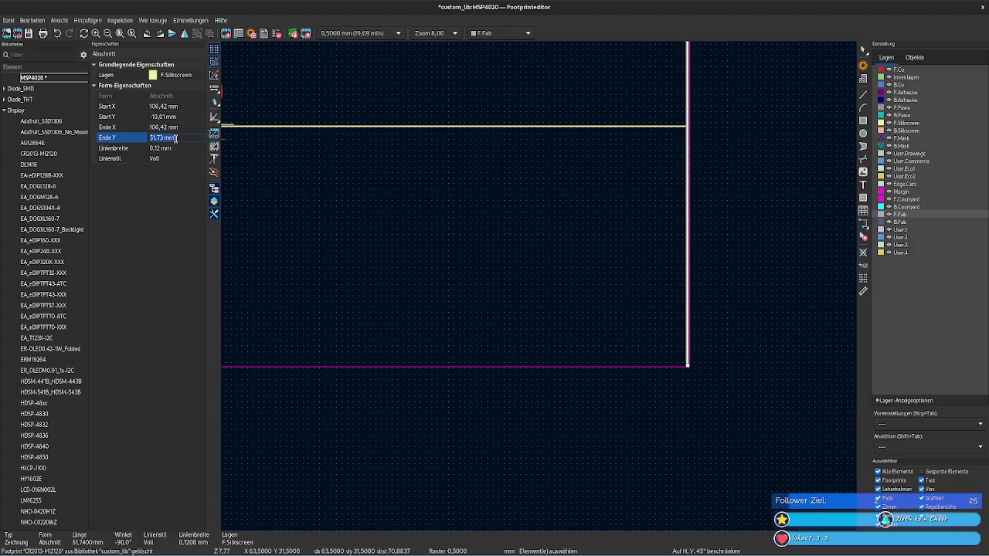
left_click(362, 126)
left_click(163, 117)
type("51,73 mm")
left_click(180, 137)
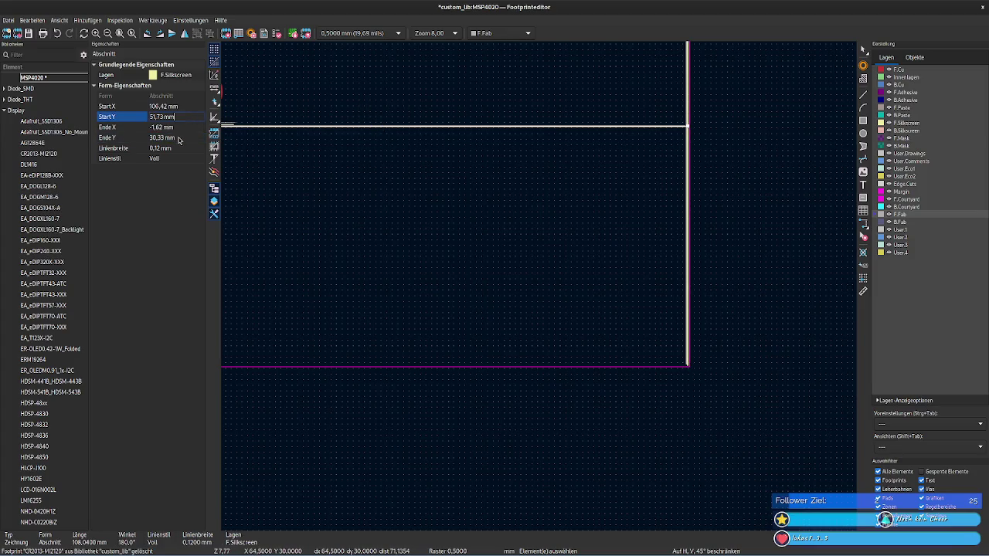
type("51,73 mm")
left_click(336, 197)
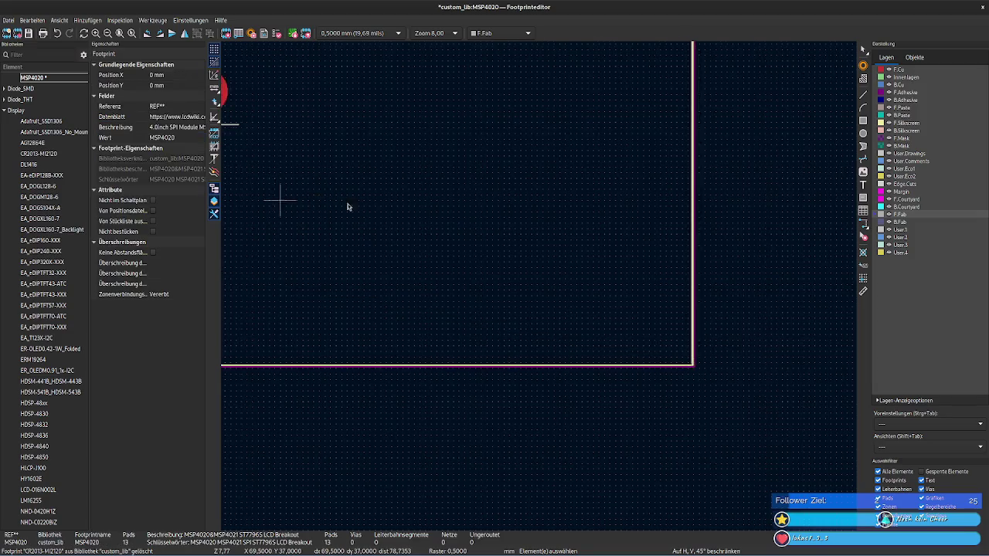
Step: Extend the left silkscreen edge down to Start Y 51,73 mm
scroll(340, 216, "left", 5)
scroll(355, 223, "left", 3)
scroll(448, 232, "left", 3)
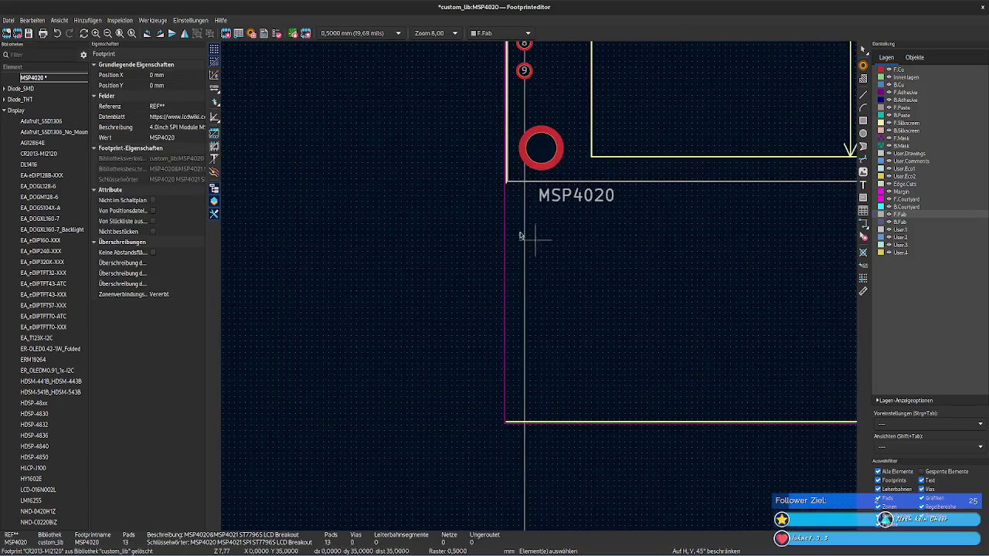
left_click(508, 186)
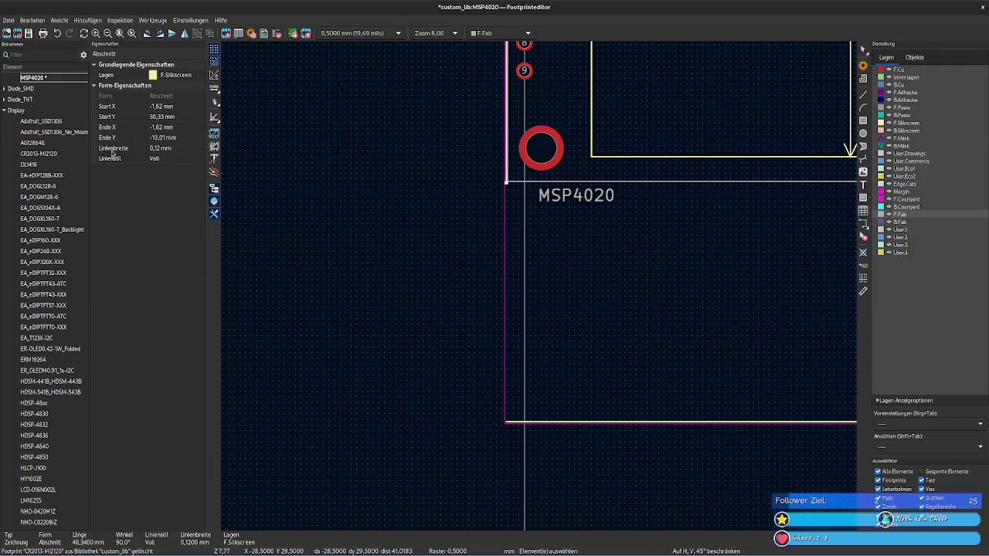
left_click(181, 128)
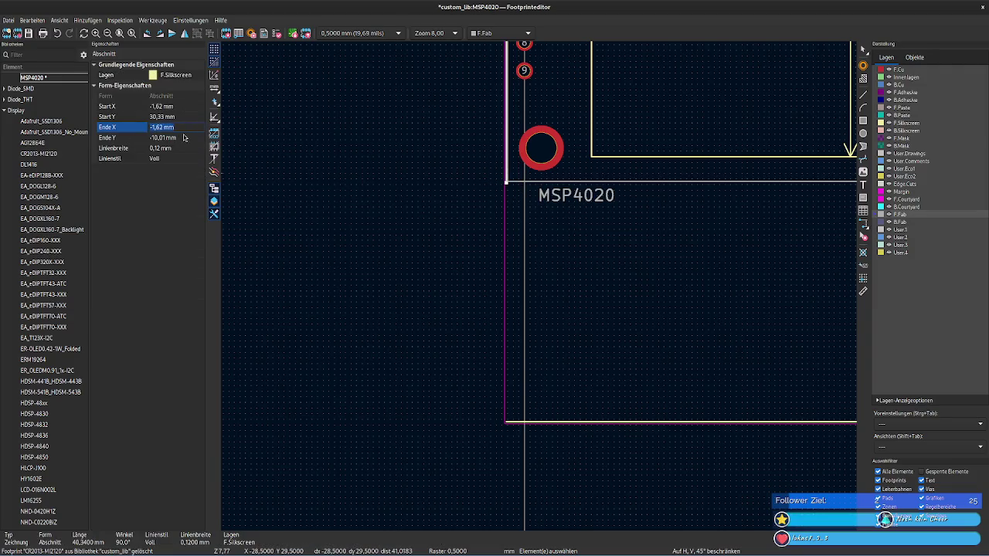
left_click(180, 138)
left_click(180, 117)
type("51,73")
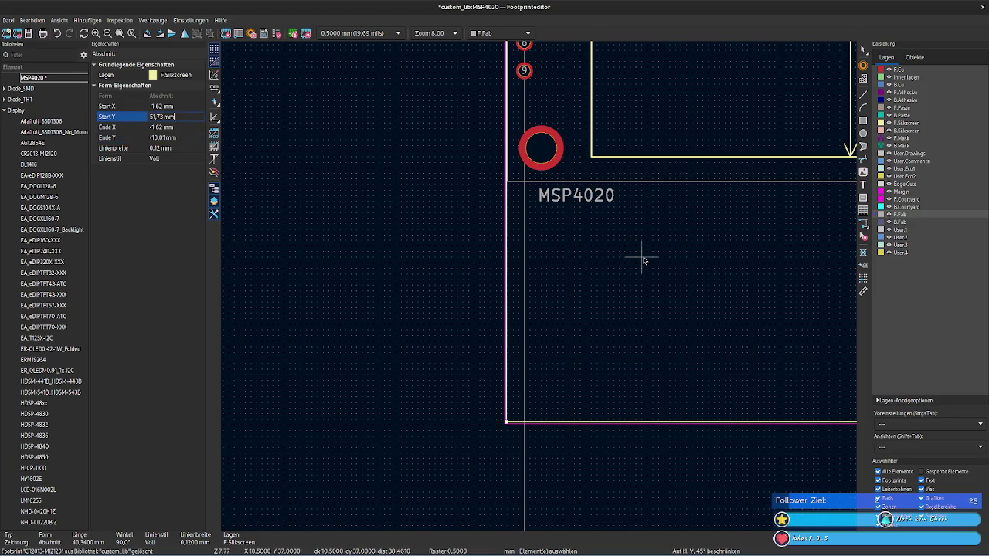
left_click(640, 260)
scroll(695, 282, "right", 5)
scroll(675, 293, "right", 4)
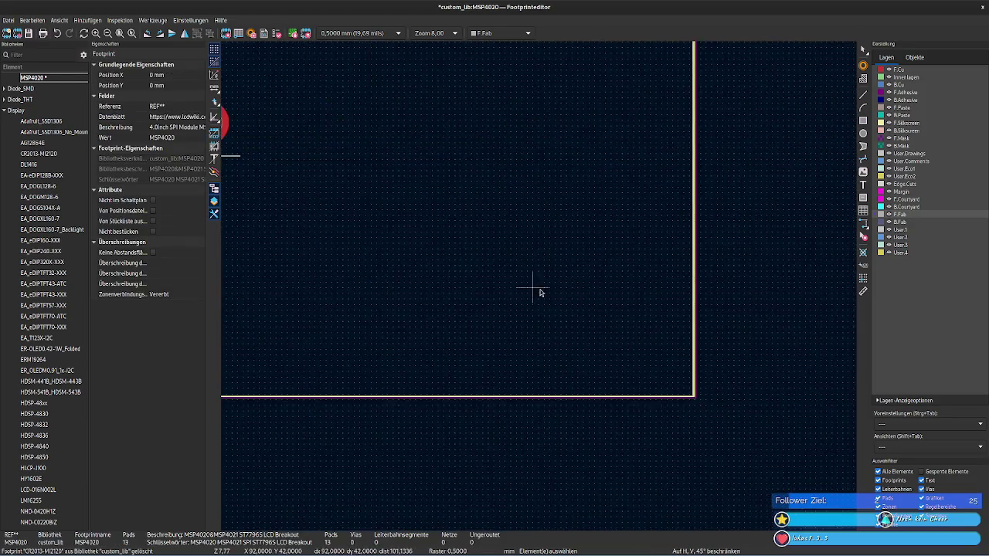
Step: Lengthen the horizontal F.Fab line to Start X 106,3 mm
scroll(536, 289, "right", 1)
left_click(628, 369)
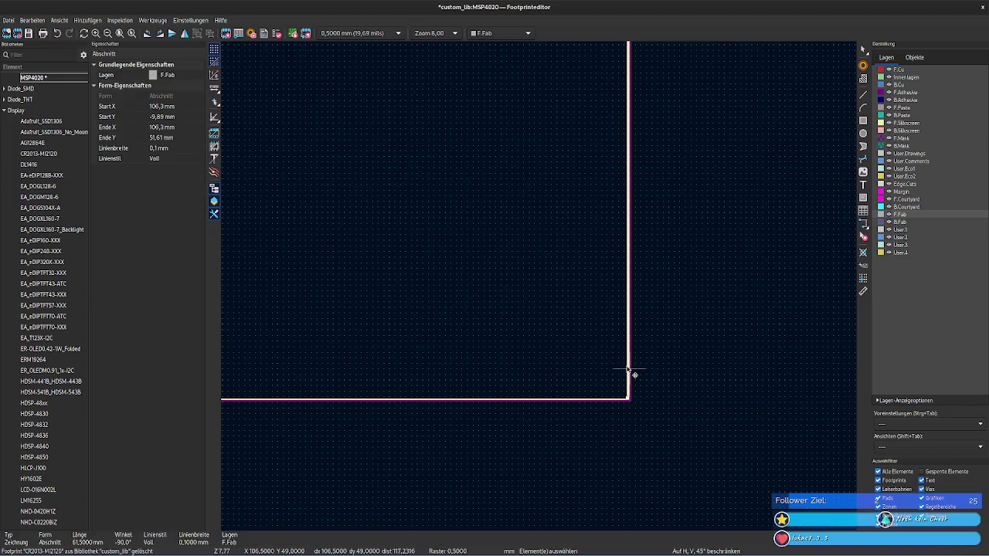
scroll(626, 364, "up", 3)
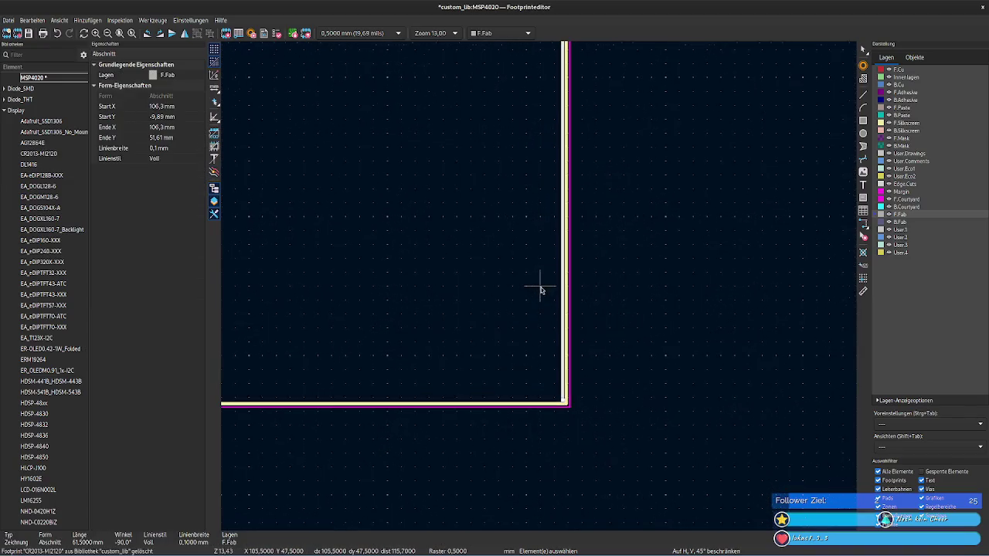
scroll(538, 287, "up", 1)
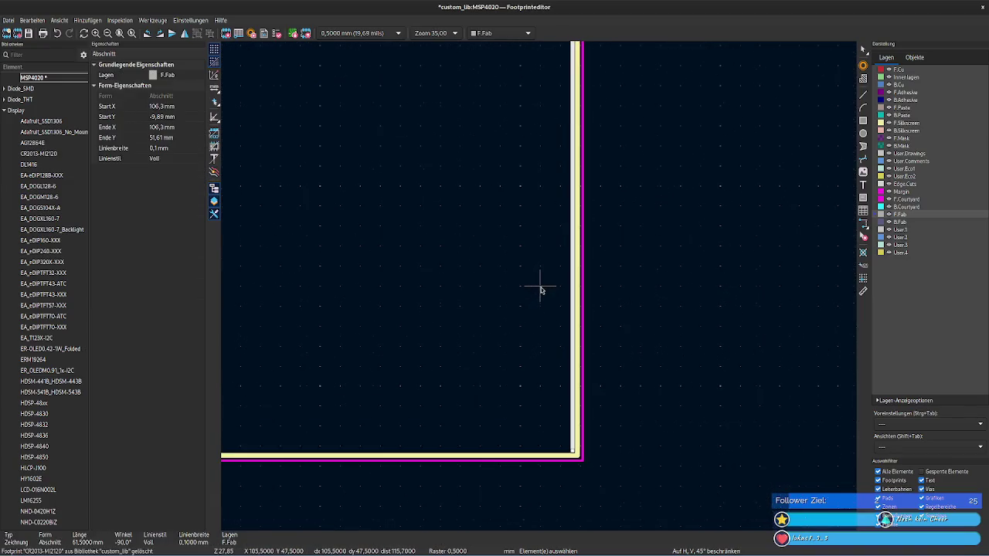
left_click(182, 128)
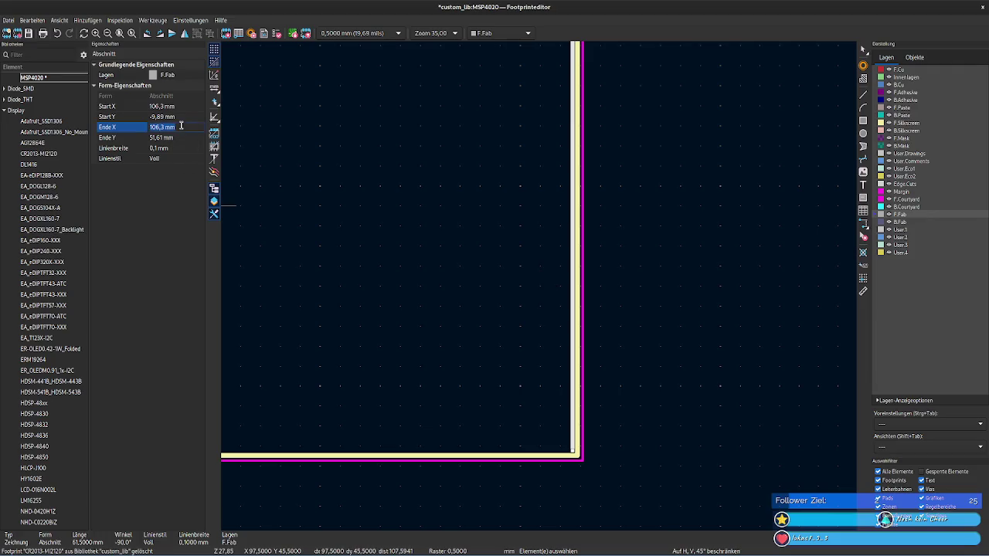
scroll(541, 286, "down", 4)
scroll(556, 328, "down", 3)
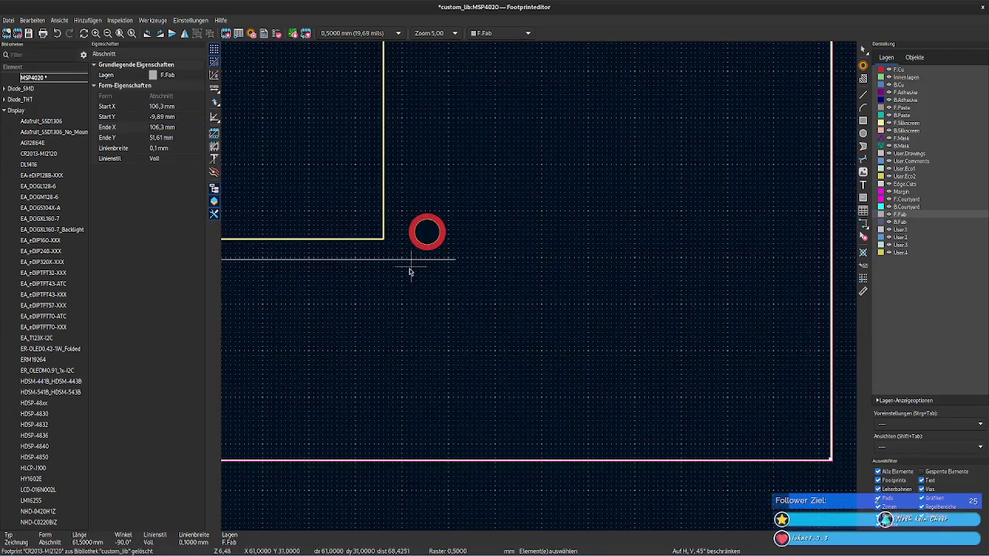
left_click(404, 261)
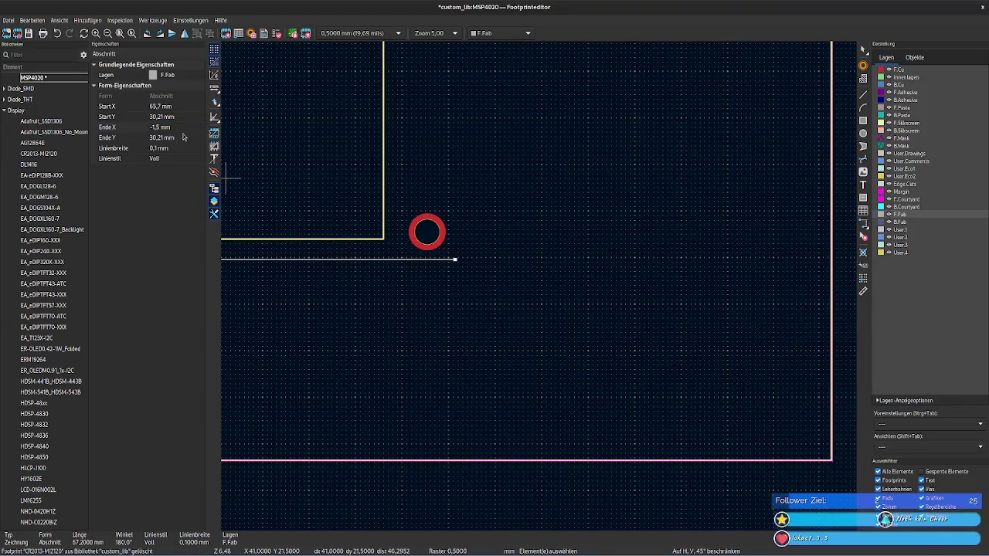
left_click(179, 106)
type("106,3")
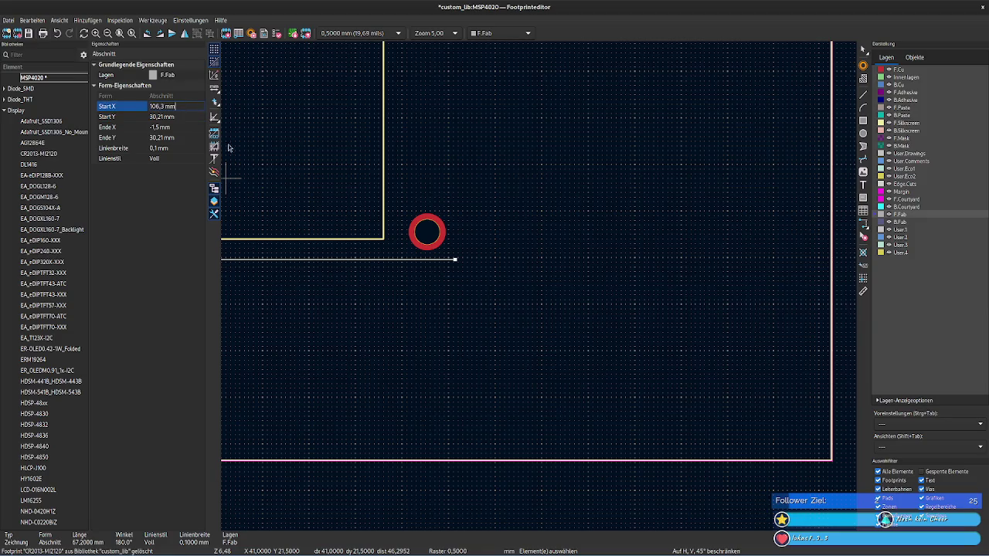
left_click(658, 276)
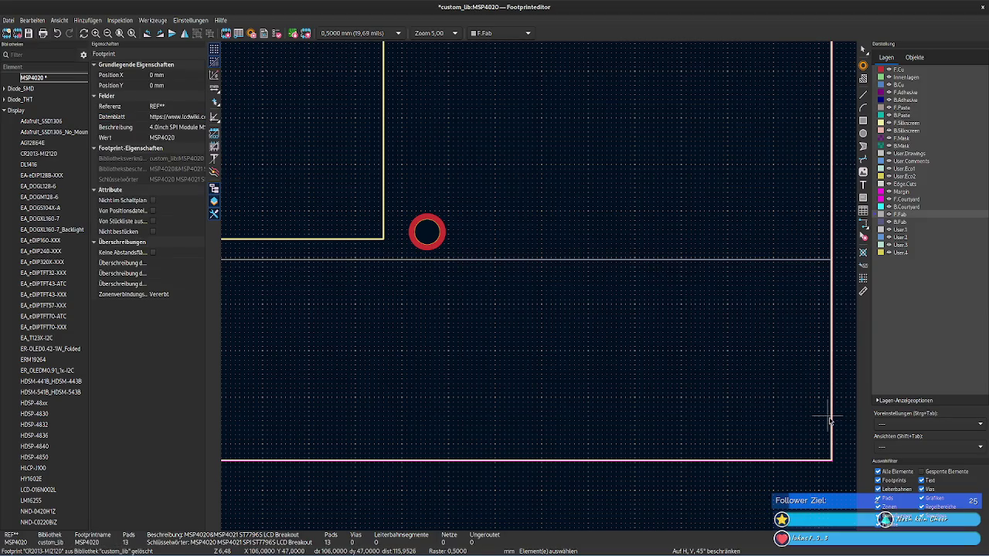
Step: Lower the horizontal fab line to Start Y and End Y 51,61 mm
left_click(831, 420)
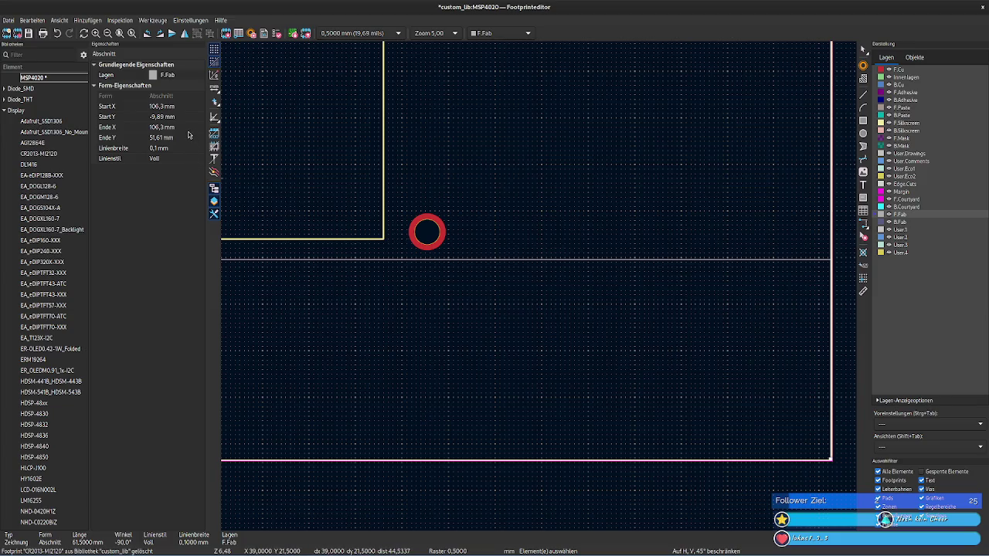
left_click(360, 259)
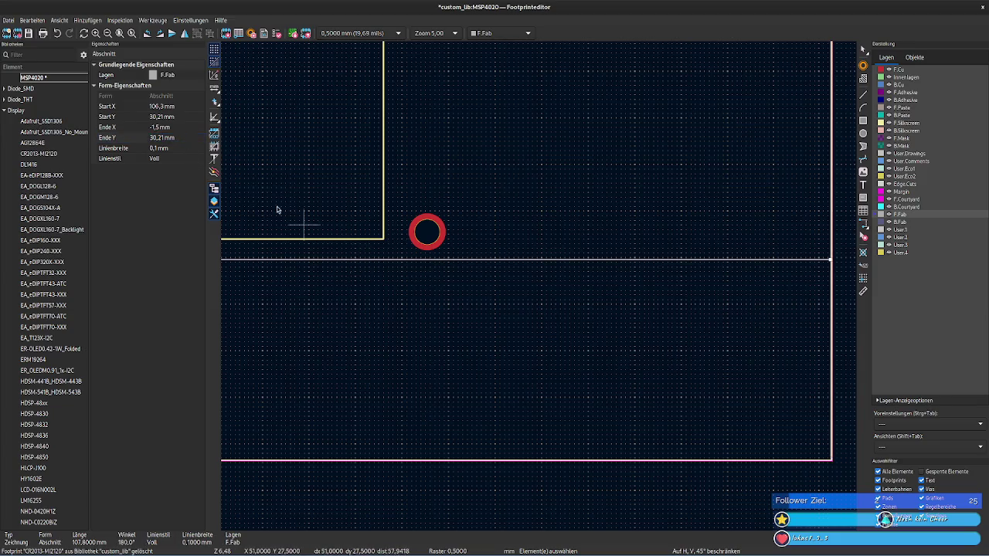
left_click(184, 116)
type("51,61 mm")
key("Return")
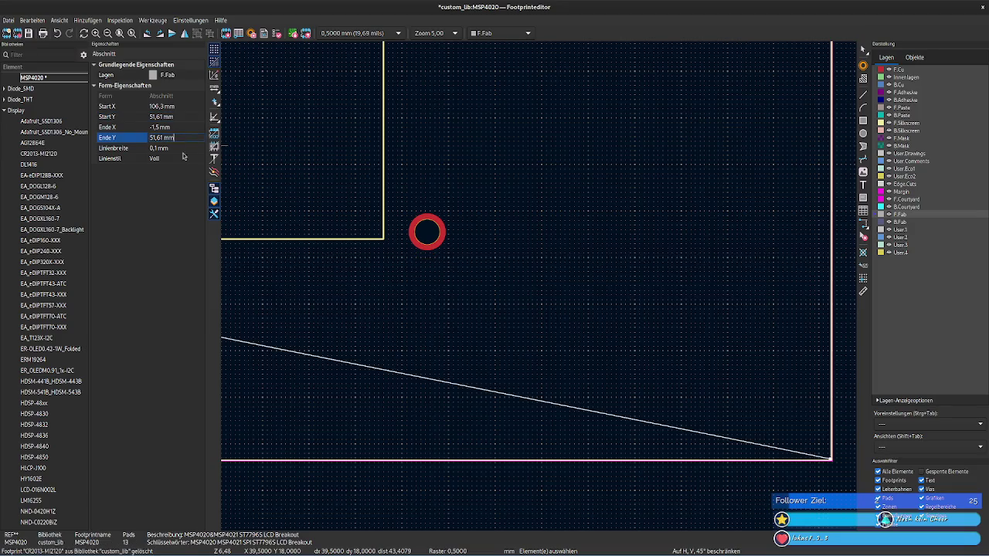
key("Delete")
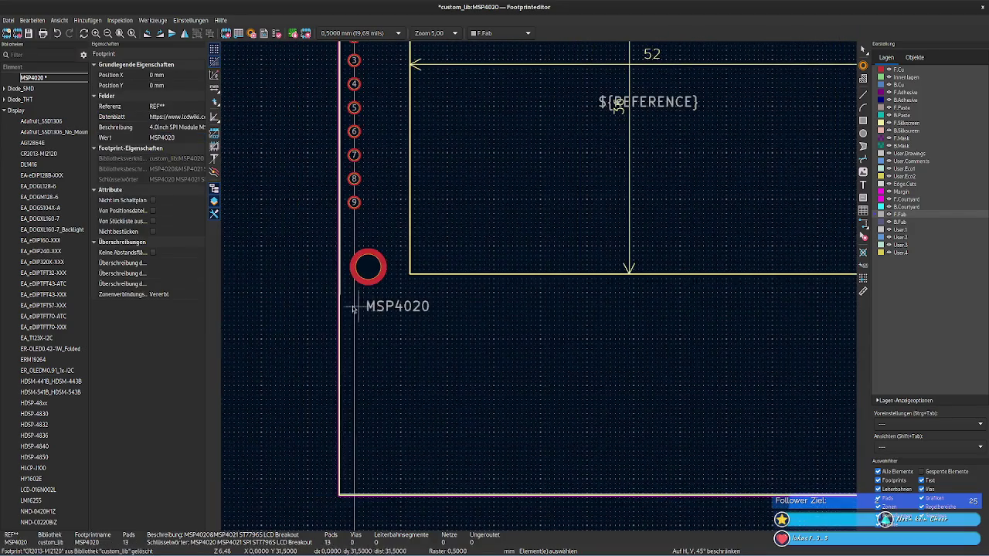
Step: Extend the left F.Fab line down to Start Y 51,61 mm
scroll(347, 252, "up", 1)
scroll(646, 407, "up", 1)
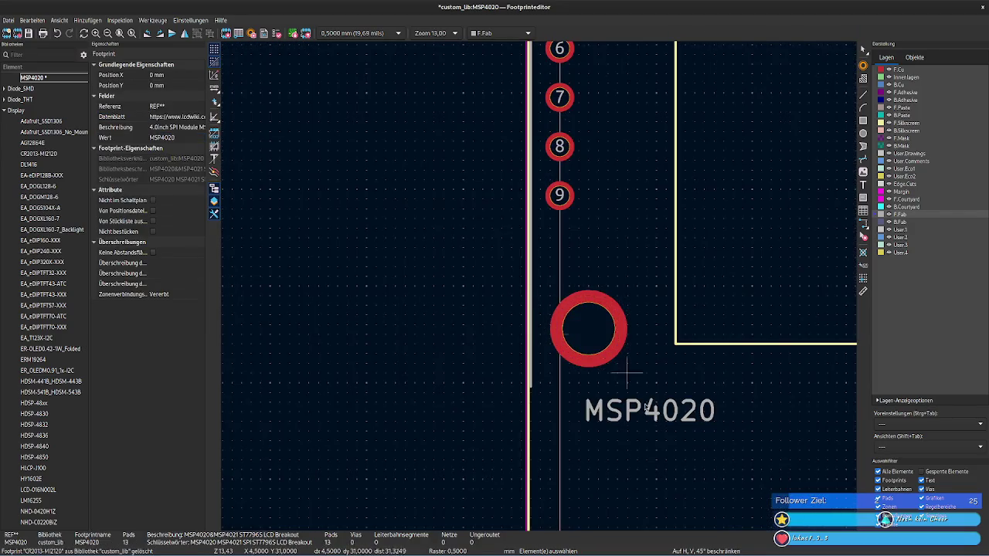
left_click(532, 384)
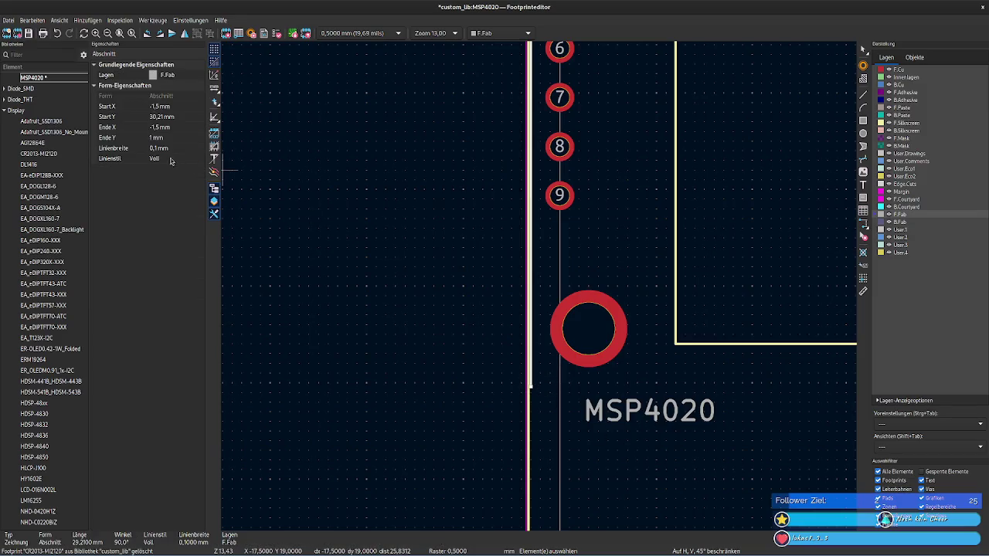
left_click(184, 115)
type("31,61")
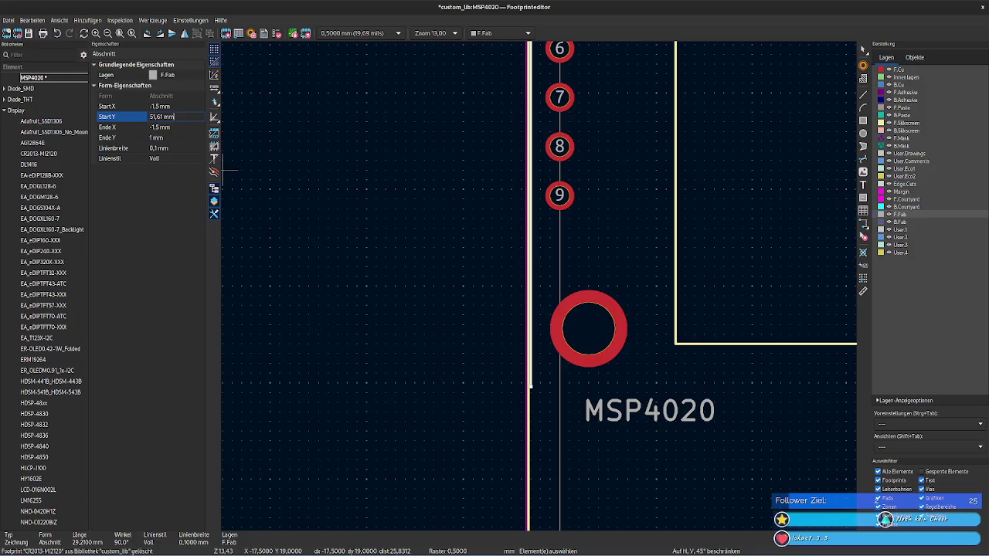
left_click(404, 258)
scroll(348, 324, "up", 5)
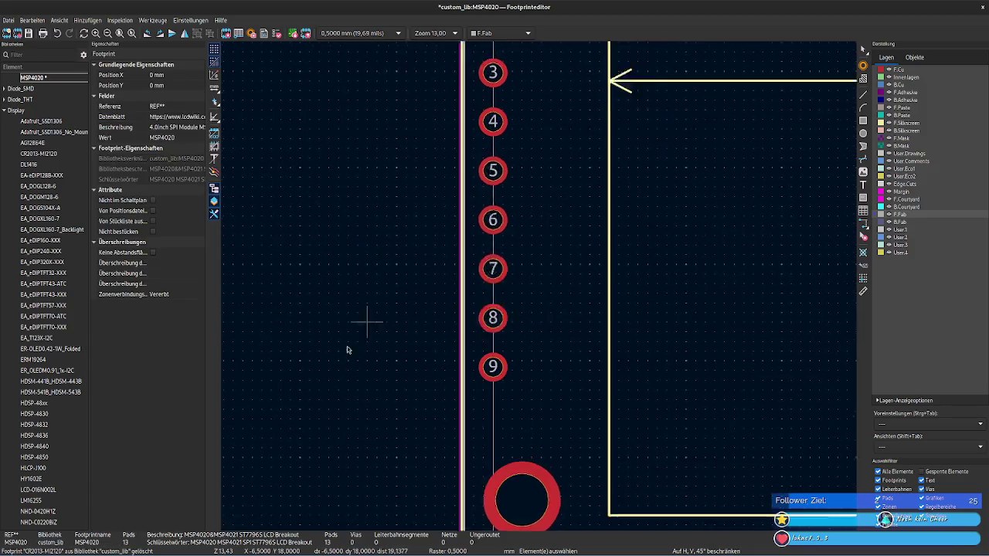
scroll(337, 286, "up", 3)
scroll(332, 250, "up", 1)
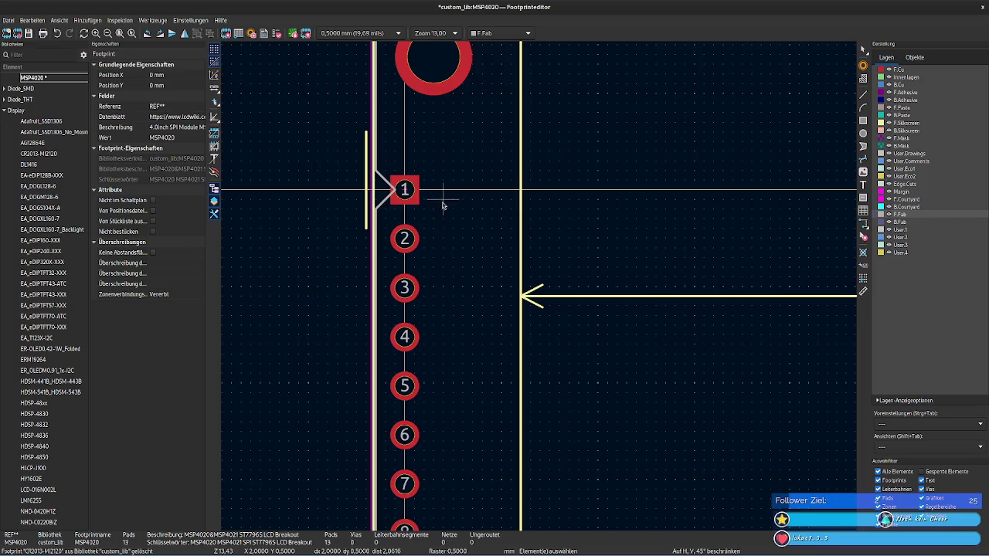
scroll(443, 205, "down", 3)
middle_click_drag(327, 369, 276, 139)
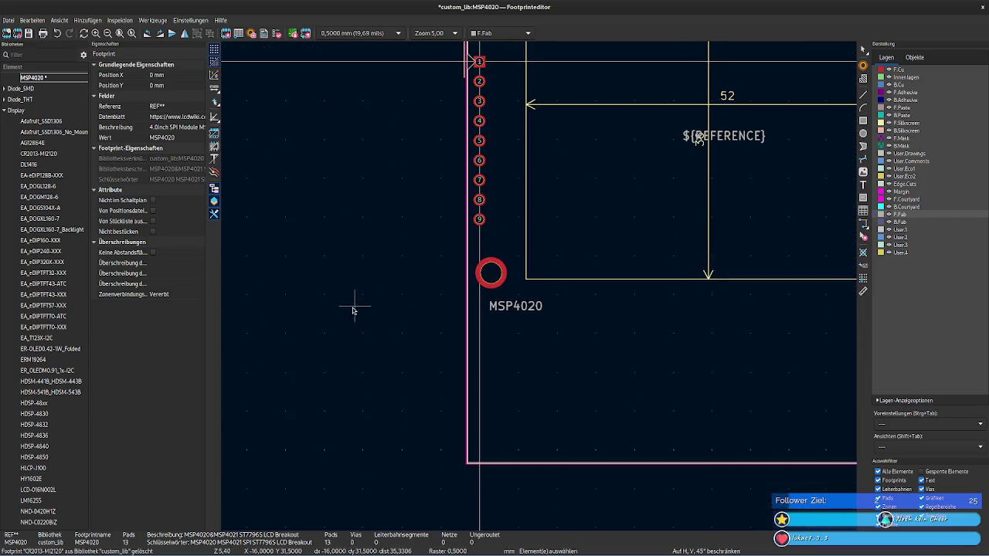
Step: Review the MSP4020 label and mounting holes, then save the footprint with Ctrl+S
middle_click_drag(354, 310, 269, 366)
mouse_move(307, 185)
middle_mouse_down()
mouse_move(281, 243)
mouse_move(265, 204)
mouse_move(231, 185)
mouse_move(536, 286)
mouse_move(507, 353)
middle_mouse_up()
scroll(537, 287, "down", 3)
scroll(497, 359, "up", 1)
scroll(497, 360, "up", 1)
middle_click_drag(464, 283, 537, 287)
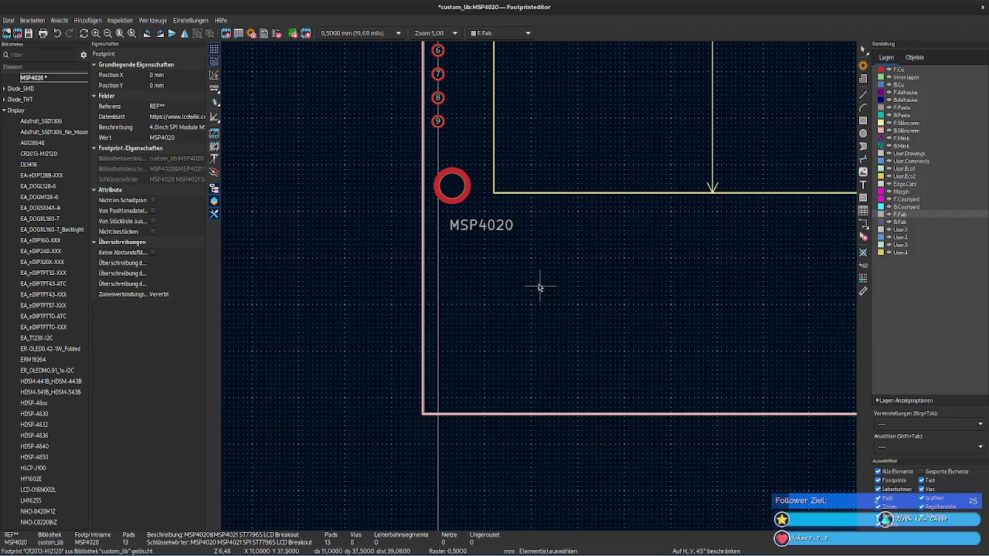
left_click(476, 228)
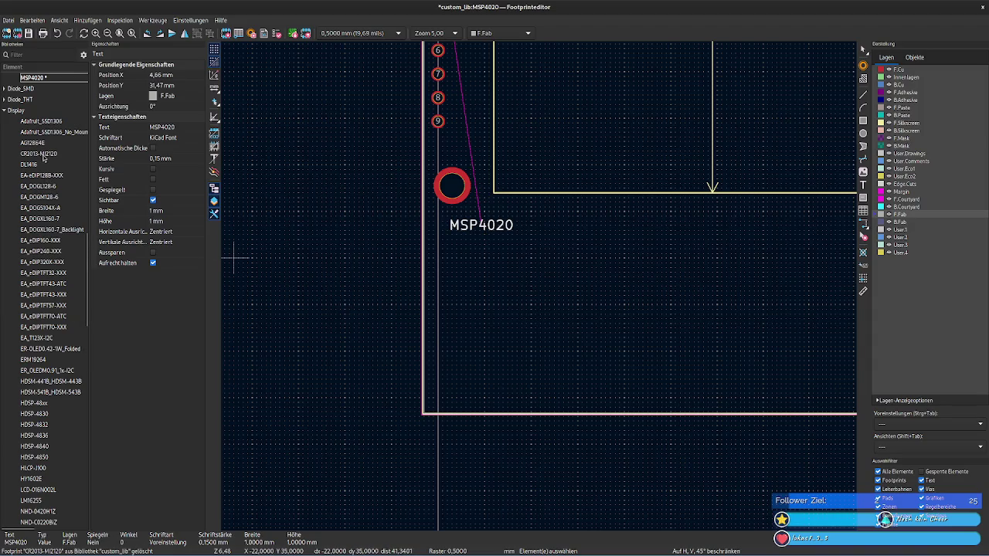
key("ctrl+s")
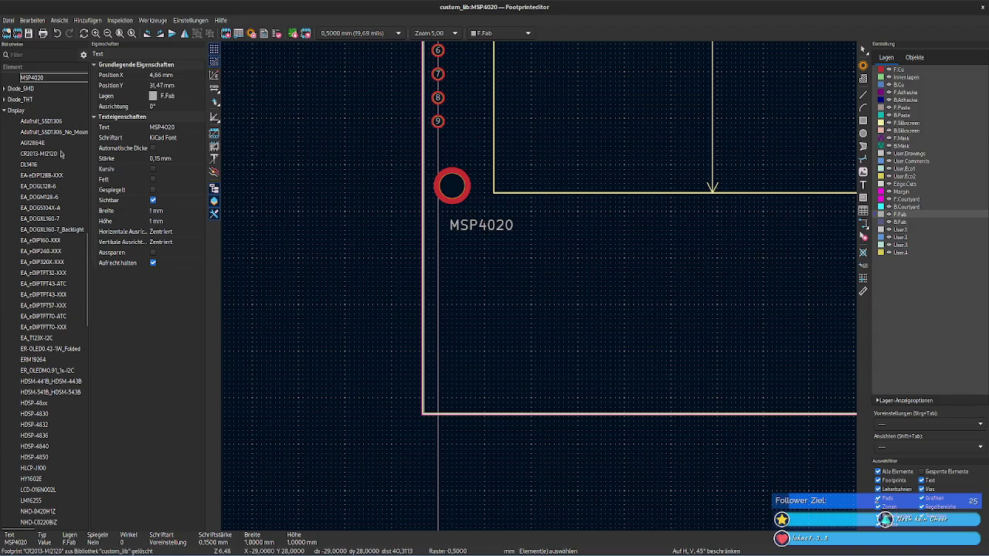
Step: Bring up the options menu for CR2013-MI2120 in the library tree
left_click(60, 157)
scroll(68, 183, "up", 5)
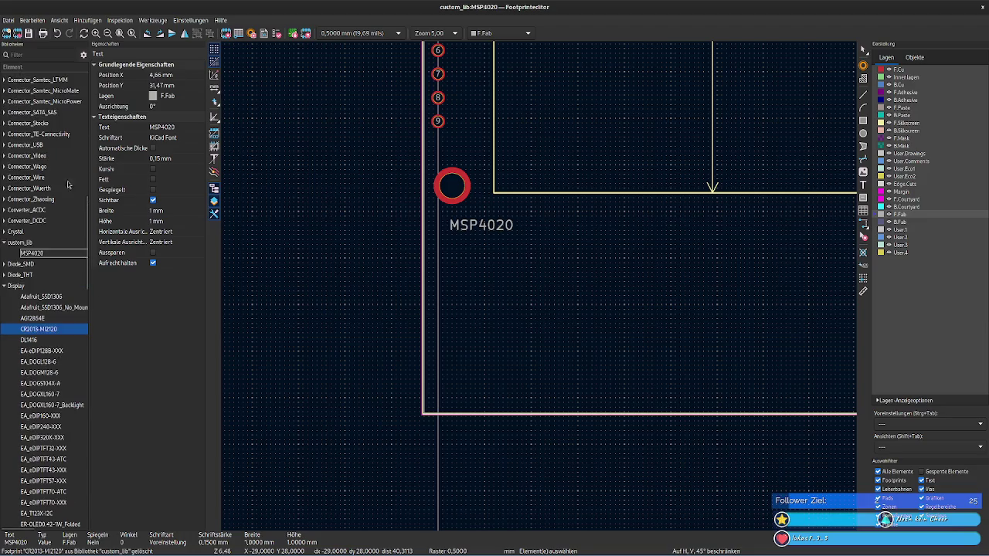
right_click(49, 329)
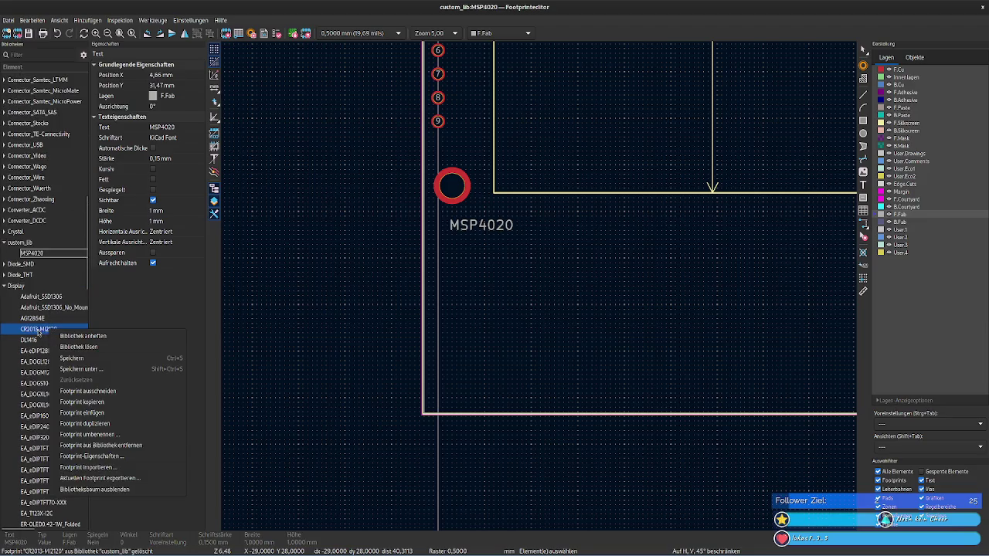
Step: Open the CR2013-MI2120 reference footprint and view pads 6–9 and its label
key("Escape")
double_click(38, 330)
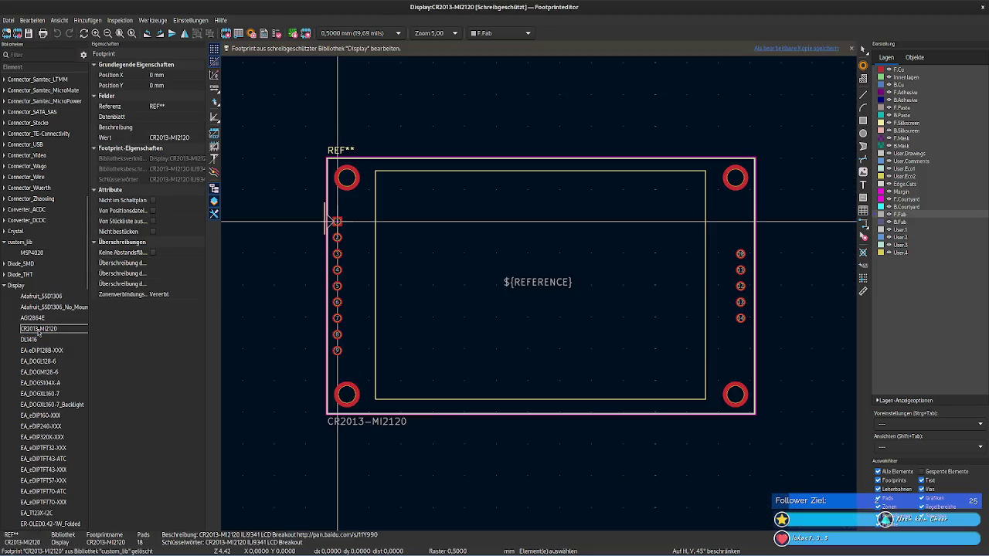
scroll(287, 331, "up", 2)
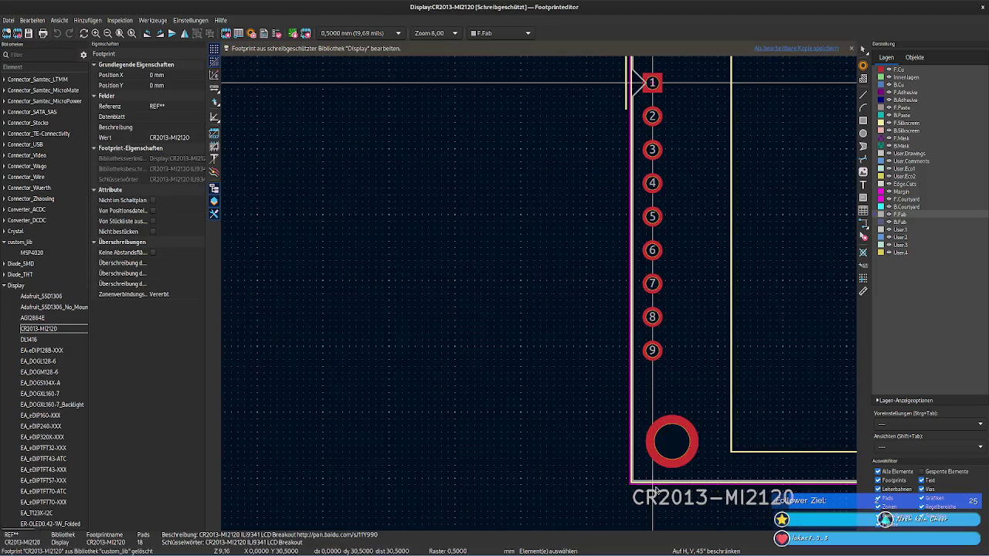
left_click_drag(559, 457, 368, 335)
middle_click_drag(544, 458, 335, 291)
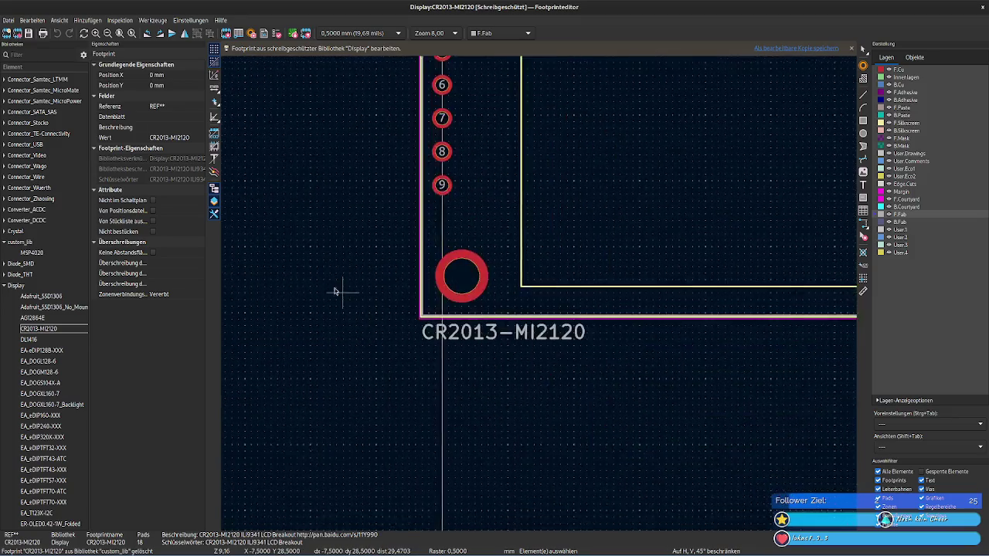
scroll(335, 291, "up", 2)
middle_click_drag(576, 181, 623, 384)
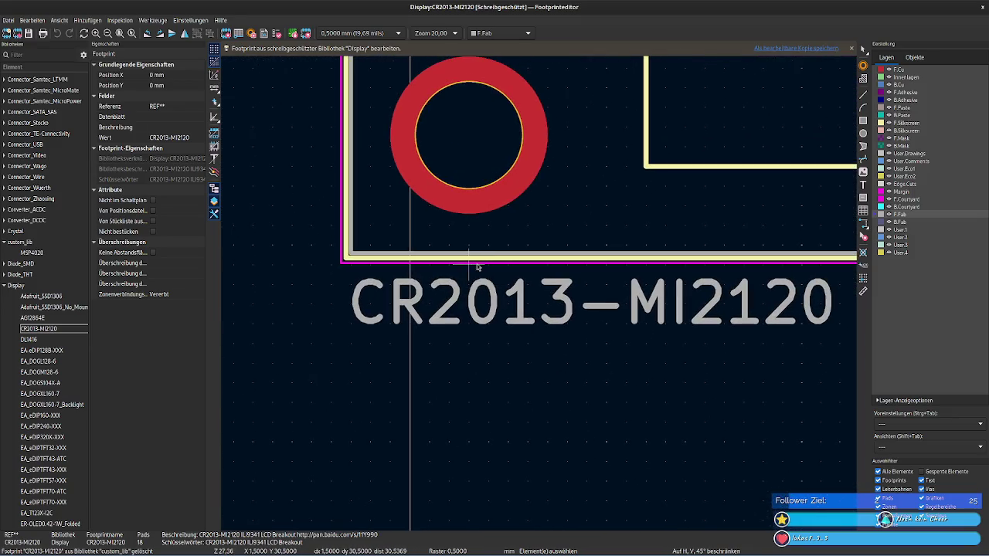
Step: Inspect the bottom and left courtyard line coordinates of CR2013-MI2120
left_click(478, 267)
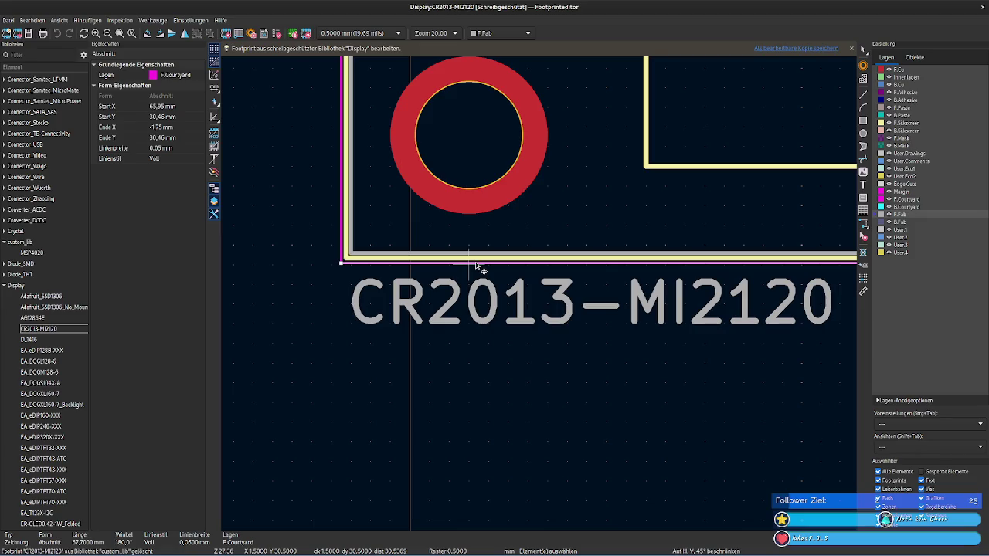
left_click(341, 246)
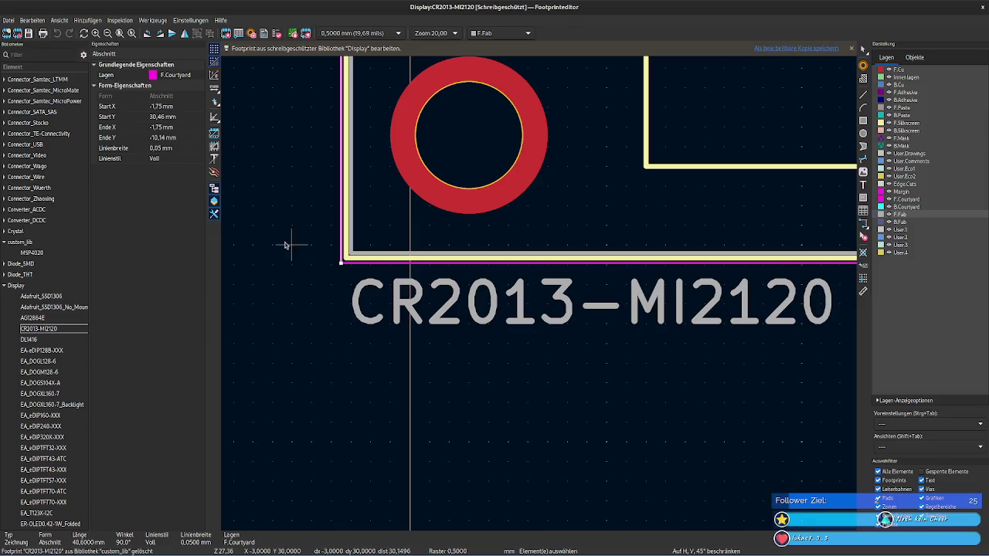
scroll(536, 294, "down", 2)
scroll(601, 214, "down", 2)
mouse_move(434, 246)
middle_mouse_down()
mouse_move(343, 419)
mouse_move(344, 462)
mouse_move(332, 184)
middle_mouse_up()
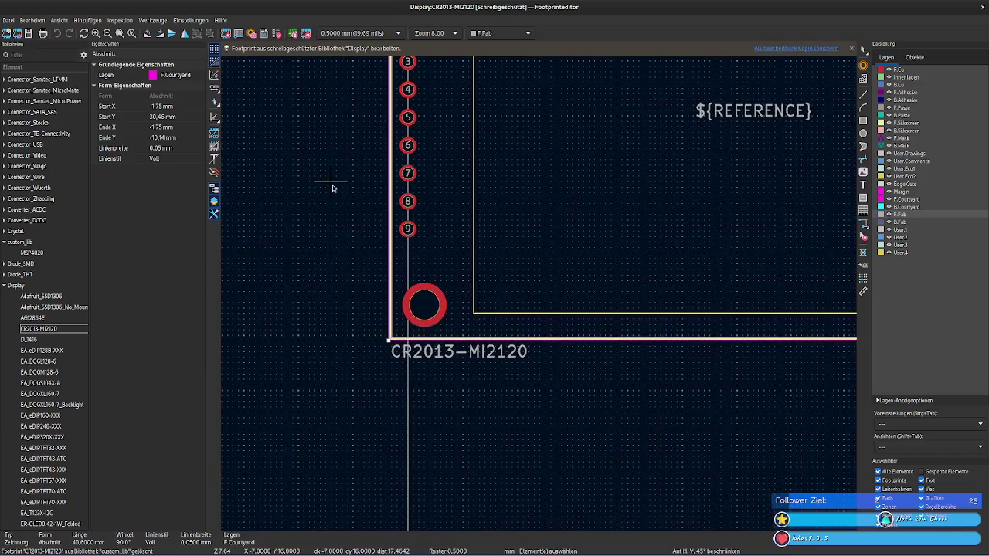
scroll(333, 184, "up", 3)
mouse_move(543, 303)
middle_mouse_down()
mouse_move(495, 261)
mouse_move(482, 292)
middle_mouse_up()
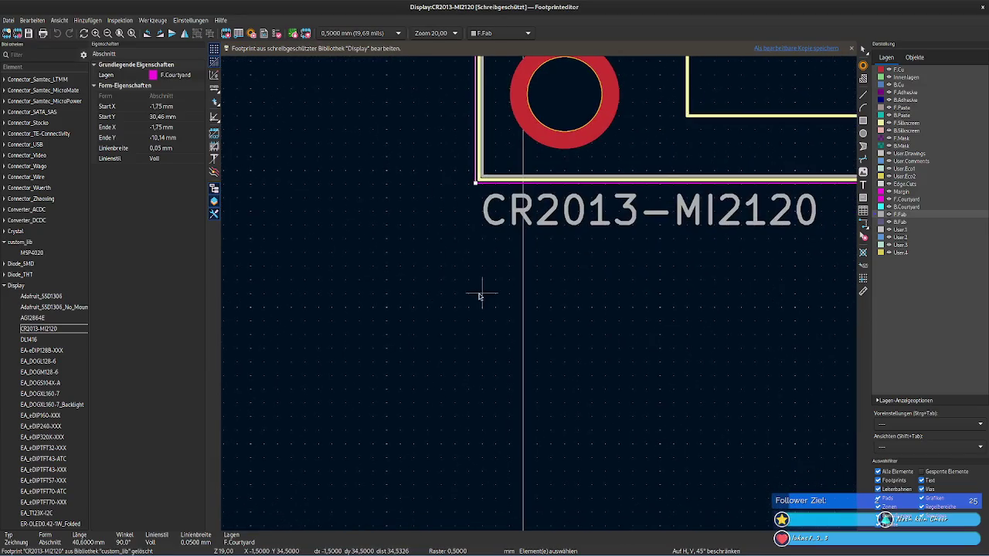
middle_click_drag(541, 293, 345, 430)
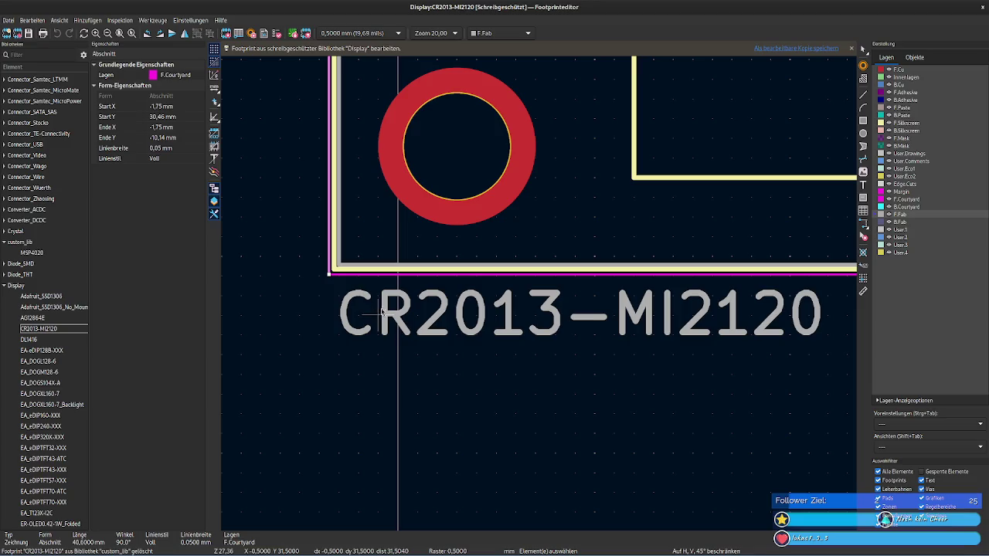
Step: Compare the CR2013-MI2120 value text position with the left courtyard line
left_click(396, 319)
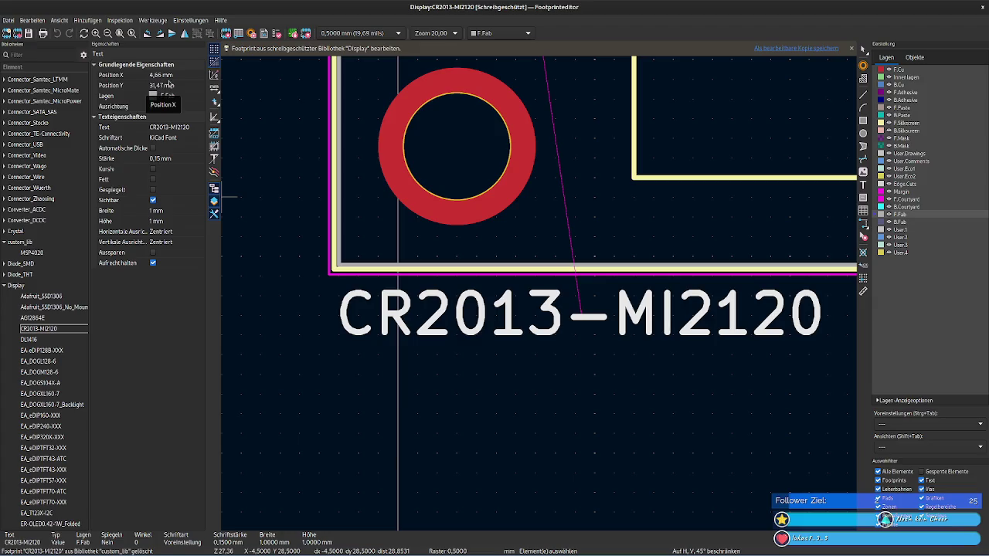
left_click(331, 246)
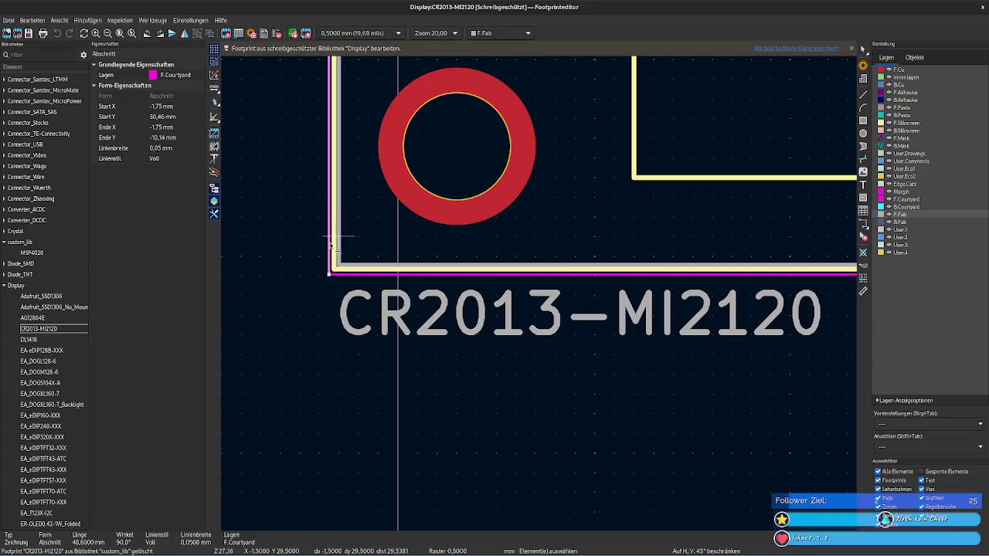
left_click(377, 315)
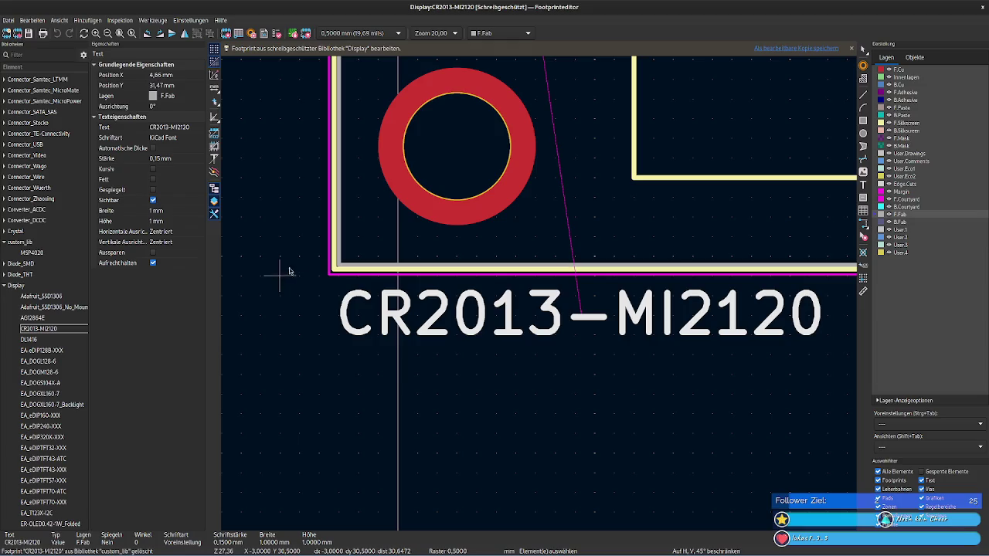
left_click(330, 255)
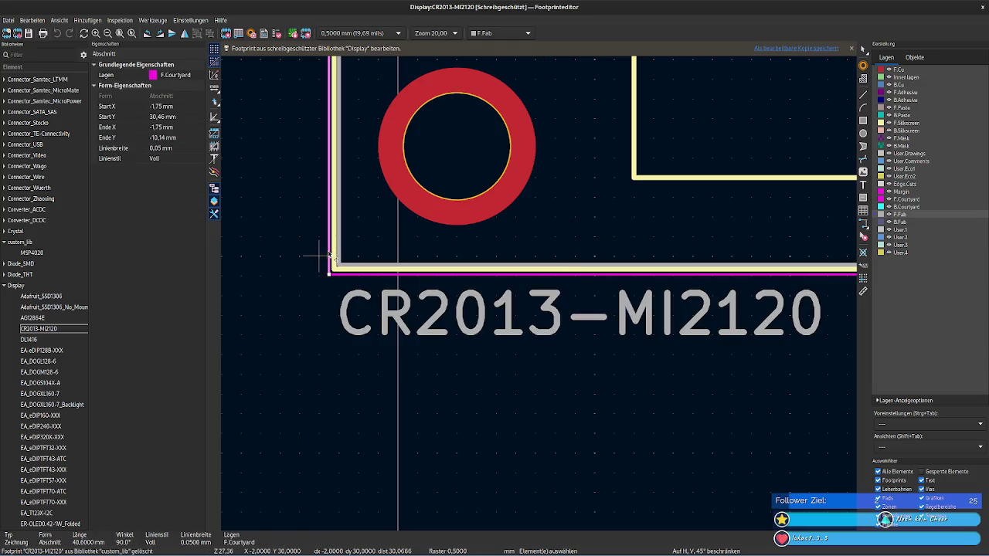
left_click(389, 311)
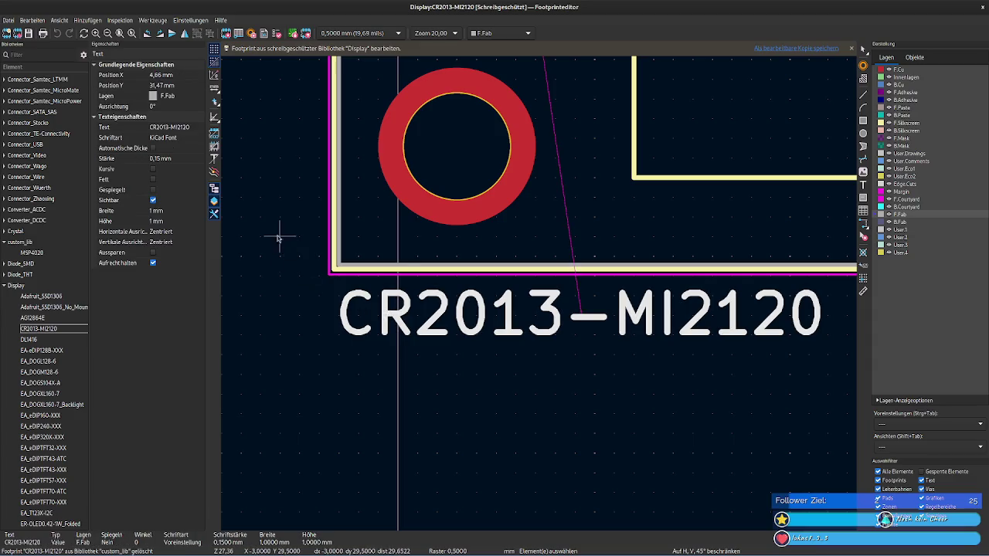
Step: Open MSP4020 from custom_lib and read the left courtyard line's Start Y
double_click(48, 255)
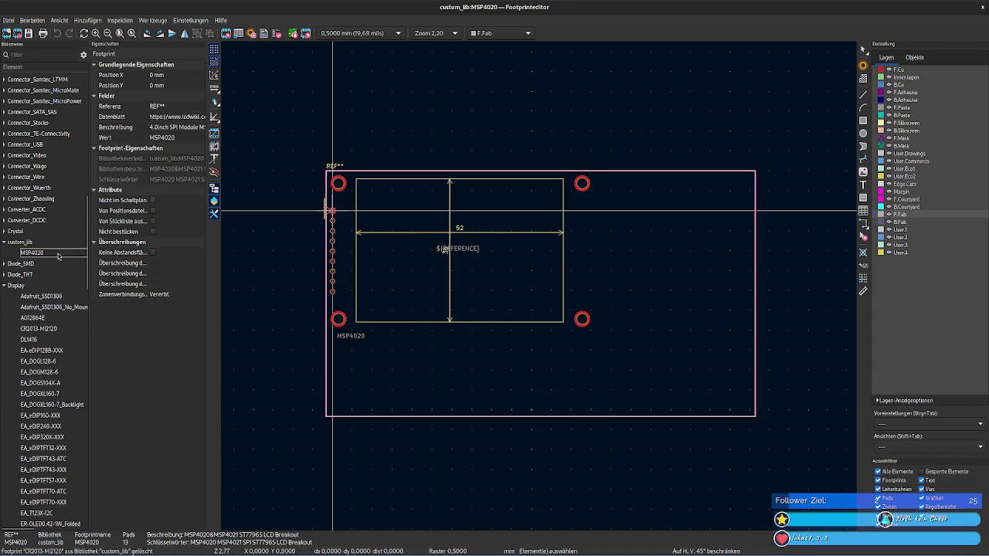
left_click(354, 340)
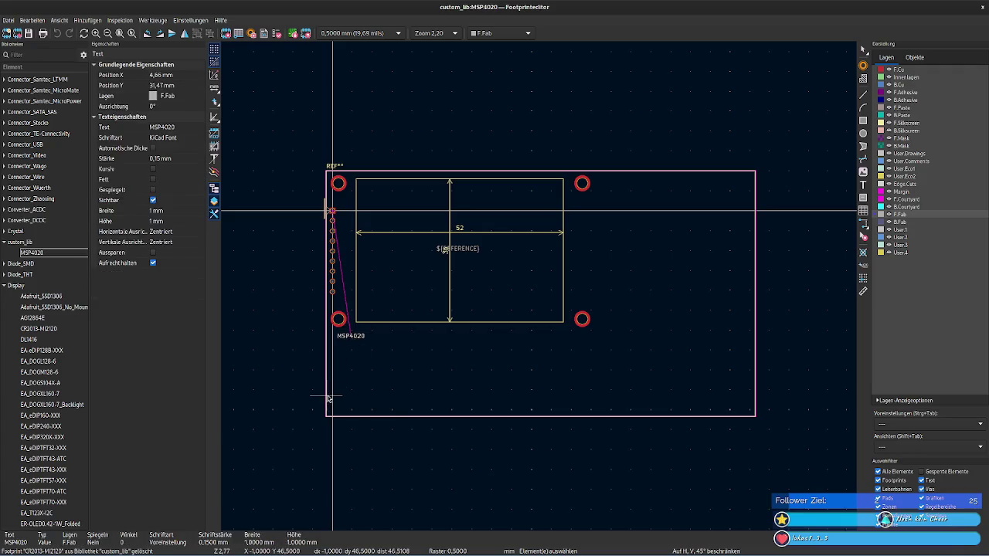
scroll(327, 395, "up", 5)
scroll(541, 347, "up", 5)
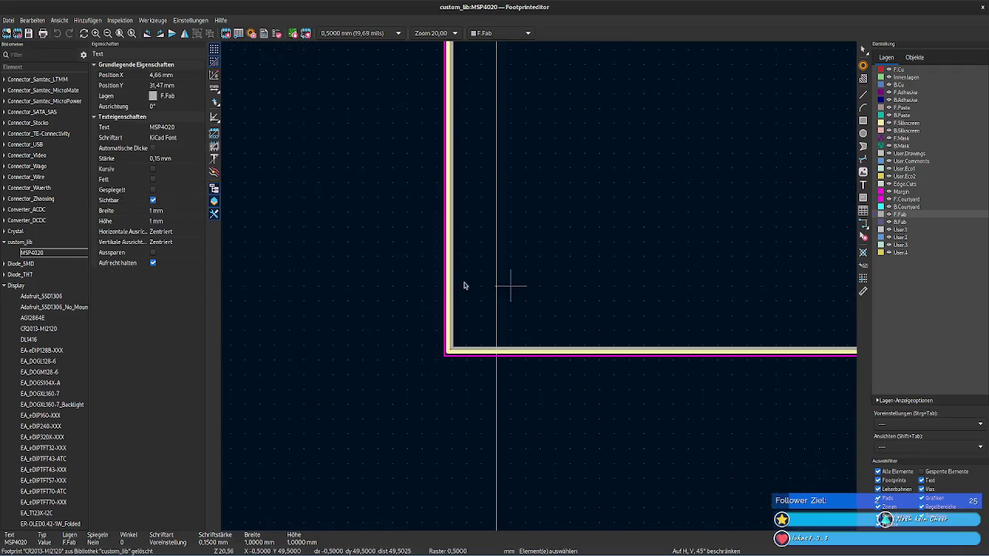
left_click(444, 323)
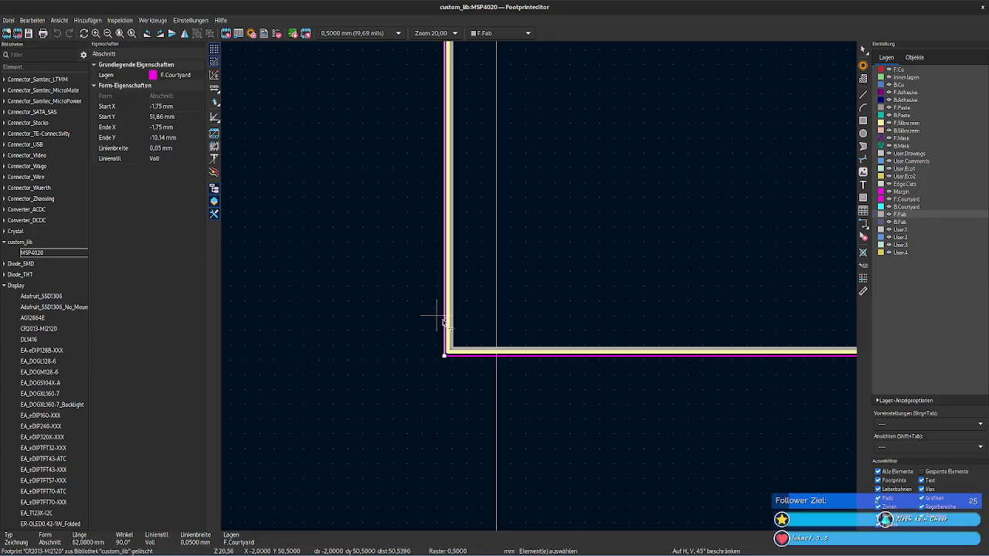
left_click(177, 116)
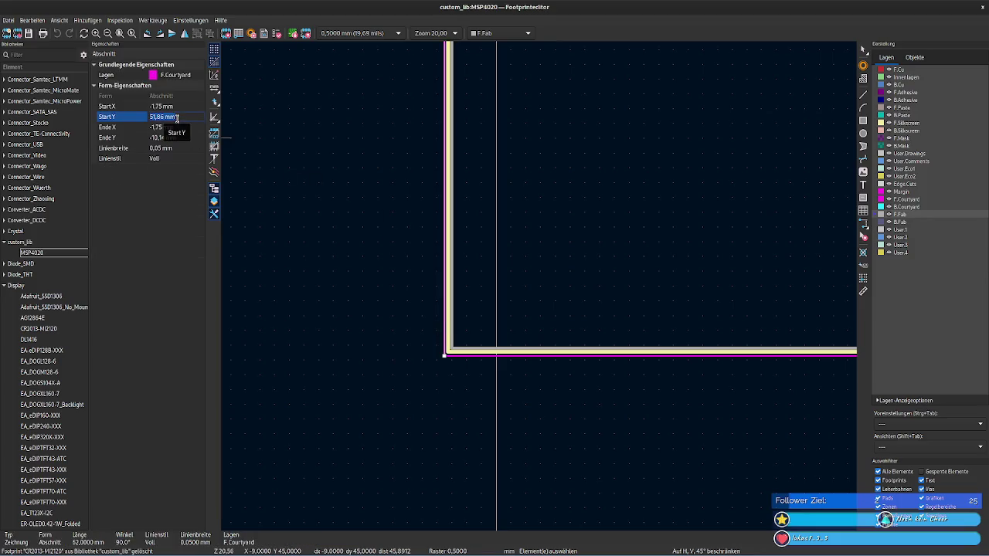
left_click(570, 106)
Step: Move the MSP4020 value text down near Y 52,8 mm and X 2,66 mm
middle_click_drag(587, 93, 523, 347)
left_click(489, 106)
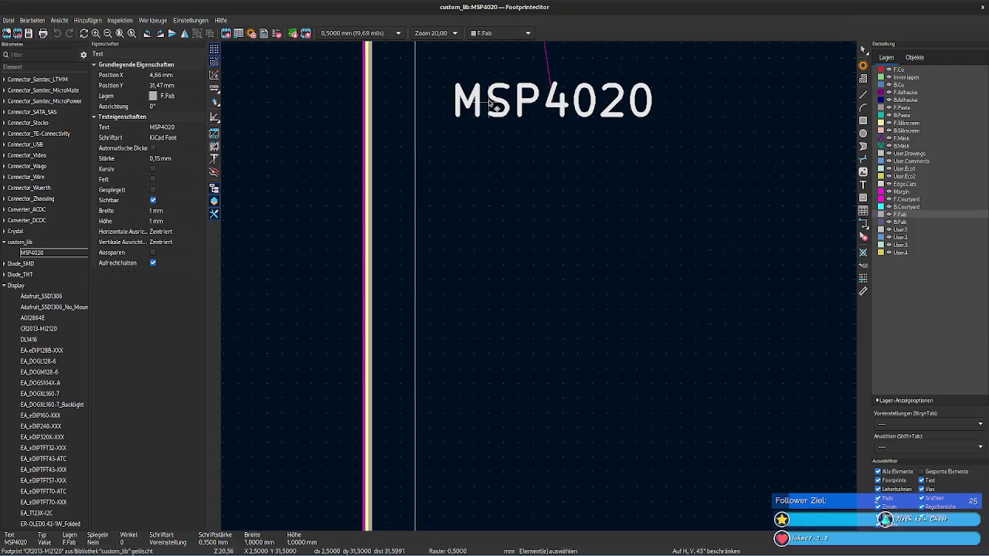
left_click(178, 85)
type("52,817")
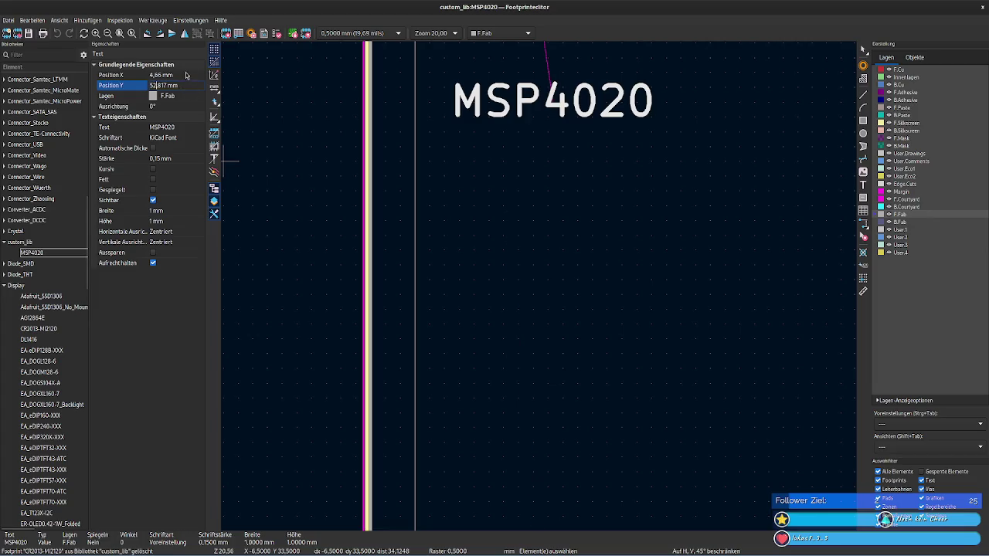
key("Return")
scroll(556, 232, "down", 3)
mouse_move(371, 399)
middle_mouse_down()
mouse_move(283, 283)
mouse_move(541, 286)
mouse_move(657, 336)
middle_mouse_up()
scroll(658, 336, "up", 3)
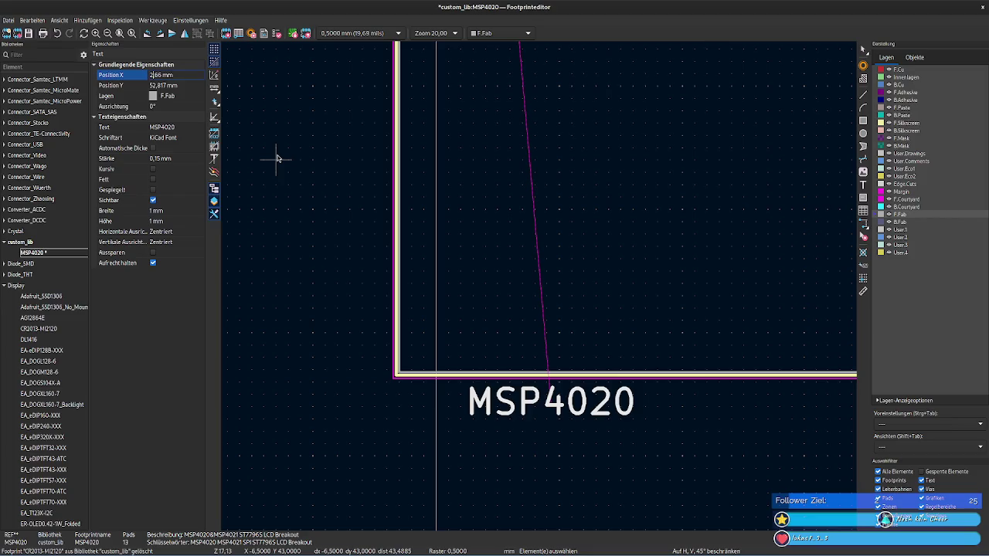
left_click(180, 85)
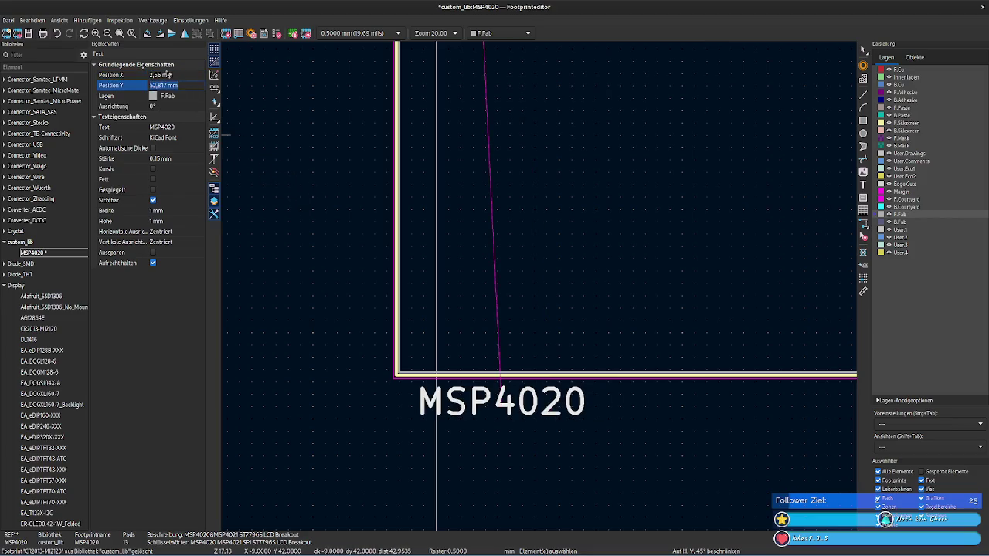
Step: Correct the value text position to X 2,4 mm, Y 52,87 mm
left_click(168, 74)
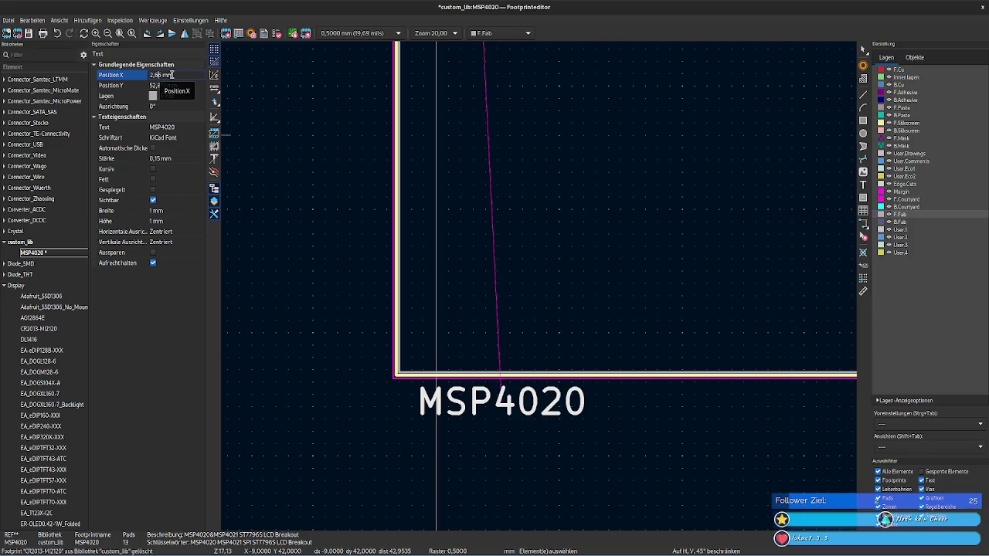
key("BackSpace")
type("4")
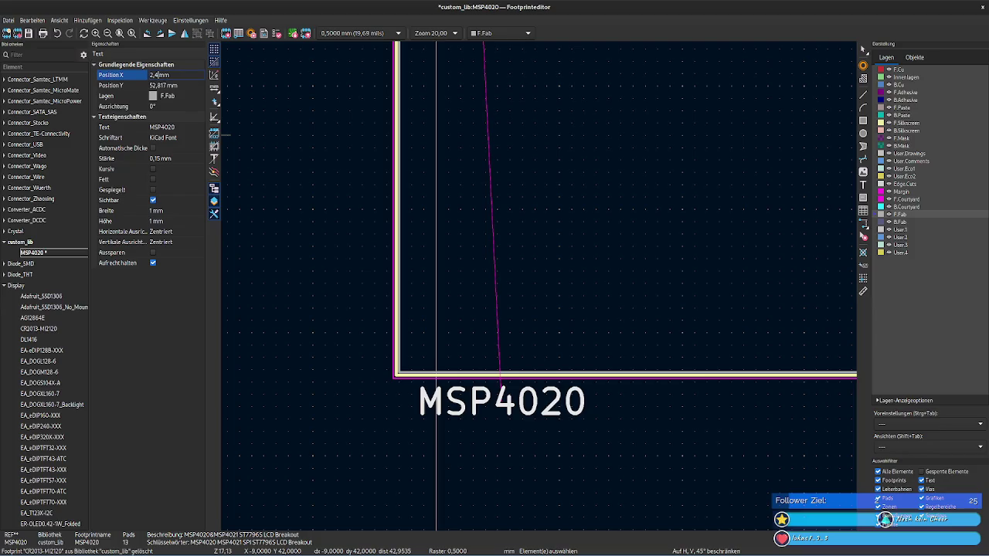
left_click(173, 85)
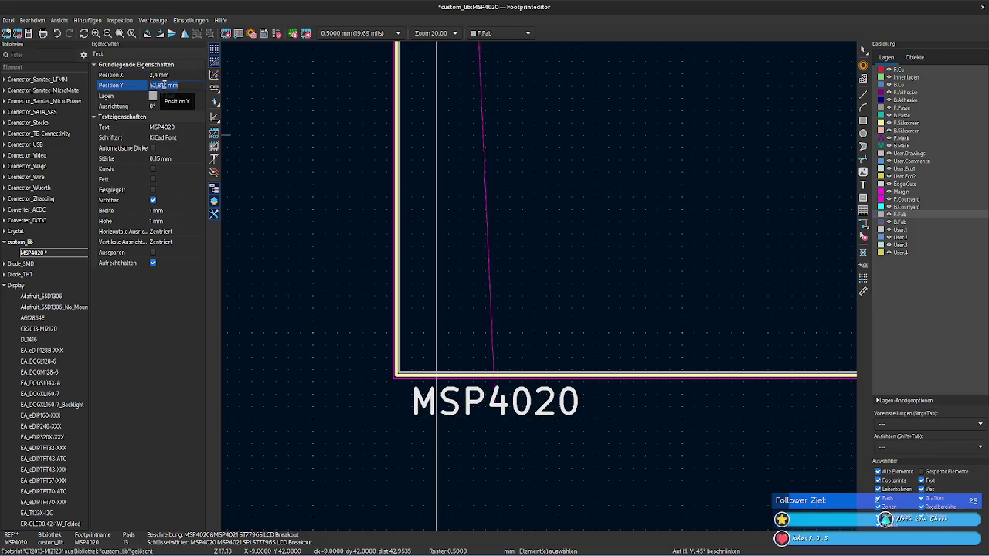
left_click(165, 85)
key("shift+Tab")
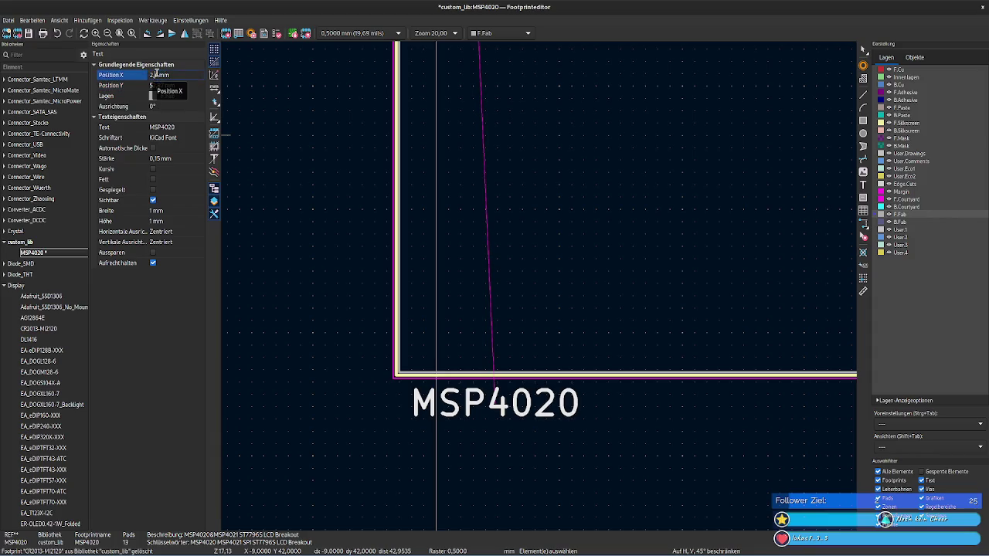
left_click(286, 181)
Step: Save the MSP4020 footprint to custom_lib
scroll(287, 183, "down", 2)
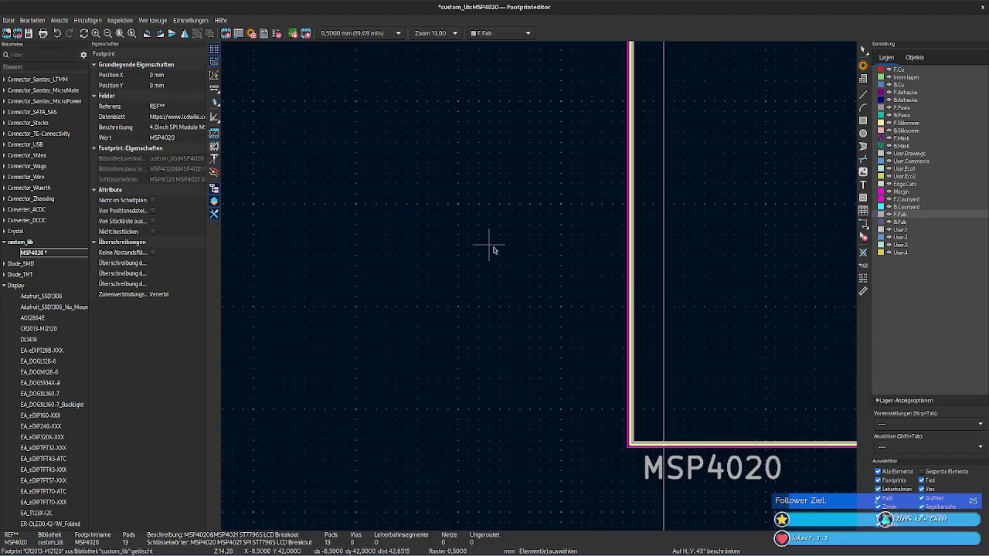
scroll(526, 283, "down", 2)
scroll(464, 287, "right", 3)
scroll(402, 271, "right", 2)
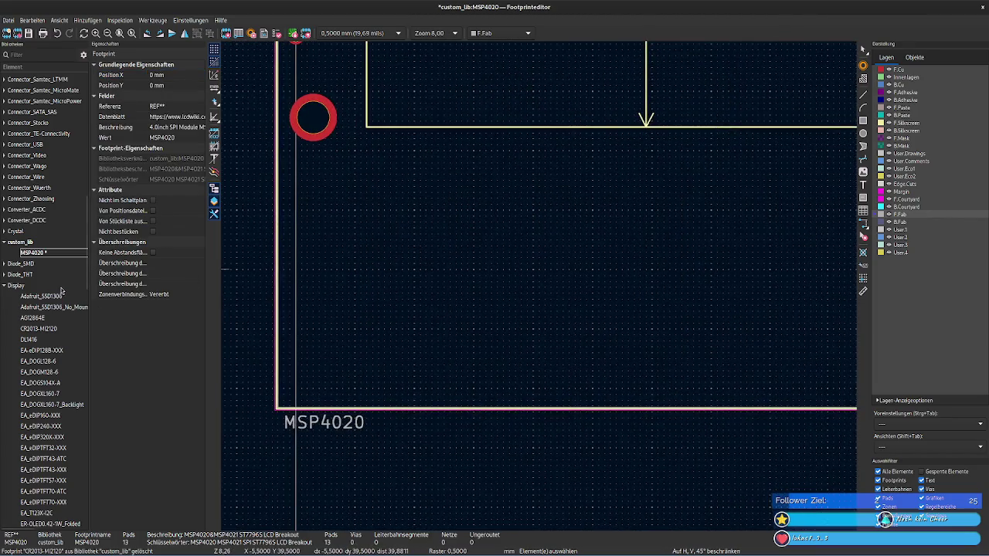
key("ctrl+s")
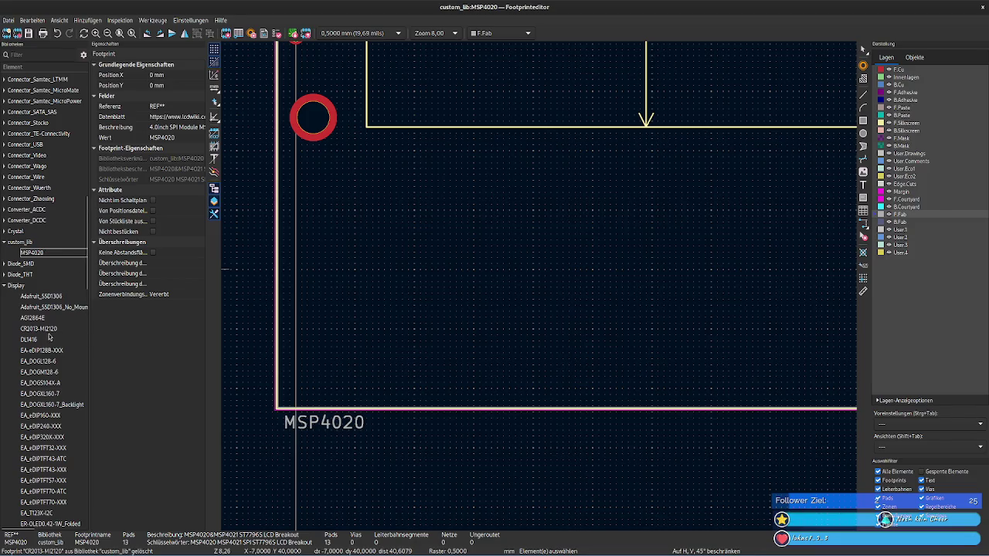
Step: Open the CR2013-MI2120 reference footprint and frame all its pads in view
double_click(38, 328)
scroll(541, 287, "up", 2)
scroll(584, 376, "up", 2)
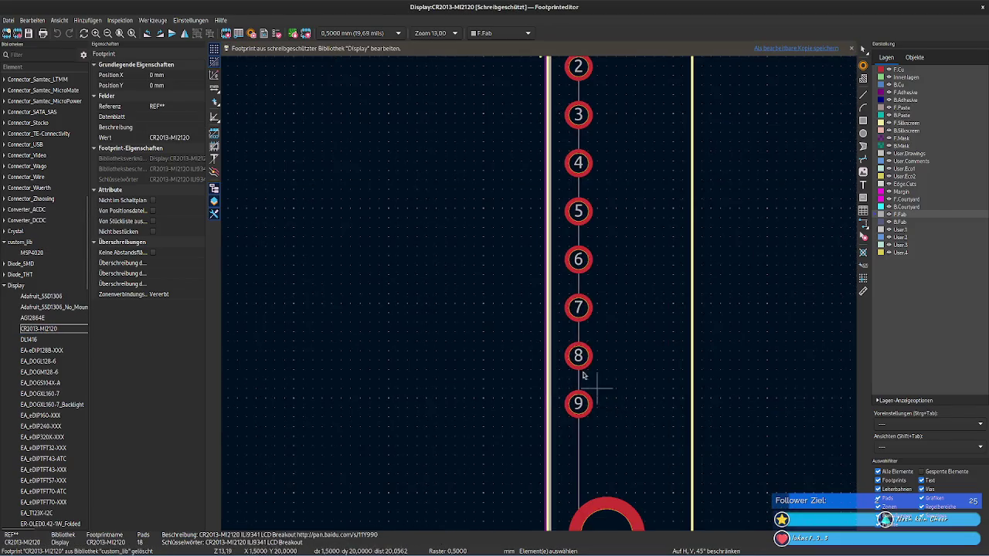
left_click_drag(611, 403, 495, 265)
left_click(473, 410)
mouse_move(472, 409)
middle_mouse_down()
mouse_move(393, 203)
mouse_move(541, 296)
middle_mouse_up()
scroll(541, 296, "up", 1)
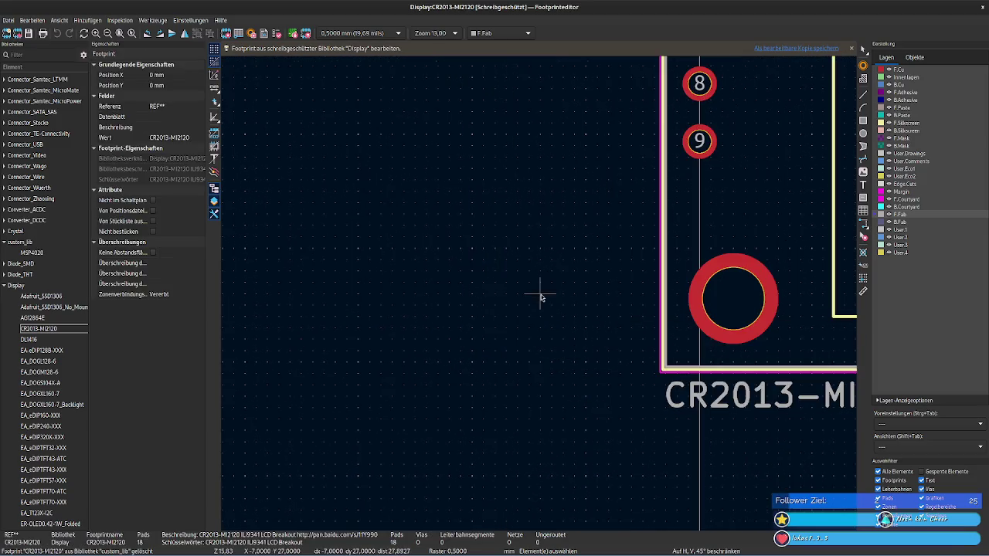
scroll(541, 296, "down", 3)
scroll(404, 316, "up", 1)
middle_click_drag(404, 316, 368, 347)
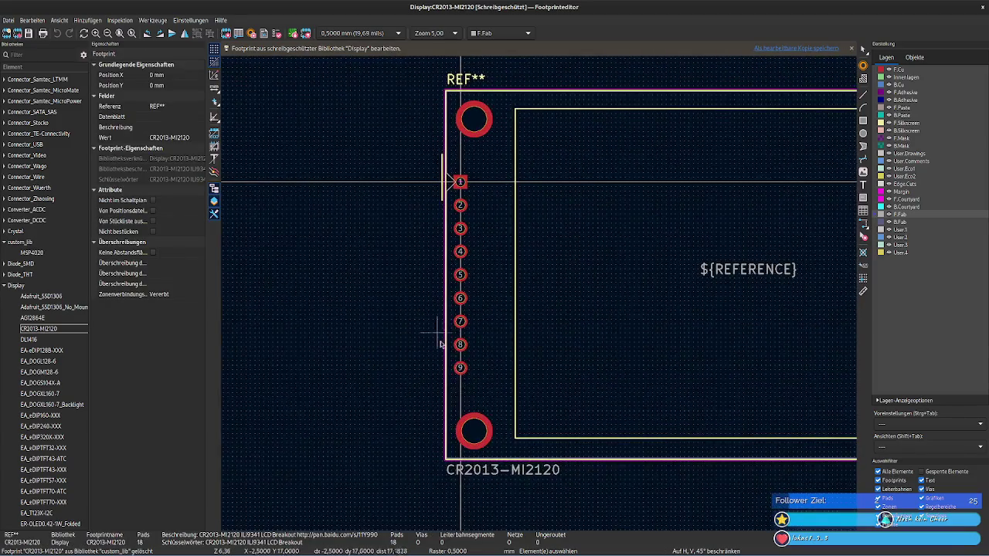
scroll(506, 347, "up", 2)
middle_click_drag(508, 249, 447, 264)
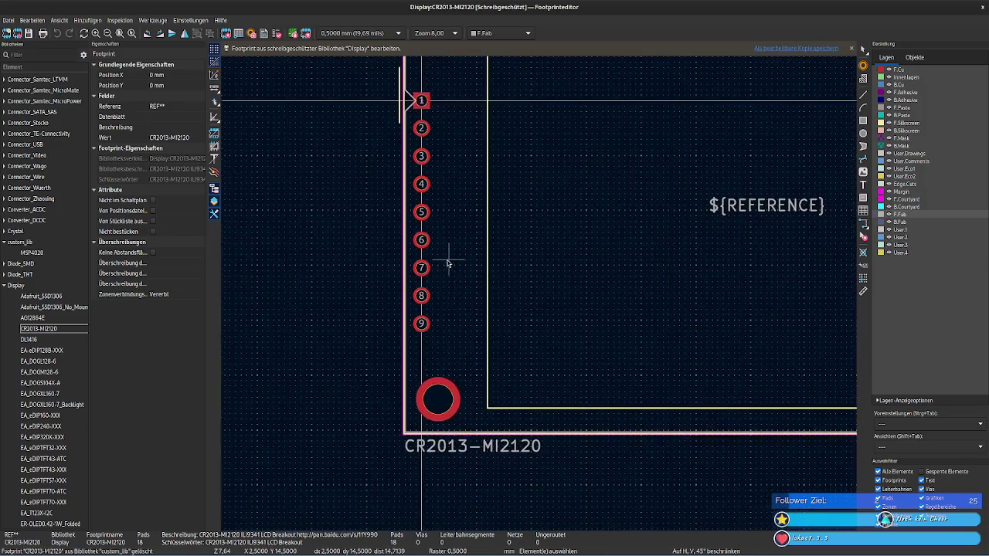
Step: Compare the reference's large lower-left mounting pad position with its bottom F.Fab outline line
left_click(447, 408)
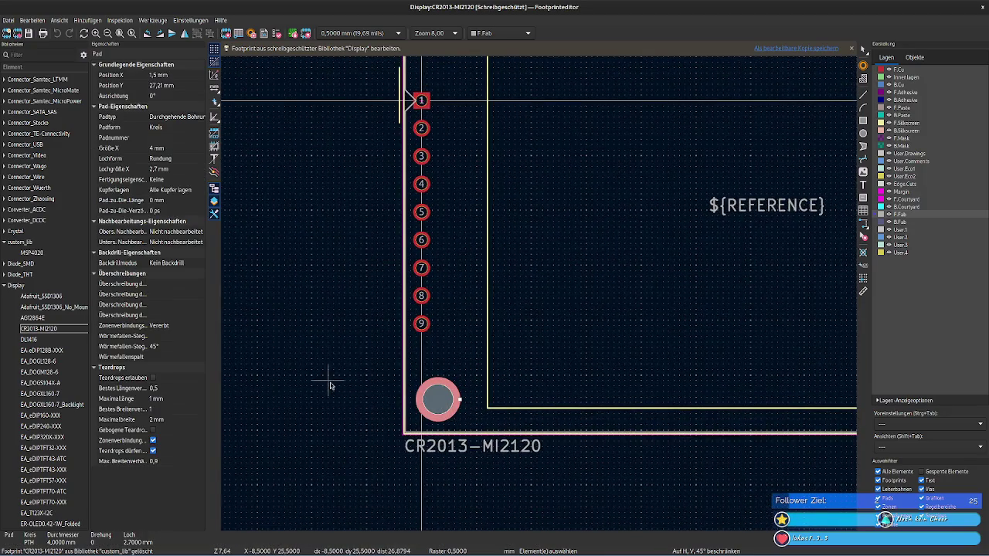
mouse_move(273, 347)
middle_mouse_down()
mouse_move(242, 214)
mouse_move(296, 281)
middle_mouse_up()
scroll(296, 281, "up", 1)
scroll(349, 340, "up", 1)
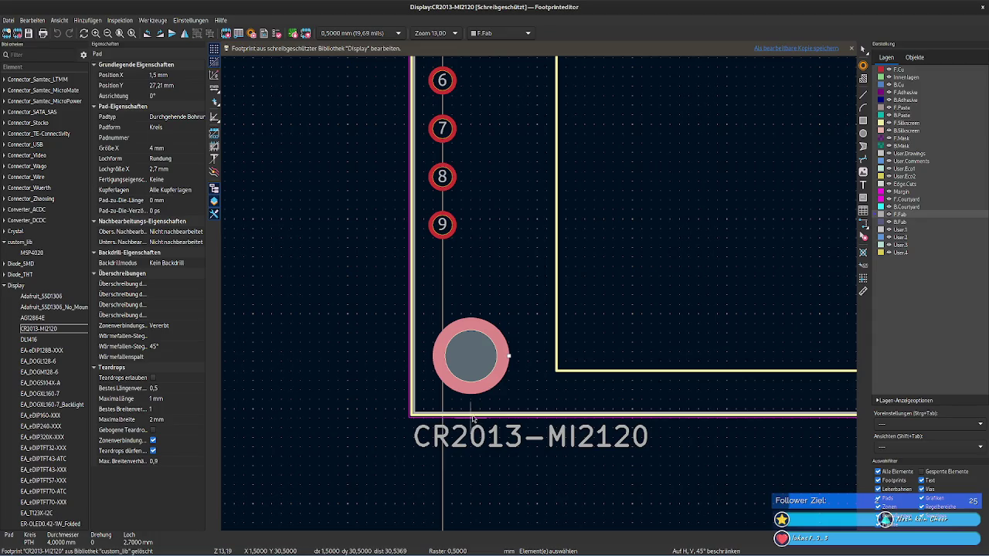
left_click(472, 416)
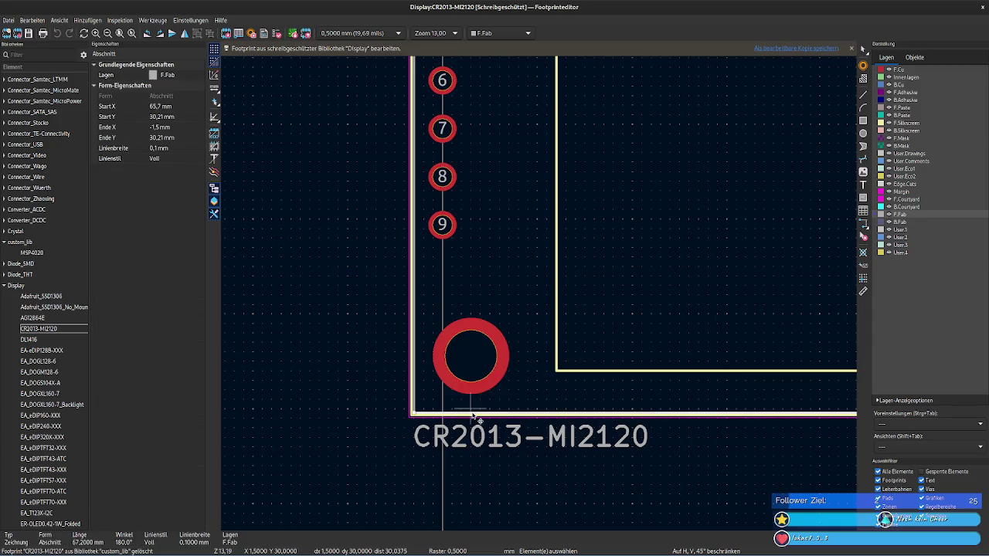
left_click(474, 386)
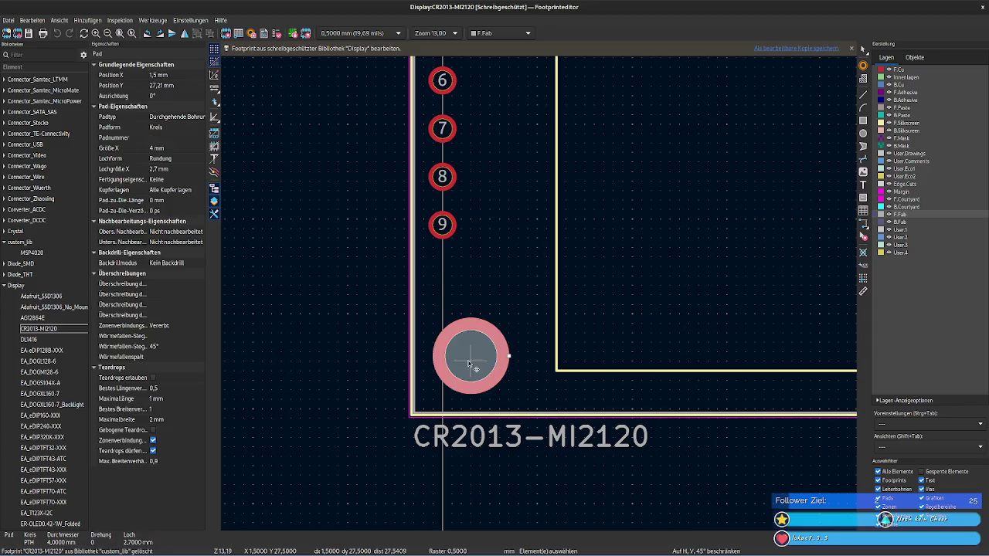
left_click(464, 416)
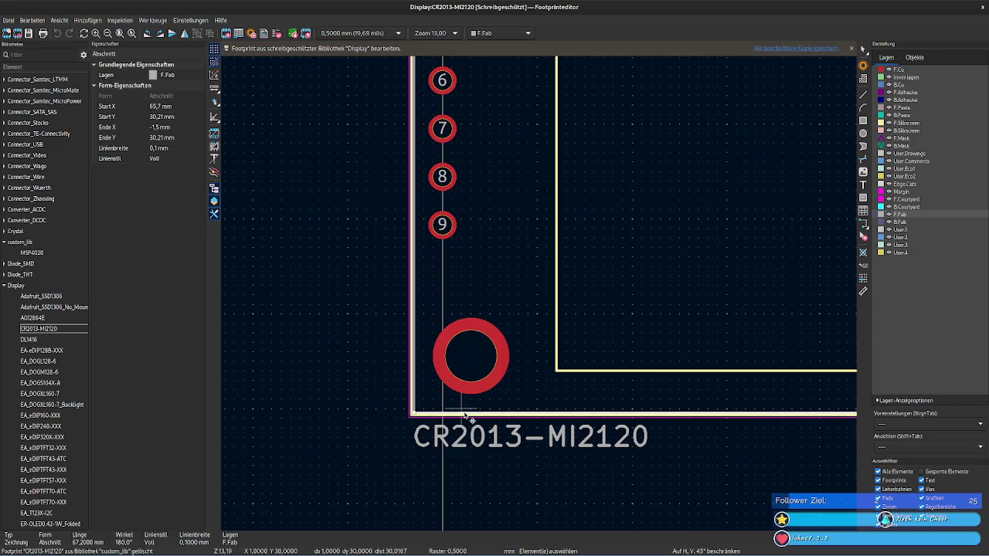
left_click(475, 361)
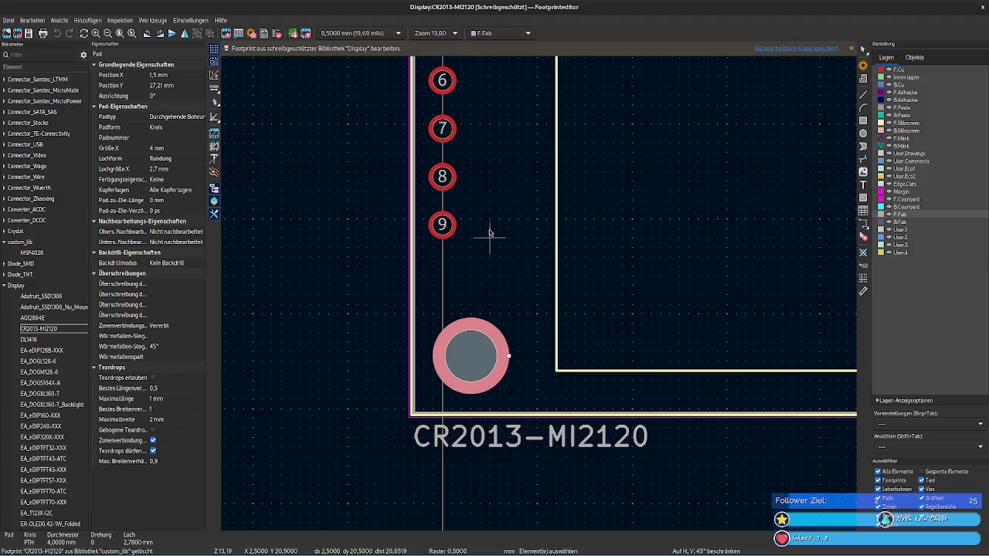
Step: Compare the upper-left round pad with the top F.Fab line, then reopen MSP4020 from custom_lib
left_click(512, 177)
scroll(524, 224, "up", 3)
scroll(502, 232, "up", 5)
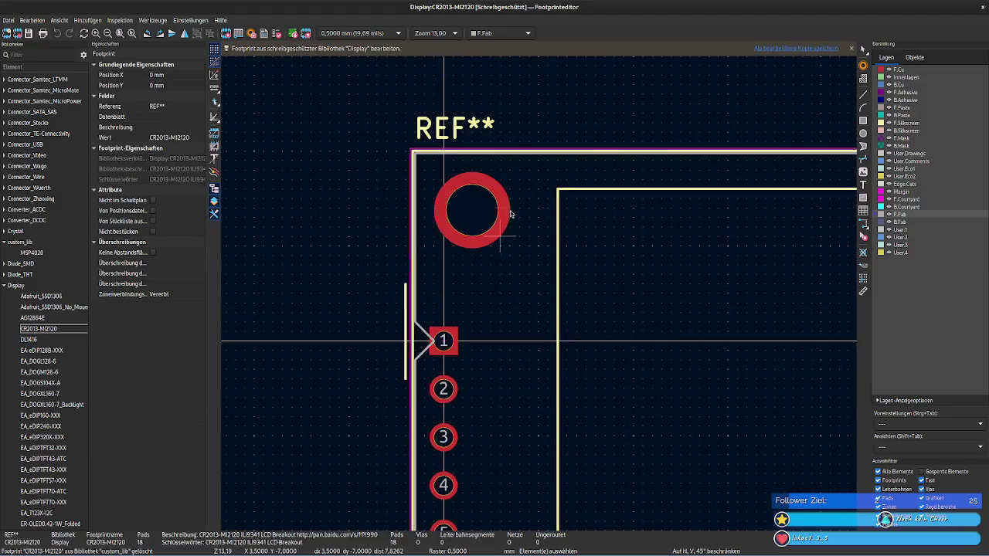
scroll(479, 240, "up", 1)
left_click(469, 249)
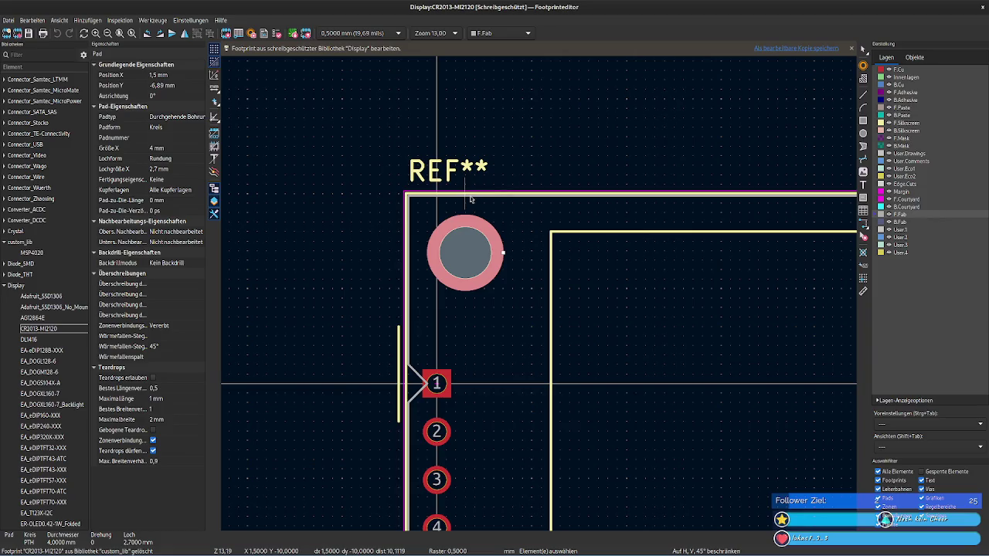
left_click(470, 198)
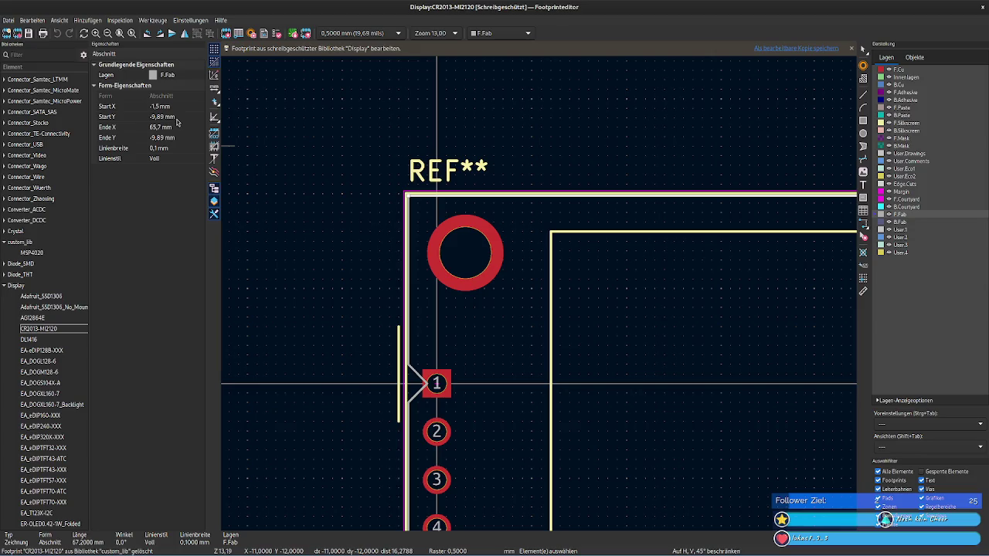
left_click(454, 248)
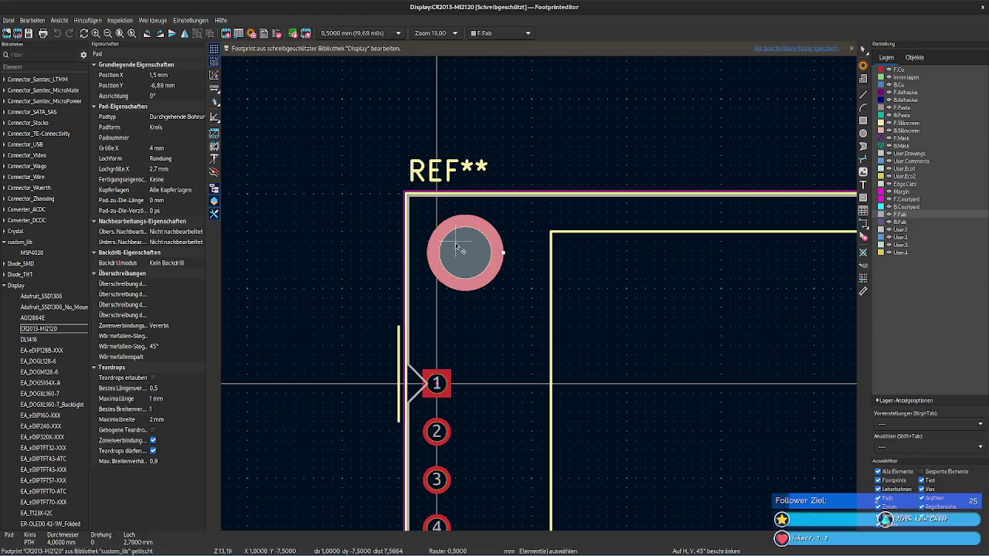
left_click(444, 200)
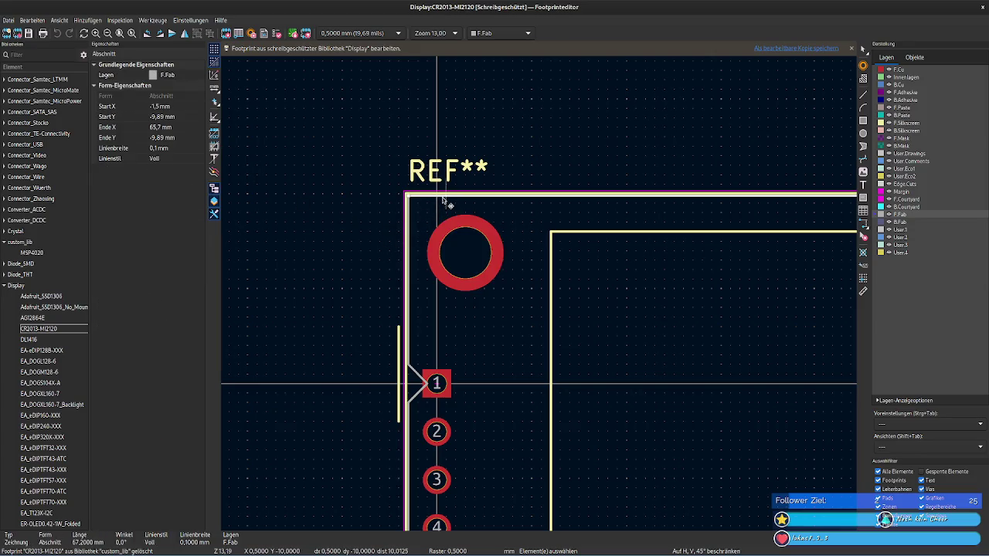
left_click(347, 302)
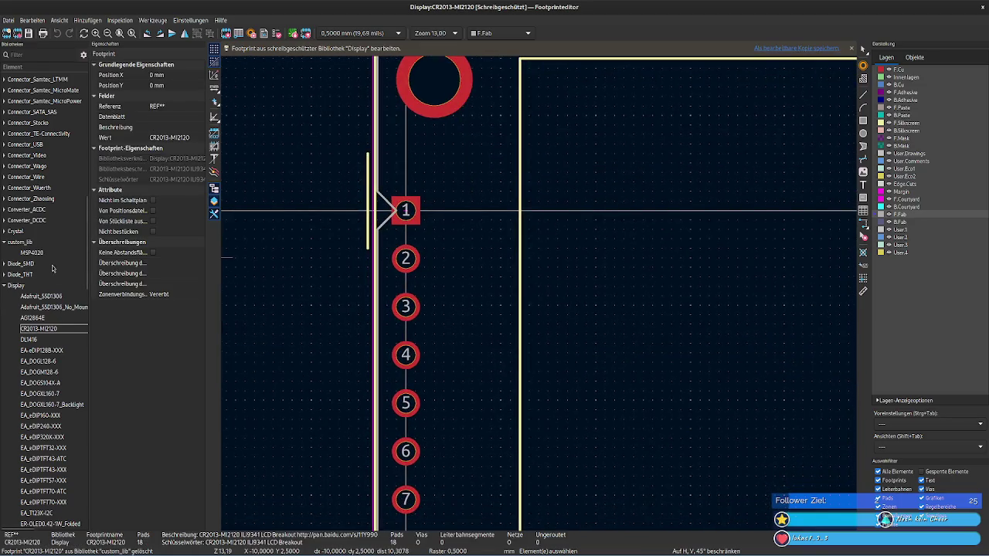
double_click(32, 253)
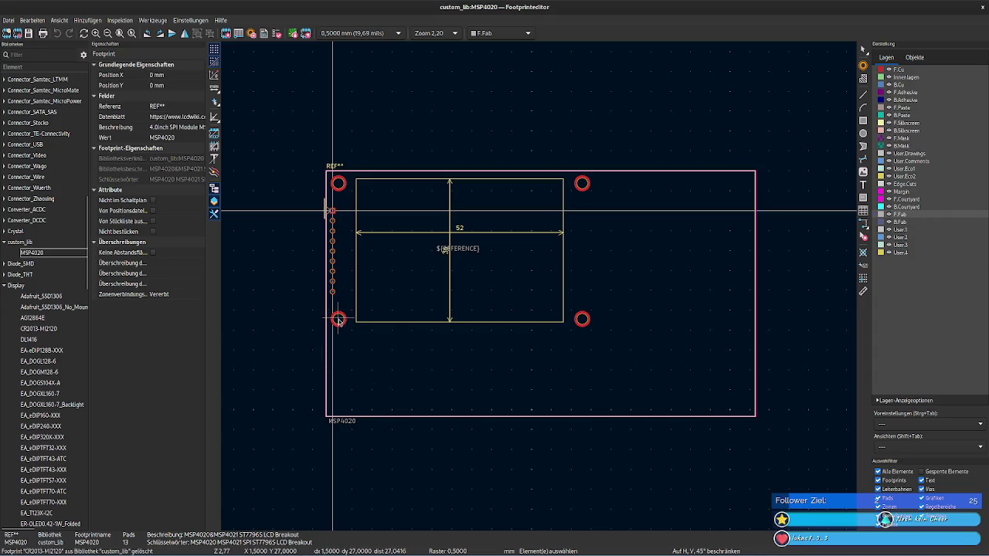
Step: Inspect MSP4020's top-left mounting pad and left fabrication outline line coordinates
left_click(339, 183)
middle_click_drag(338, 185, 346, 303)
scroll(346, 304, "up", 5)
scroll(561, 276, "up", 3)
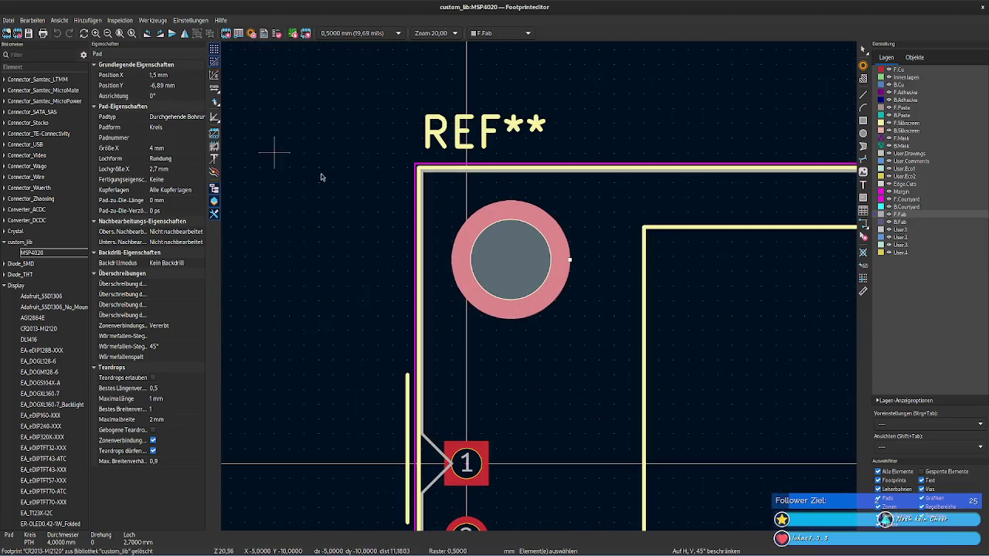
left_click(423, 242)
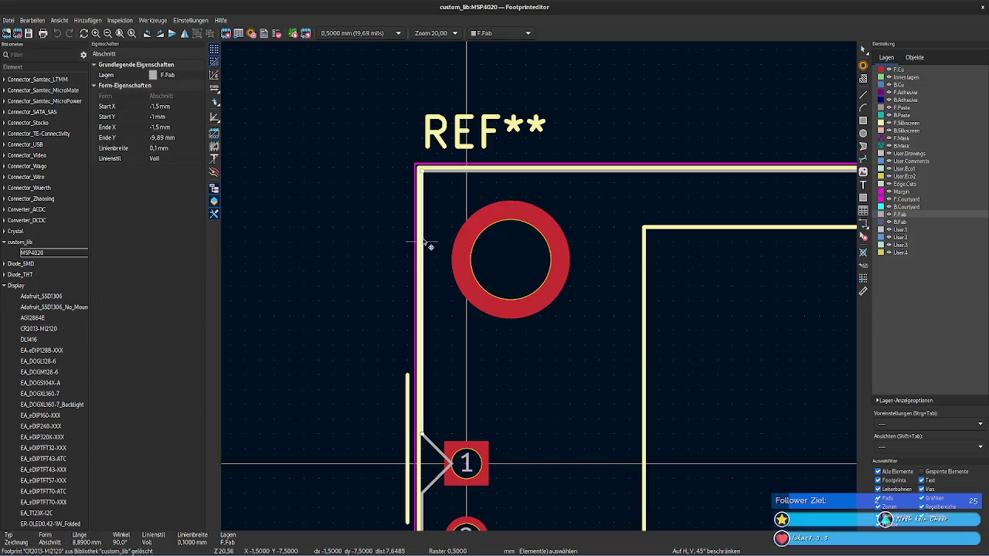
key("Escape")
scroll(550, 355, "down", 4)
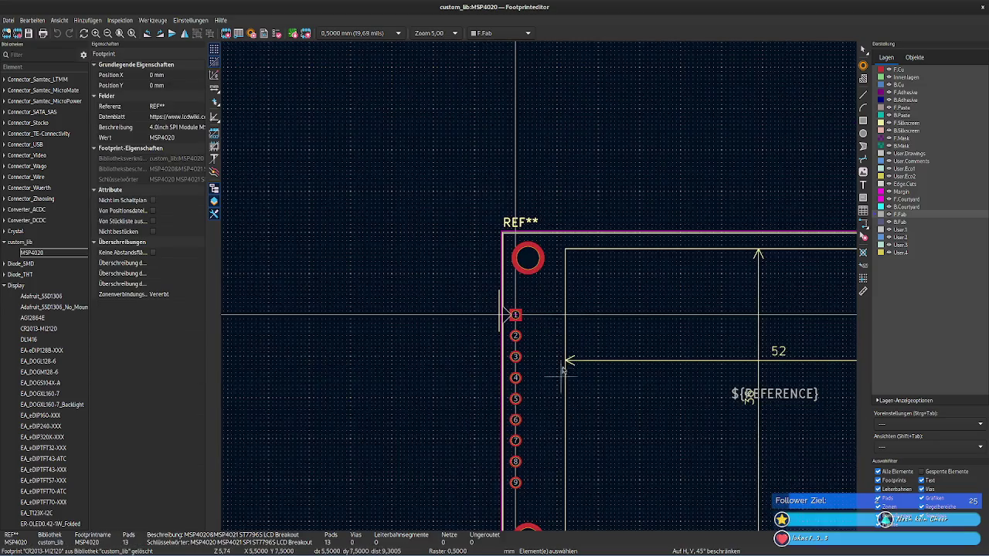
scroll(550, 367, "down", 1)
Step: Compare the lower-left mounting pad with the bottom outline line's start X
left_click(472, 266)
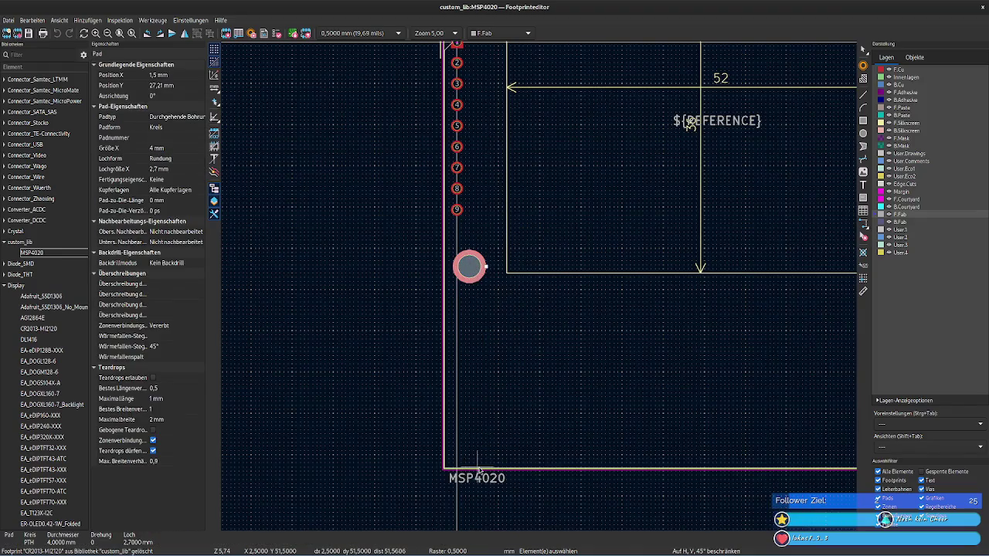
left_click(478, 469)
left_click(179, 107)
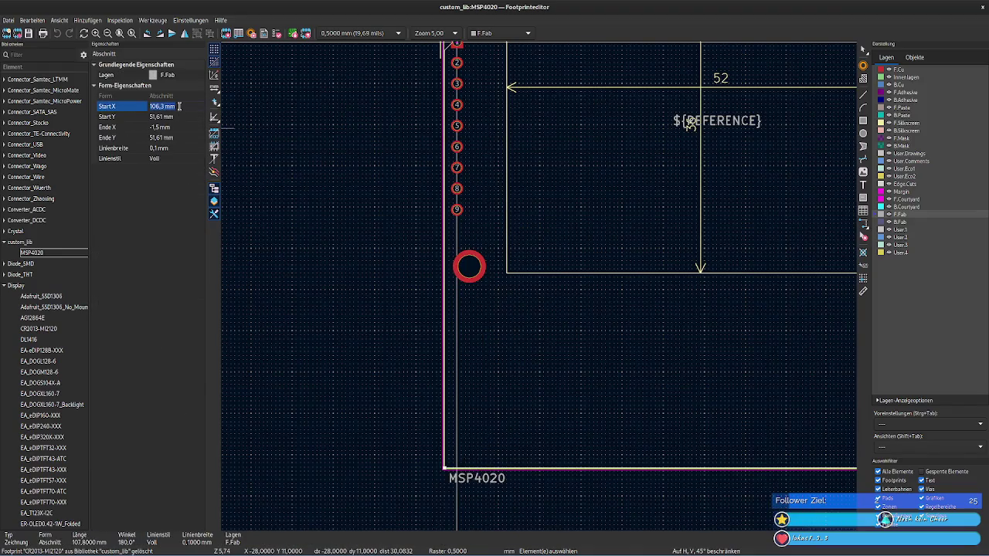
left_click(470, 266)
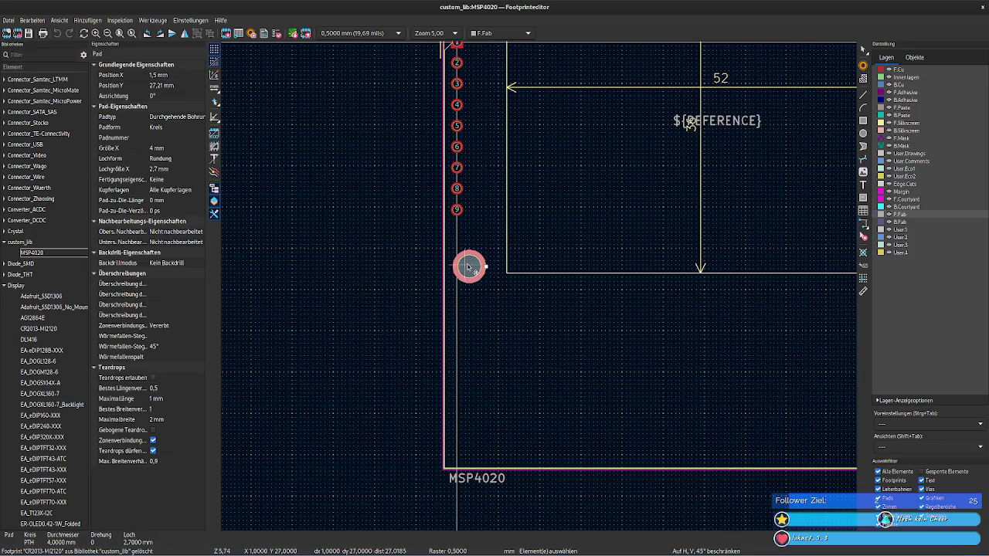
left_click(474, 468)
scroll(539, 285, "up", 2)
scroll(464, 313, "up", 1)
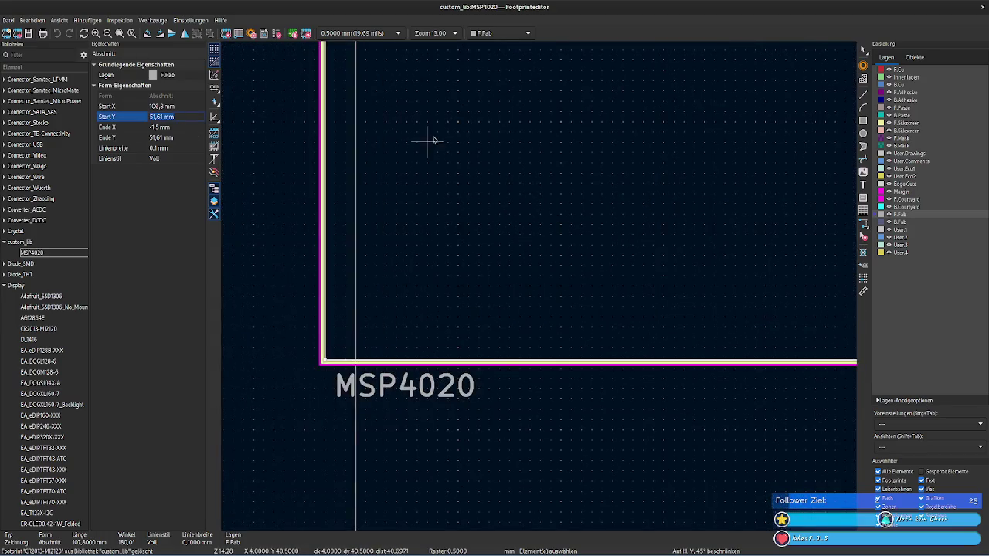
Step: Set the lower-left mounting pad's Position Y to 48.61 mm
left_click(477, 132)
middle_click_drag(450, 186, 472, 300)
scroll(468, 232, "up", 5, "shift")
left_click(423, 192)
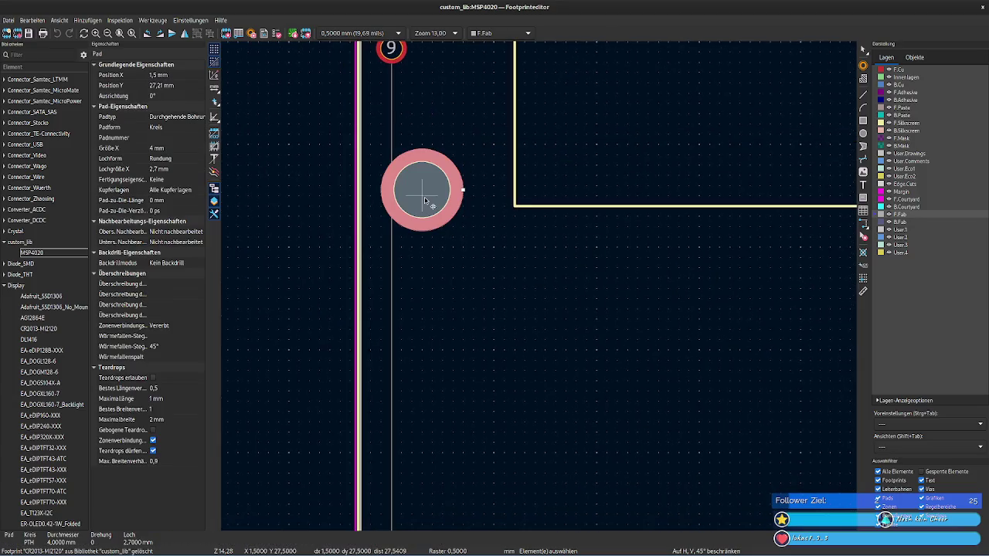
left_click(176, 85)
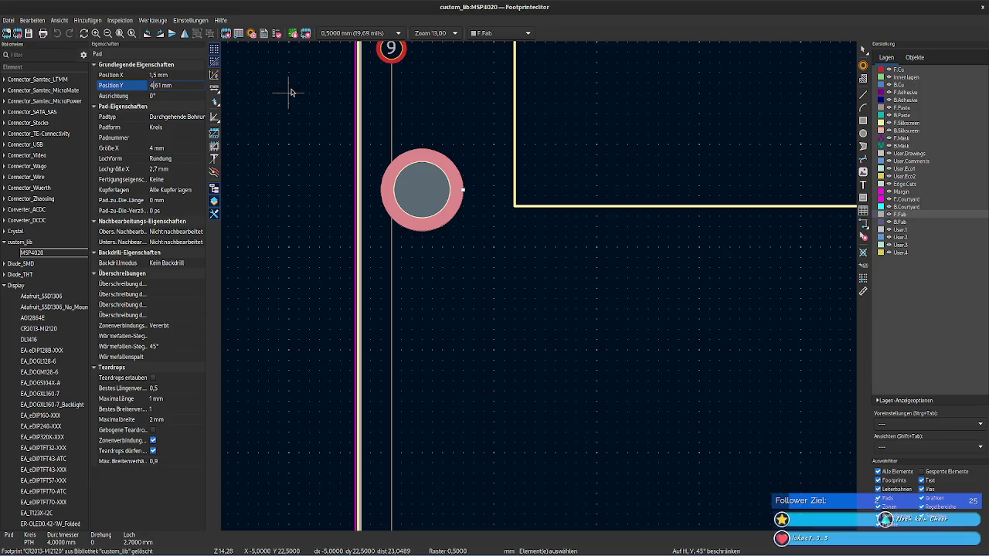
key("Return")
scroll(557, 290, "down", 4)
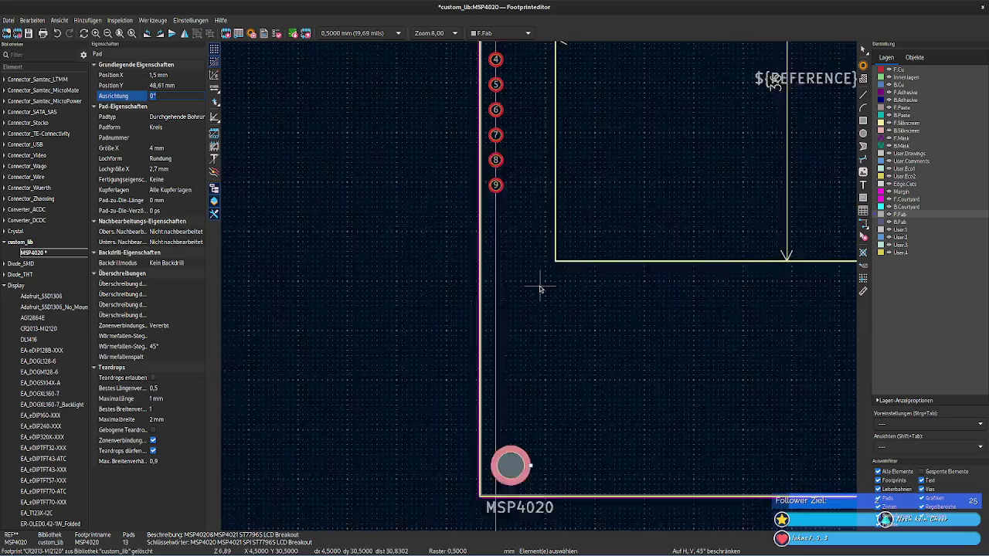
scroll(603, 376, "up", 2)
scroll(523, 289, "up", 2)
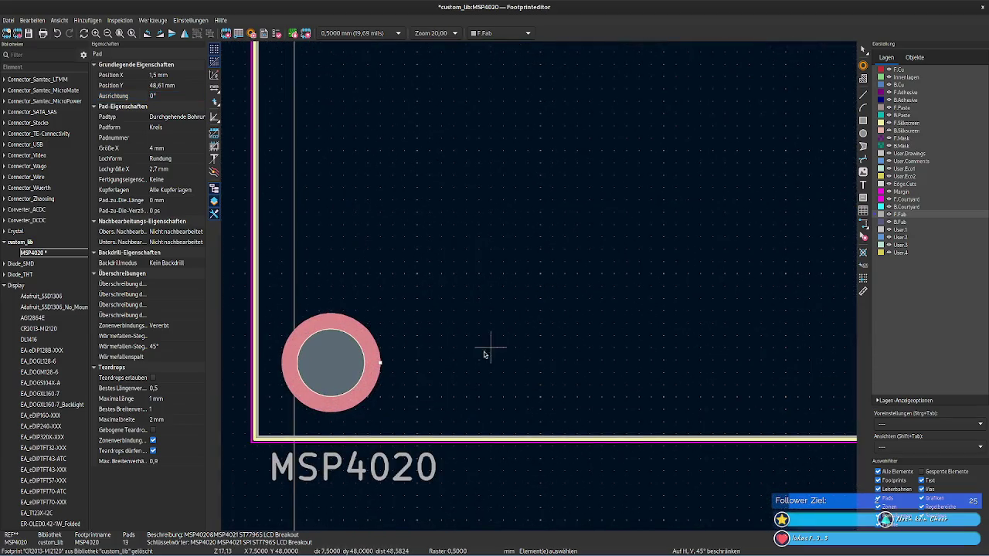
left_click(446, 297)
scroll(502, 263, "down", 4)
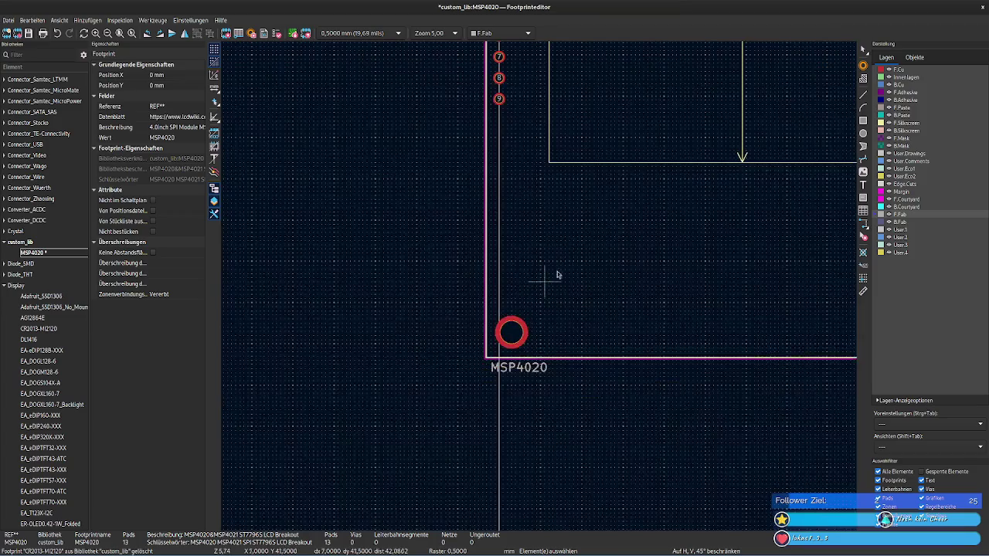
scroll(515, 408, "up", 3)
scroll(514, 468, "down", 3)
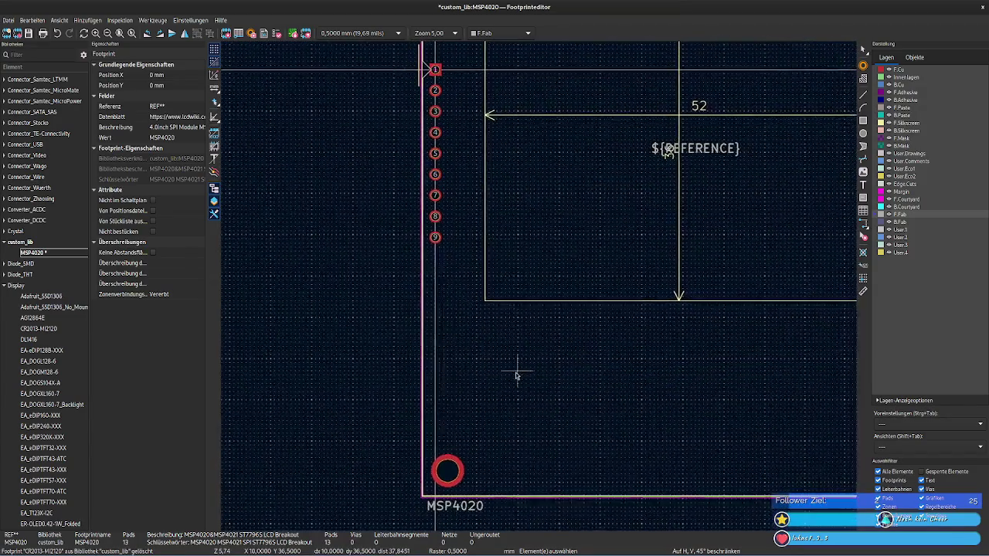
scroll(503, 382, "up", 1)
middle_click_drag(489, 392, 539, 287)
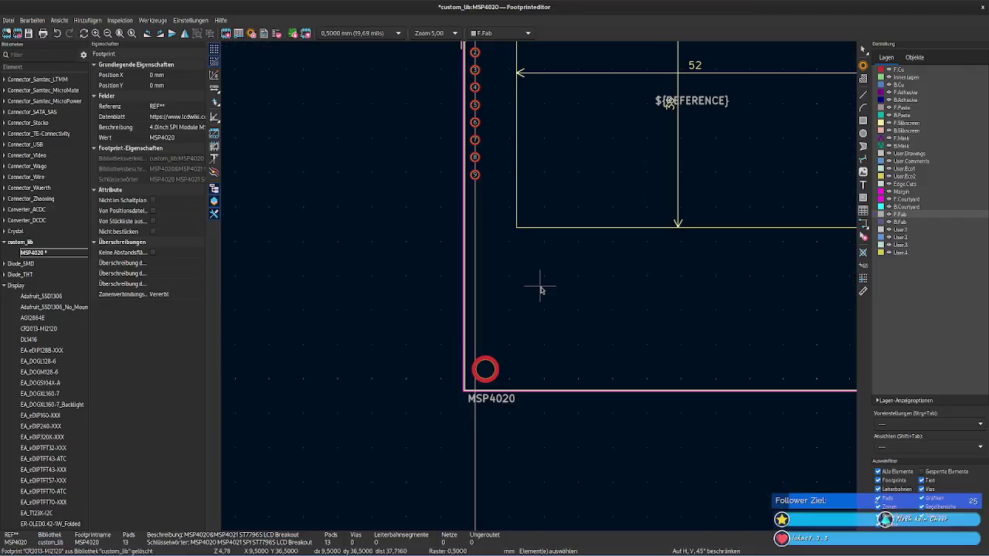
middle_click_drag(603, 274, 578, 398)
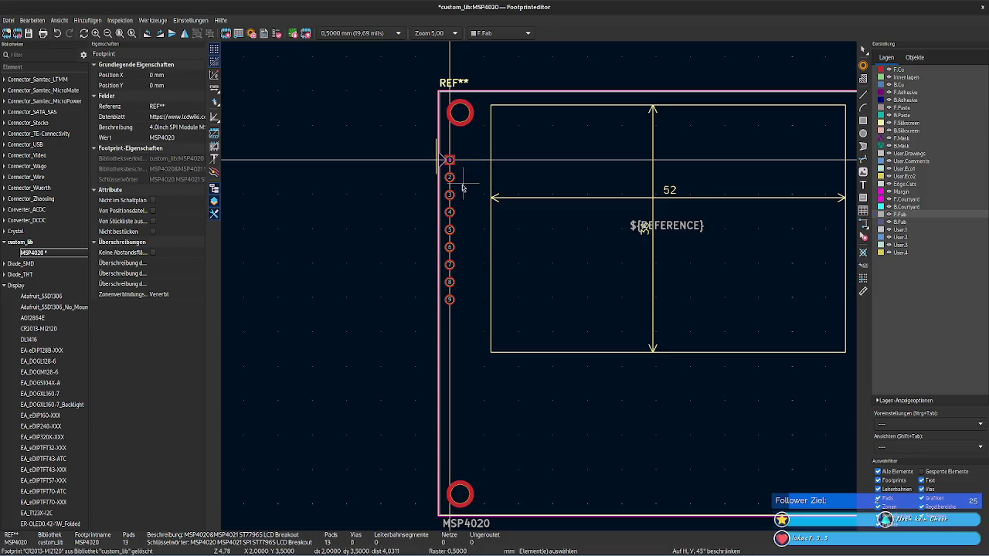
left_click(450, 229)
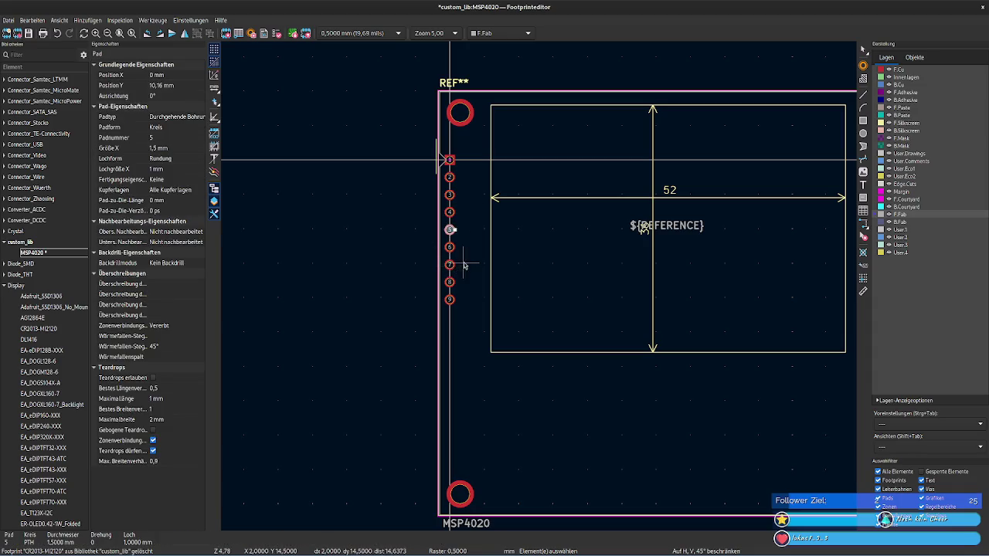
scroll(474, 247, "up", 2)
scroll(541, 276, "up", 1)
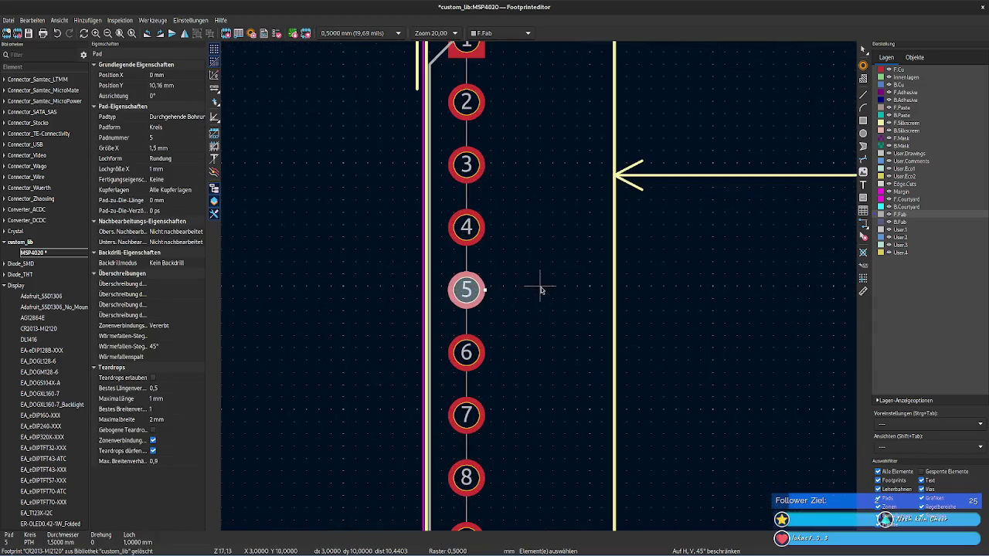
scroll(541, 291, "down", 1)
scroll(541, 290, "down", 1)
scroll(542, 290, "down", 1)
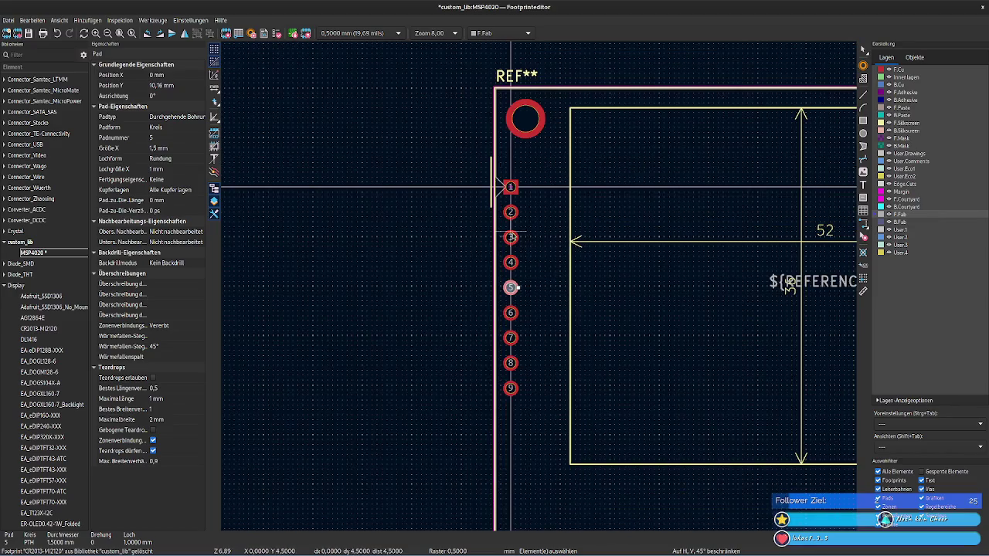
left_click_drag(507, 177, 528, 417)
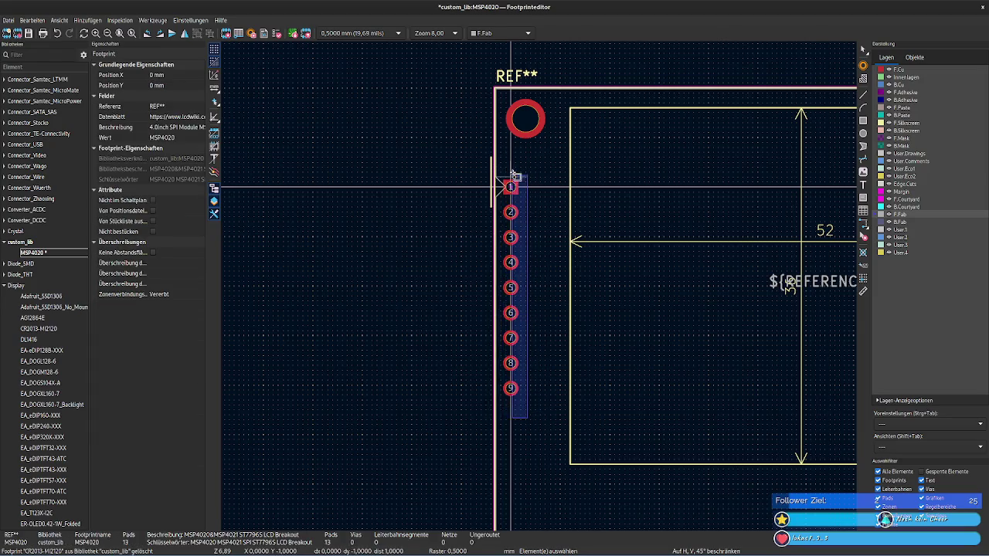
left_click_drag(498, 351, 503, 177)
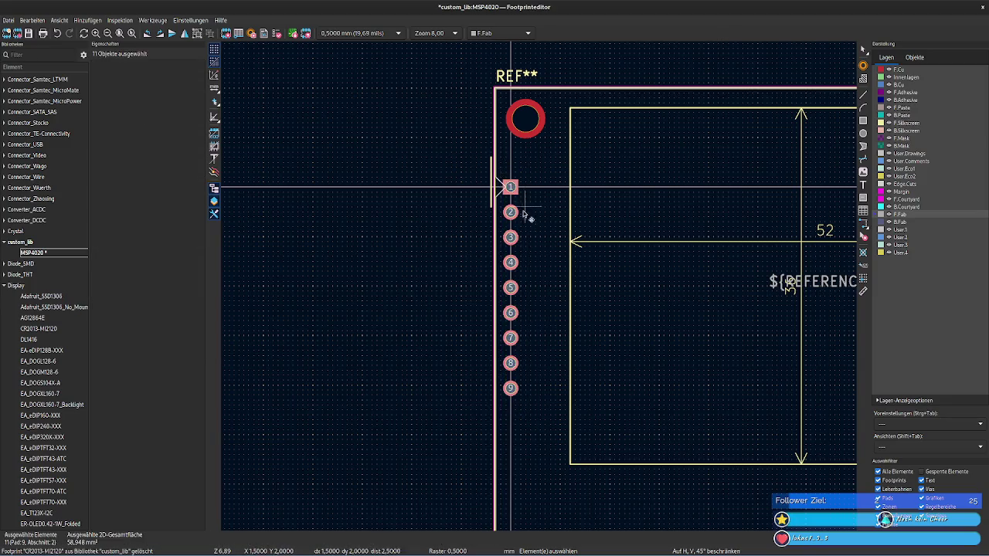
left_click(545, 360)
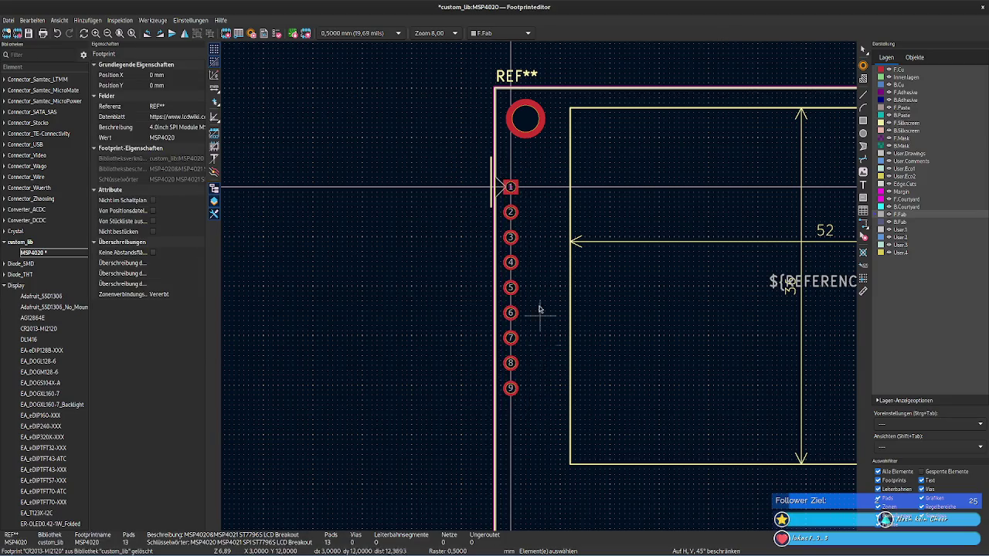
scroll(536, 282, "up", 3)
scroll(536, 258, "up", 1)
scroll(521, 253, "down", 2)
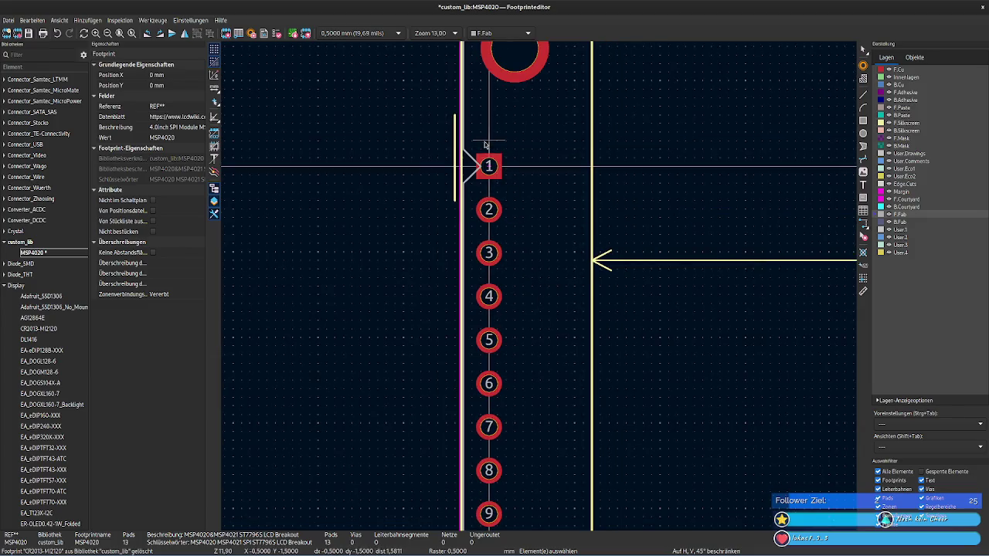
left_click_drag(484, 144, 531, 532)
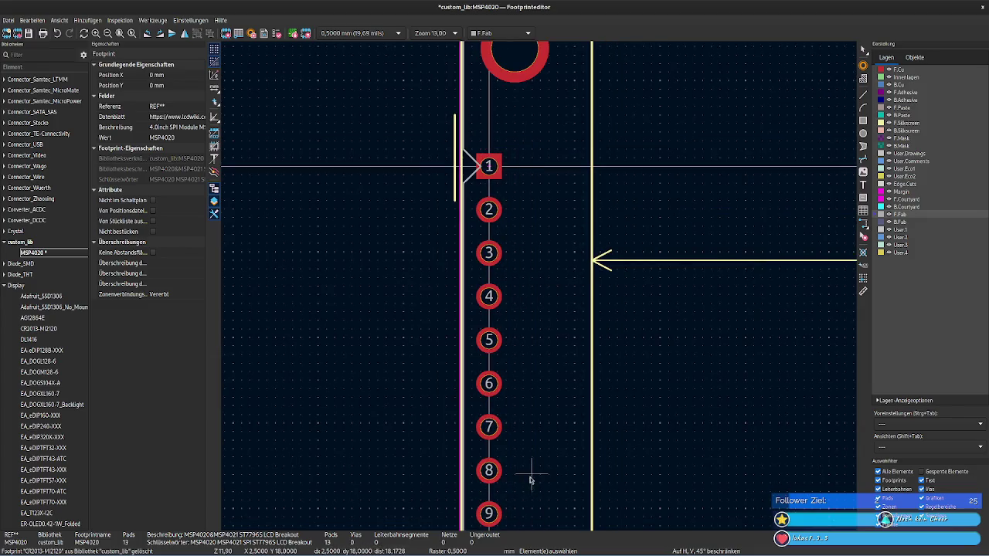
mouse_move(481, 149)
left_mouse_down()
mouse_move(527, 545)
mouse_move(473, 259)
left_mouse_up()
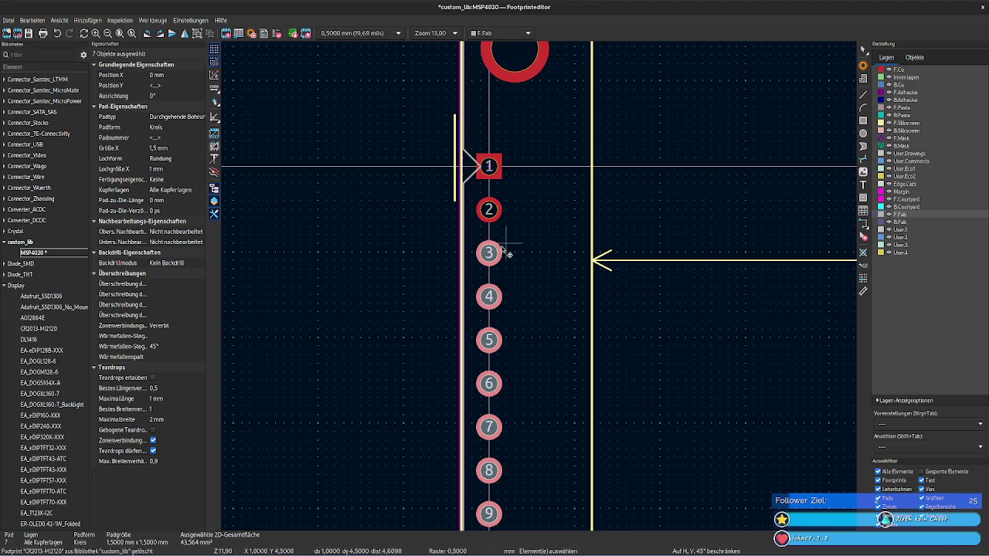
left_click_drag(507, 525, 486, 160)
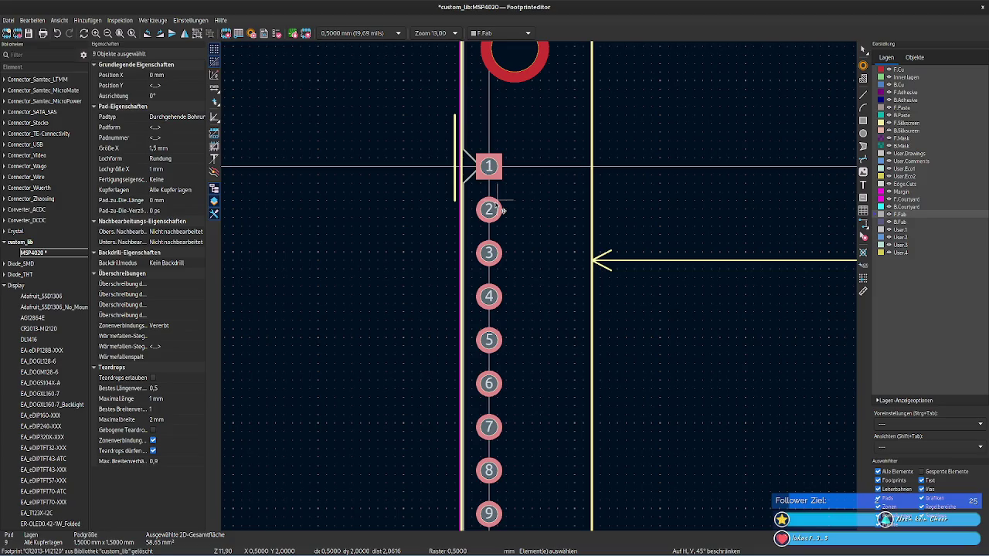
scroll(498, 232, "down", 1)
scroll(572, 325, "down", 2)
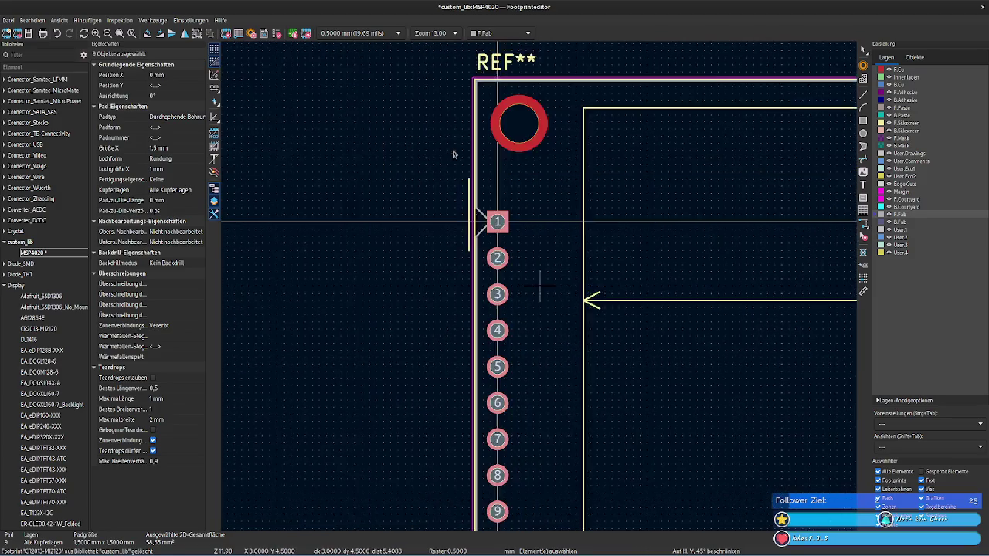
mouse_move(544, 338)
middle_mouse_down()
mouse_move(439, 223)
mouse_move(592, 353)
middle_mouse_up()
scroll(513, 250, "down", 1)
mouse_move(512, 249)
middle_mouse_down()
mouse_move(503, 148)
mouse_move(490, 260)
middle_mouse_up()
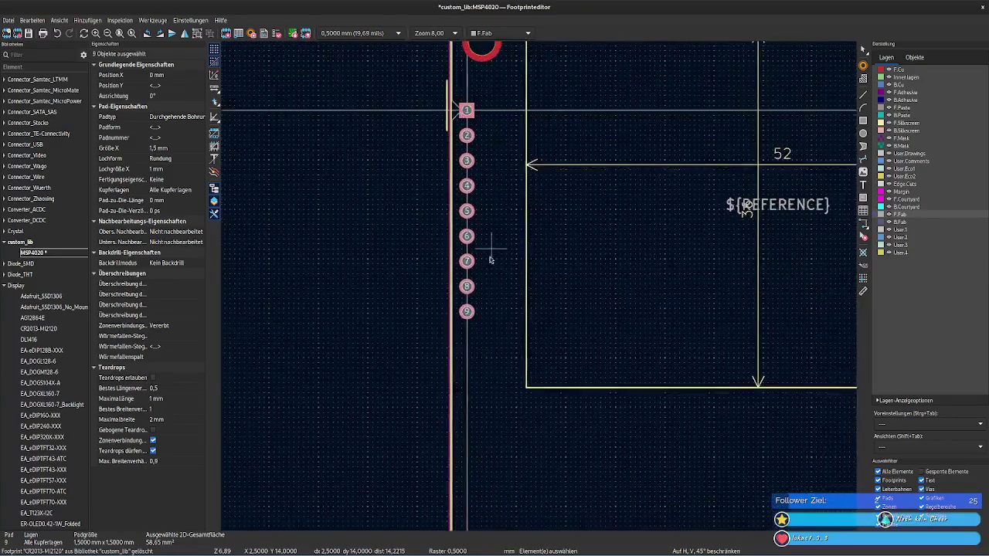
right_click(461, 247)
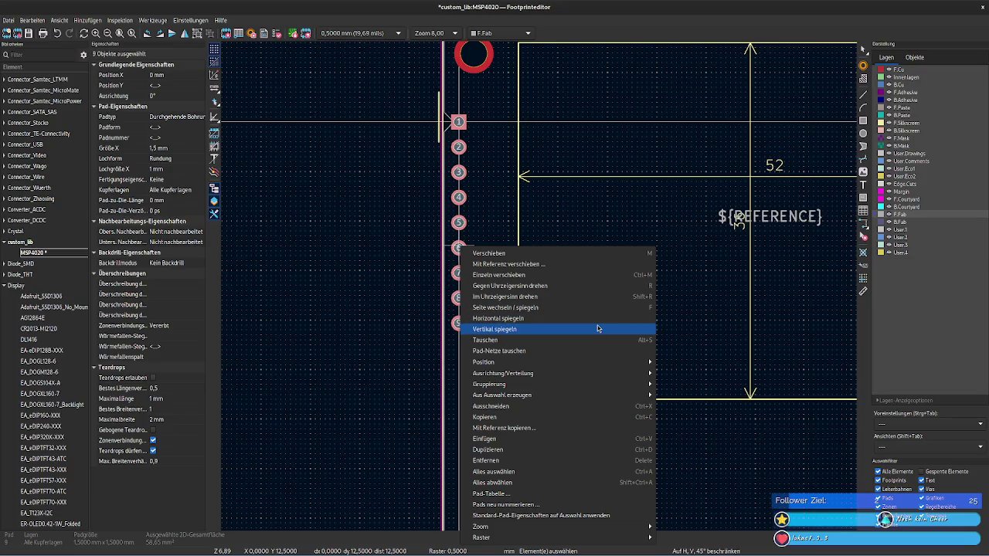
mouse_move(541, 362)
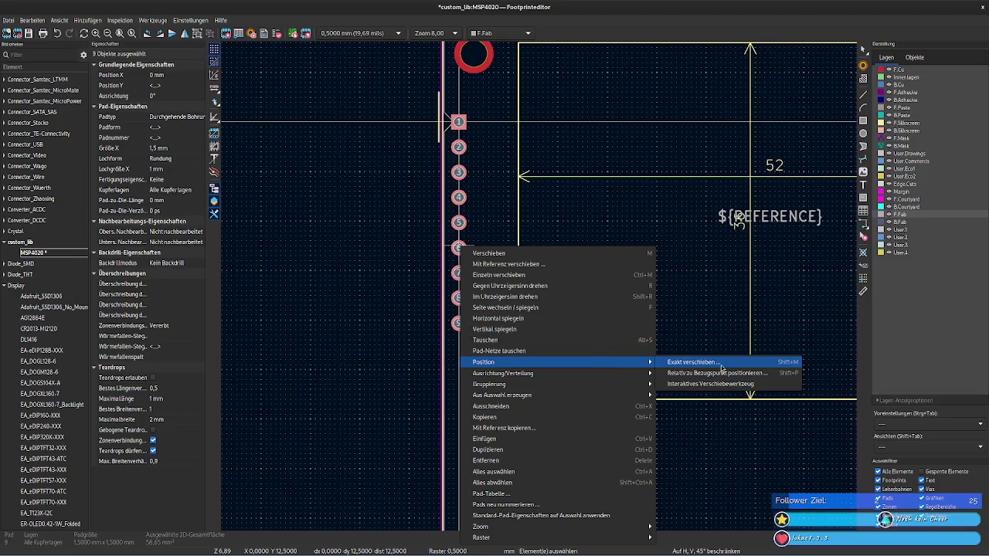
left_click(774, 384)
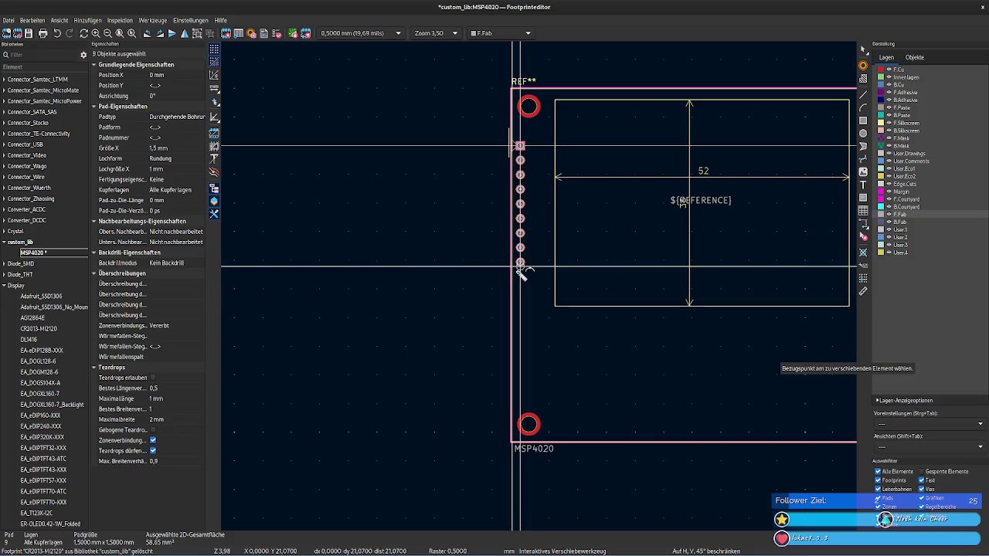
key("Escape")
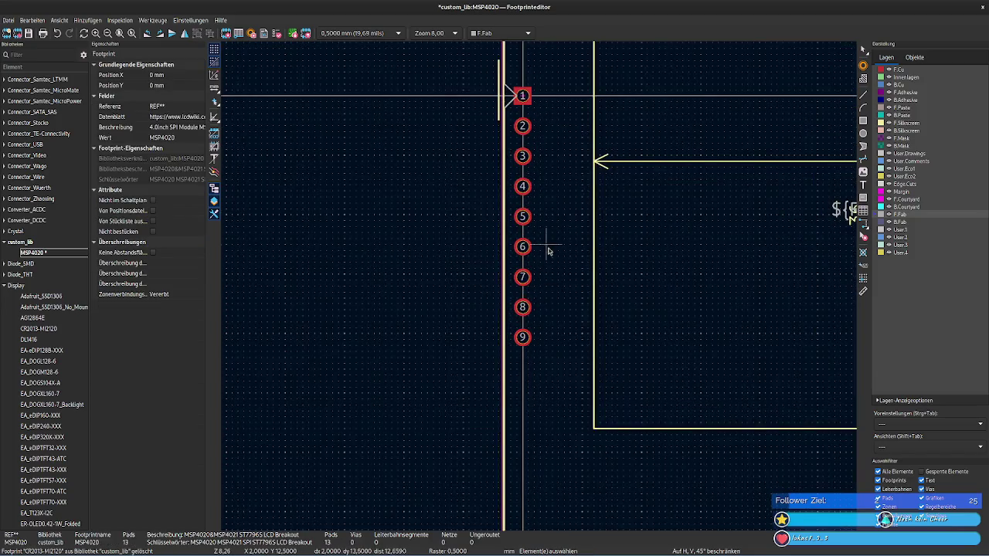
scroll(546, 324, "down", 2)
scroll(498, 313, "up", 1)
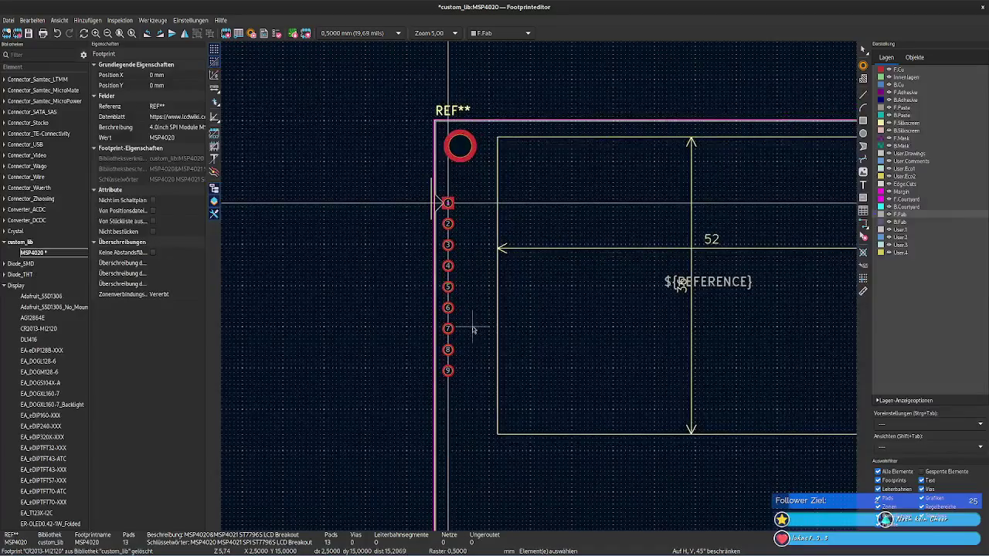
scroll(472, 329, "up", 1)
left_click(511, 112)
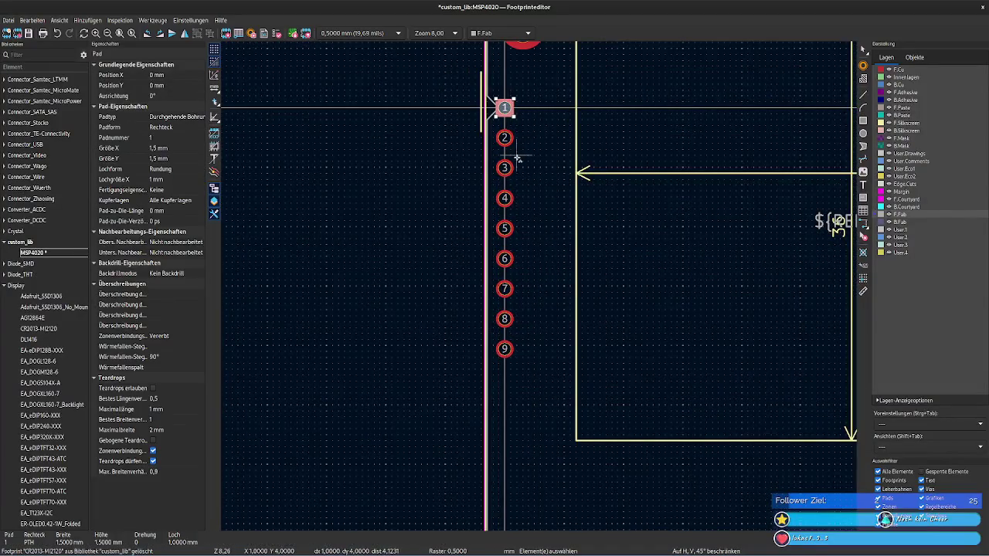
left_click_drag(532, 355, 499, 94)
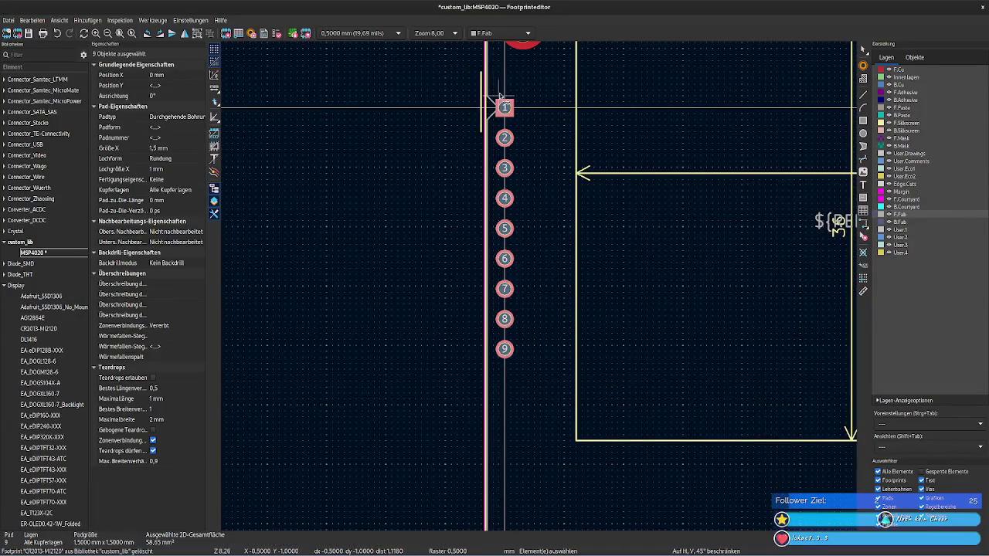
right_click(506, 170)
mouse_move(541, 284)
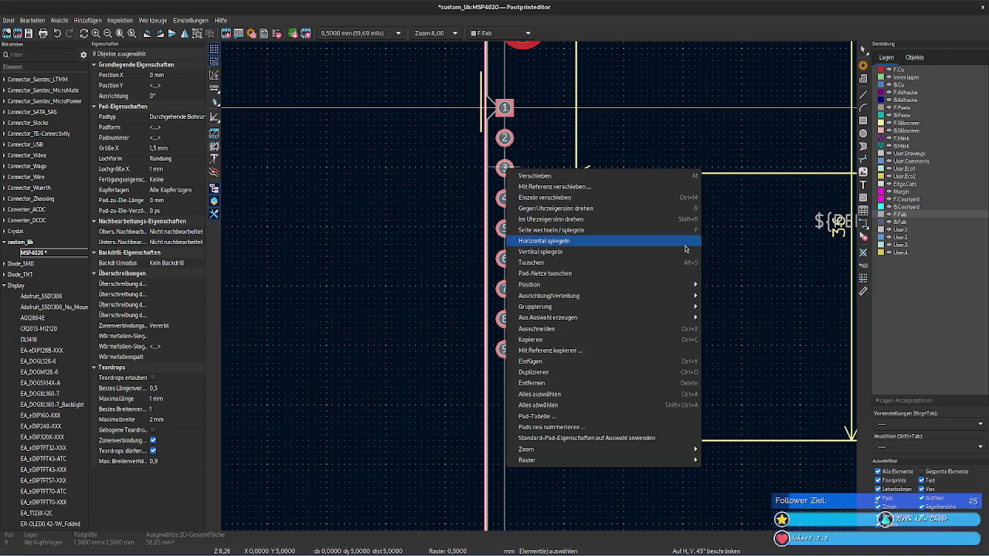
Step: Position the header pads relative to a picked reference, initially the F.Fab outline edge
left_click(768, 296)
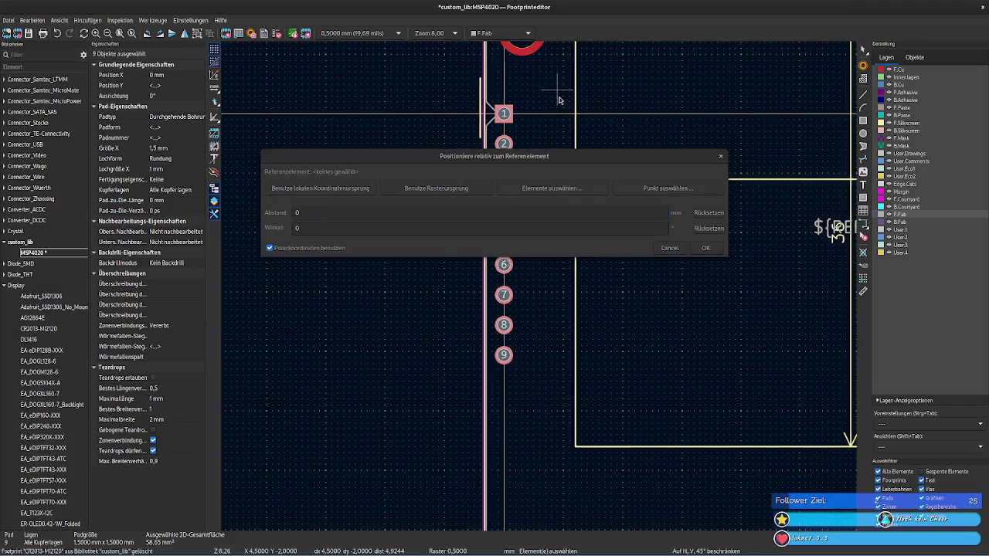
scroll(559, 93, "up", 4)
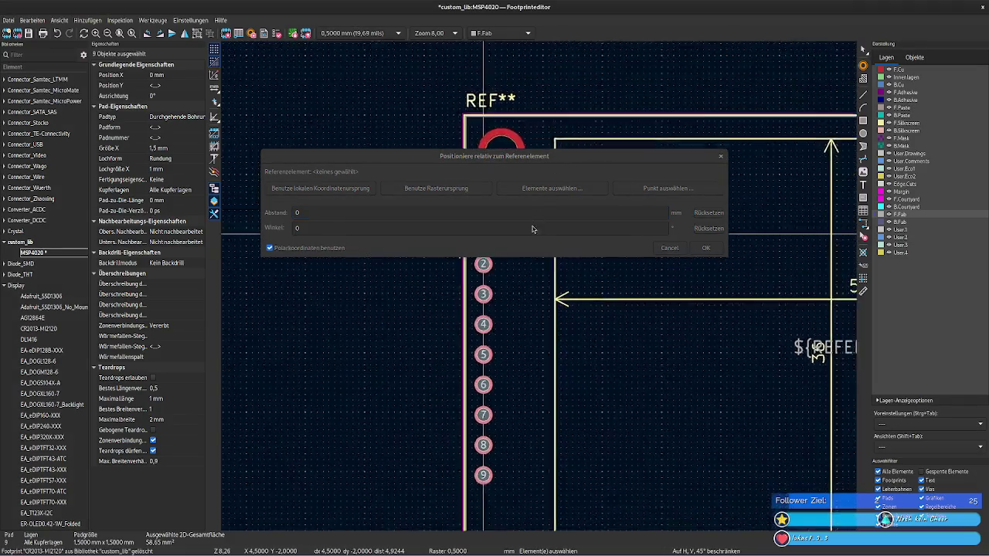
left_click(572, 188)
scroll(548, 298, "up", 4)
scroll(548, 299, "up", 4)
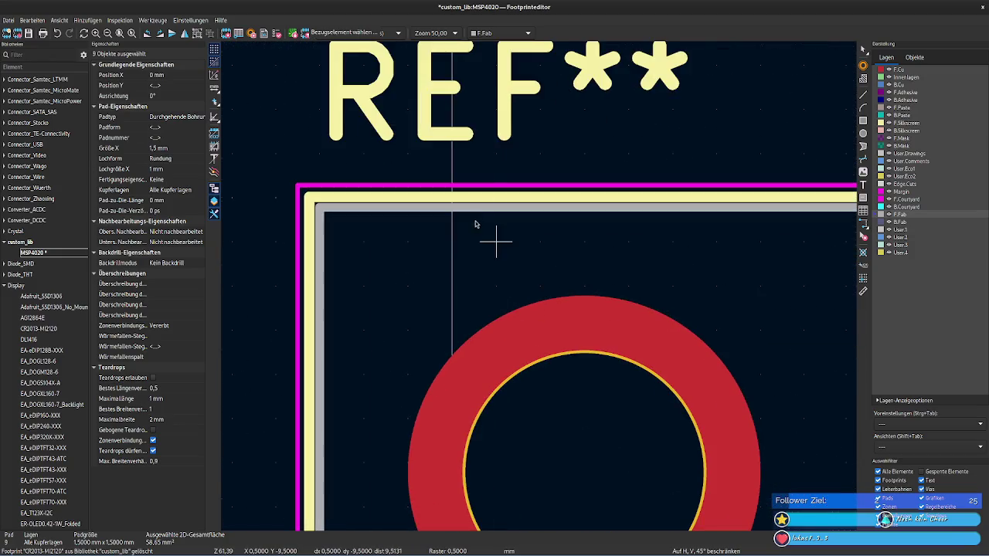
left_click(460, 214)
scroll(522, 272, "down", 4)
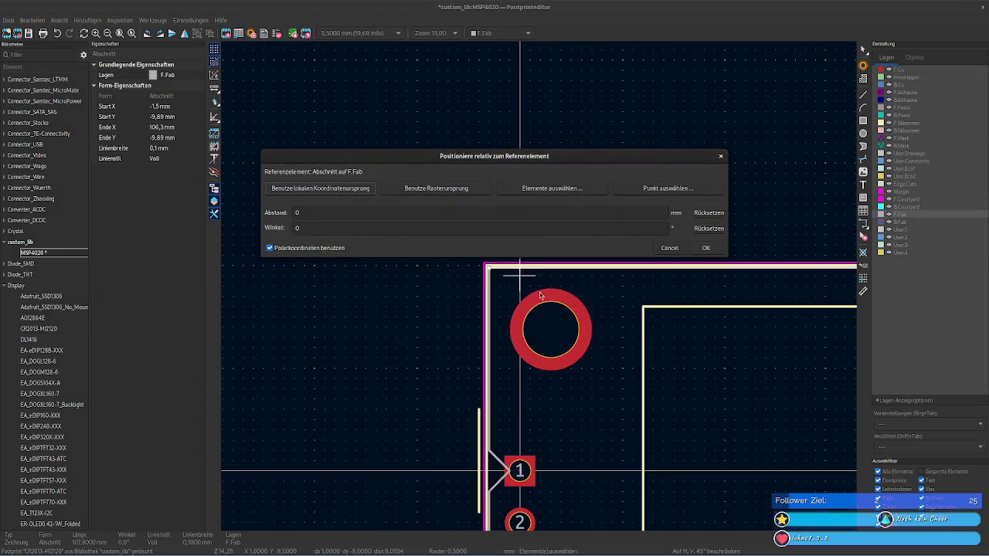
scroll(472, 284, "down", 3)
scroll(433, 292, "down", 2)
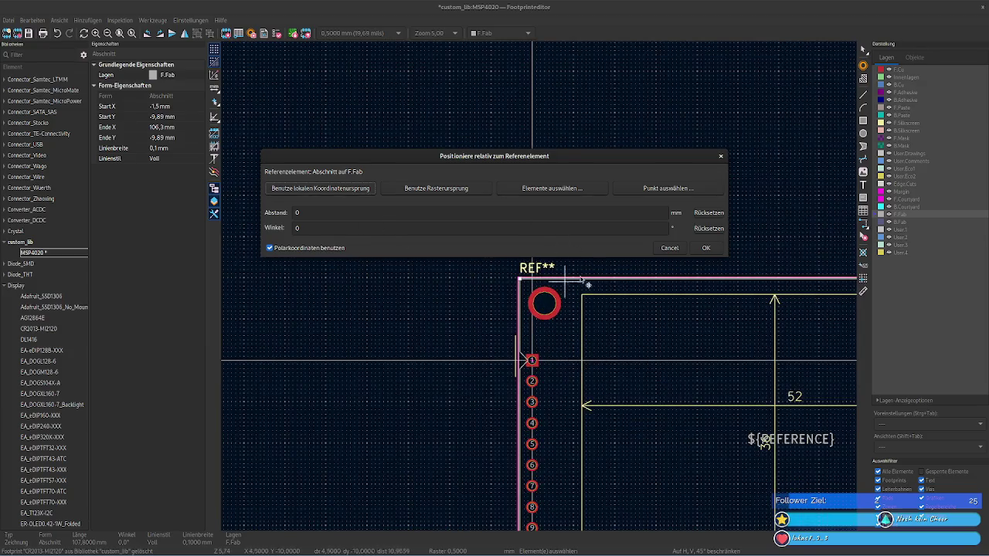
left_click(606, 215)
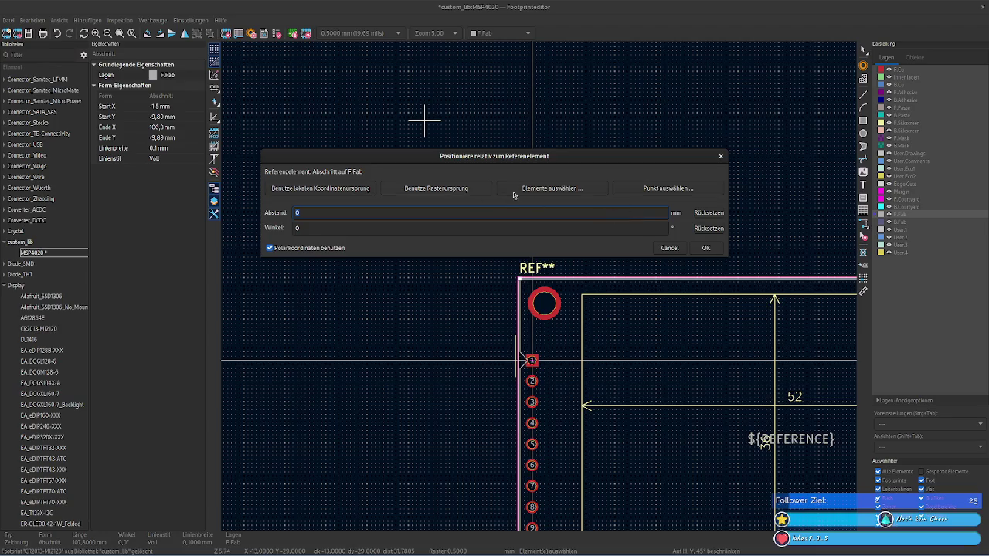
Step: Switch the reference to the top silkscreen outline edge, then bring up the module's datasheet
left_click(553, 195)
scroll(592, 247, "up", 4)
scroll(536, 296, "up", 4)
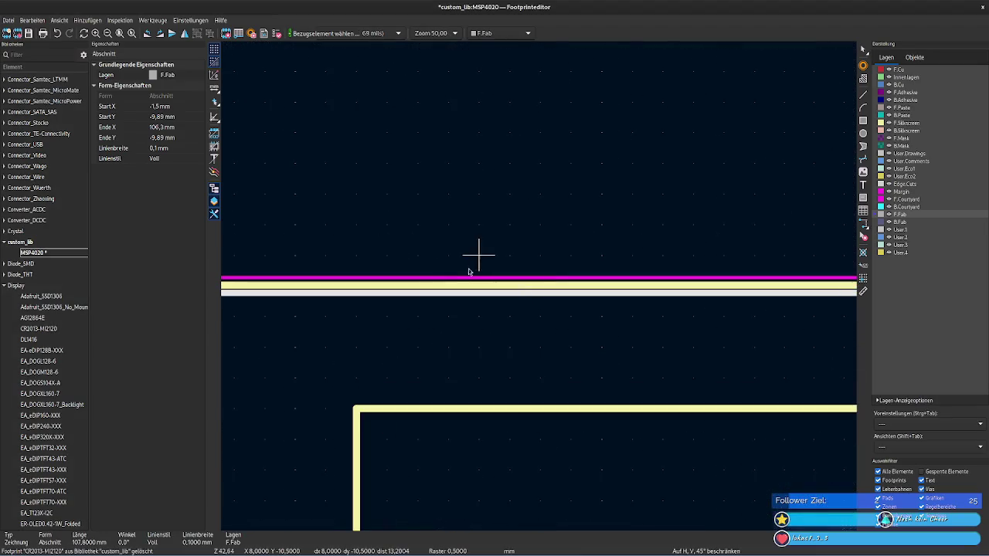
left_click(426, 287)
scroll(426, 287, "down", 4)
scroll(342, 311, "down", 4)
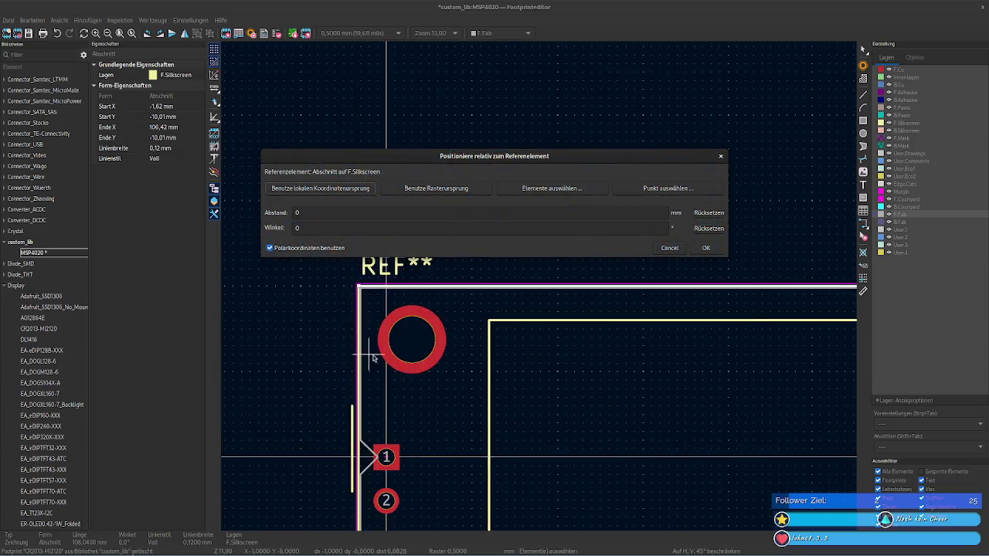
mouse_move(58, 551)
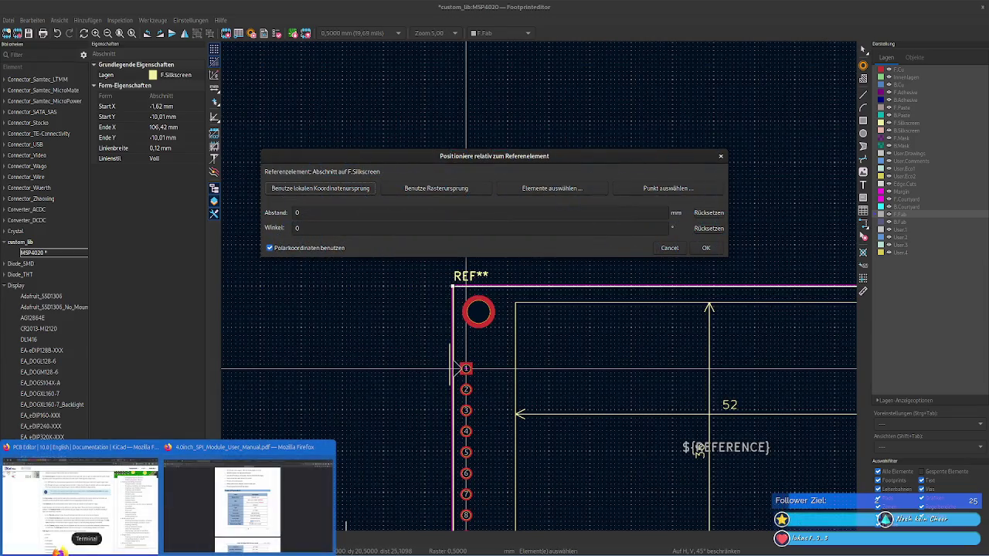
left_click(288, 528)
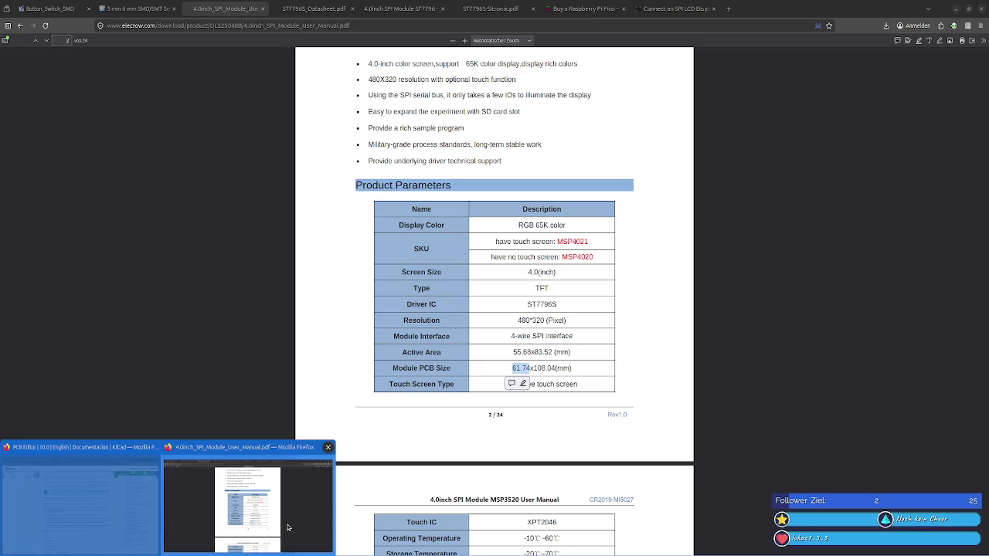
key("super")
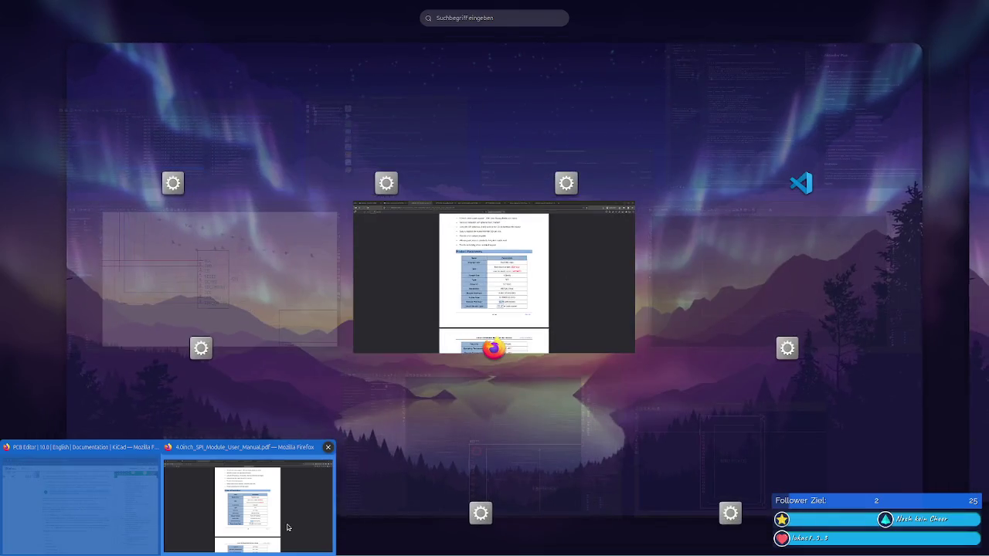
Step: Launch GNOME Calculator from the Activities search and enter 10
type("kech")
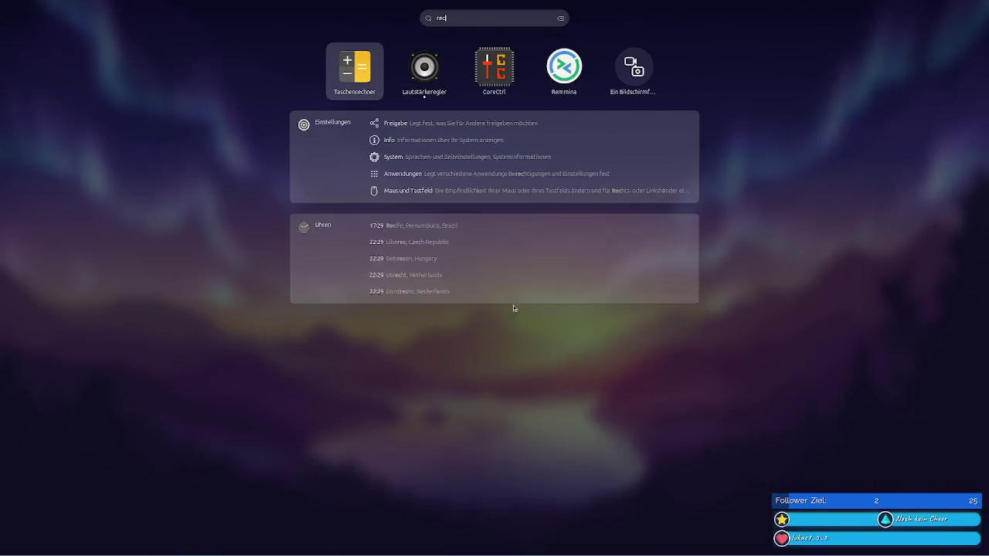
key("Return")
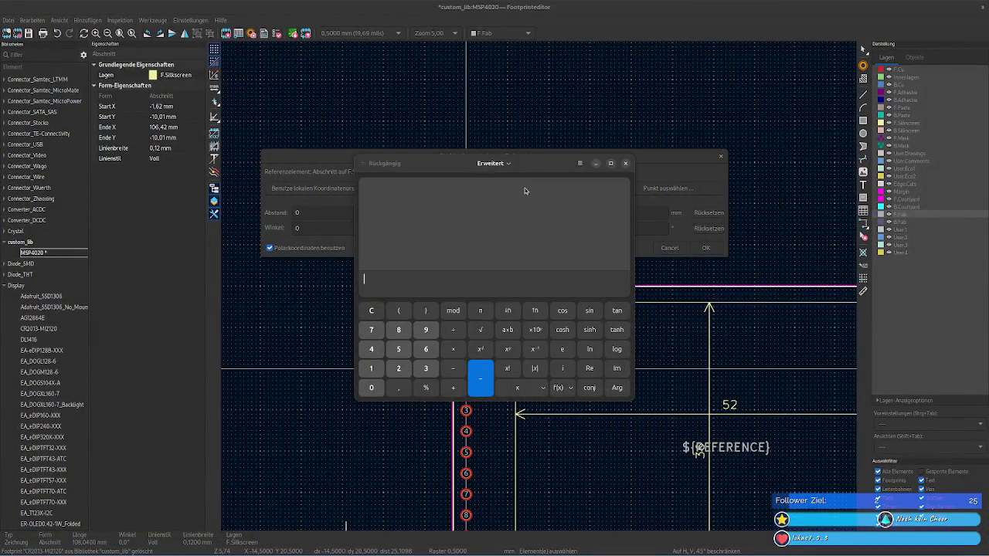
type("108,04÷")
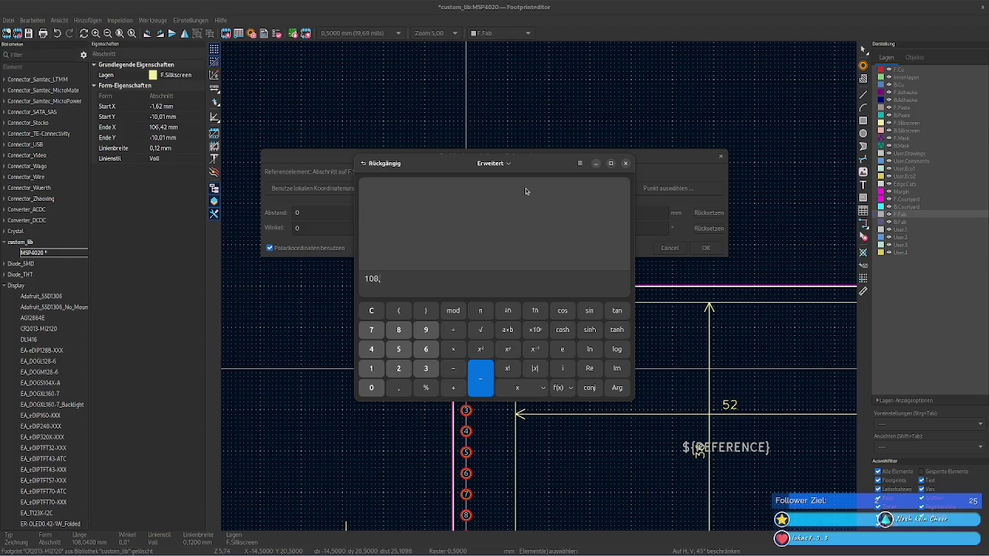
Step: Halve 108,04 to 54,02 in the calculator and apply it as the pin column's relative offset
type("2")
key("Return")
key("ctrl+a")
key("ctrl+c")
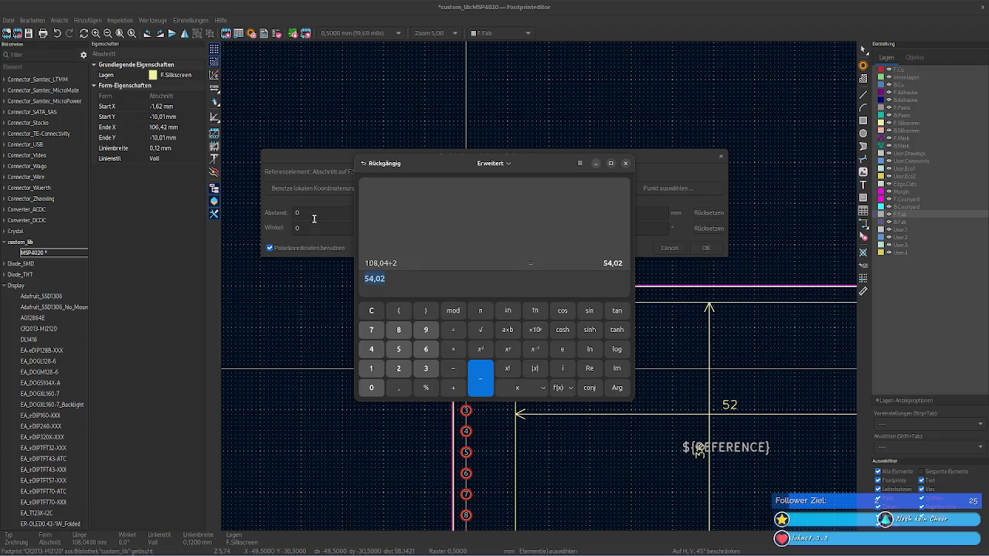
left_click(313, 212)
key("ctrl+v")
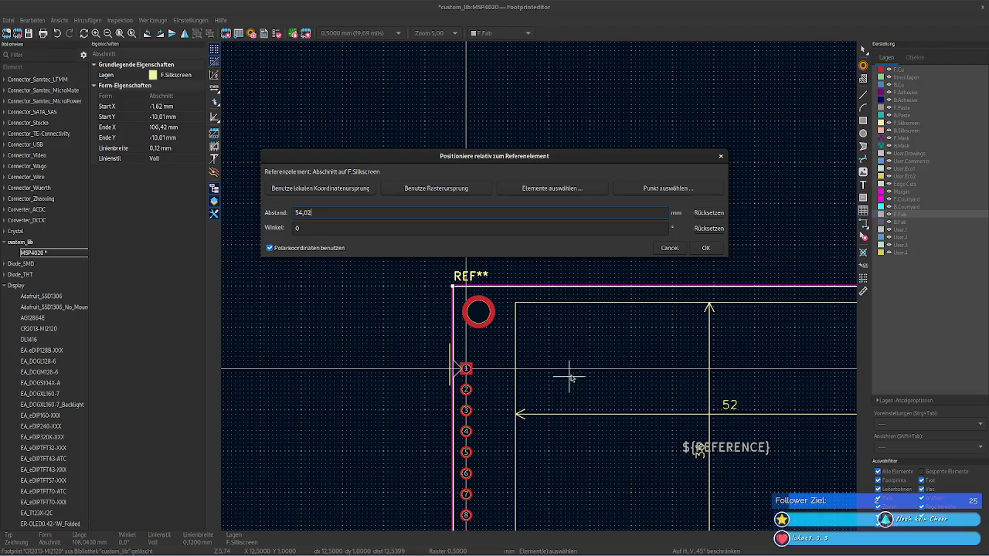
middle_click_drag(569, 376, 548, 273)
middle_click_drag(557, 368, 729, 415)
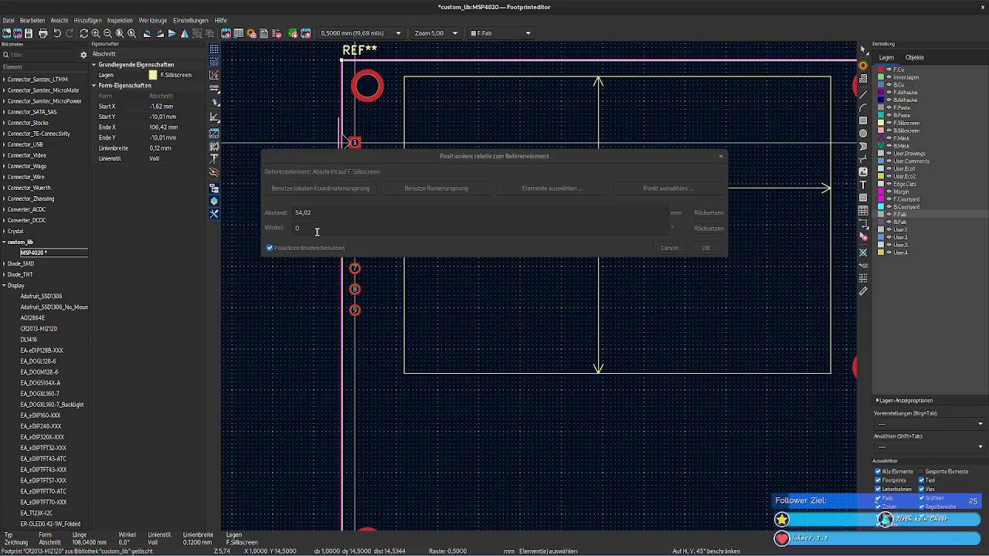
left_click(698, 249)
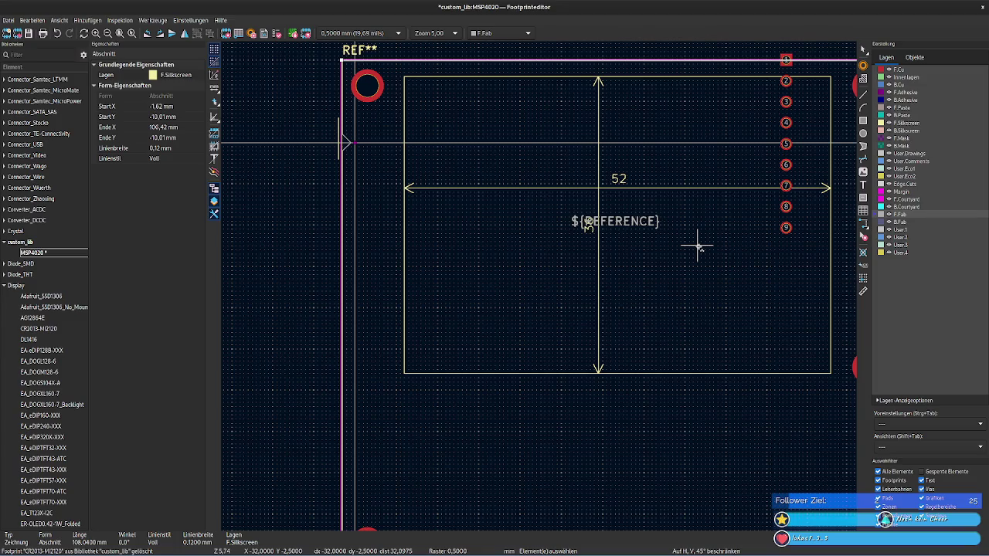
Step: Select the pin-column pads for relative positioning, using the top silkscreen edge as reference
left_click_drag(370, 329, 359, 154)
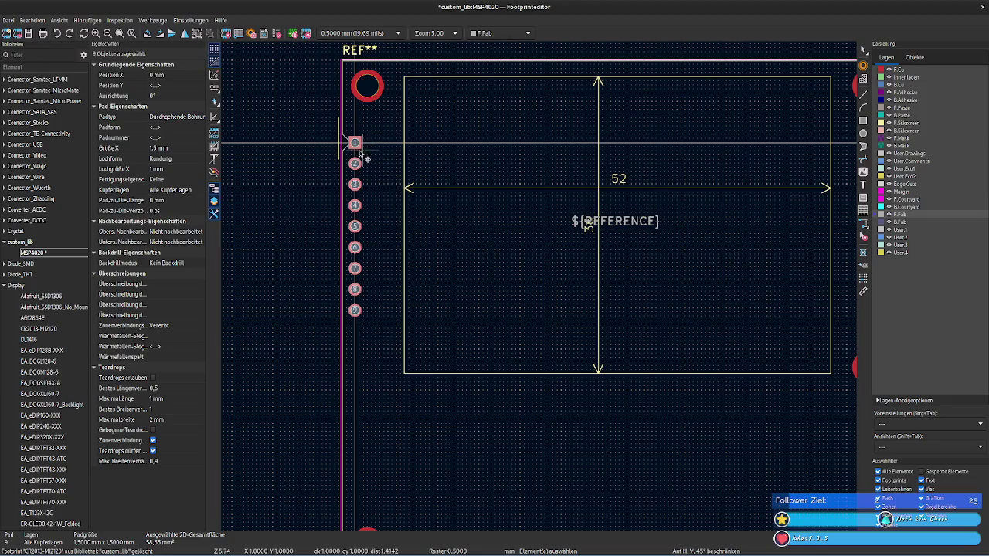
right_click(355, 144)
mouse_move(456, 260)
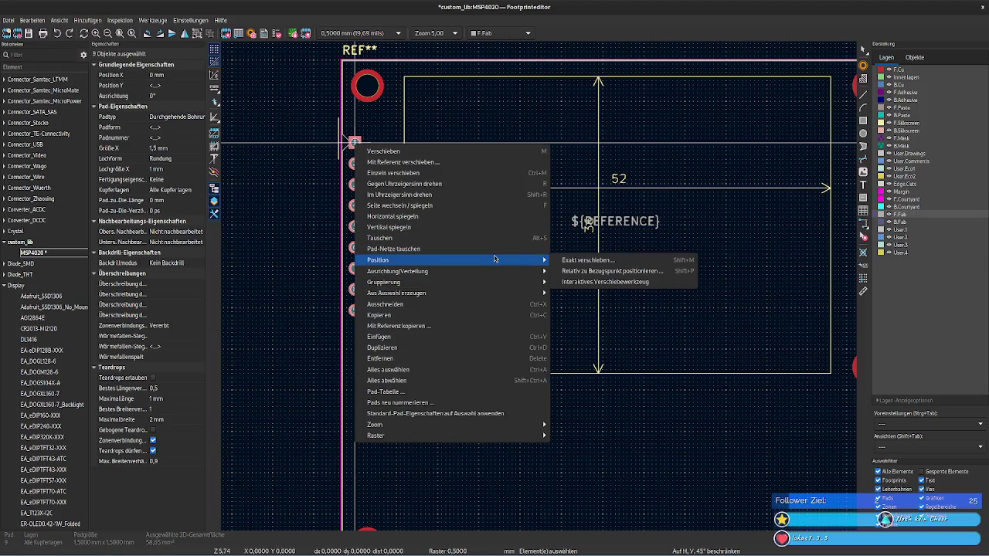
left_click(619, 272)
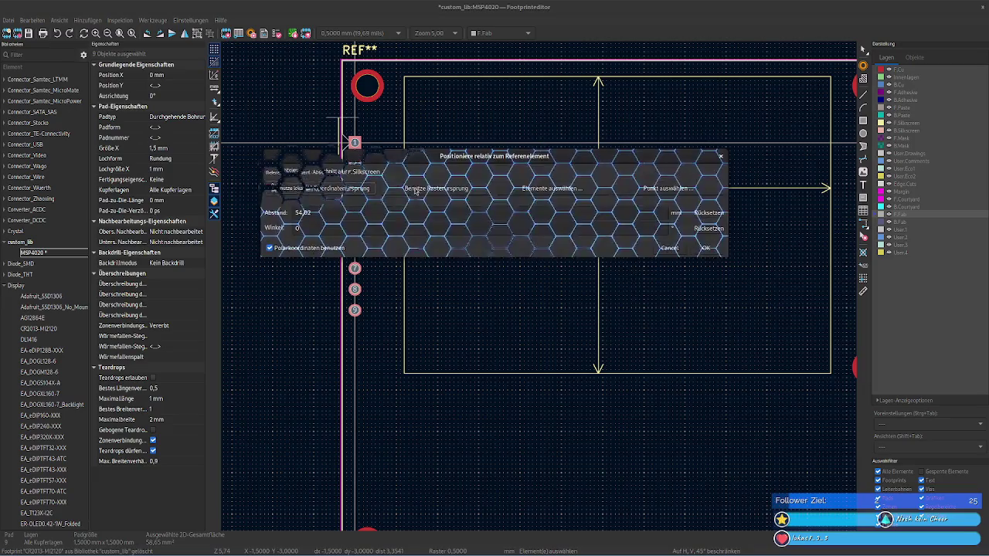
left_click(572, 191)
scroll(420, 75, "up", 4)
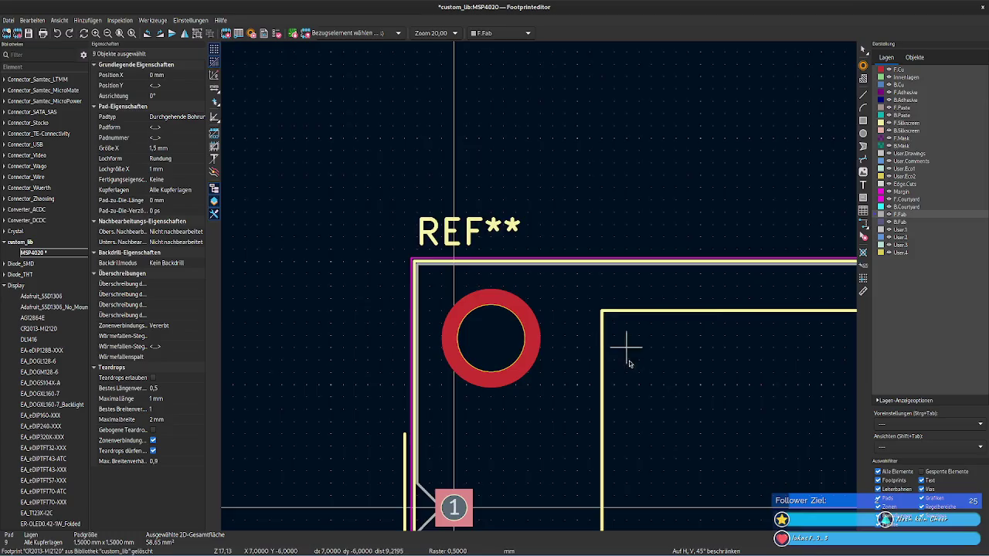
scroll(627, 364, "up", 4)
middle_click_drag(394, 139, 475, 364)
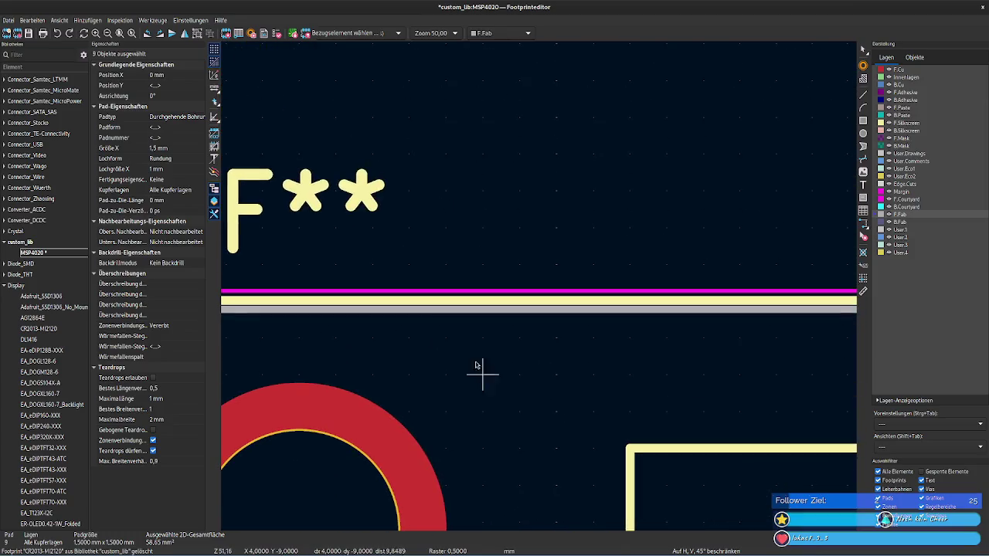
left_click(418, 299)
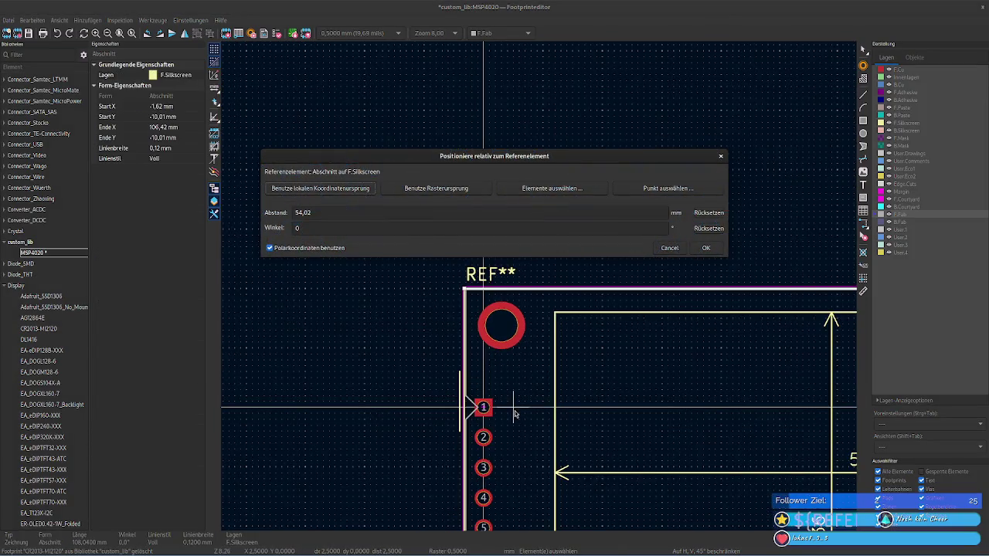
middle_click_drag(514, 413, 473, 255)
Step: Apply the 54,02 mm relative move at a 90° angle
left_click(318, 231)
type("90")
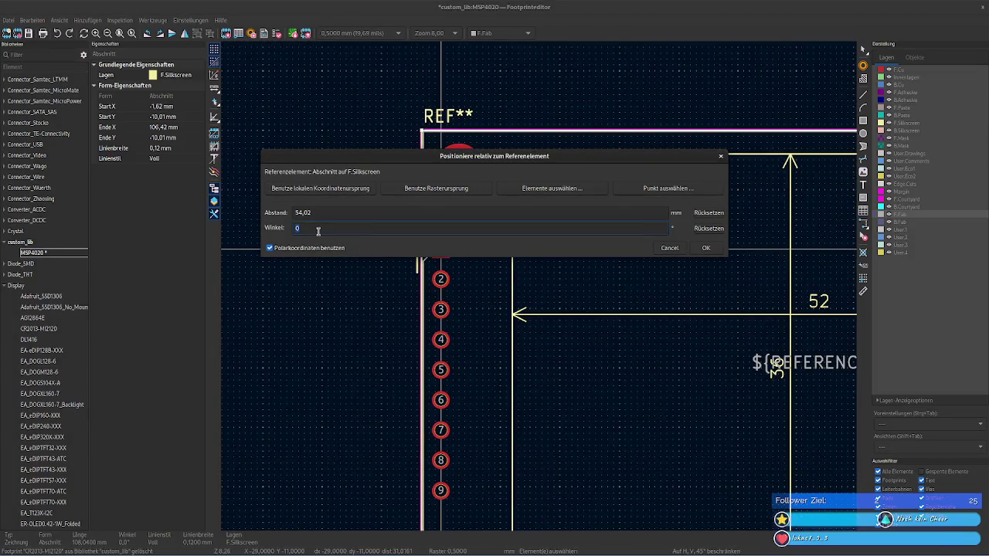
left_click(706, 248)
scroll(593, 282, "down", 5)
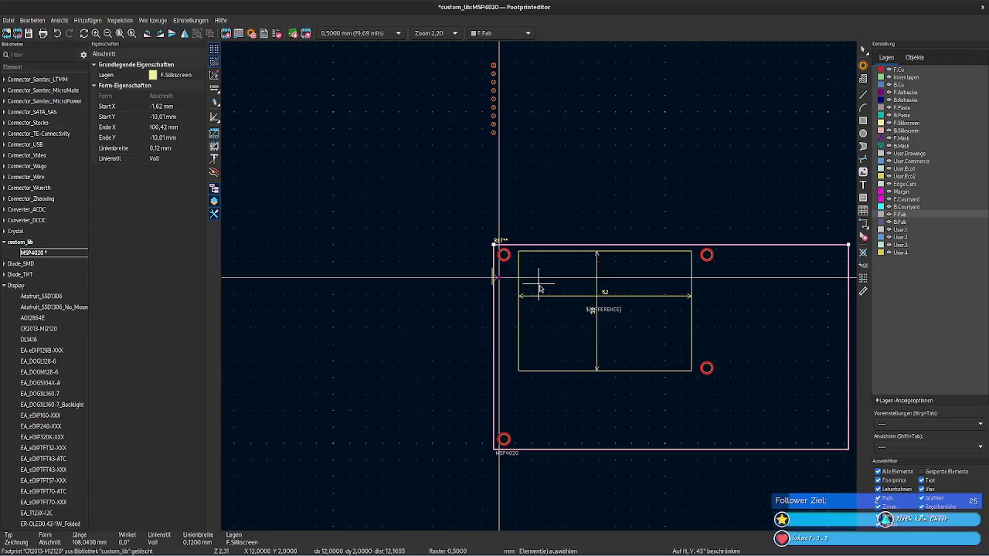
scroll(533, 283, "up", 4)
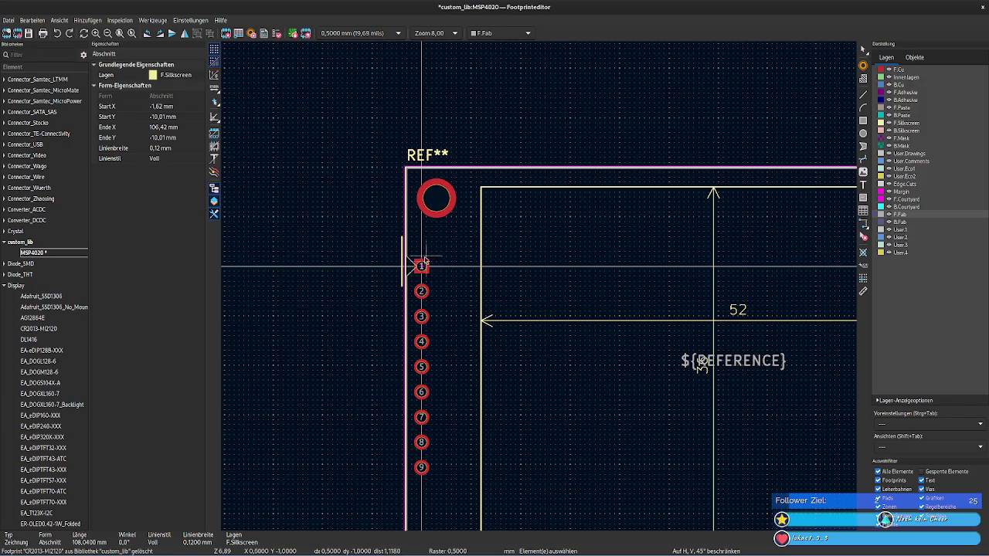
mouse_move(410, 249)
left_mouse_down()
mouse_move(437, 488)
mouse_move(418, 255)
left_mouse_up()
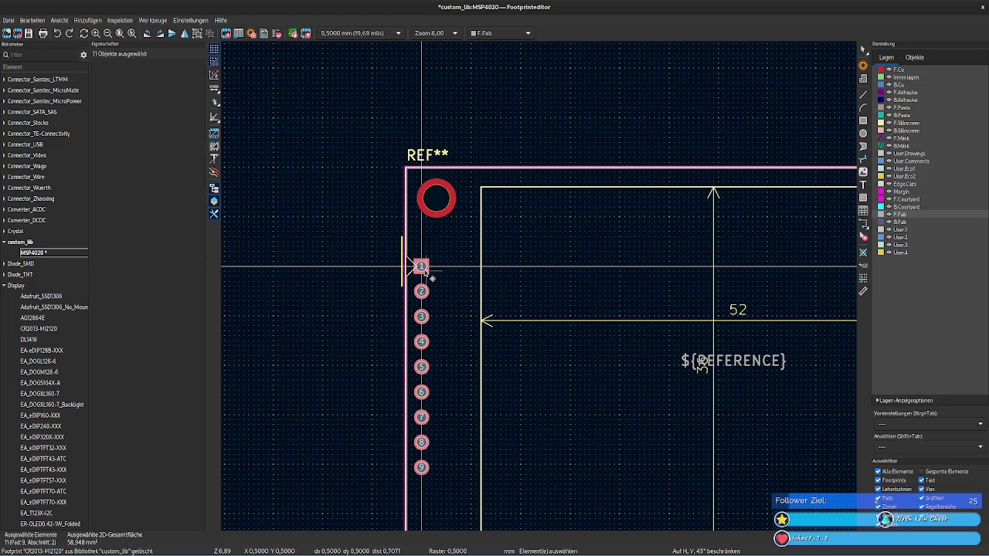
right_click(421, 258)
mouse_move(495, 373)
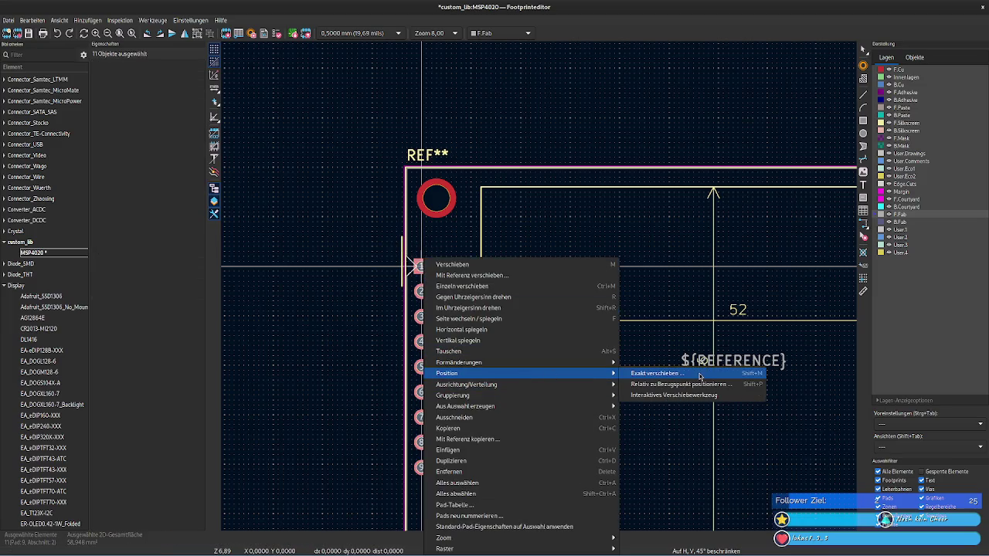
left_click(696, 384)
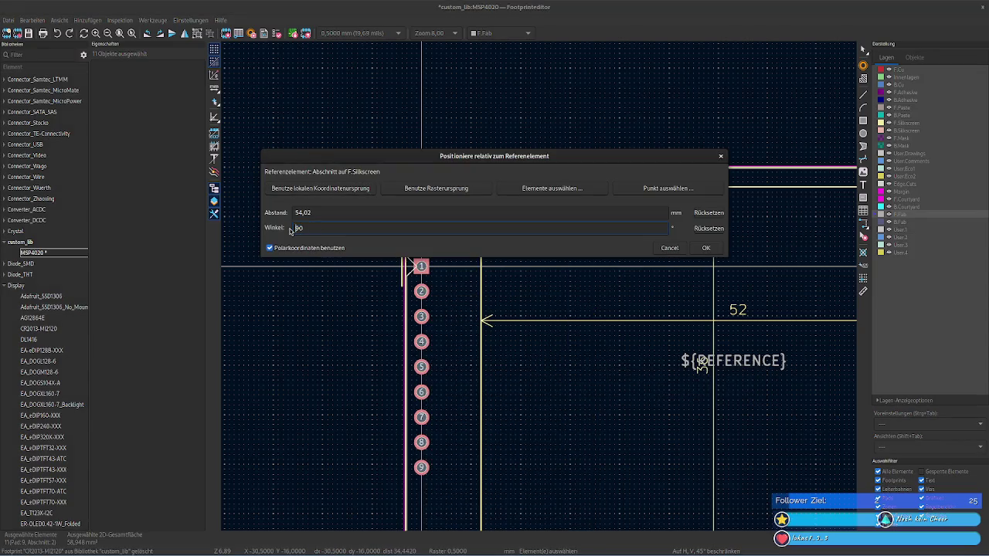
type("-90")
left_click(600, 212)
left_click(693, 255)
scroll(433, 183, "down", 3)
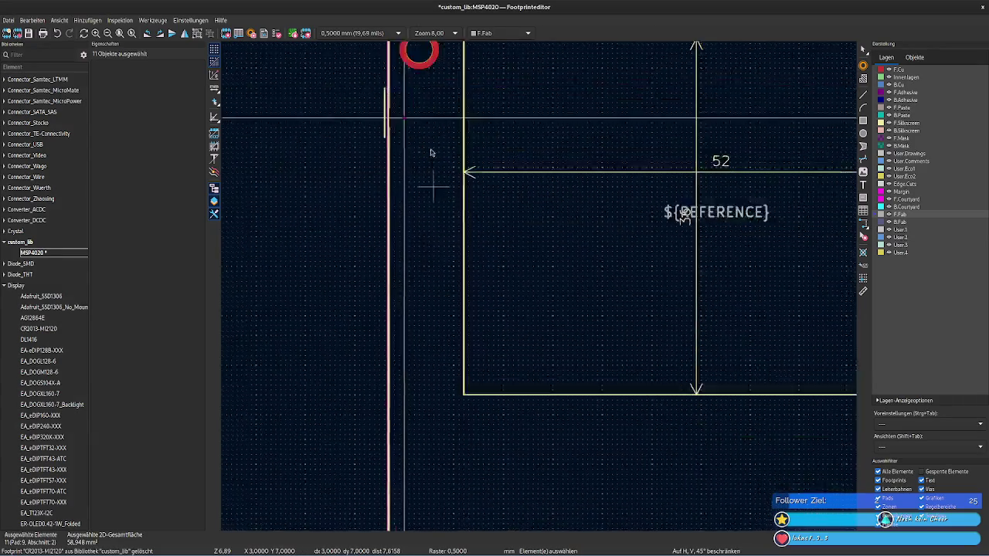
scroll(425, 228, "down", 2)
scroll(425, 228, "down", 3)
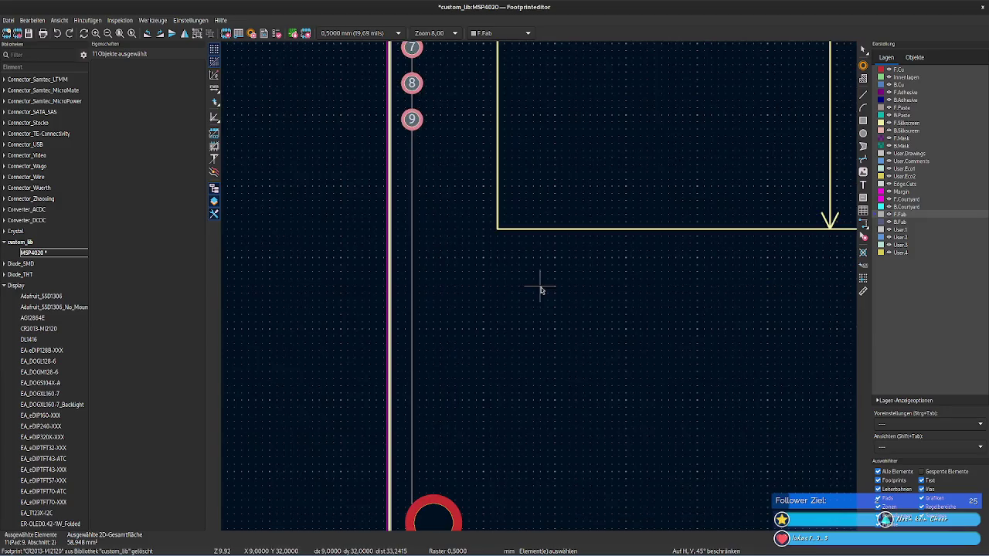
scroll(592, 378, "up", 3)
scroll(441, 185, "up", 4)
left_click(490, 431)
mouse_move(479, 428)
left_mouse_down()
mouse_move(473, 185)
mouse_move(453, 105)
left_mouse_up()
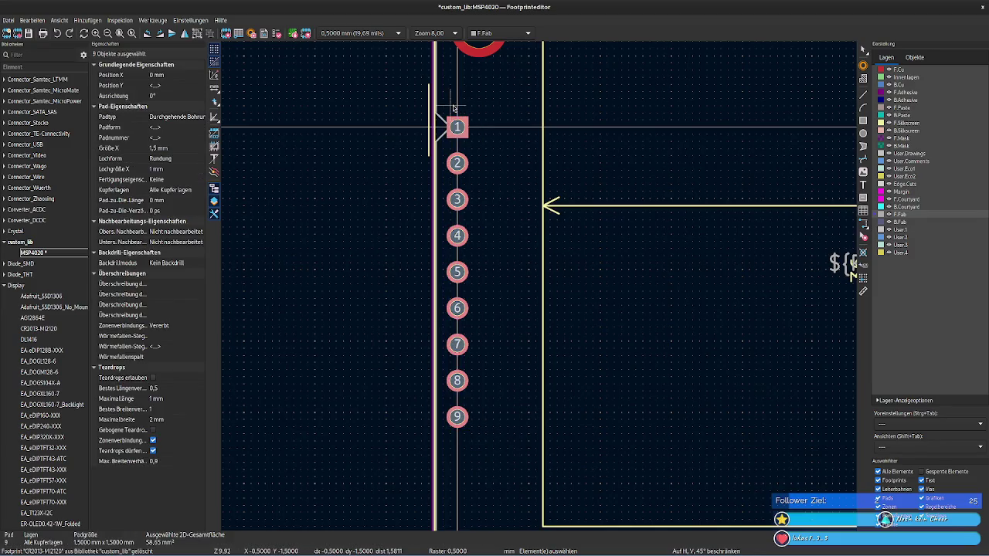
right_click(457, 126)
mouse_move(556, 241)
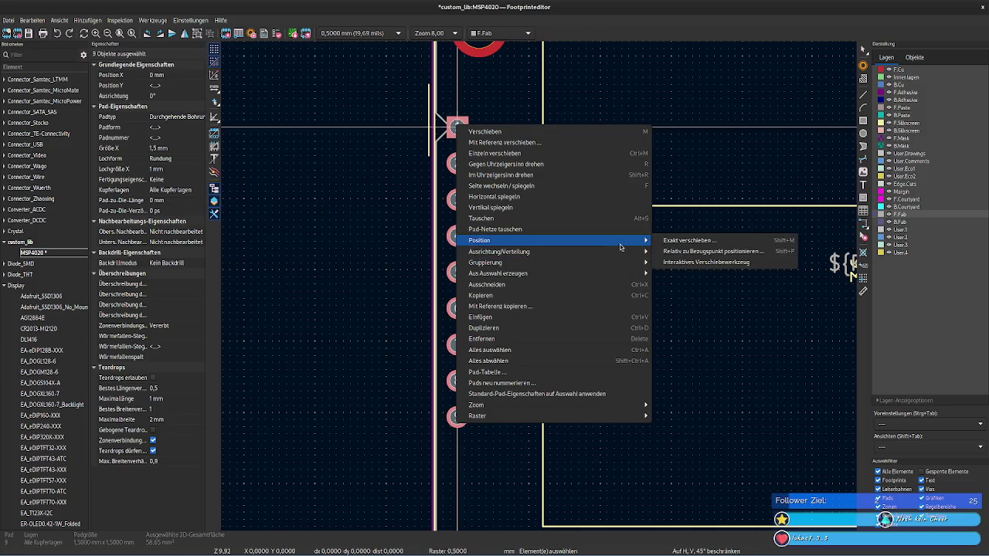
left_click(757, 251)
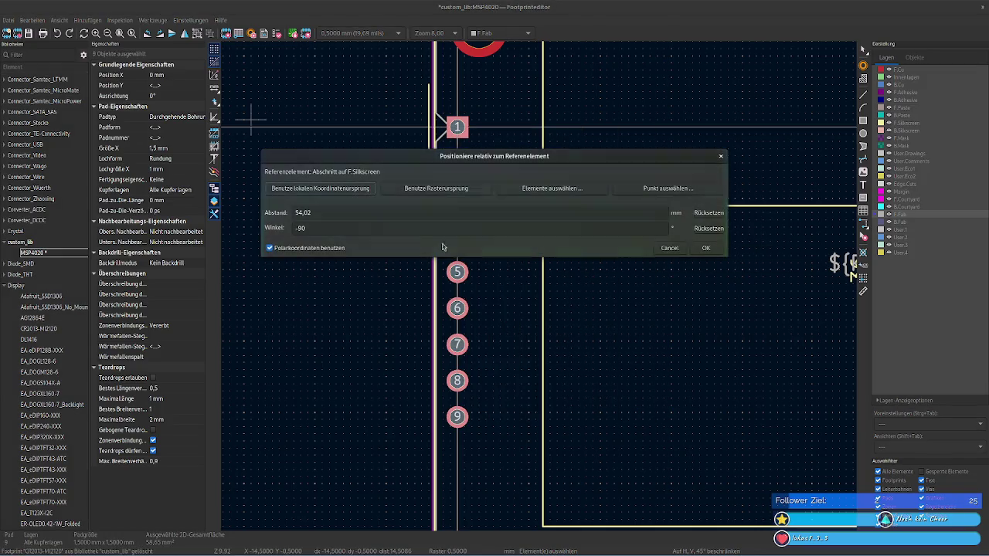
left_click(576, 191)
middle_click_drag(482, 88, 495, 436)
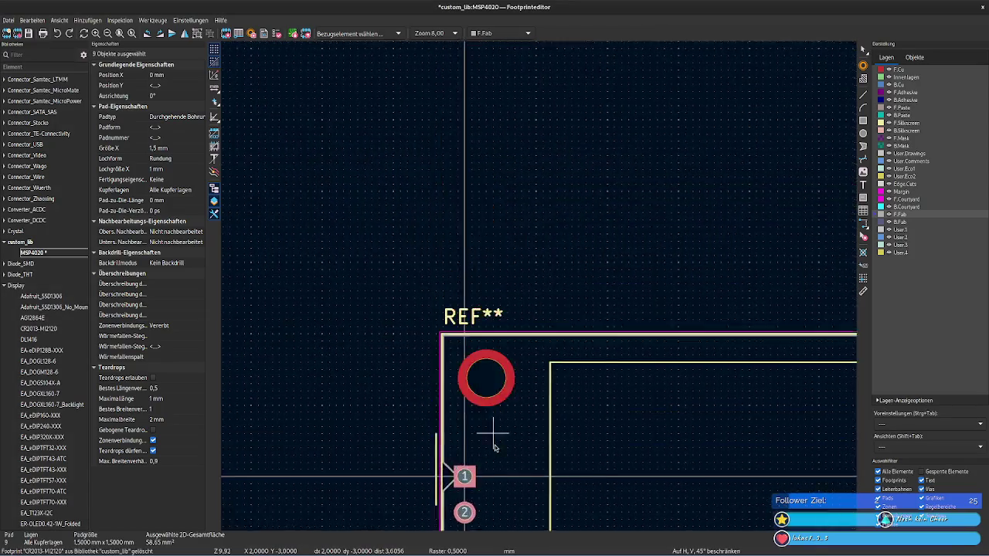
scroll(482, 404, "up", 3)
scroll(498, 140, "up", 3)
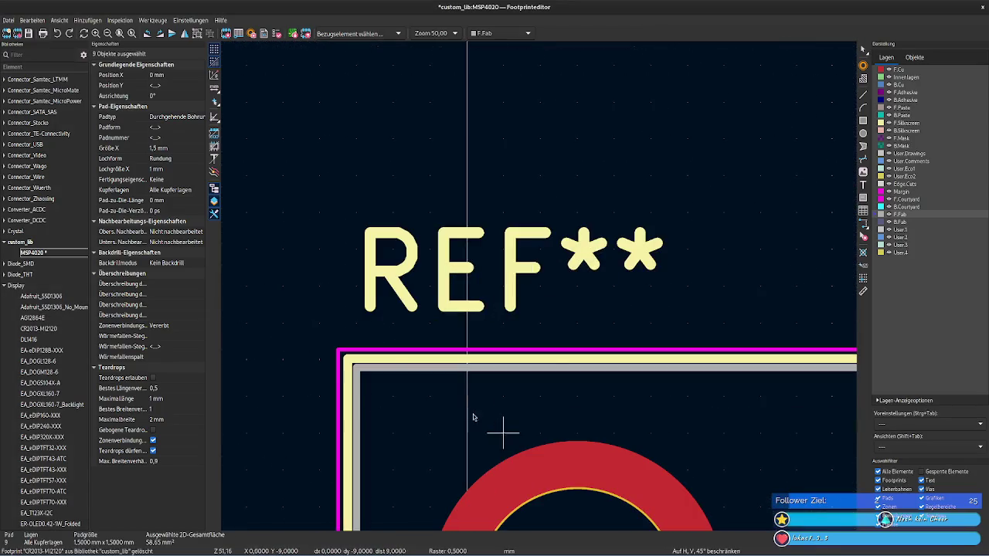
left_click(399, 363)
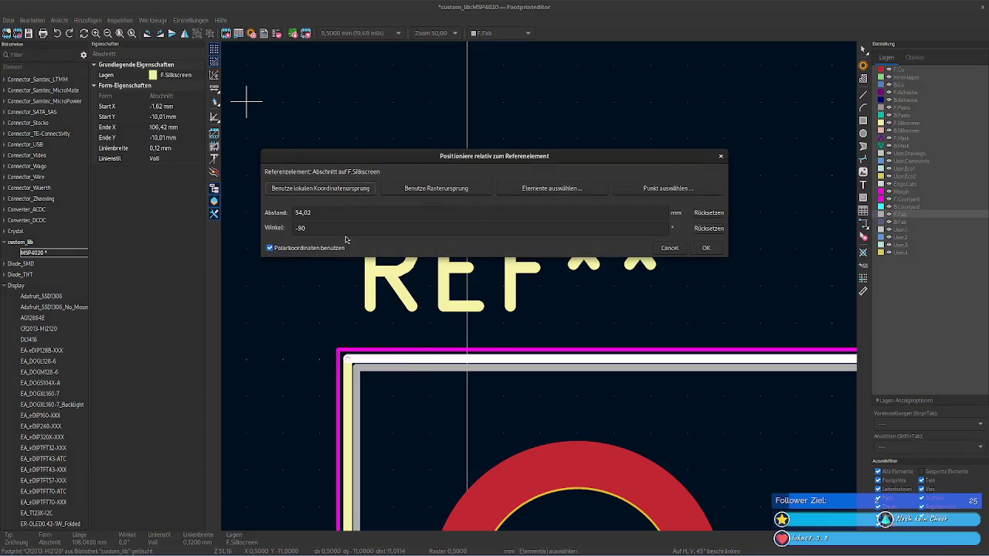
scroll(654, 347, "down", 4)
scroll(641, 394, "down", 3)
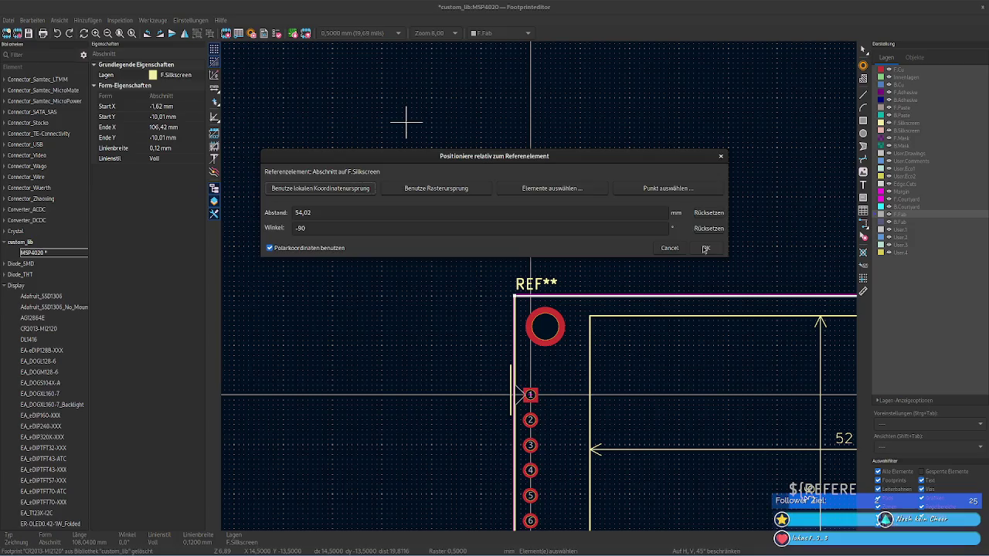
key("Return")
scroll(541, 270, "down", 2)
scroll(543, 283, "down", 2)
scroll(544, 283, "down", 1)
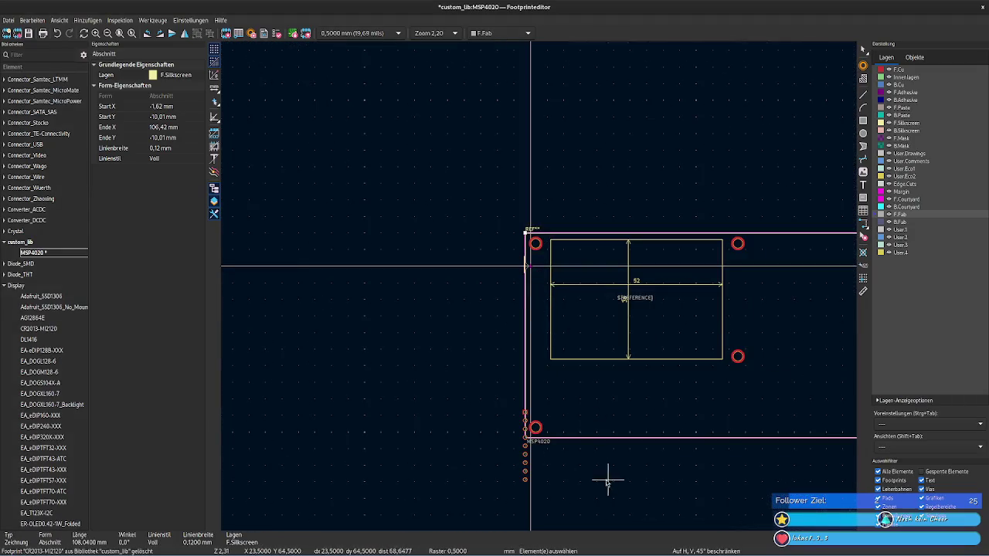
middle_click_drag(568, 403, 531, 250)
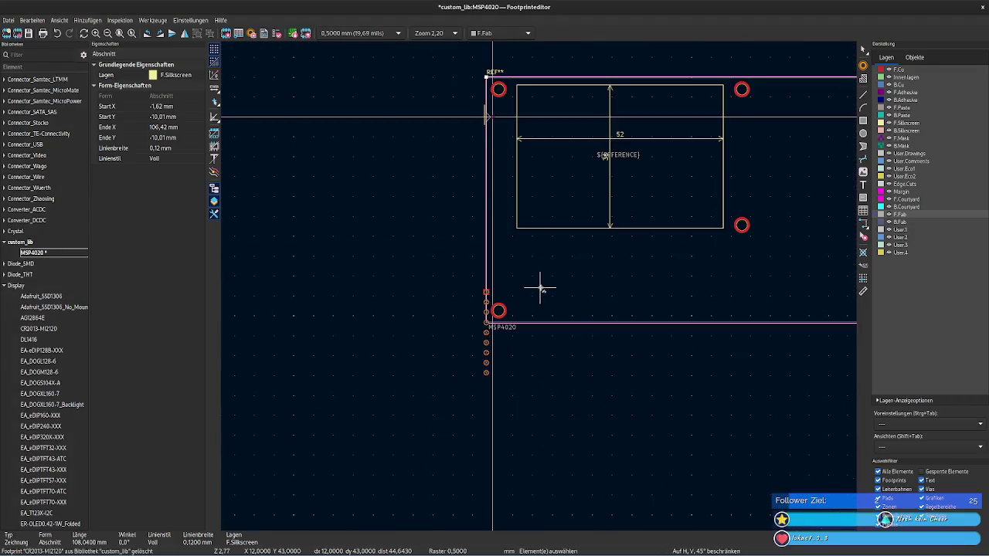
scroll(533, 282, "up", 2)
scroll(537, 286, "up", 2)
scroll(526, 276, "up", 1)
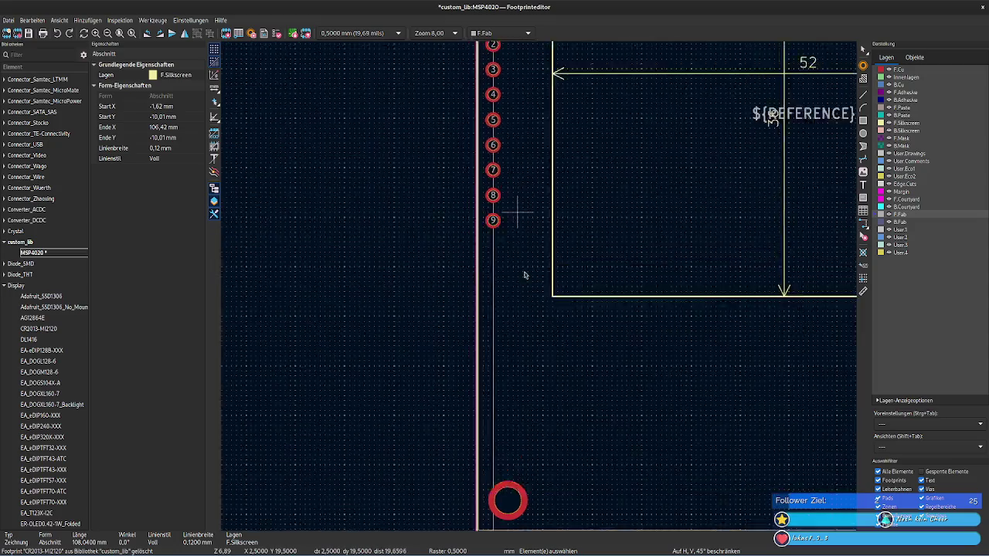
scroll(524, 274, "up", 3, "shift")
left_click(512, 397)
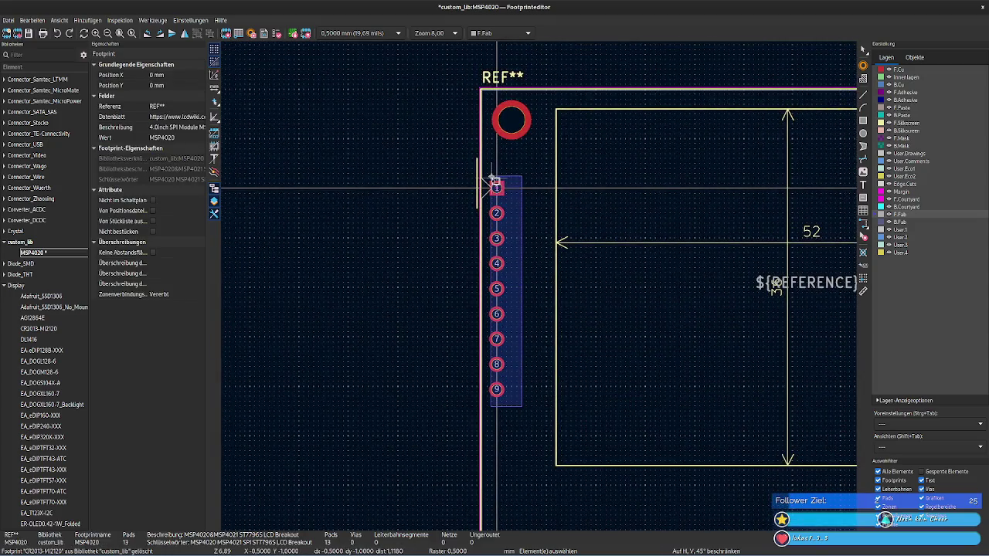
left_click_drag(490, 176, 494, 186)
right_click(496, 189)
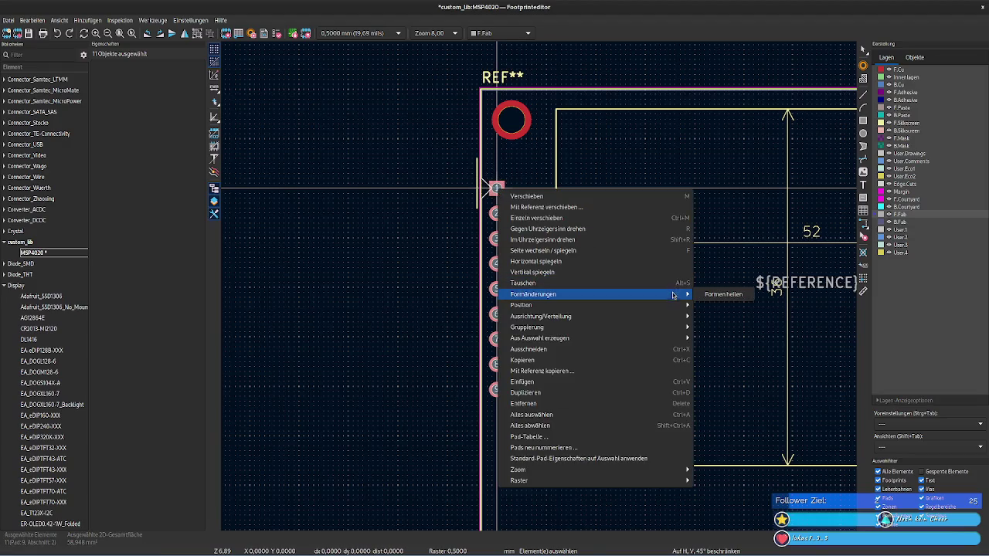
mouse_move(522, 305)
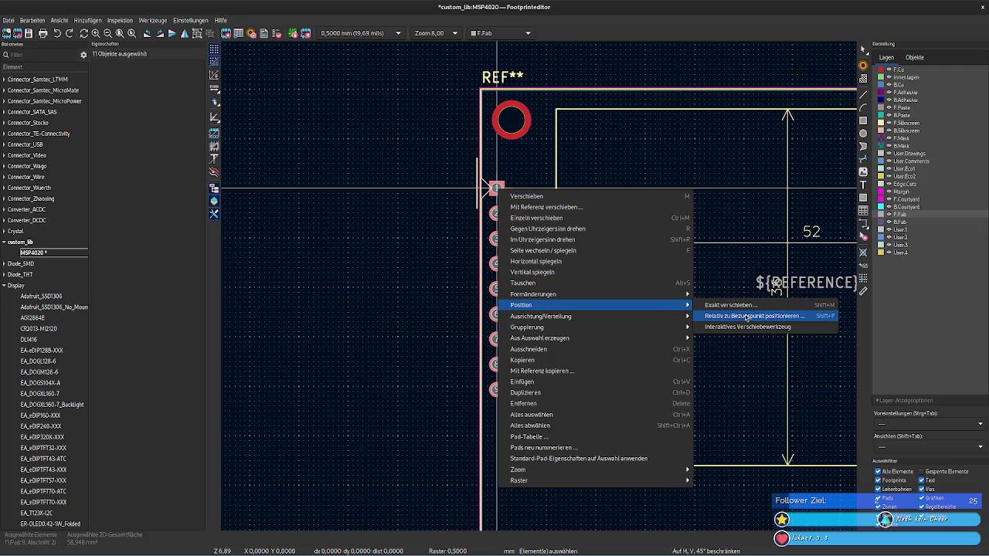
left_click(746, 316)
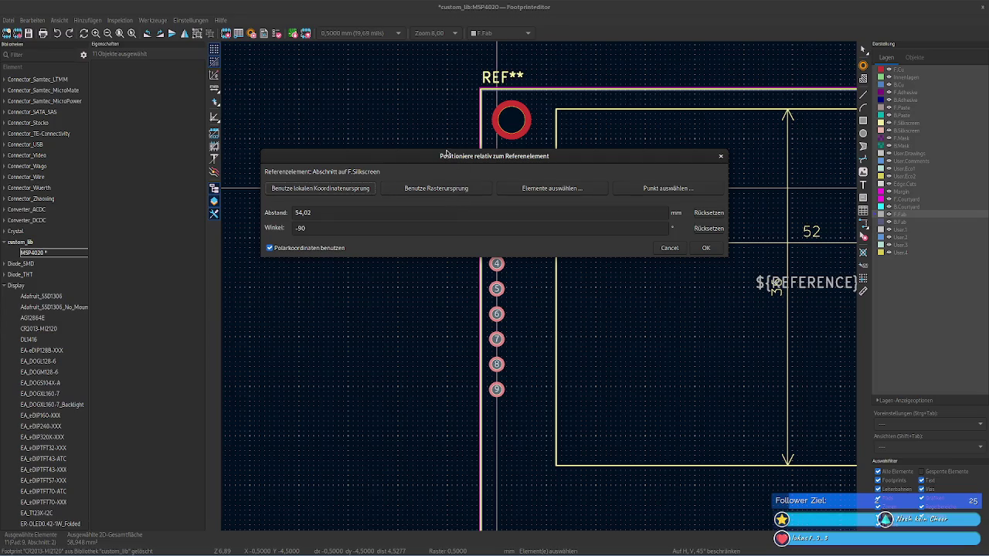
mouse_move(447, 160)
left_mouse_down()
mouse_move(509, 231)
mouse_move(451, 229)
left_mouse_up()
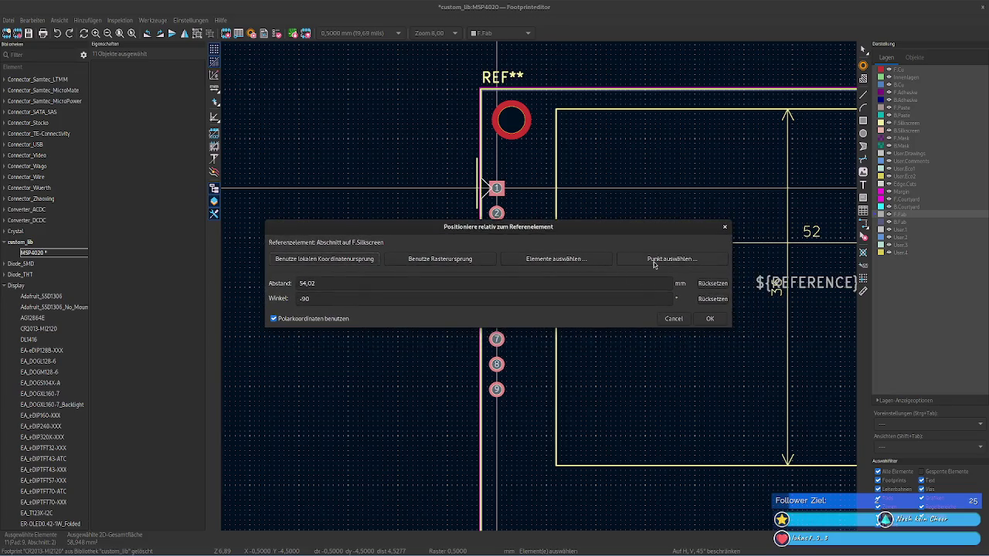
left_click(654, 264)
scroll(507, 108, "up", 1)
scroll(536, 287, "up", 3)
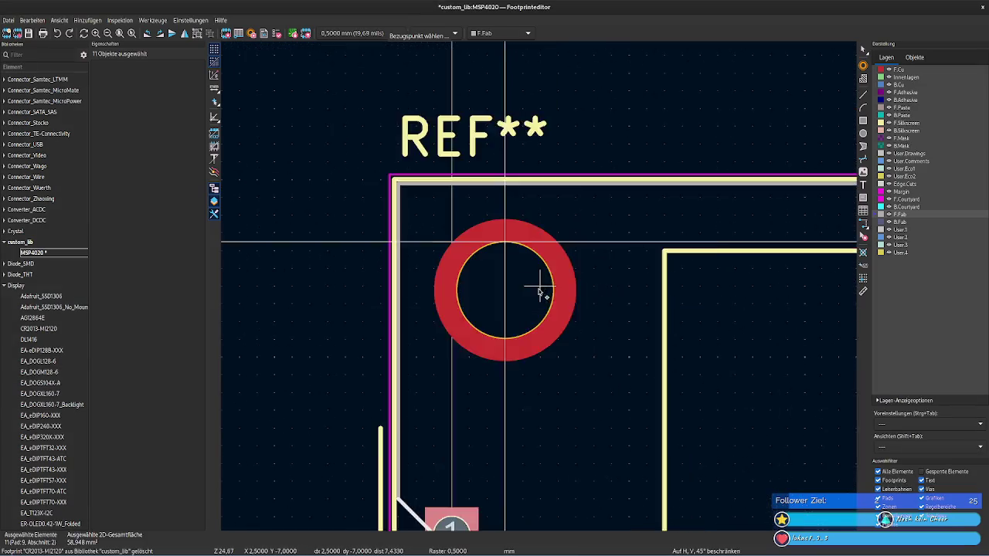
scroll(383, 158, "up", 3)
middle_click_drag(361, 106, 475, 420)
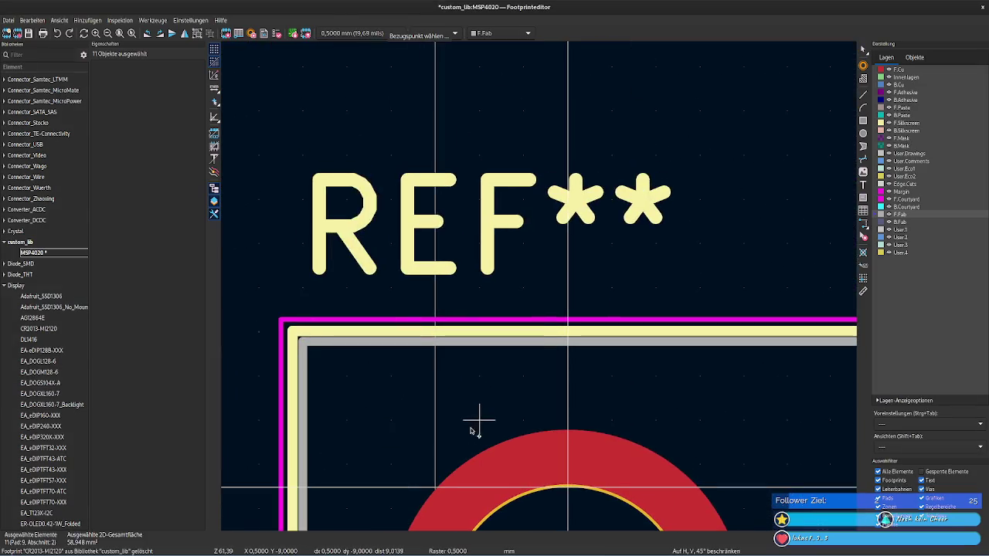
left_click(435, 336)
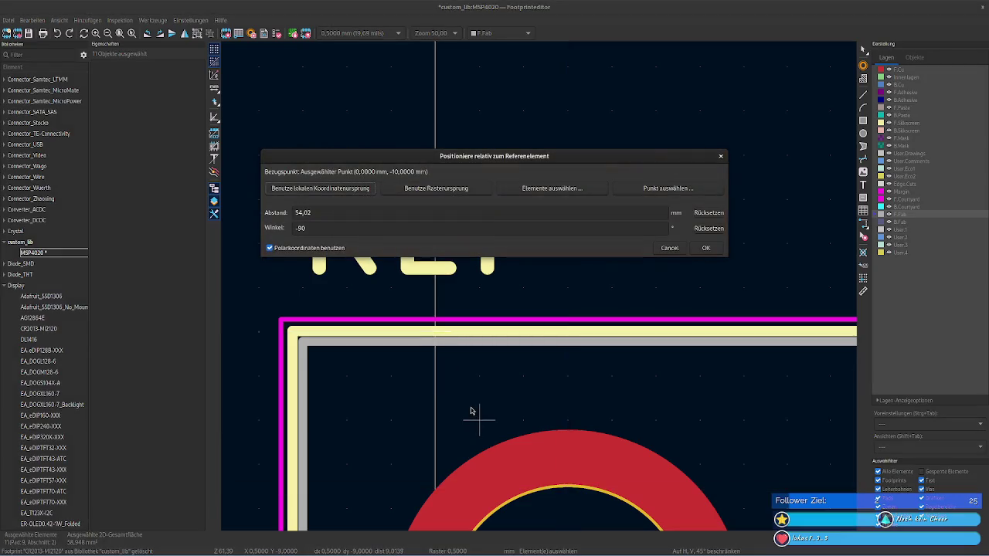
scroll(468, 409, "down", 2)
scroll(468, 410, "down", 3)
scroll(518, 387, "down", 1)
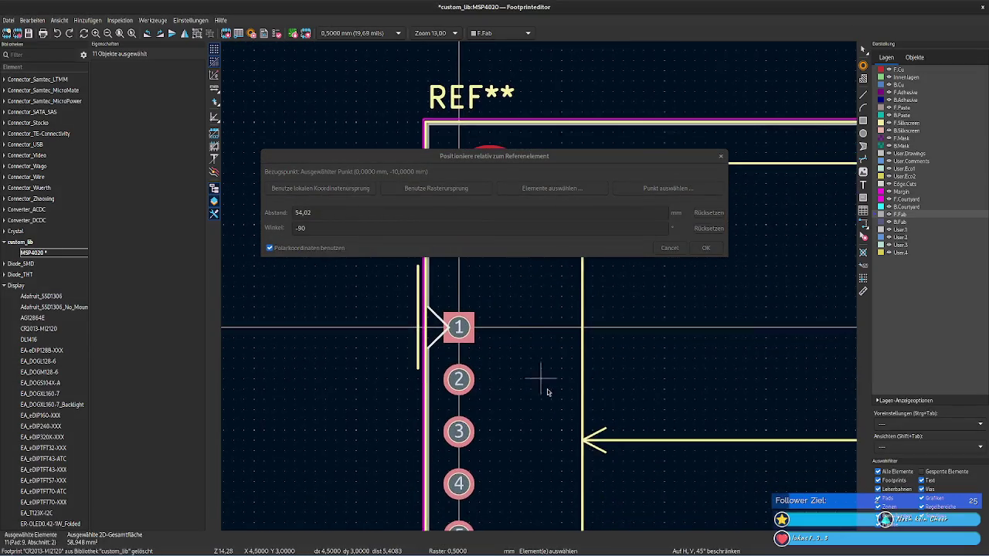
scroll(533, 364, "down", 2, "shift")
scroll(534, 309, "down", 1)
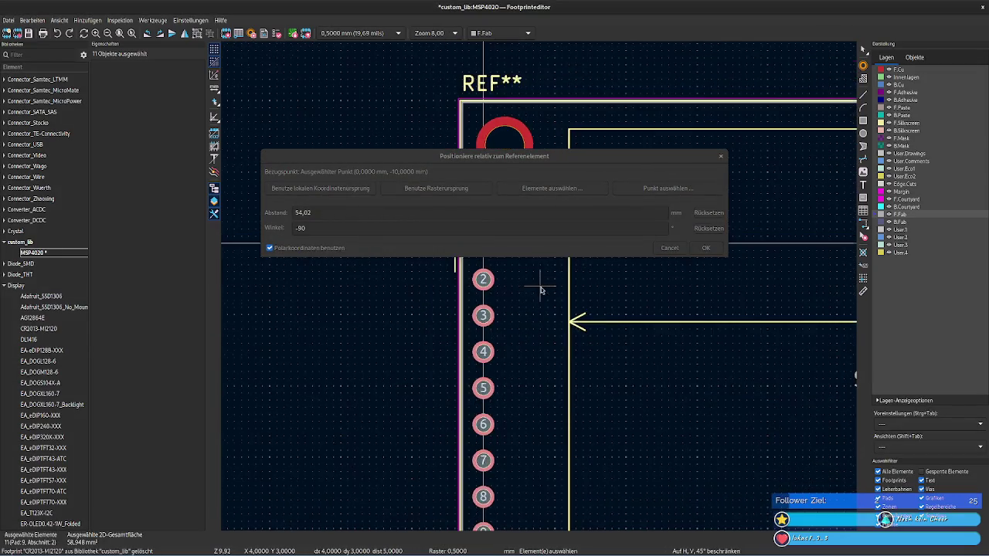
left_click(705, 249)
scroll(522, 255, "down", 5)
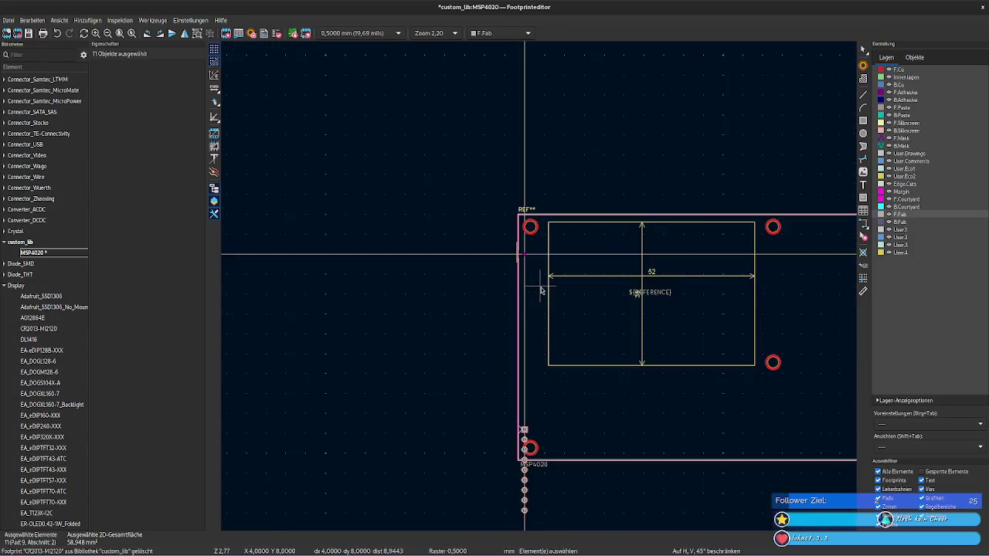
scroll(522, 255, "down", 1, "shift")
middle_click_drag(523, 255, 508, 268)
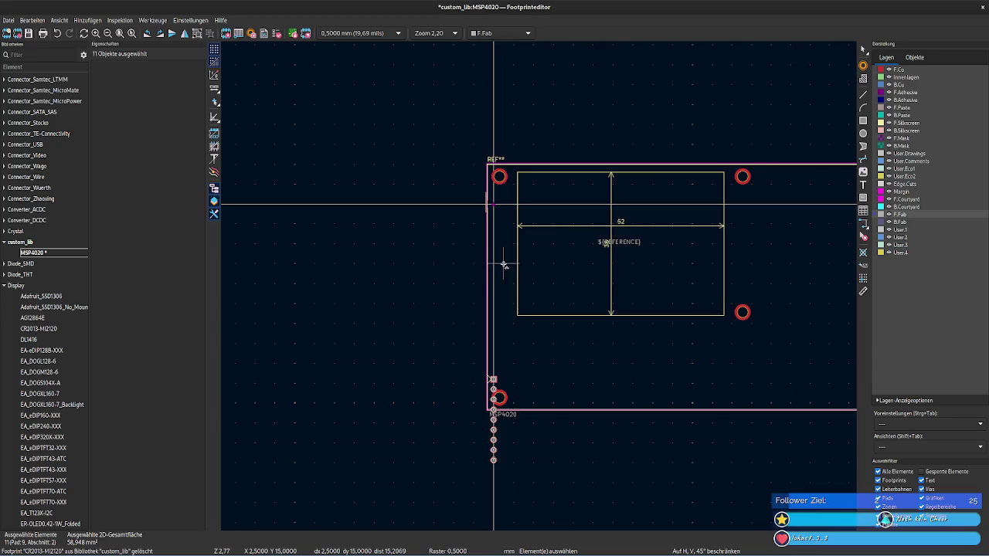
key("ctrl+z")
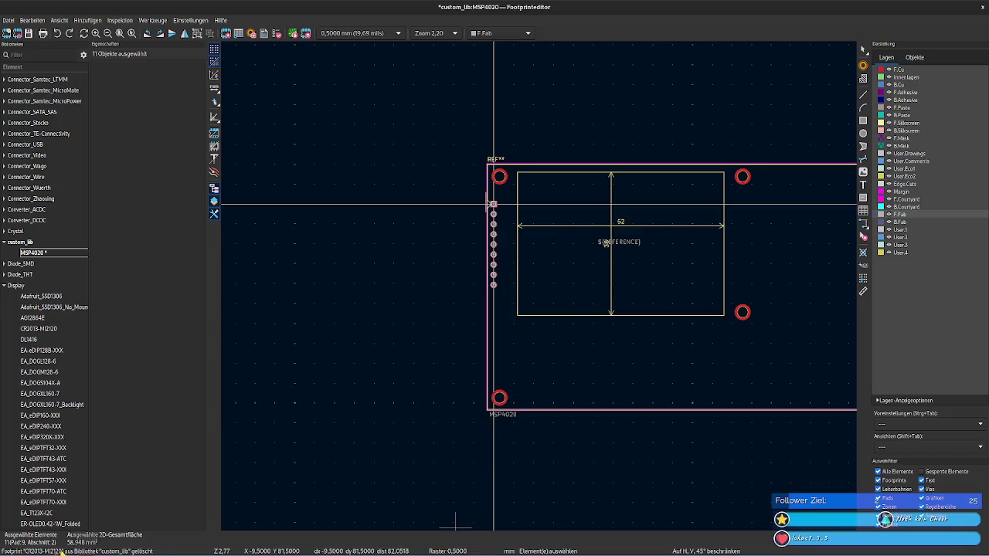
key("alt+Tab")
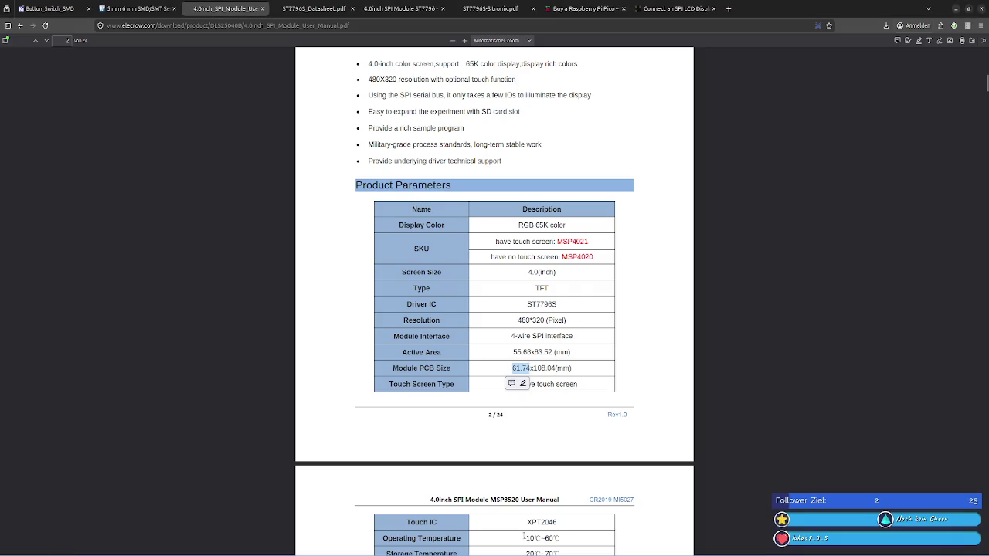
Step: Halve the 61,74 mm module PCB width to 30,87 in the calculator, then return to KiCad
key("alt+Tab")
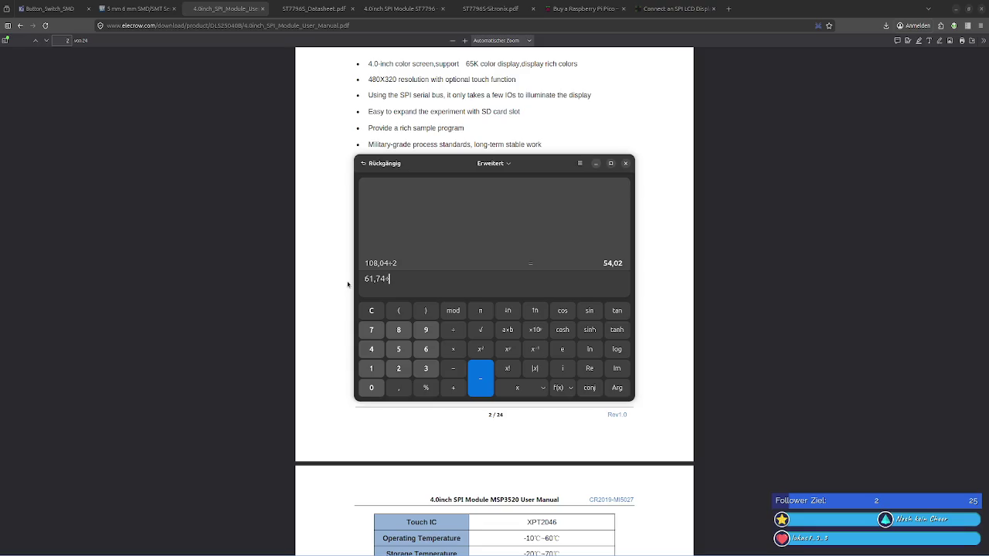
key("Return")
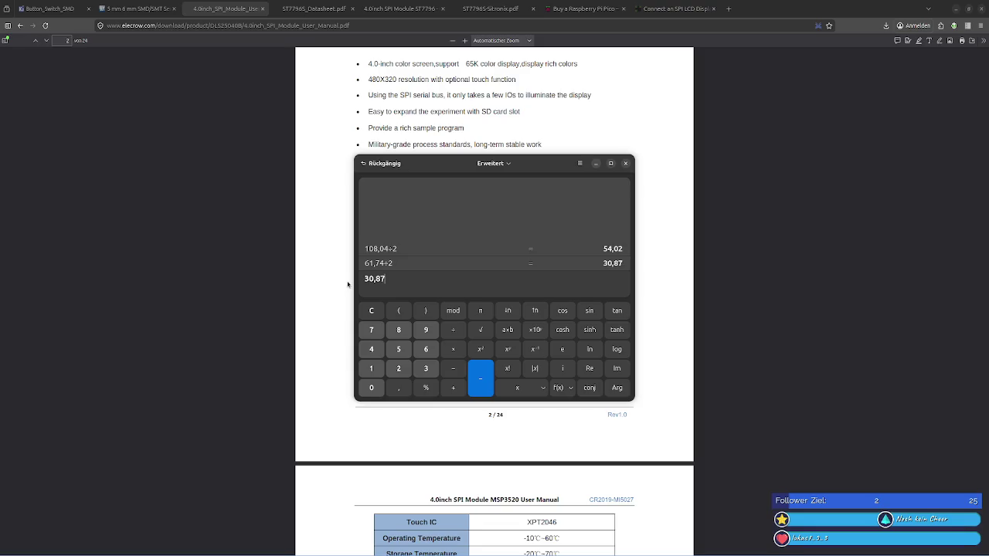
key("alt+Tab")
key("alt+Tab")
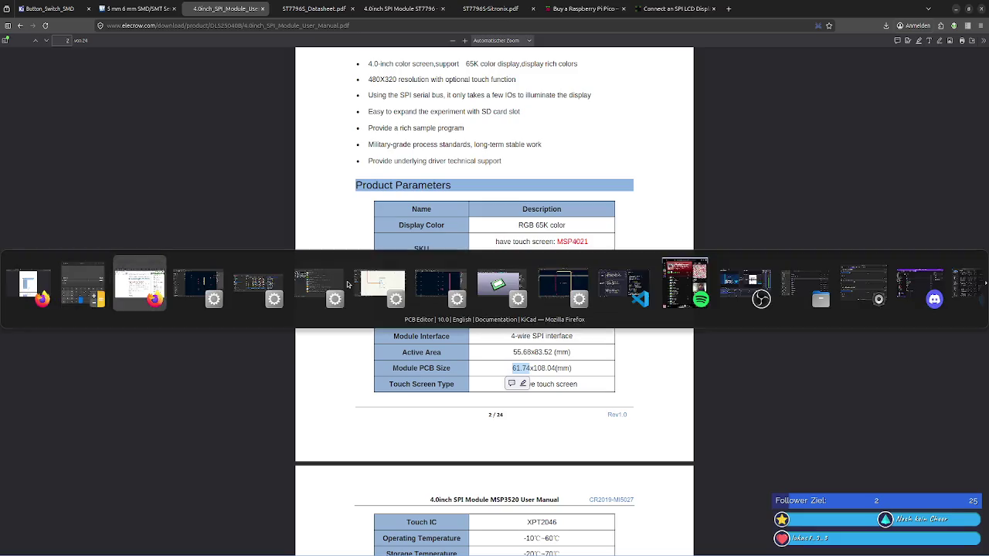
key("alt+Tab")
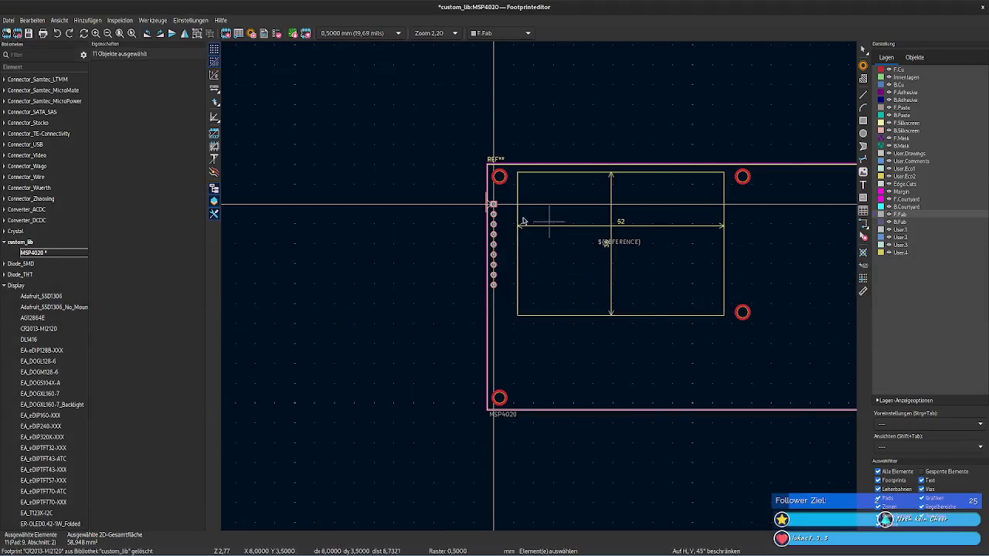
Step: Move the pad column 30,87 mm at −90° from the outline's top-left corner
scroll(521, 233, "up", 3)
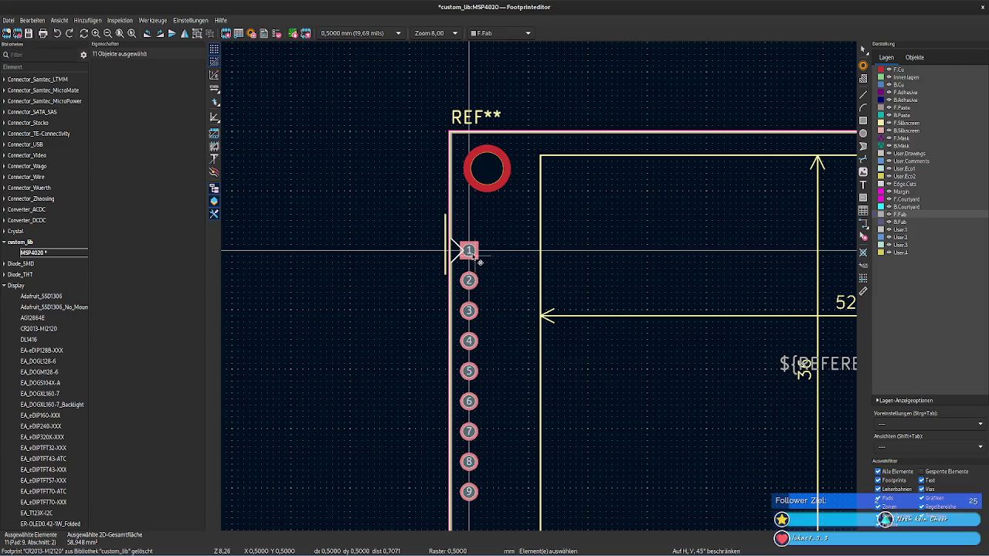
right_click(473, 251)
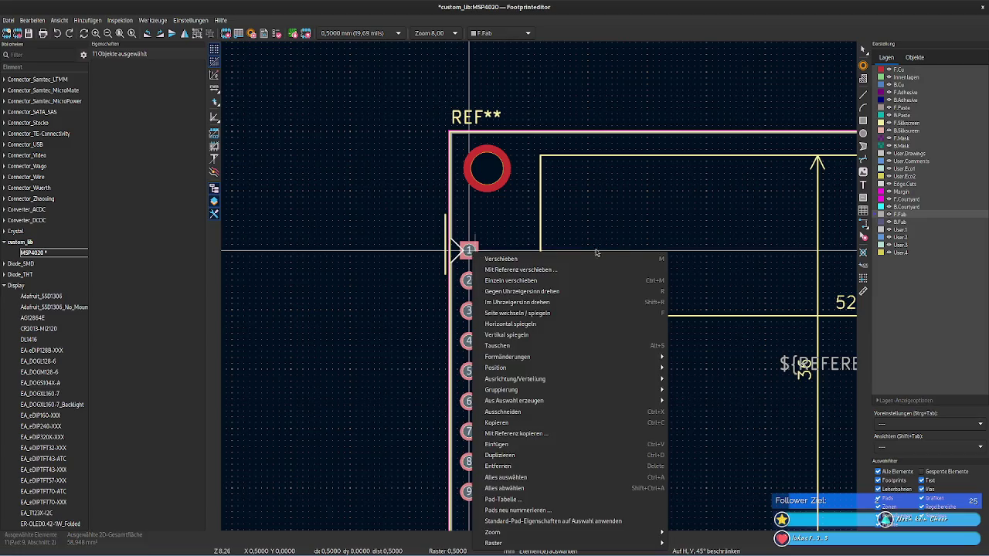
mouse_move(541, 367)
left_click(613, 373)
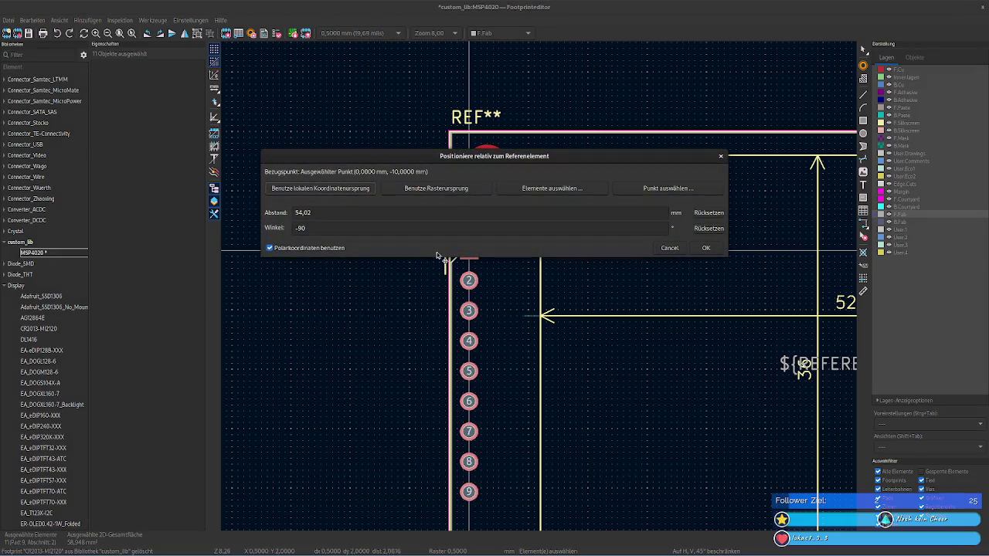
left_click(705, 248)
middle_click_drag(572, 347, 503, 147)
scroll(544, 315, "down", 2)
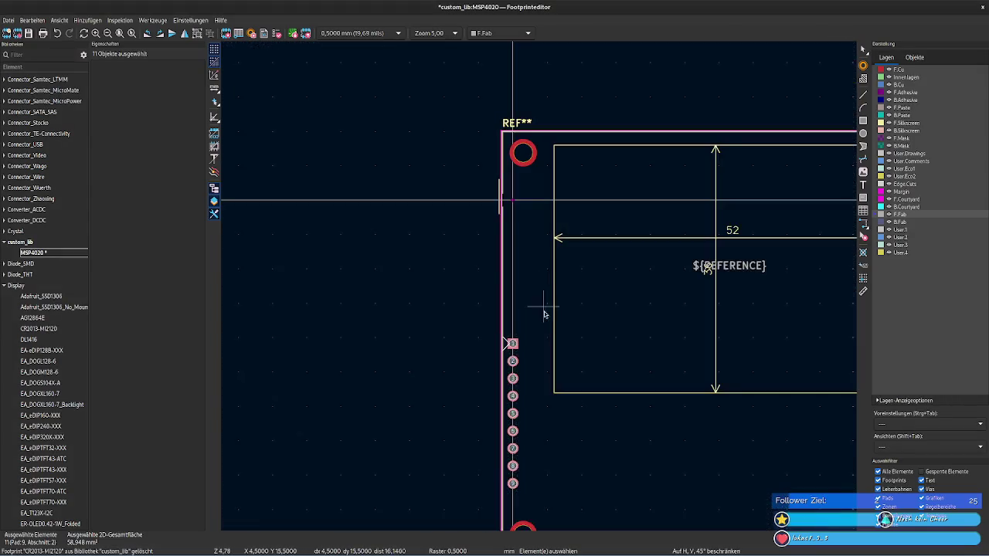
scroll(542, 302, "up", 2)
scroll(537, 274, "up", 1, "shift")
scroll(541, 325, "up", 2)
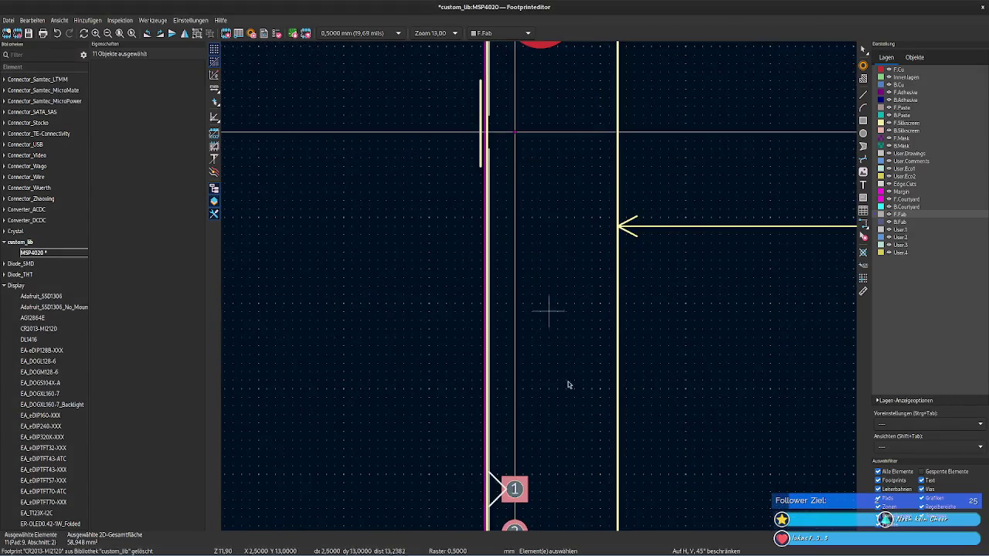
left_click(493, 479)
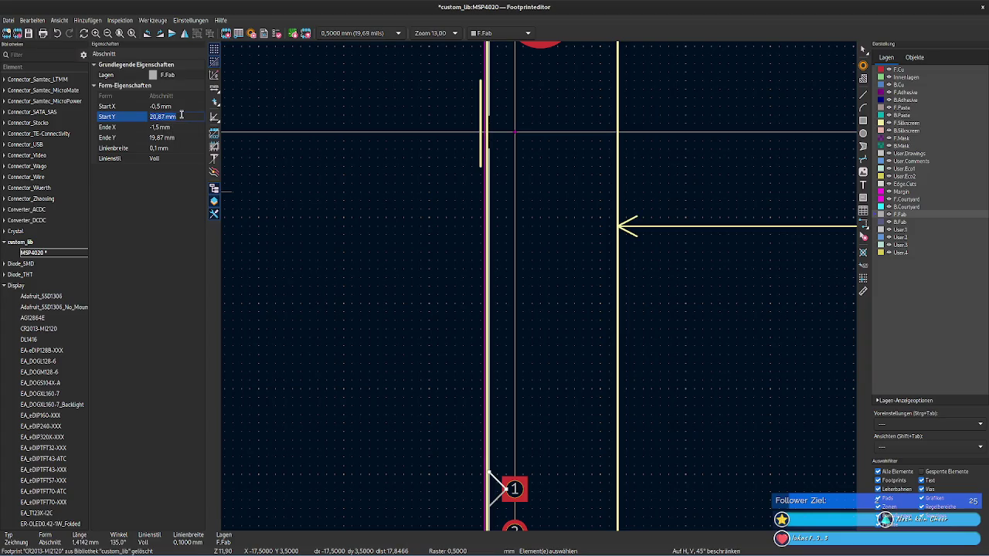
Step: Try editing the start coordinates of the vertical fab line near pad 1, undoing the mistaken change
left_click(489, 108)
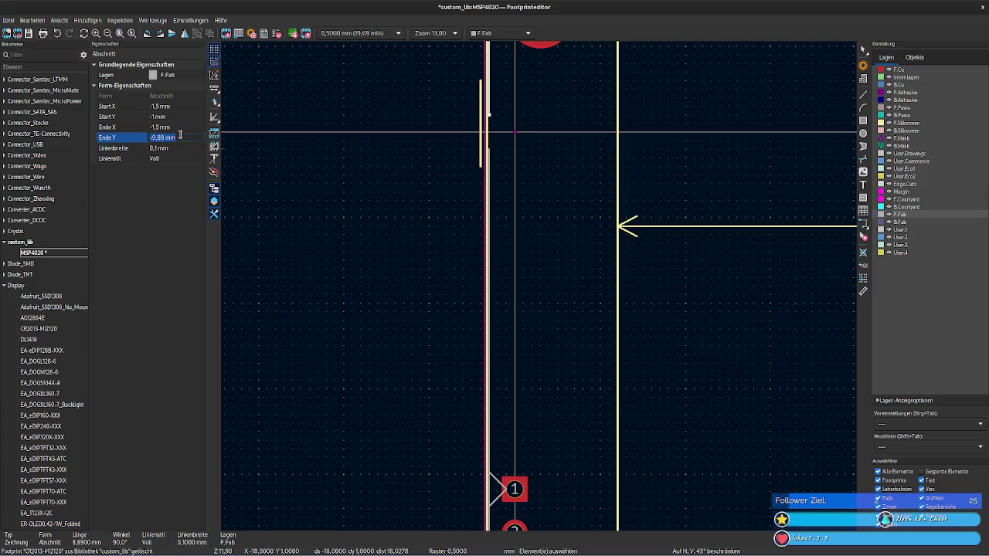
left_click(601, 275)
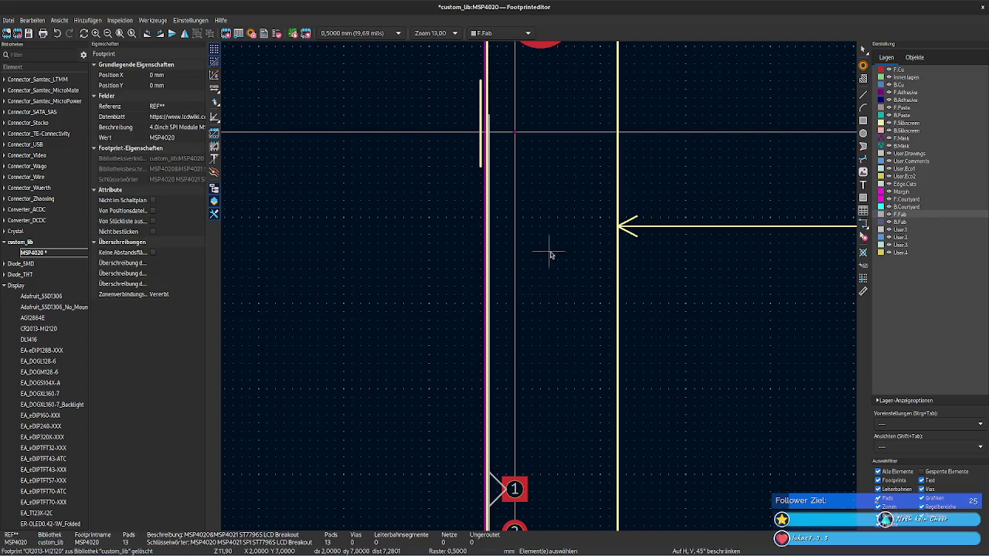
mouse_move(565, 237)
middle_mouse_down()
mouse_move(556, 360)
mouse_move(508, 221)
middle_mouse_up()
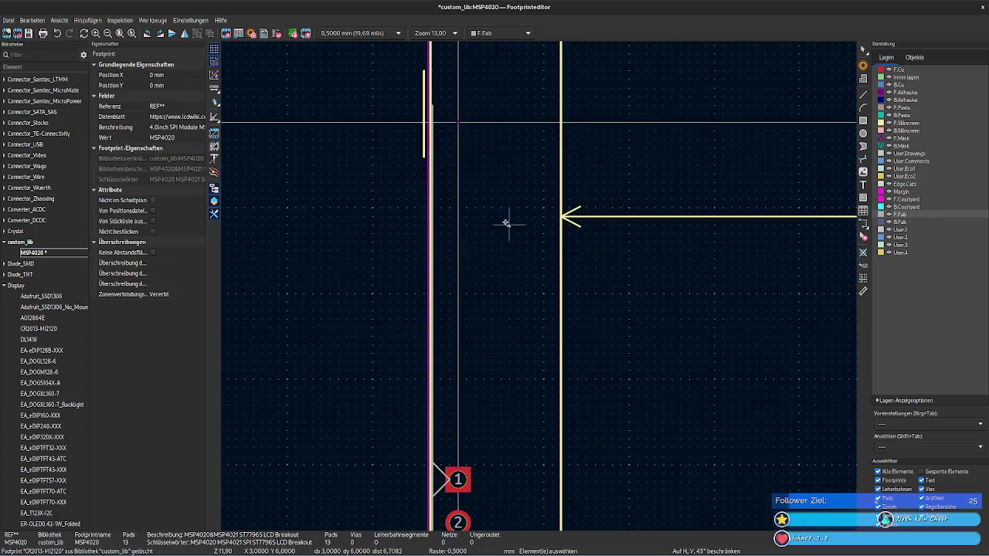
left_click(435, 140)
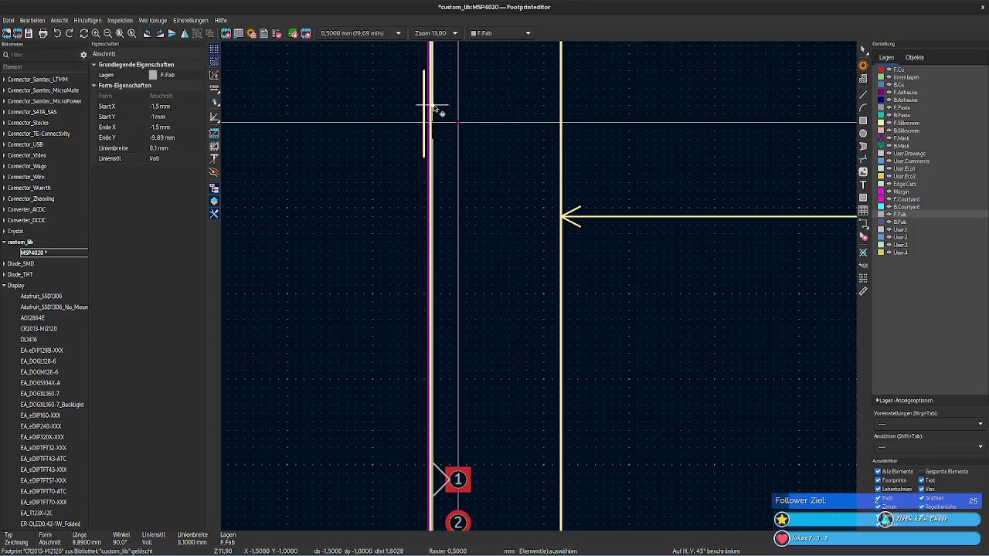
left_click(190, 106)
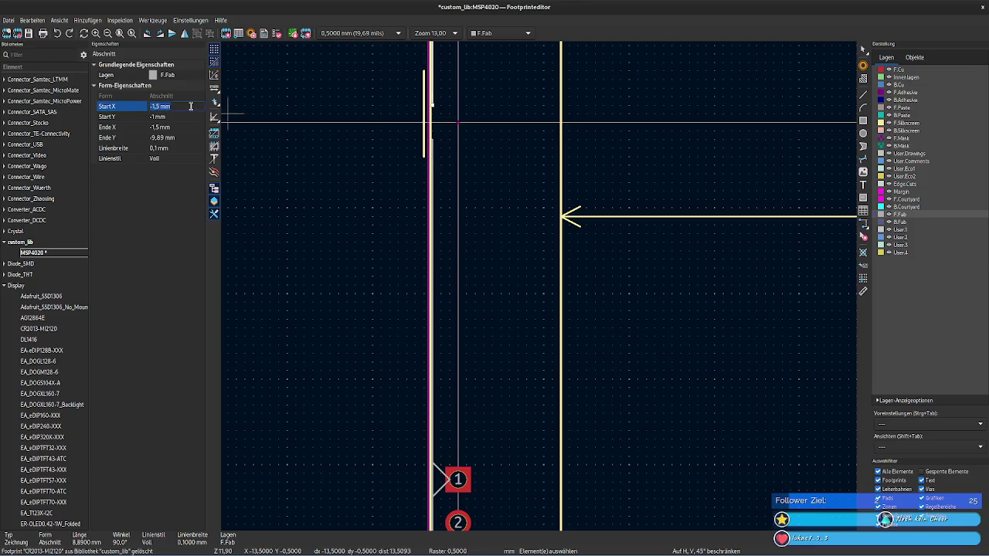
type("20,87")
left_click(541, 228)
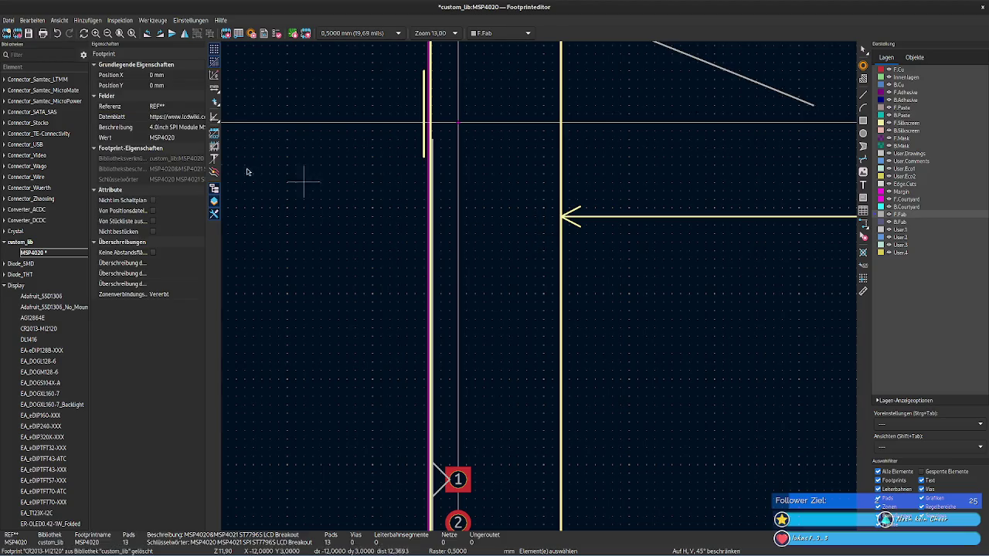
key("ctrl+z")
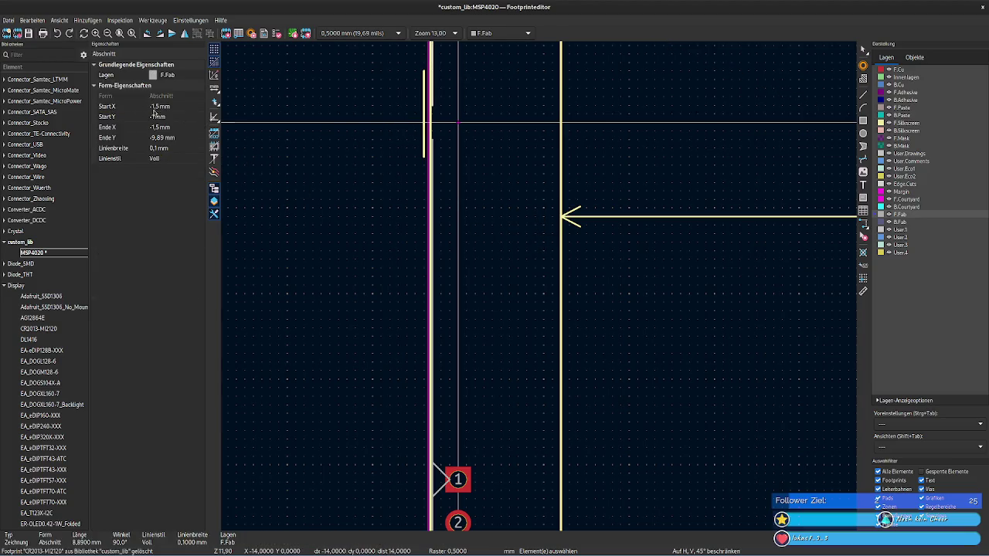
left_click(175, 115)
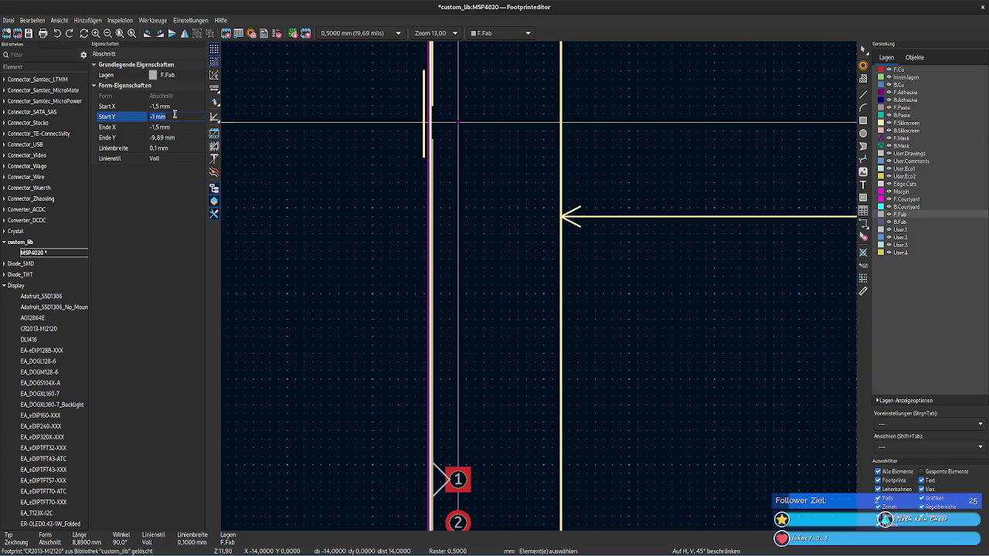
type("20,87")
left_click(349, 231)
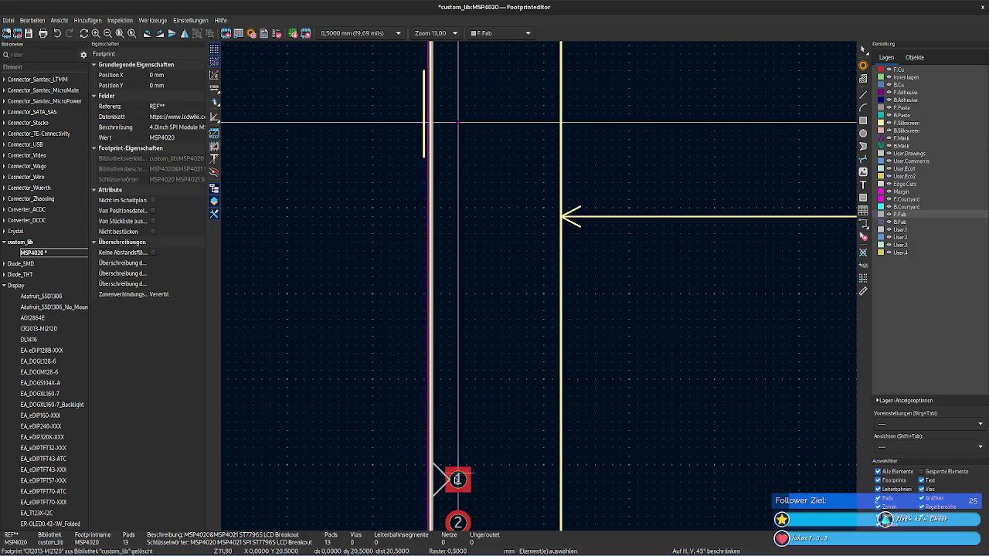
Step: Rotate the diagonal fab line beside pad 1 to vertical and set its end Y to -9,89 mm
left_click(447, 488)
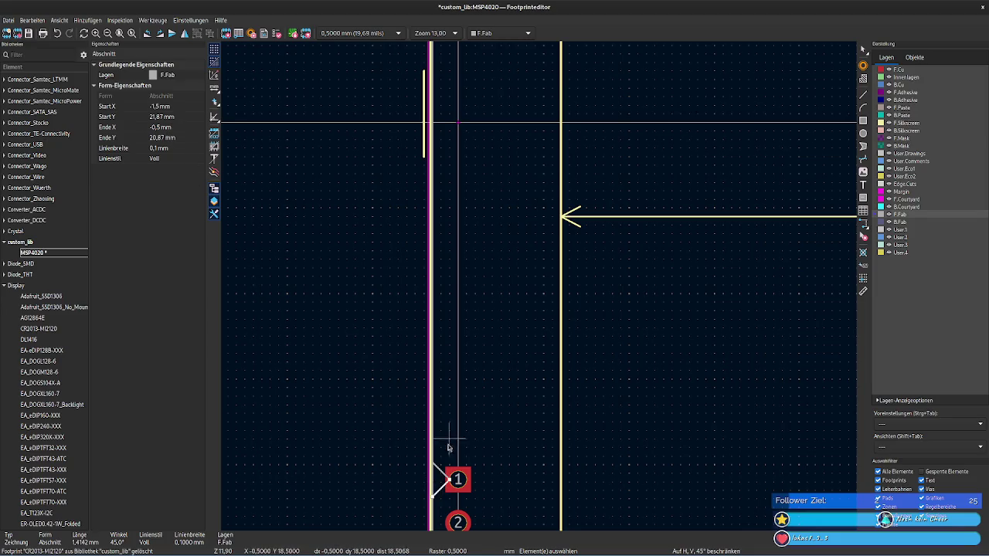
key("r")
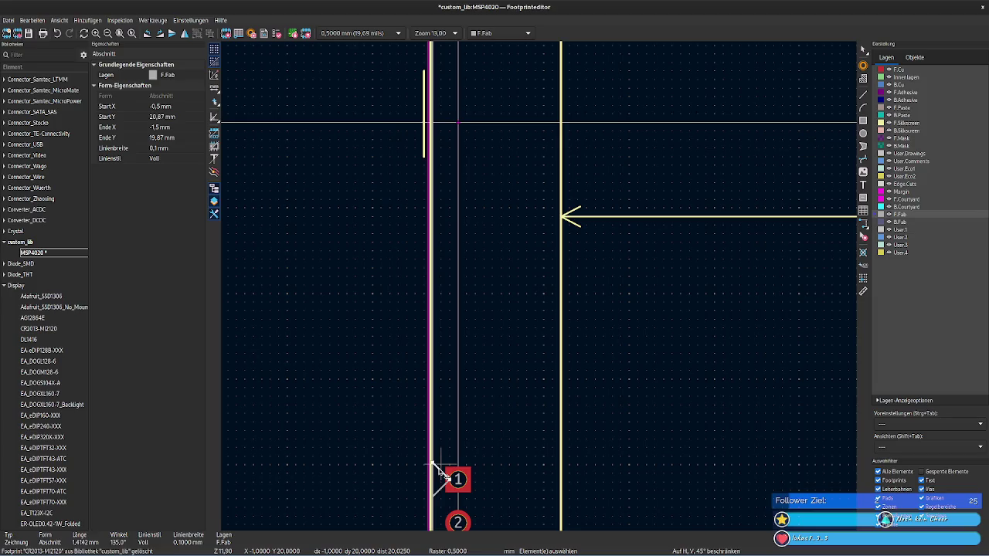
left_click(183, 139)
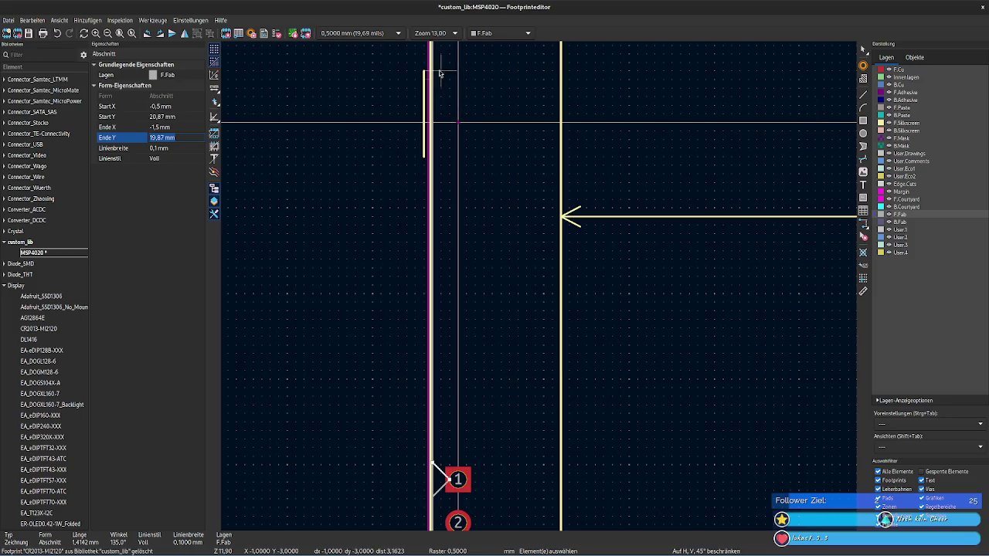
type("-9,89")
key("Return")
left_click(180, 116)
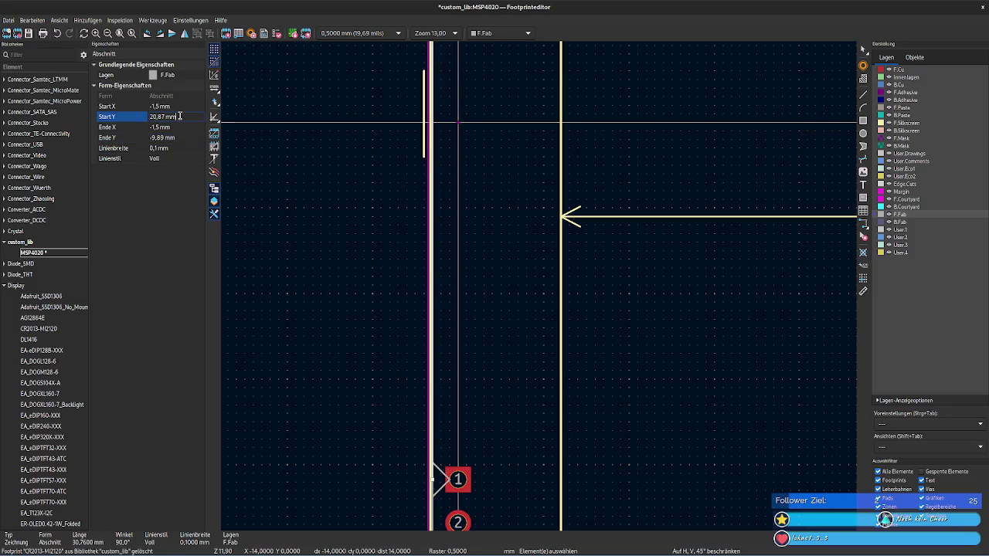
left_click(330, 260)
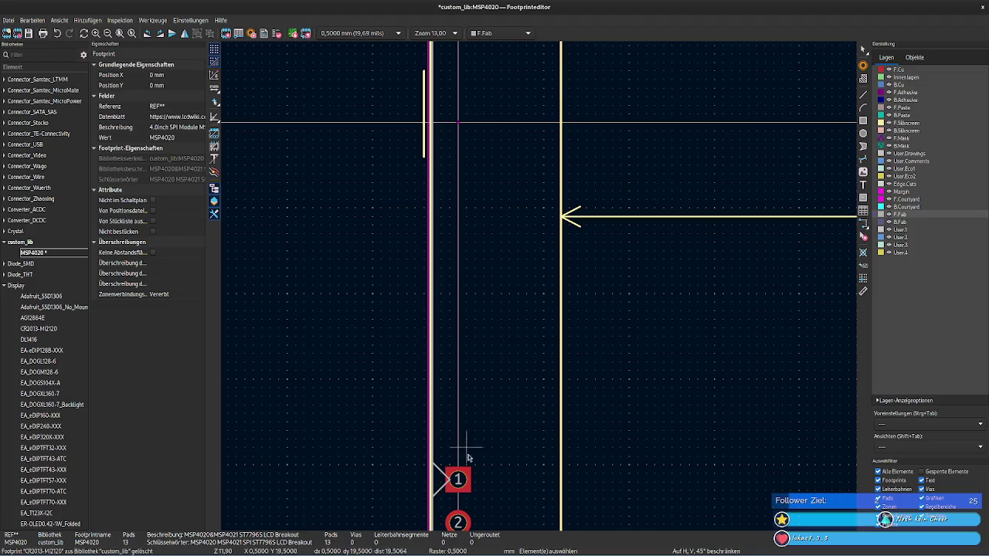
Step: Set the long vertical F.Fab line's end Y to 21,87 mm
left_click(439, 485)
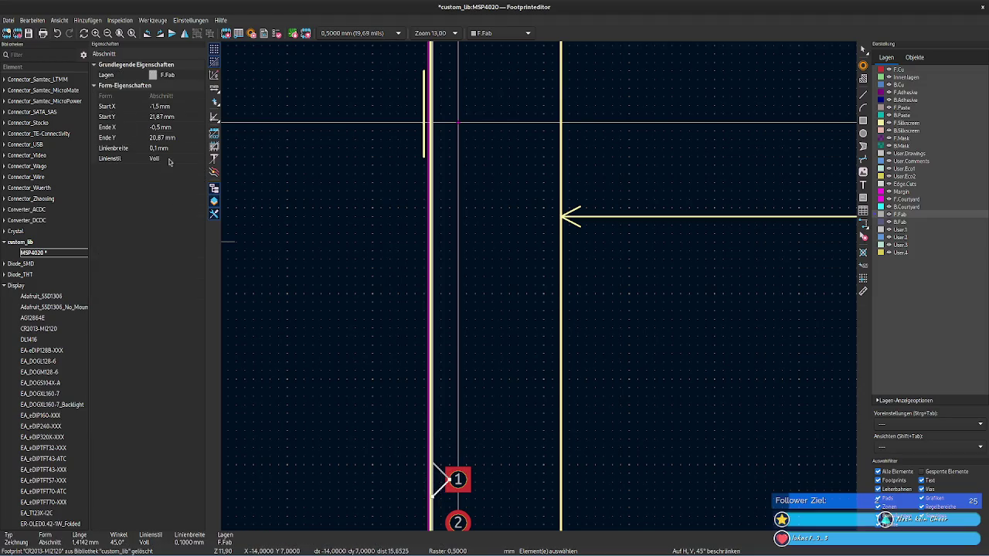
left_click(174, 117)
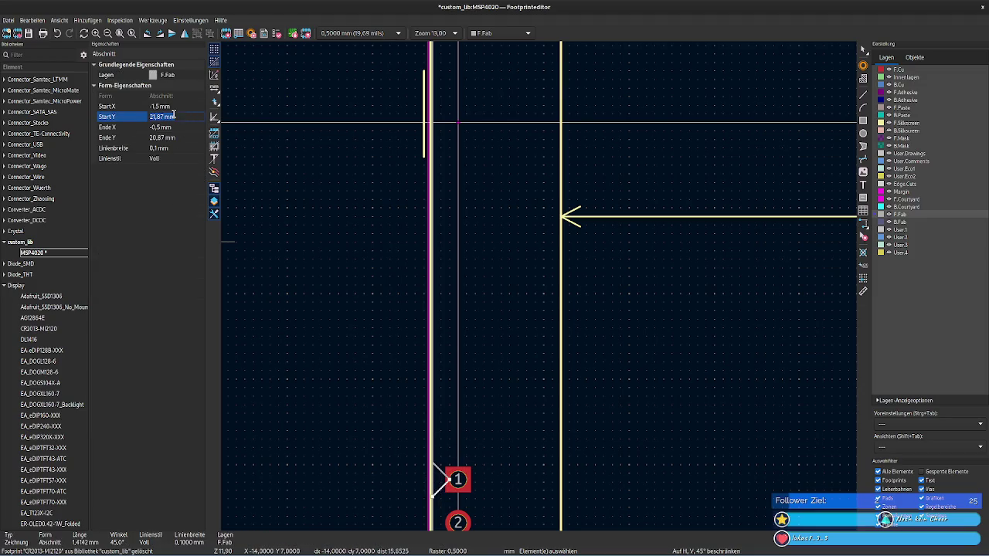
left_click(433, 487)
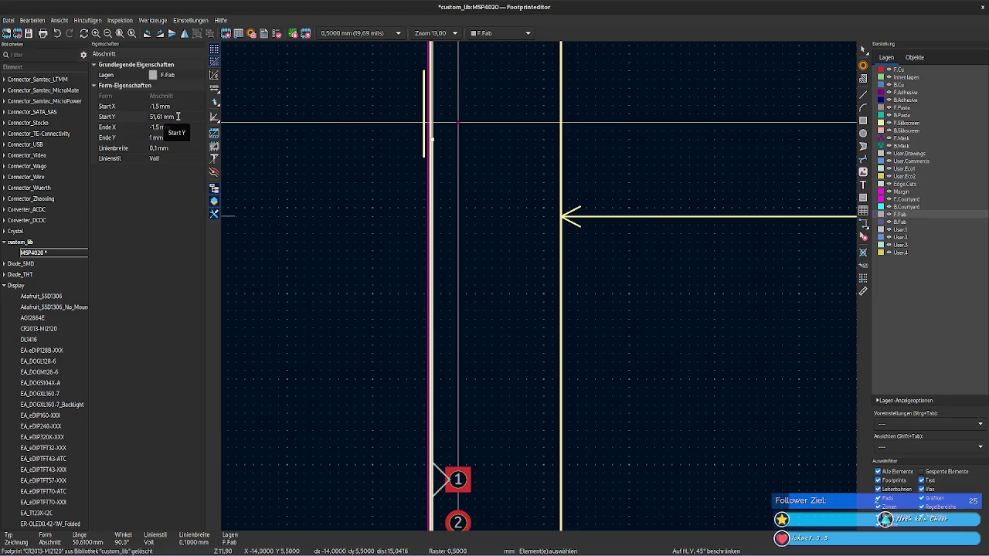
left_click(177, 136)
type("21,87")
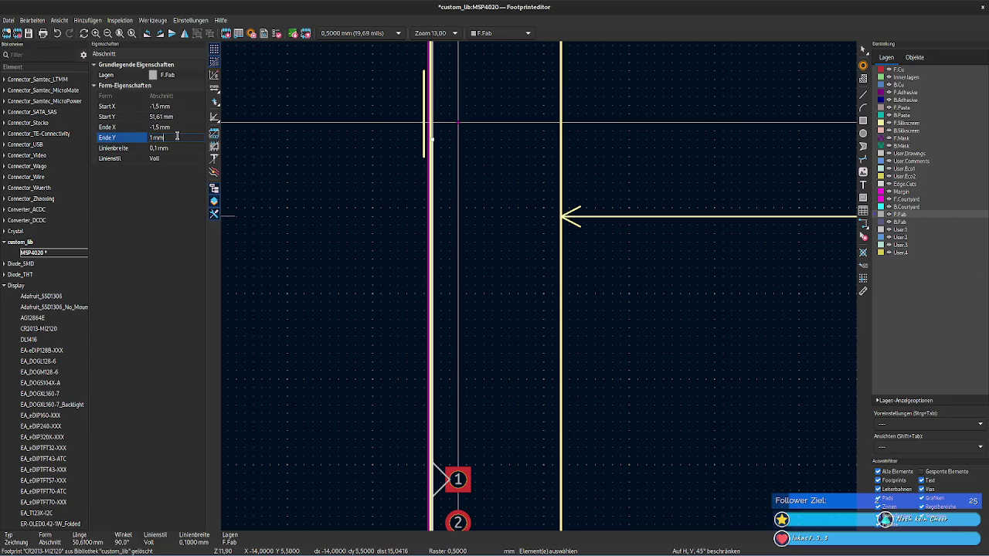
left_click(320, 283)
middle_click_drag(512, 422, 449, 232)
scroll(542, 290, "up", 4)
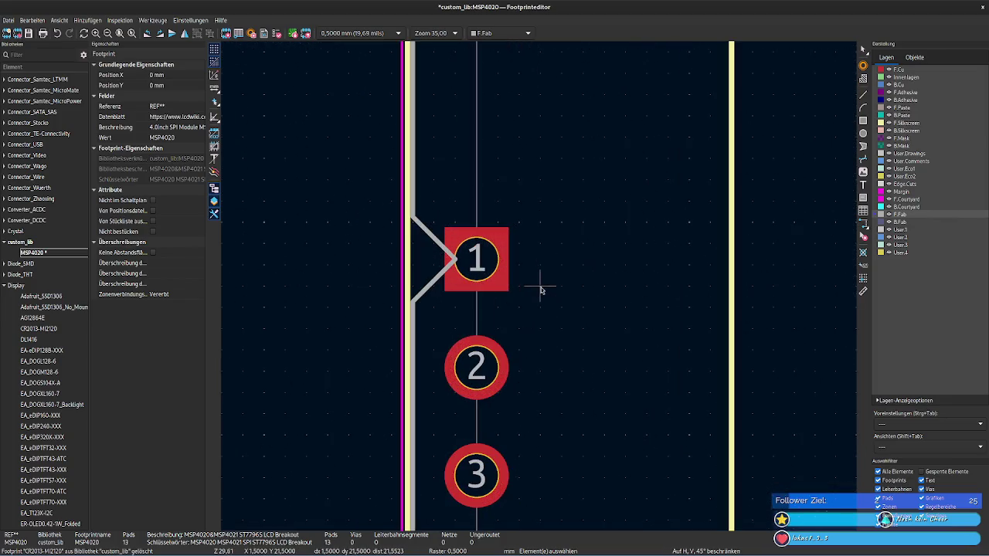
scroll(541, 291, "up", 1)
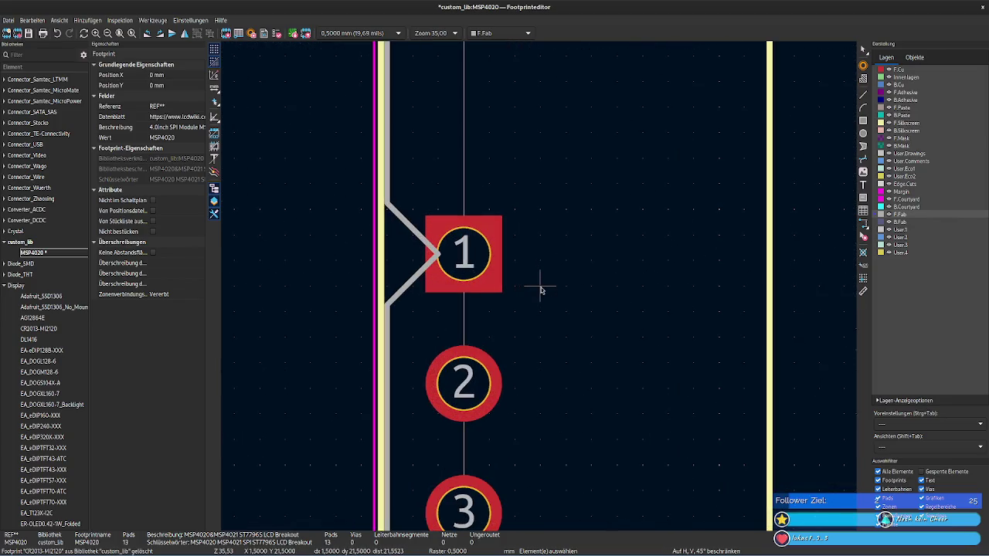
left_click(390, 177)
left_click(413, 232, "shift")
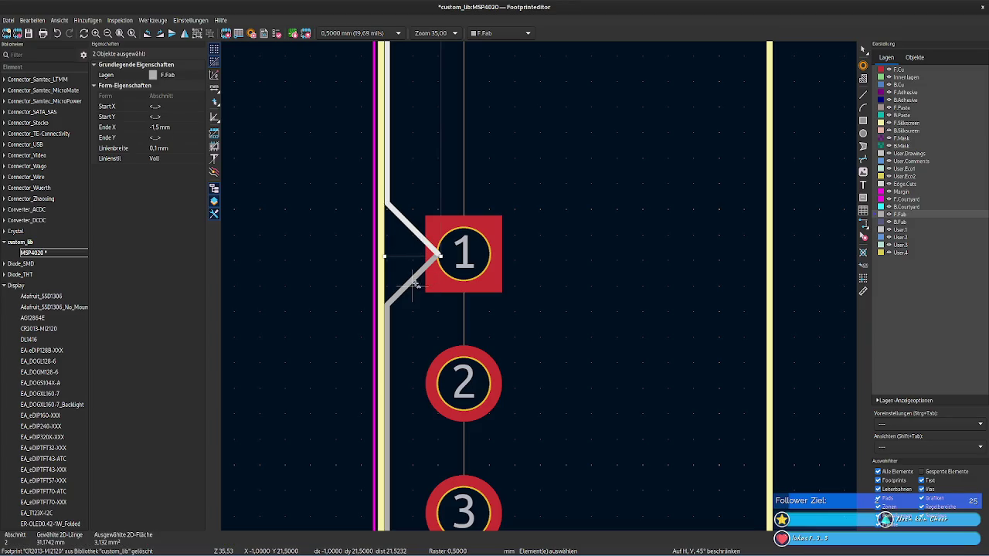
left_click(398, 295, "shift")
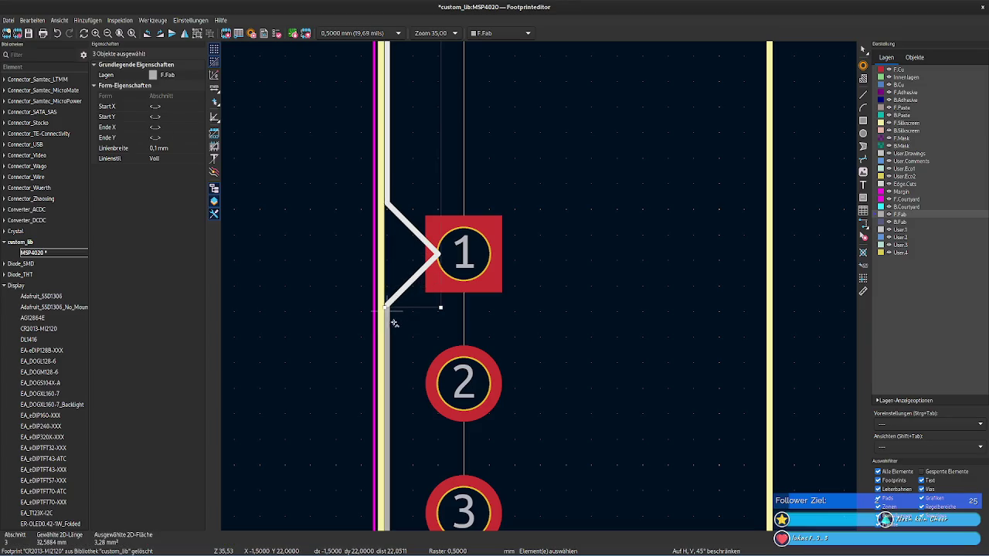
left_click(391, 323, "shift")
scroll(536, 287, "down", 2)
scroll(536, 287, "down", 2)
right_click(537, 287)
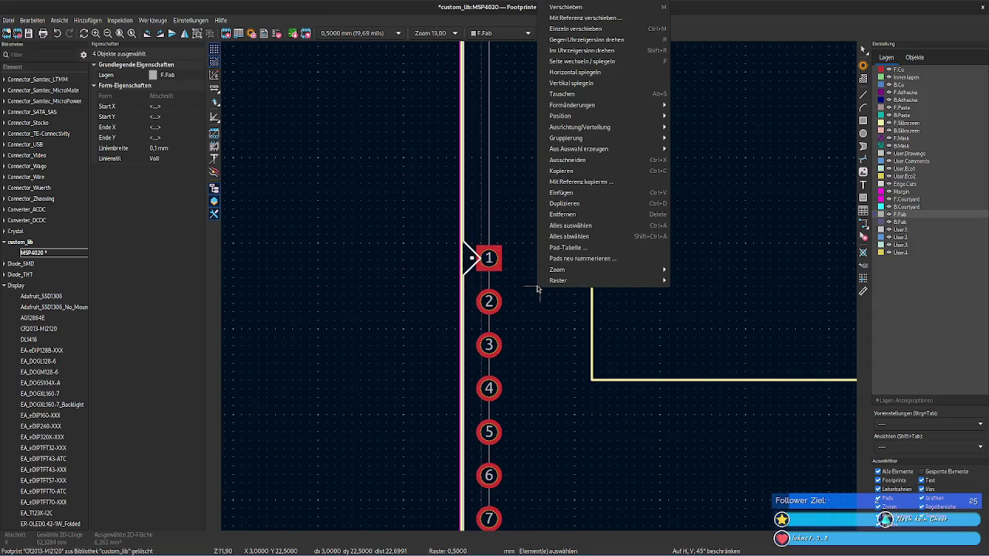
key("Escape")
scroll(540, 353, "down", 3)
left_click(551, 335)
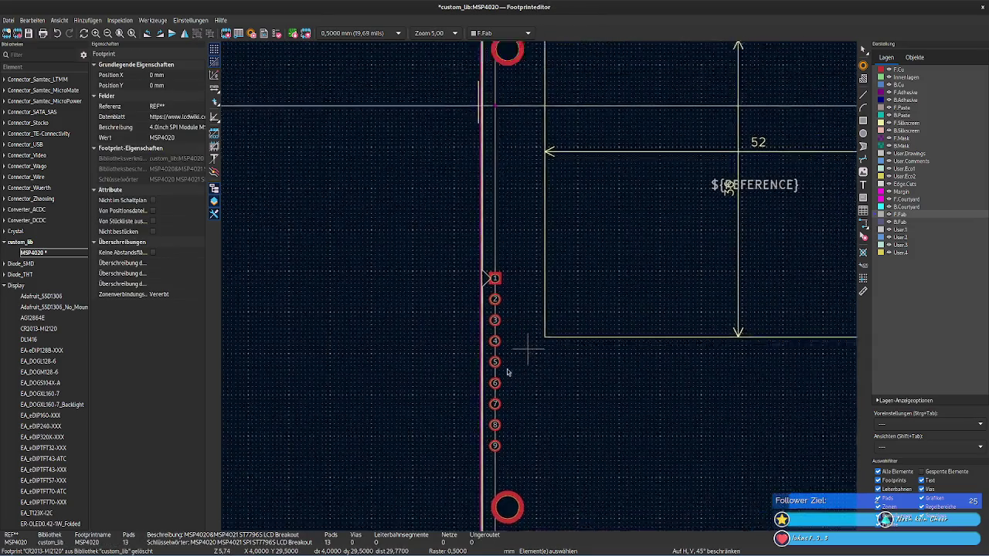
middle_click_drag(552, 335, 475, 406)
left_click(441, 330)
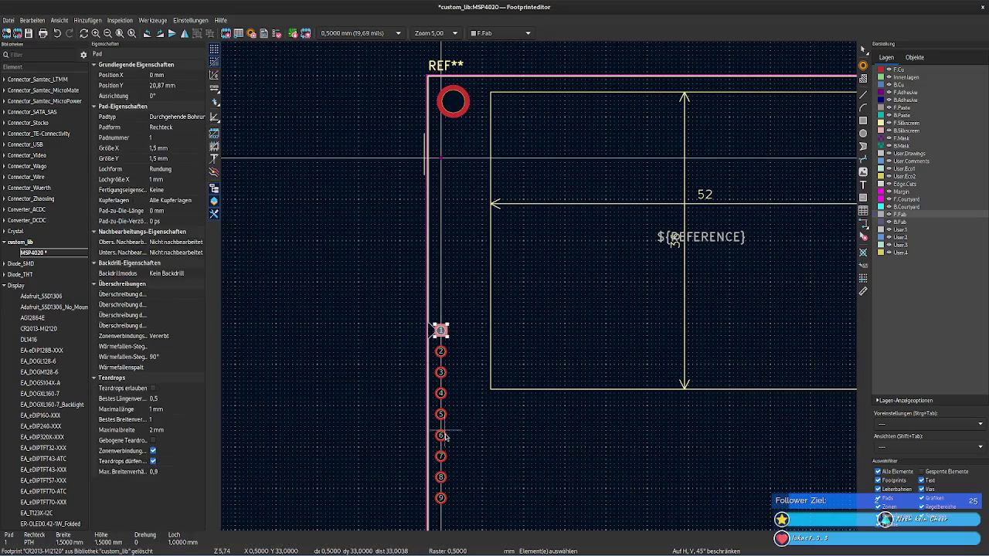
left_click_drag(457, 505, 422, 301)
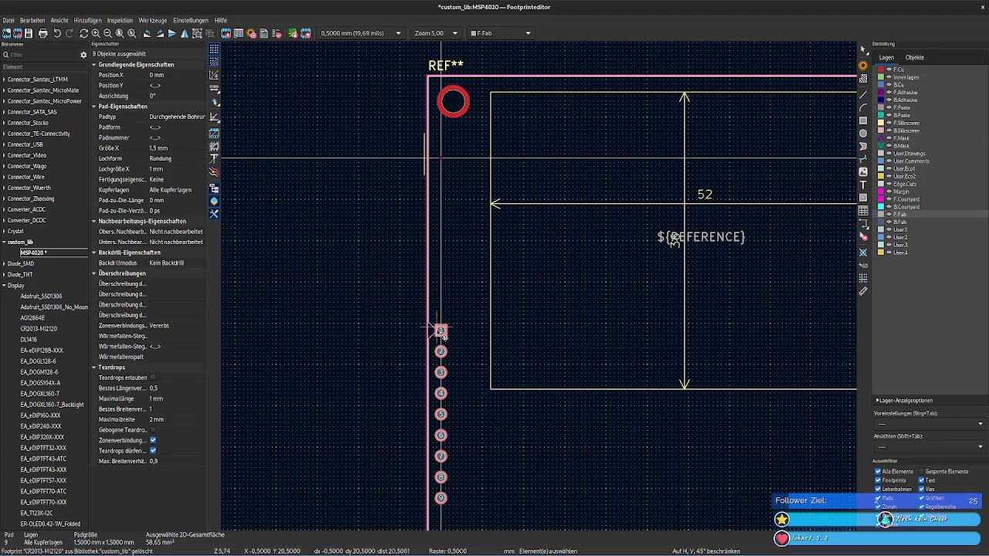
left_click(440, 414)
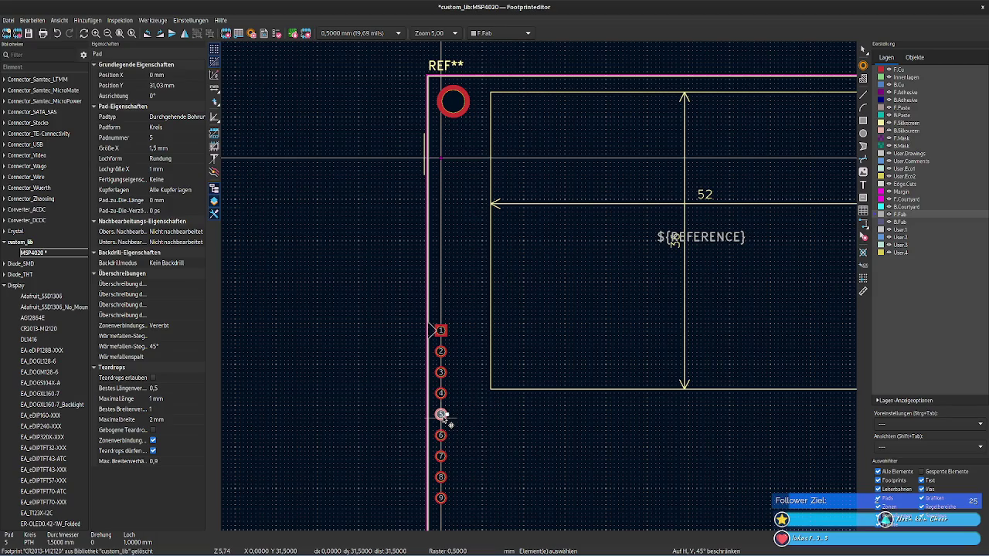
left_click(441, 331)
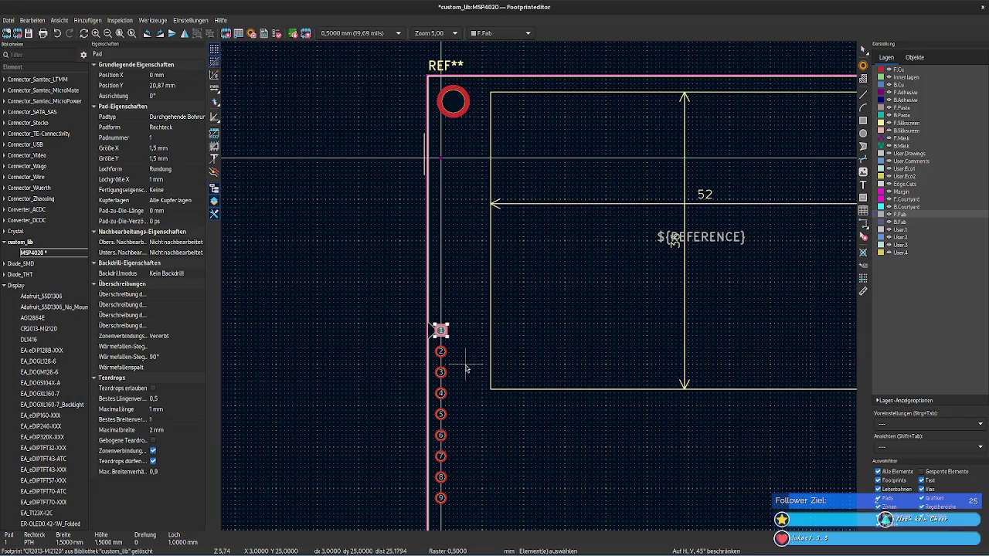
middle_click_drag(477, 459, 470, 371)
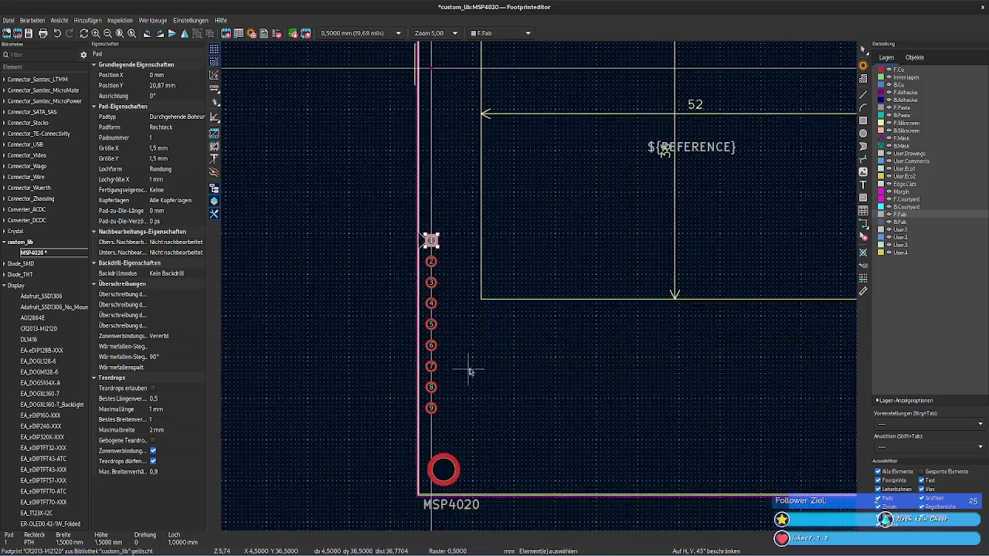
left_click(866, 292)
scroll(453, 246, "up", 3)
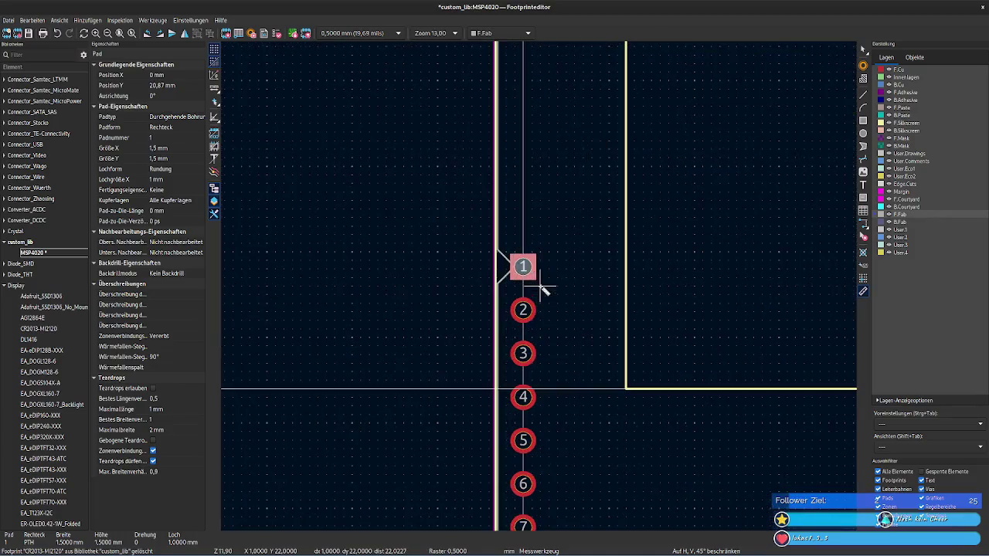
left_click(536, 256)
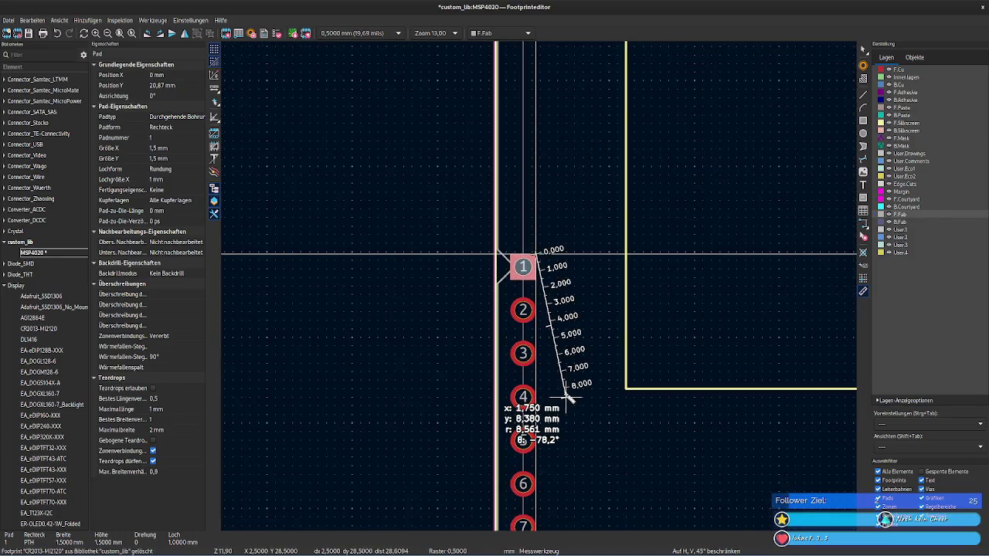
scroll(541, 379, "down", 2)
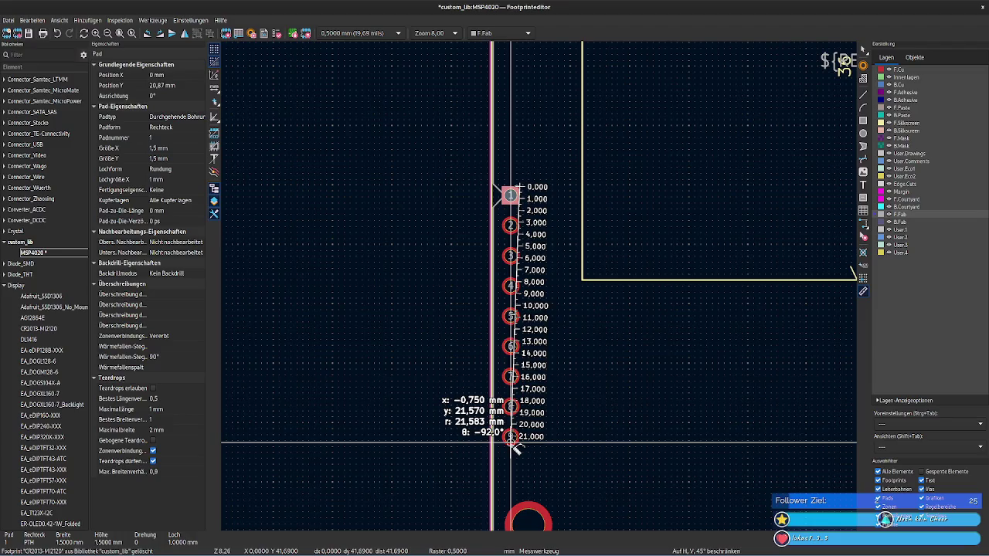
right_click(545, 404)
key("Escape")
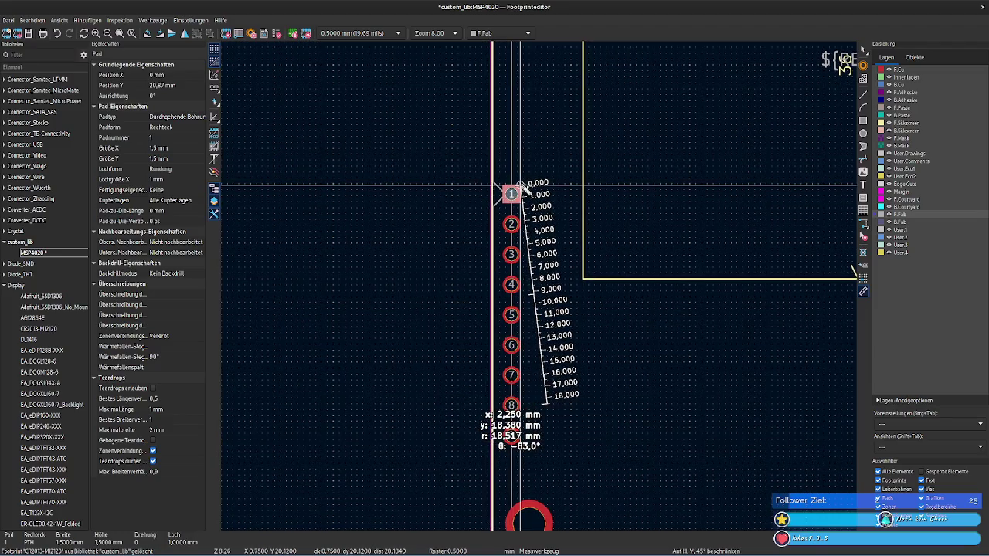
left_click(520, 184)
right_click(520, 184)
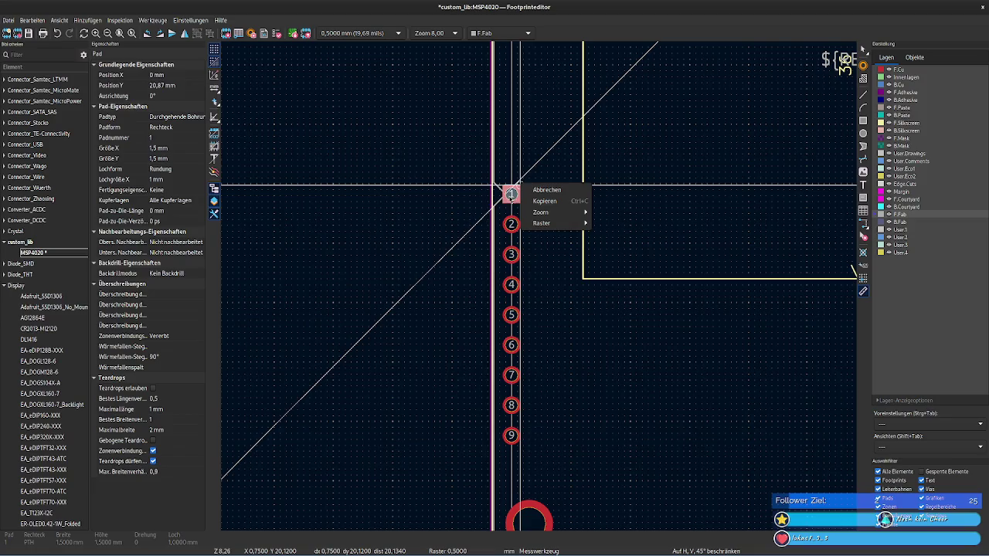
key("Escape")
key("Escape")
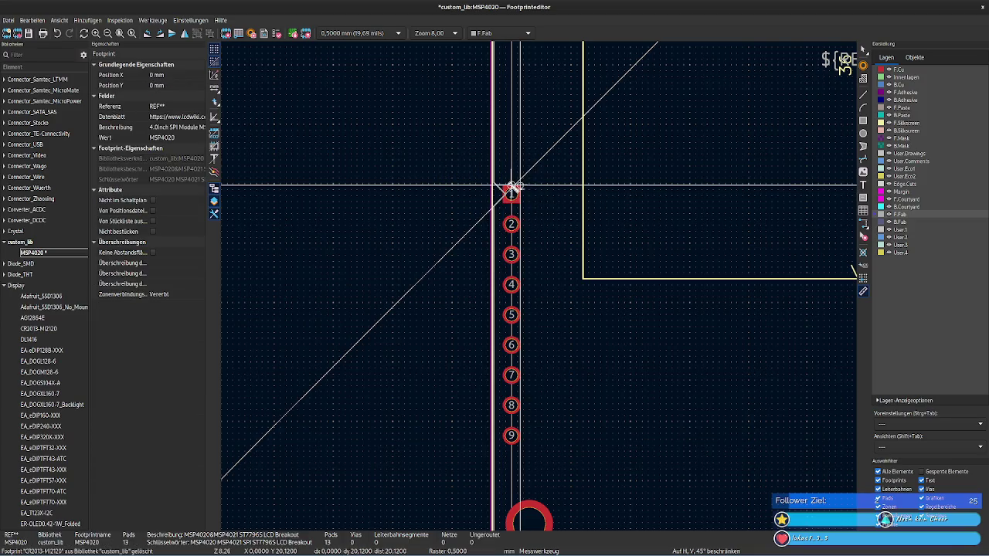
left_click(513, 186)
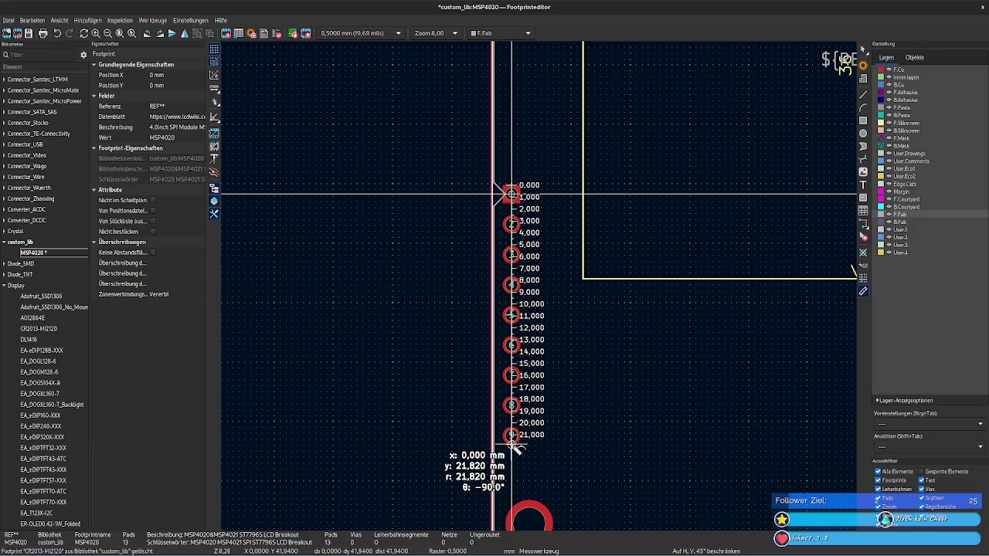
scroll(516, 446, "up", 2)
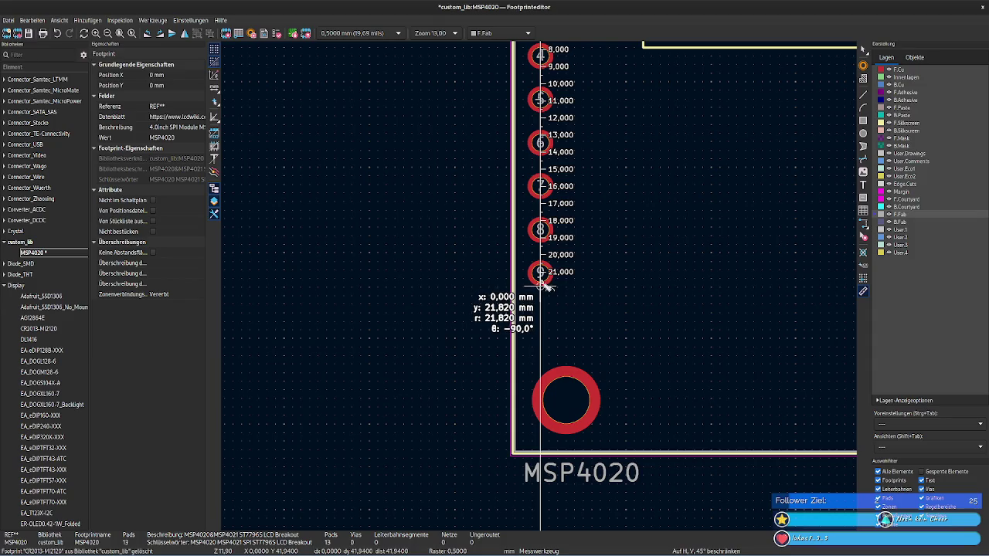
scroll(651, 237, "down", 2)
key("Escape")
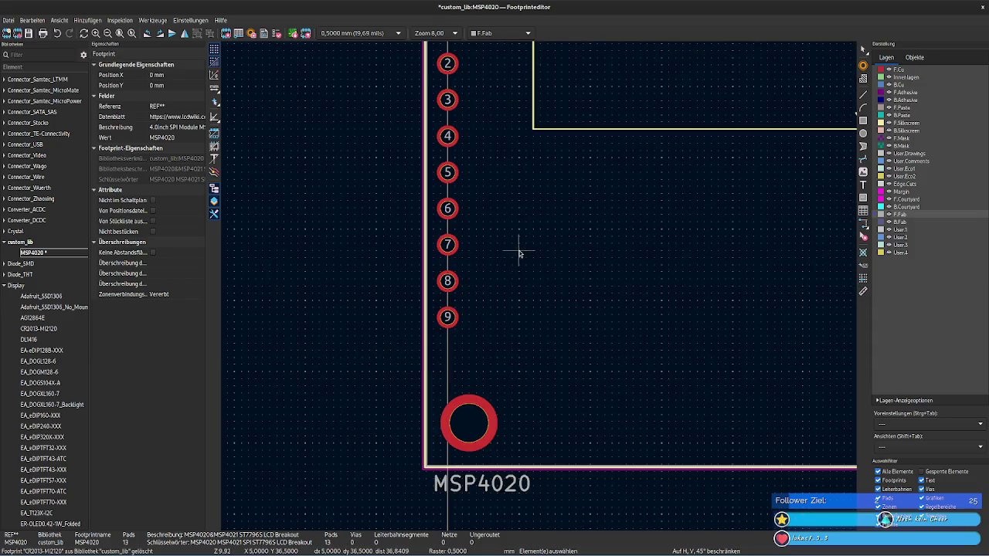
middle_click_drag(520, 253, 524, 451)
scroll(512, 358, "down", 1)
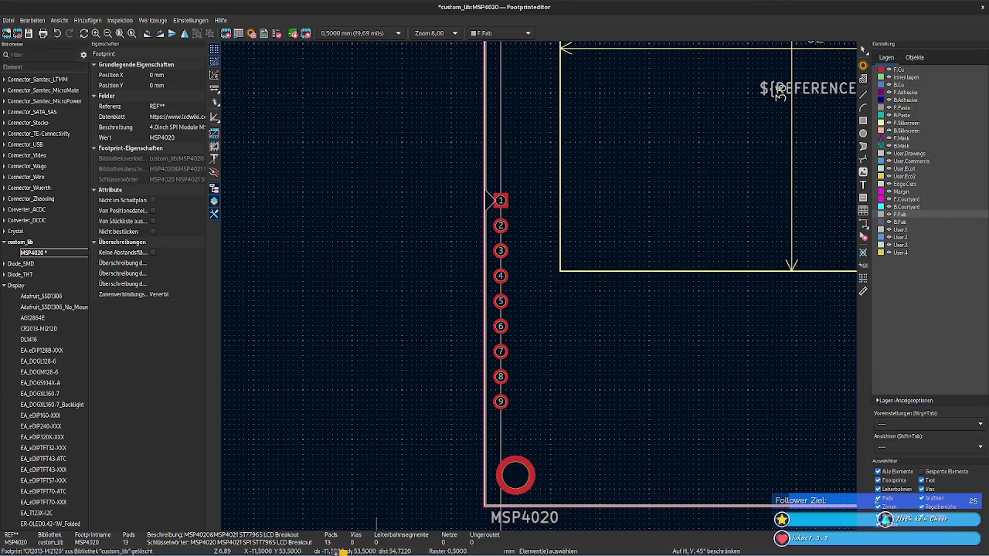
Step: Evaluate 30,87 − 21,80 ÷ 2 = 19,97 in the calculator, copy it, and return to KiCad
left_click(340, 551)
left_click_drag(406, 273, 328, 277)
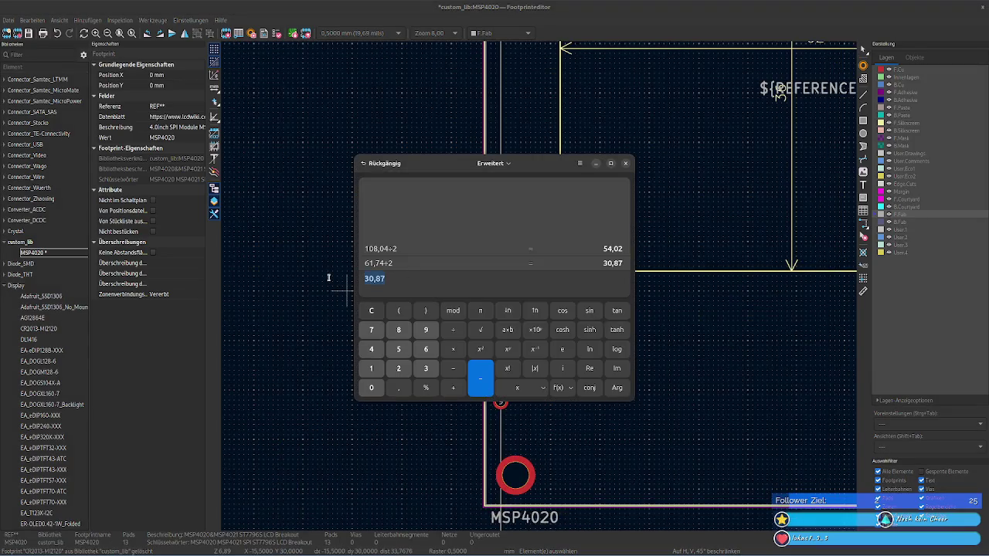
left_click(434, 279)
type("21,80÷2")
key("Return")
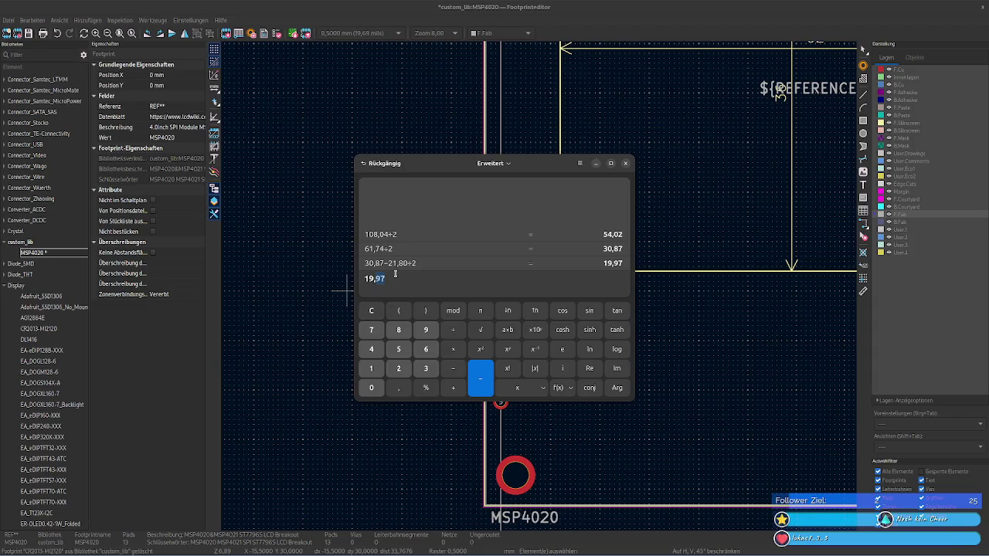
double_click(394, 276)
left_click(734, 283)
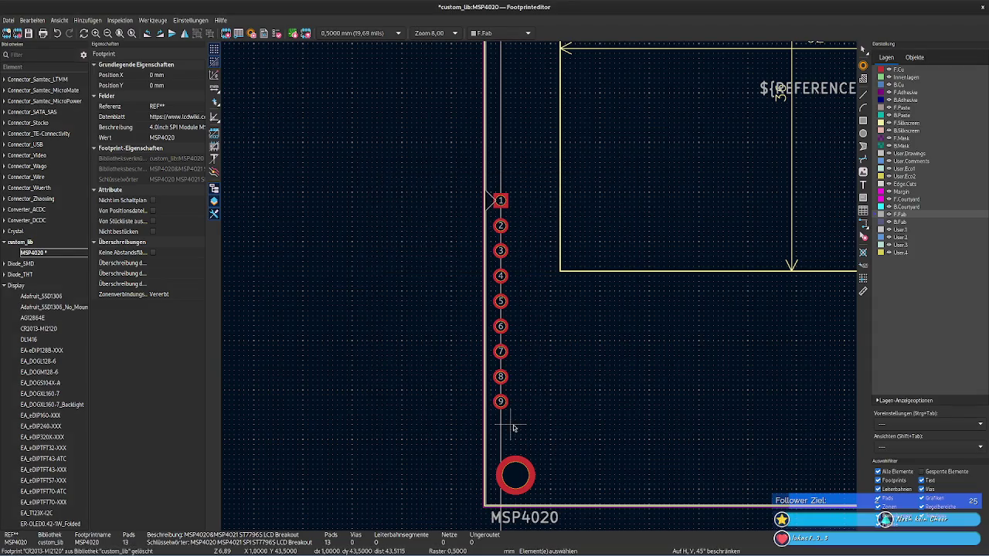
Step: Move pads 1–9 and the pin-1 marker to a 19,97 mm distance from the reference point
left_click_drag(517, 432, 478, 175)
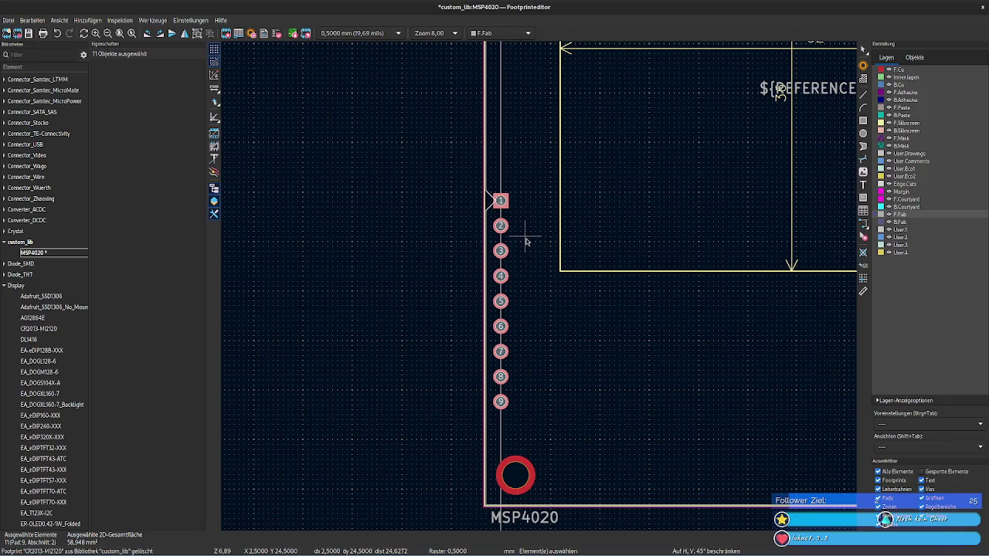
key("shift+p")
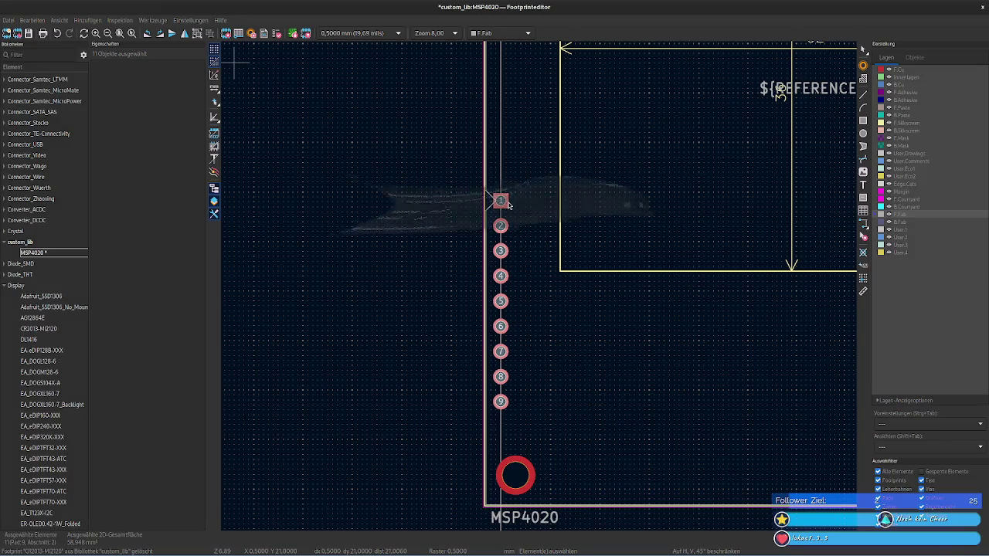
left_click(339, 213)
left_click_drag(338, 213, 268, 214)
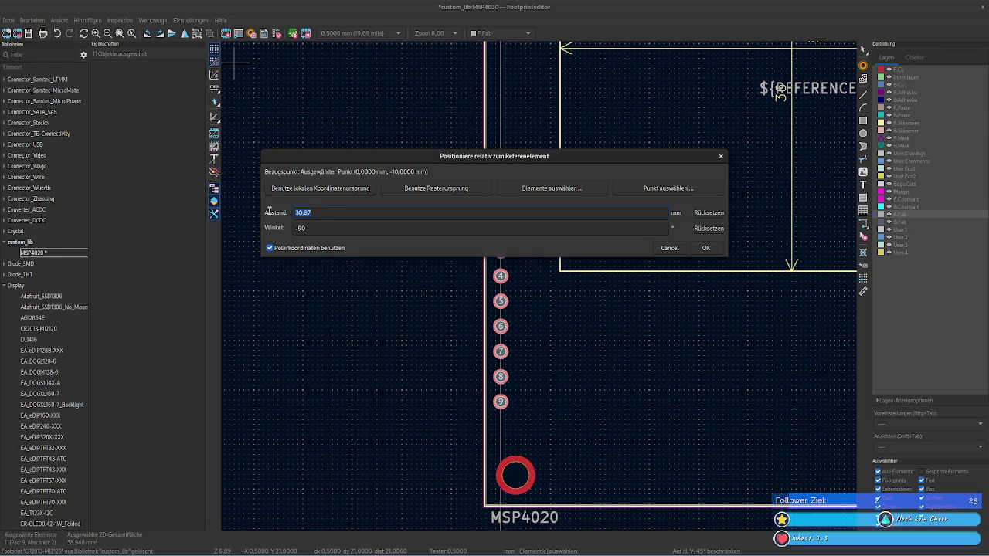
type("19,97")
left_click(704, 249)
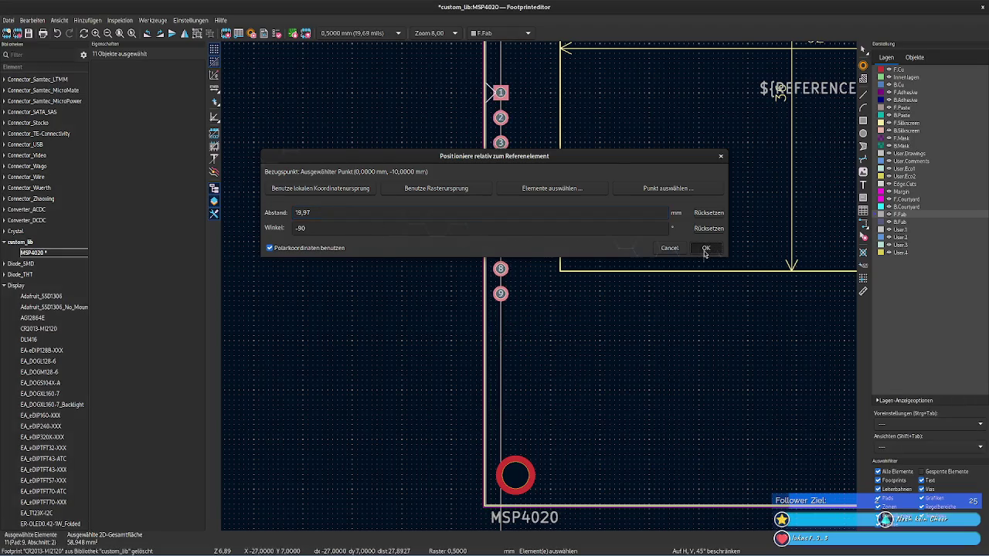
mouse_move(530, 223)
middle_mouse_down()
mouse_move(502, 425)
mouse_move(507, 331)
middle_mouse_up()
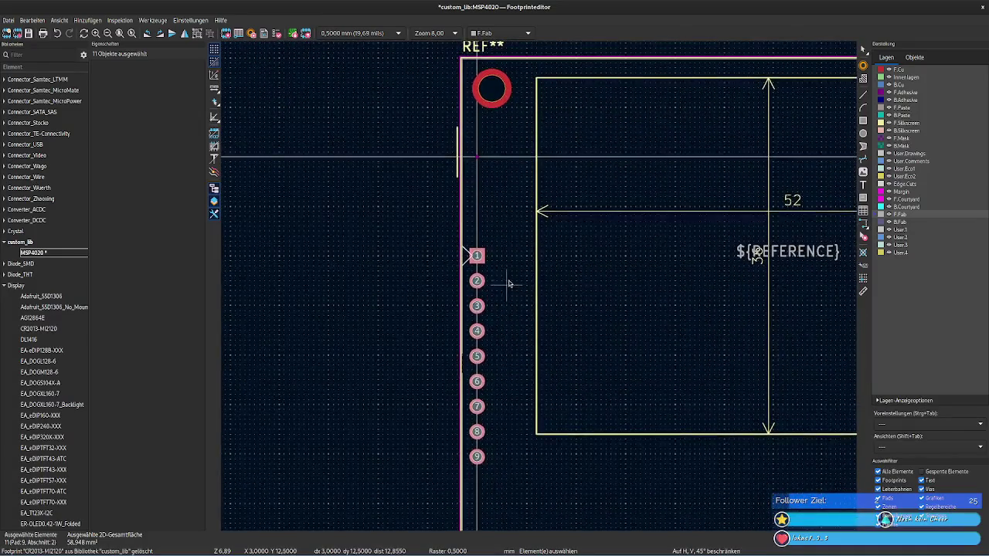
scroll(508, 281, "up", 3)
Step: Inspect the start and end Y values of the pin-1 marker segment and vertical fab outline line
left_click(454, 231)
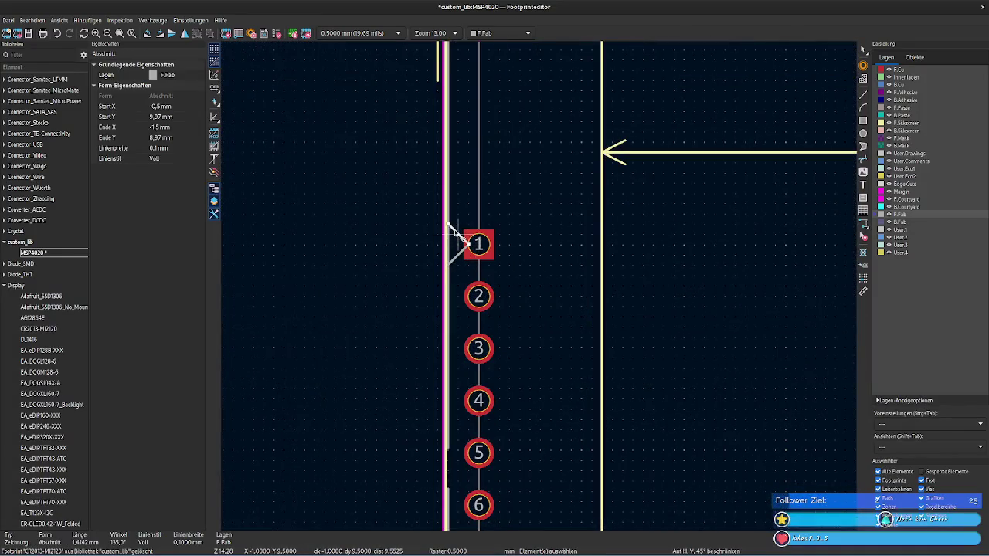
left_click(177, 115)
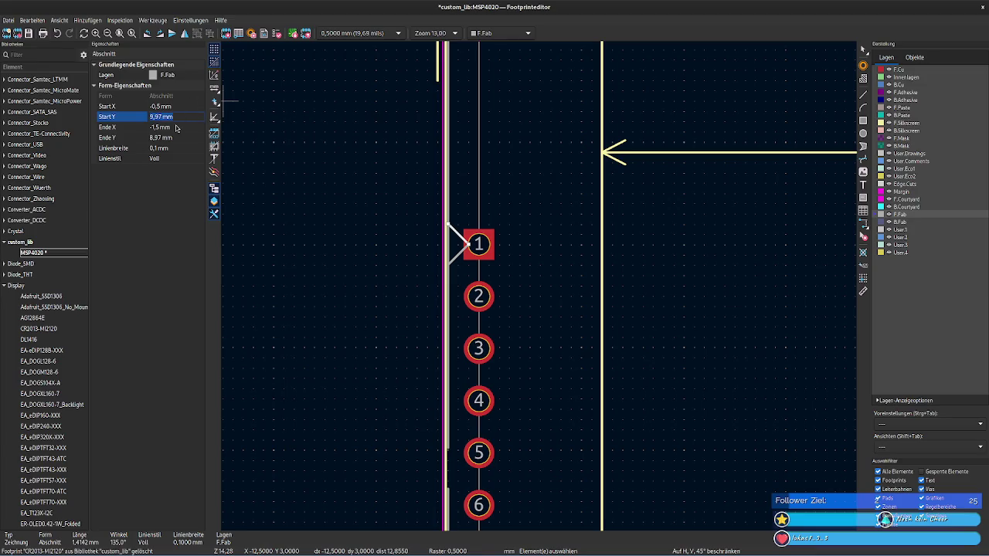
left_click(179, 139)
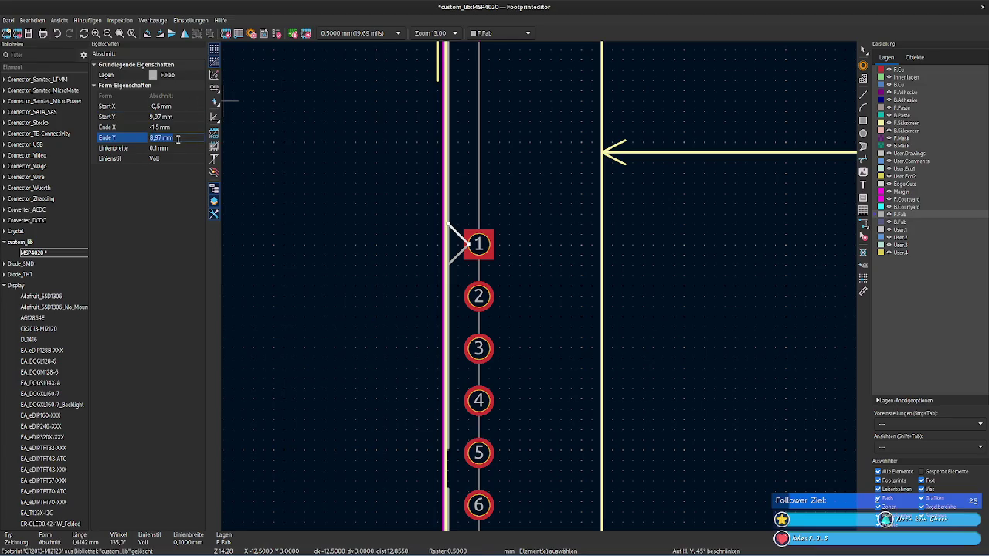
left_click(446, 234)
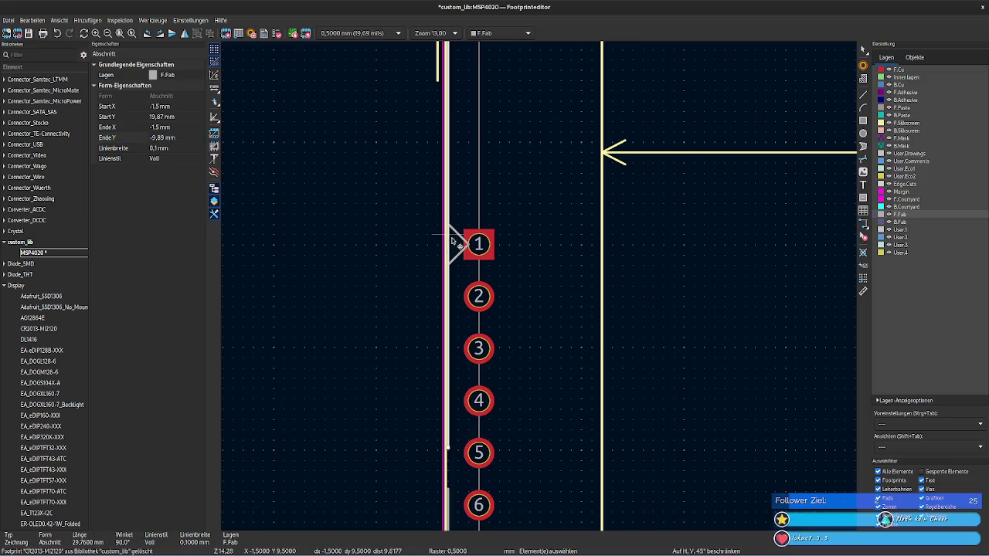
left_click(180, 115)
left_click(525, 212)
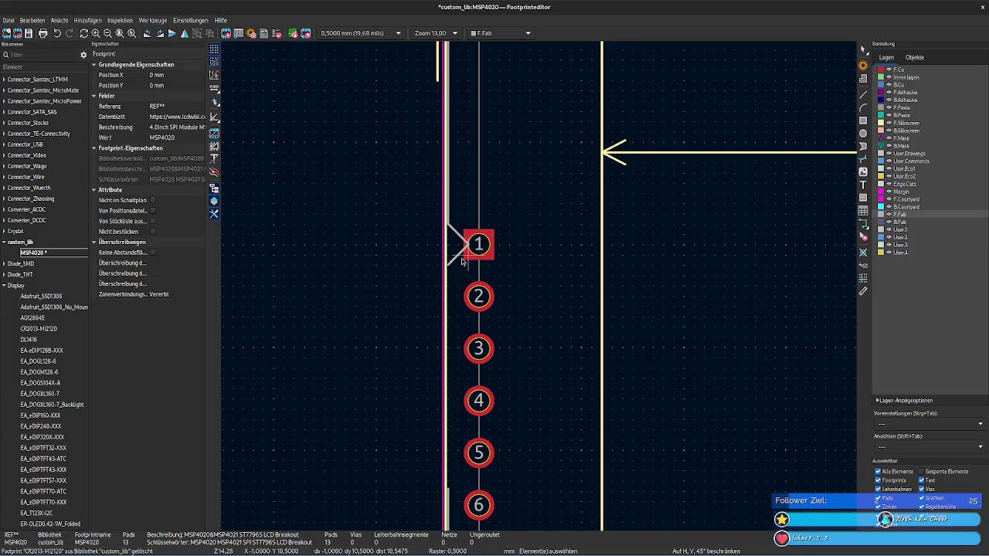
left_click(458, 261)
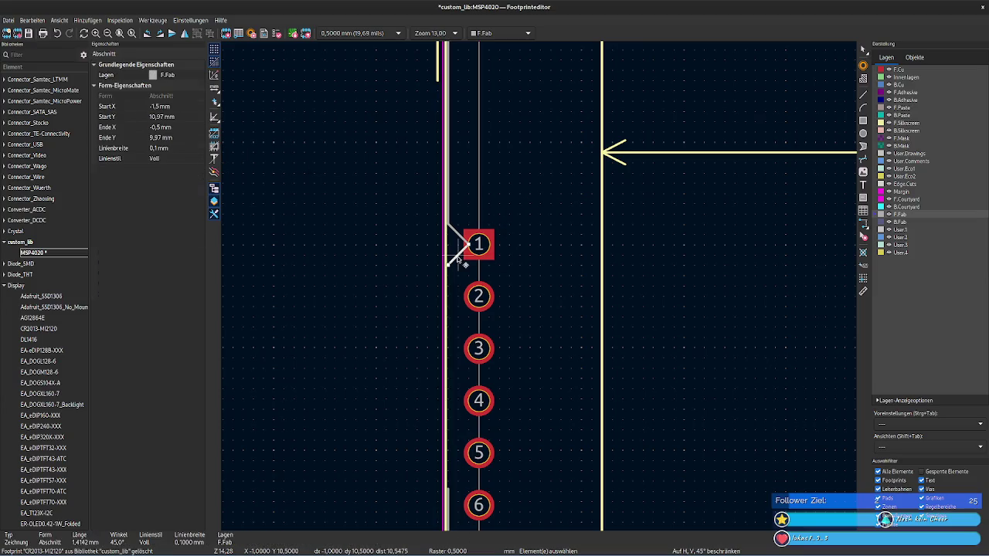
left_click(186, 118)
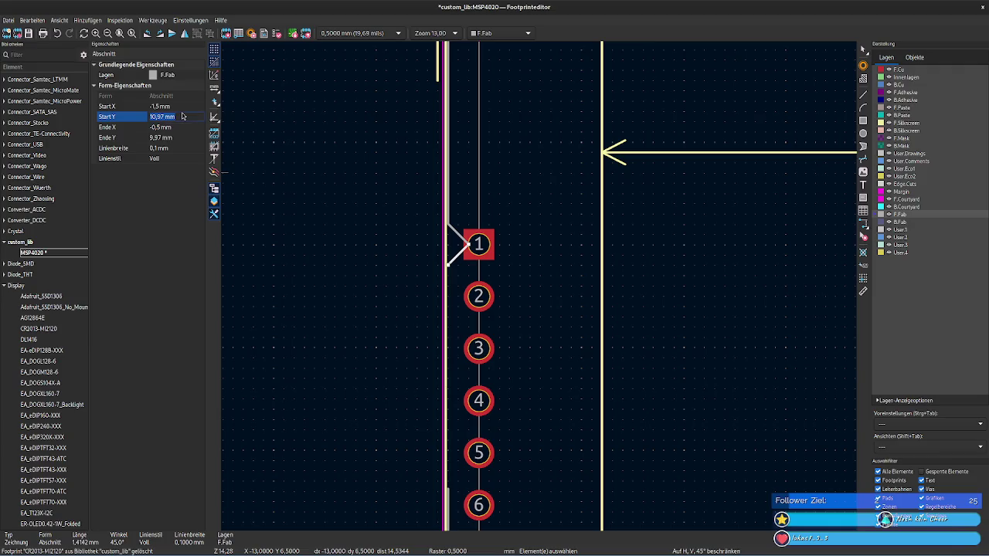
left_click(448, 496)
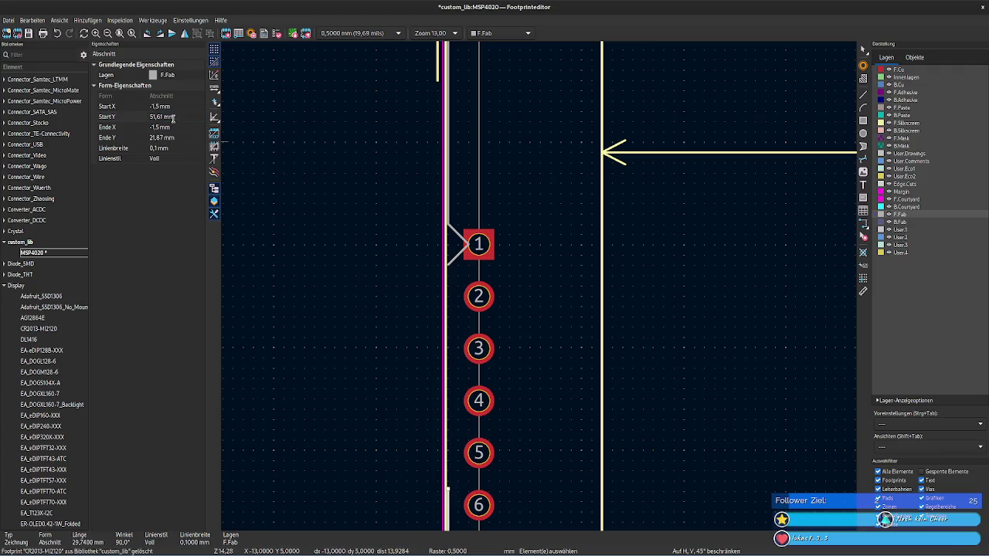
left_click(603, 309)
left_click(548, 267)
scroll(541, 287, "down", 2)
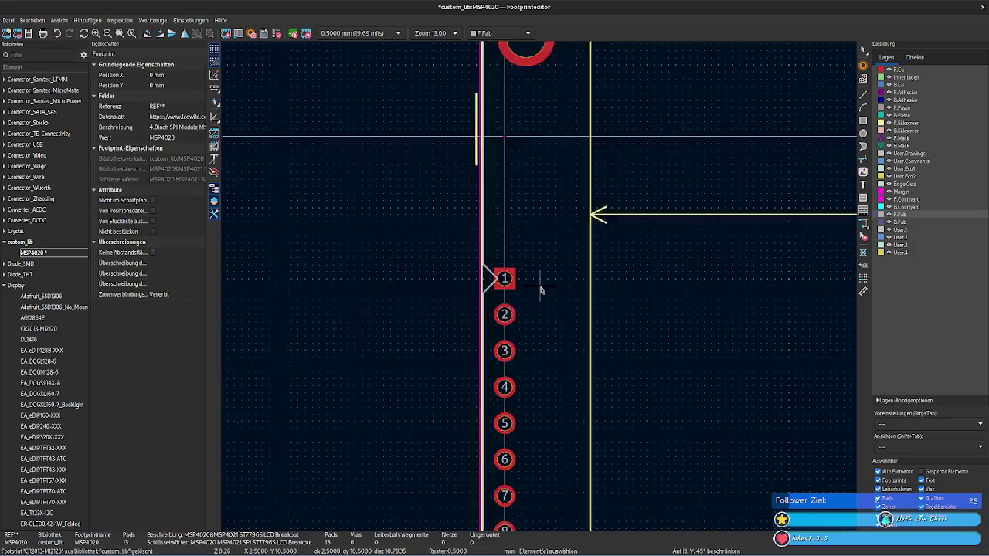
Step: Check the silkscreen line beside pin 1 and save the MSP4020 footprint
scroll(539, 289, "down", 1)
scroll(539, 289, "up", 1)
scroll(540, 289, "up", 1)
scroll(541, 290, "up", 1)
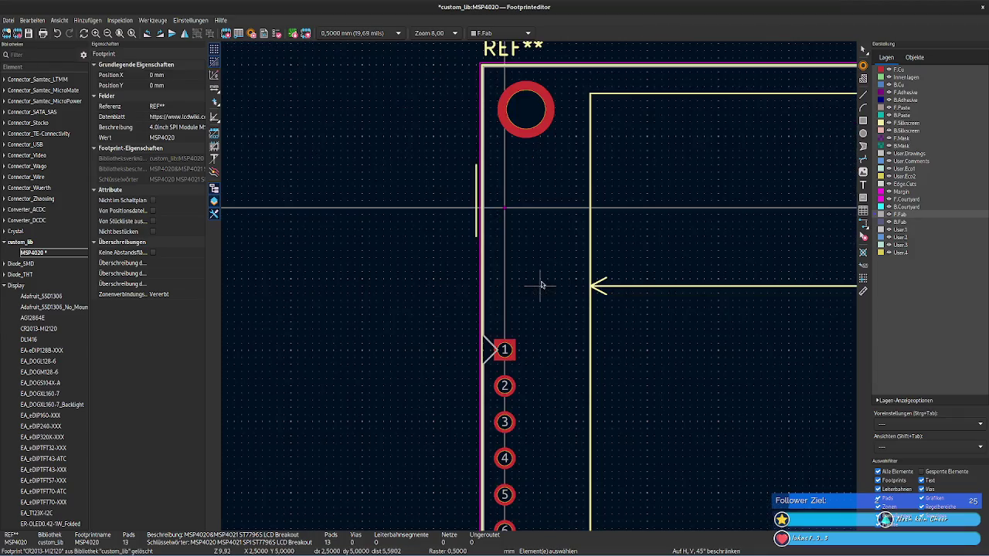
scroll(541, 291, "up", 1)
left_click(381, 212)
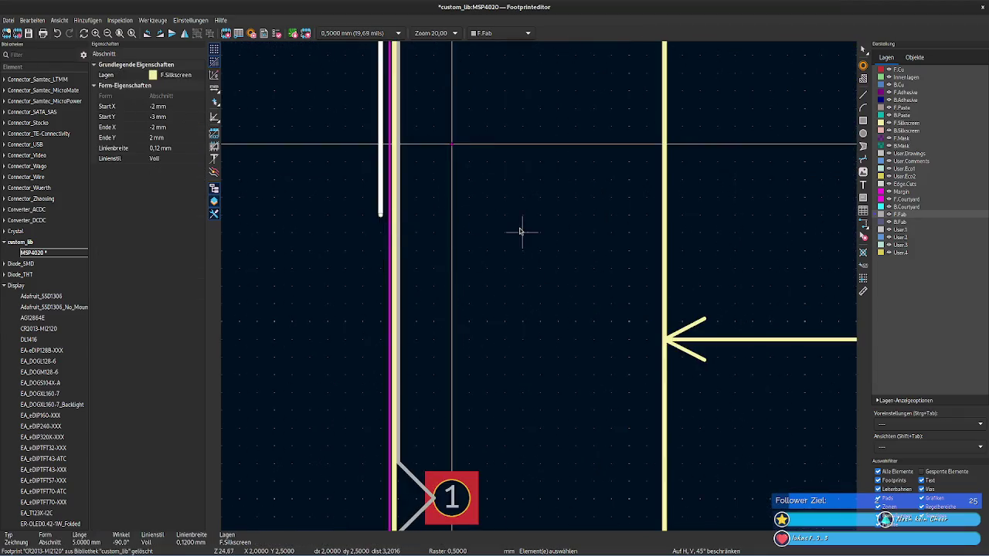
scroll(523, 230, "down", 1)
middle_click_drag(539, 286, 551, 364)
scroll(525, 365, "up", 1)
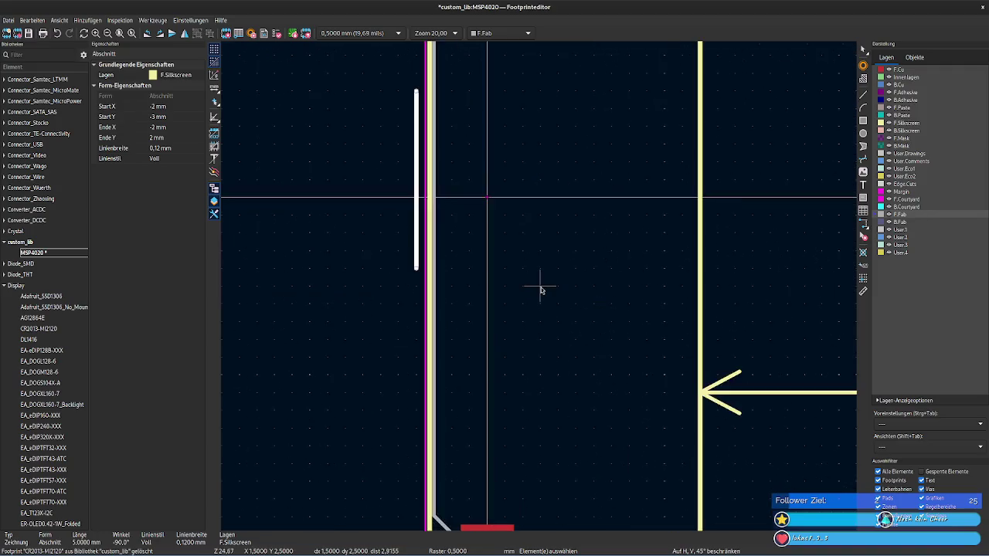
scroll(541, 287, "up", 1)
scroll(517, 280, "down", 1)
key("ctrl+s")
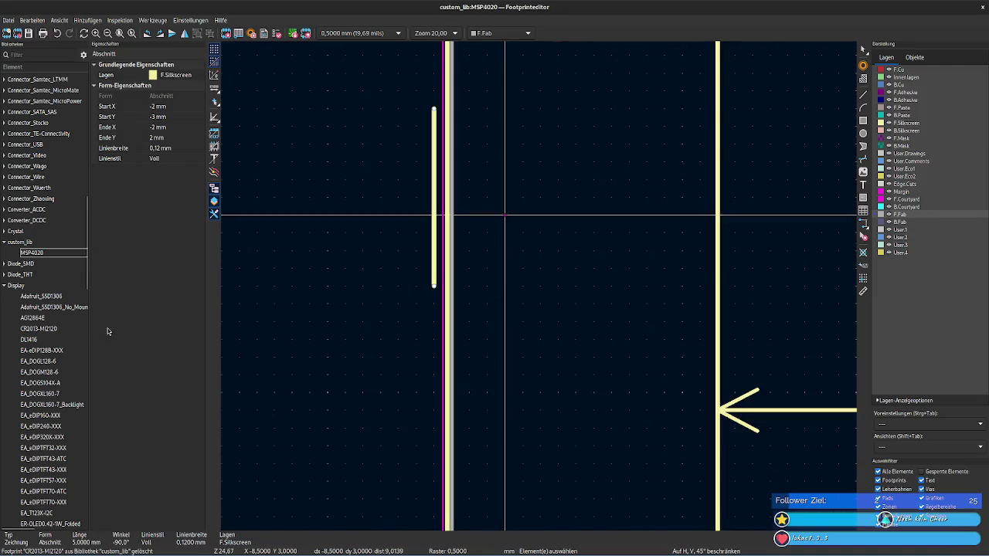
Step: Open the CR2013-MI2120 footprint and examine its pin-1 silkscreen line and top mounting hole
double_click(39, 329)
scroll(321, 314, "up", 3)
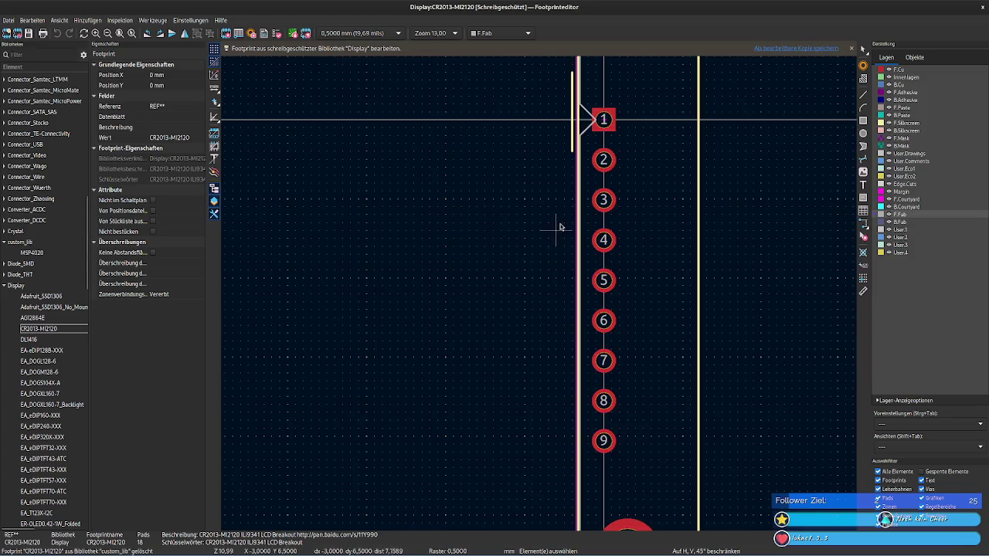
middle_click_drag(510, 181, 440, 254)
scroll(456, 232, "up", 3)
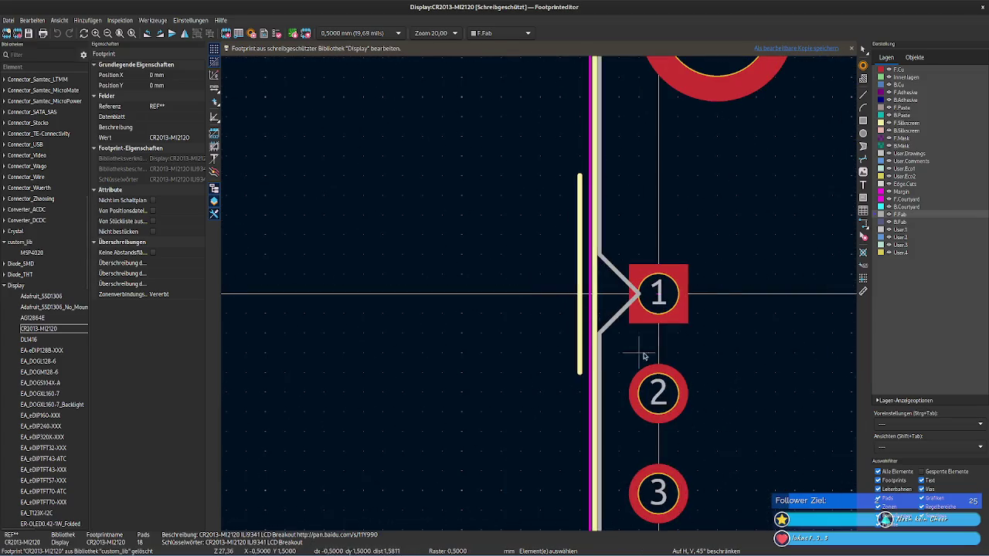
left_click(581, 334)
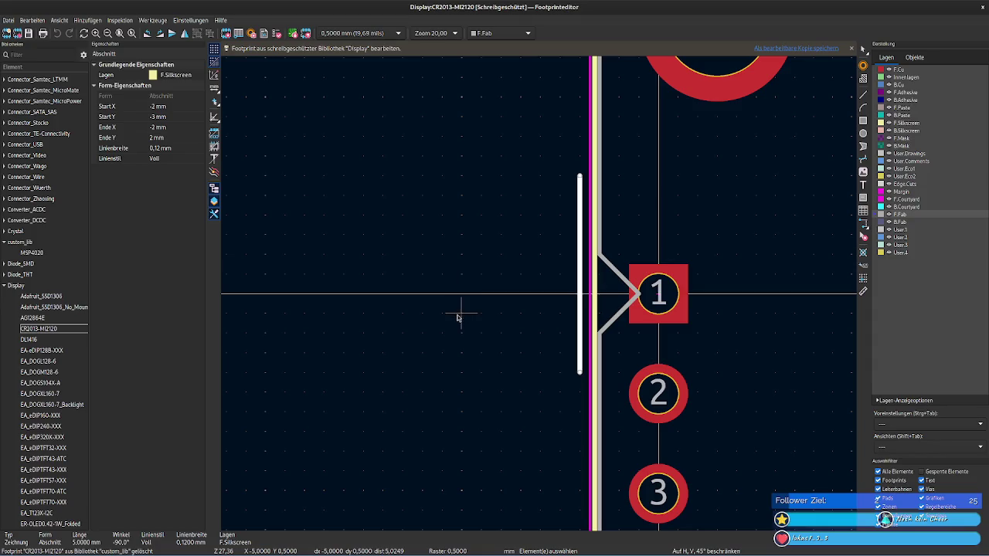
middle_click_drag(459, 316, 278, 331)
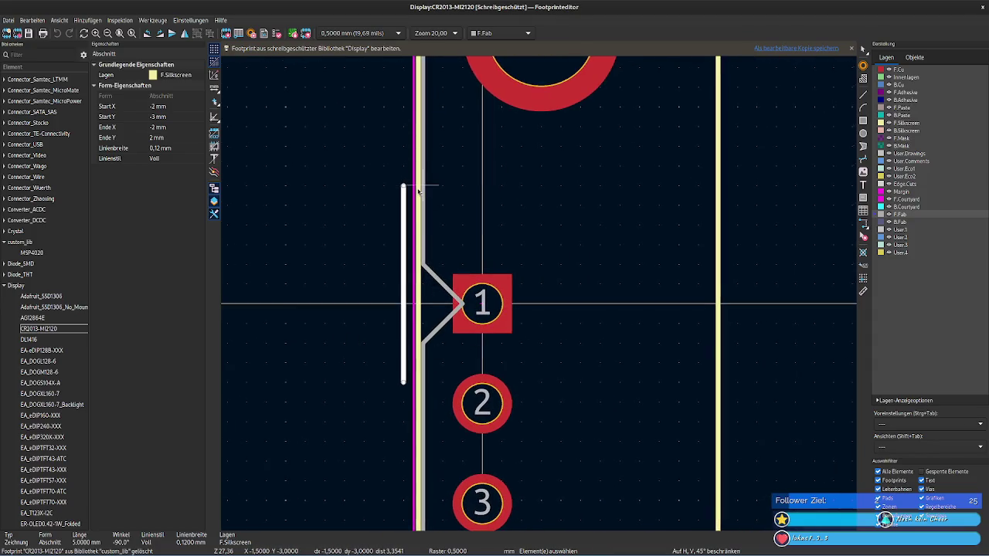
mouse_move(563, 209)
middle_mouse_down()
mouse_move(550, 377)
mouse_move(516, 261)
middle_mouse_up()
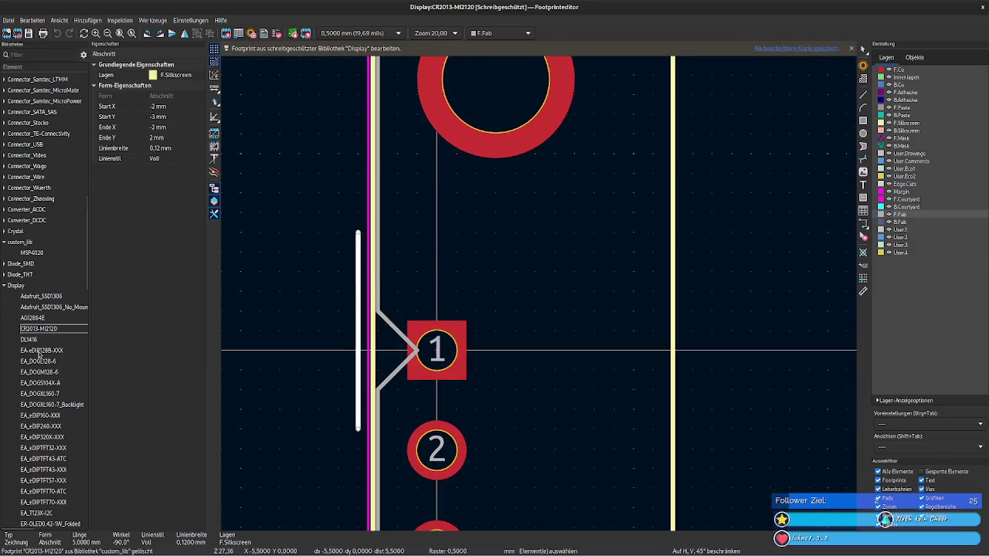
Step: Reopen MSP4020 and view its top-left corner with pad 1 and the hole
double_click(38, 253)
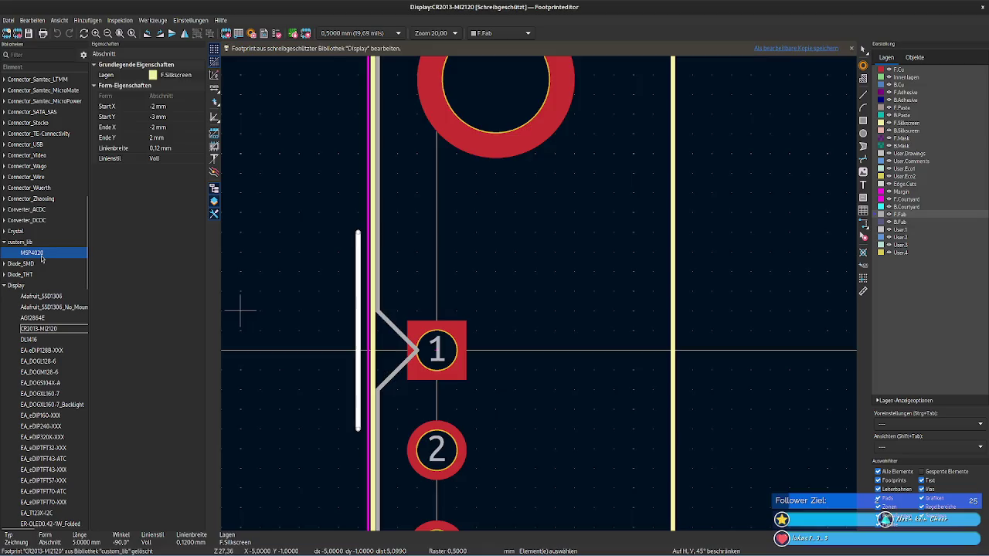
scroll(386, 327, "up", 3)
scroll(539, 287, "up", 1)
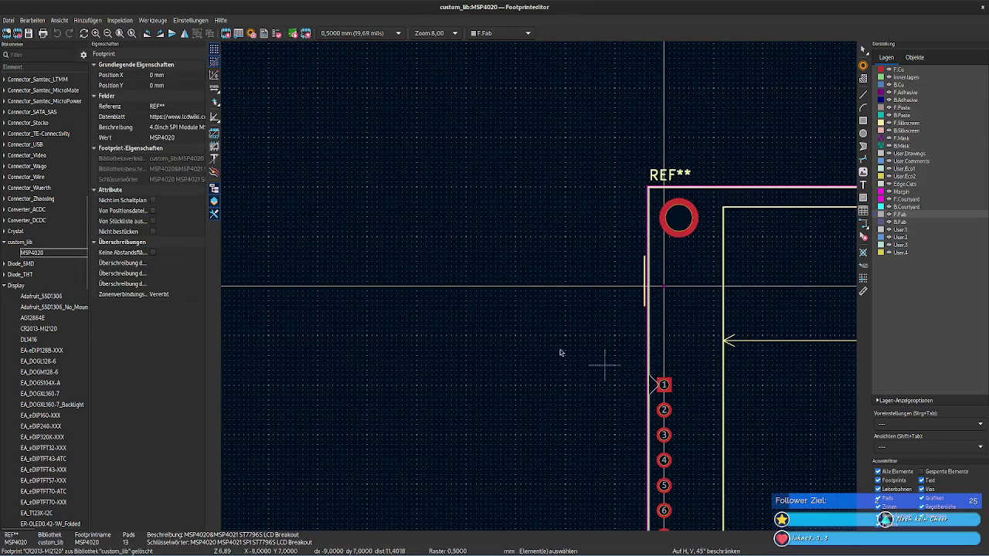
middle_click_drag(562, 354, 282, 299)
scroll(282, 299, "up", 2)
middle_click_drag(517, 289, 215, 365)
Step: Read pad 1 and pin-1 marker coordinates in CR2013-MI2120, then reopen the custom_lib MSP4020 footprint
double_click(39, 329)
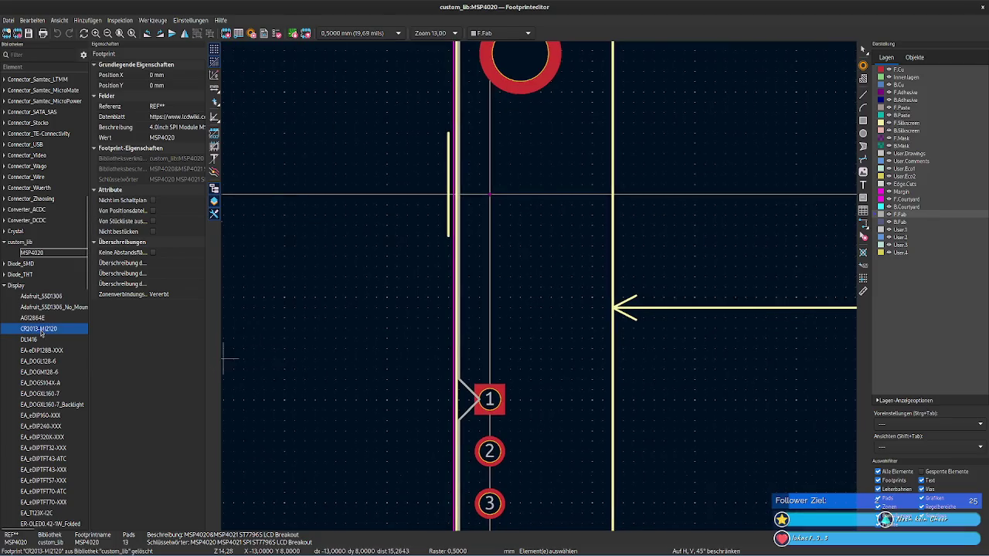
scroll(329, 222, "up", 3)
scroll(539, 293, "up", 3)
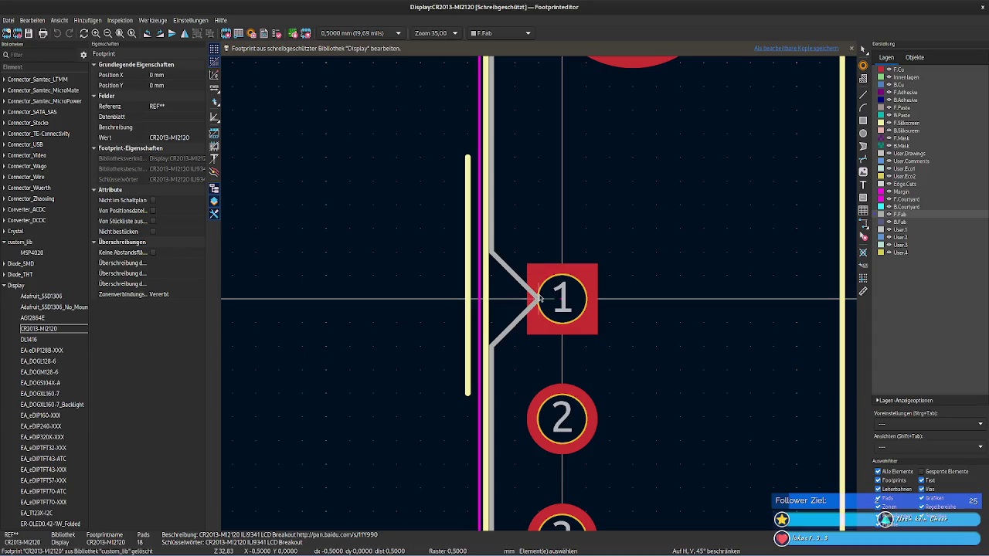
left_click(467, 275)
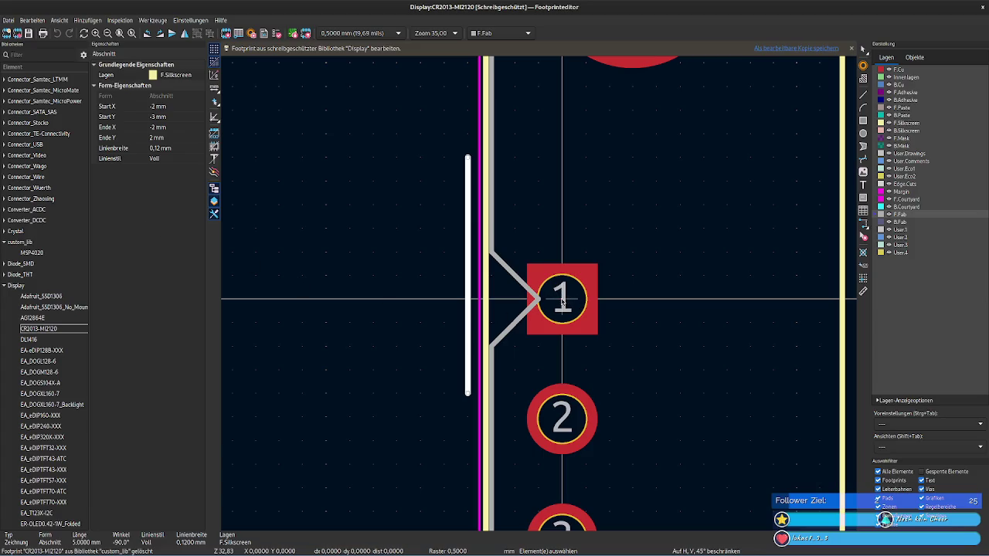
left_click(562, 302)
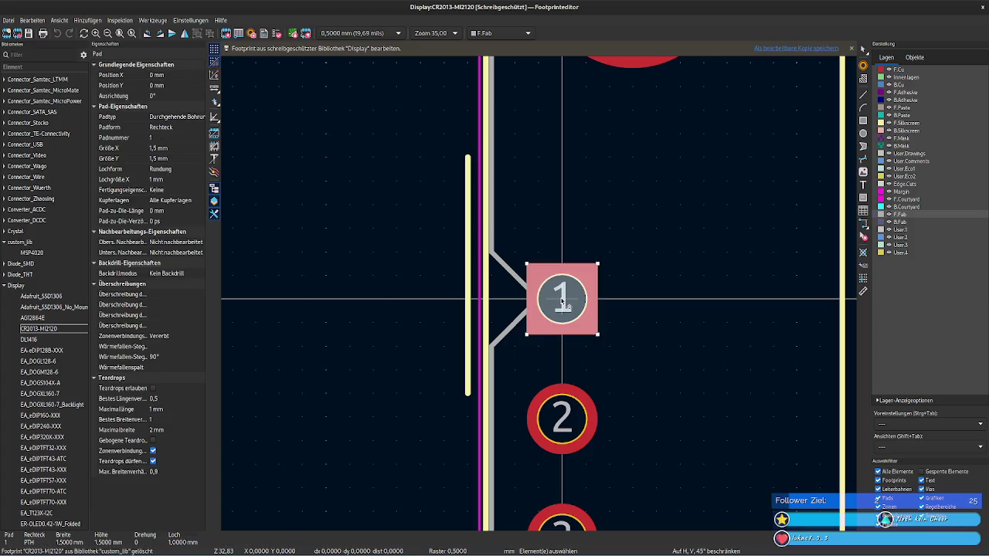
left_click(467, 302)
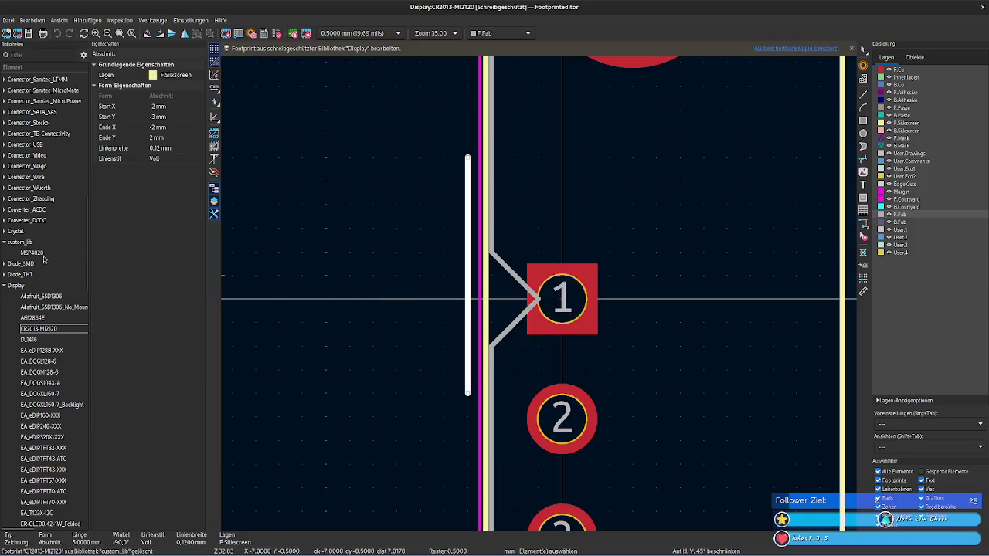
left_click(22, 257)
double_click(21, 255)
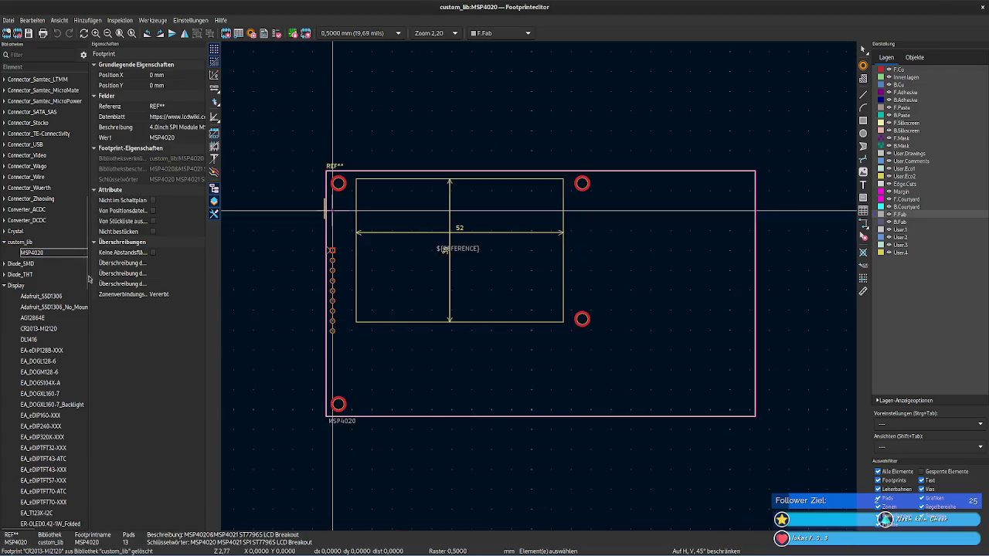
Step: Locate the pin-1 silkscreen line and confirm pad 1 sits at Y 9,97 mm
scroll(541, 283, "up", 3)
scroll(373, 267, "up", 1)
scroll(541, 287, "up", 1)
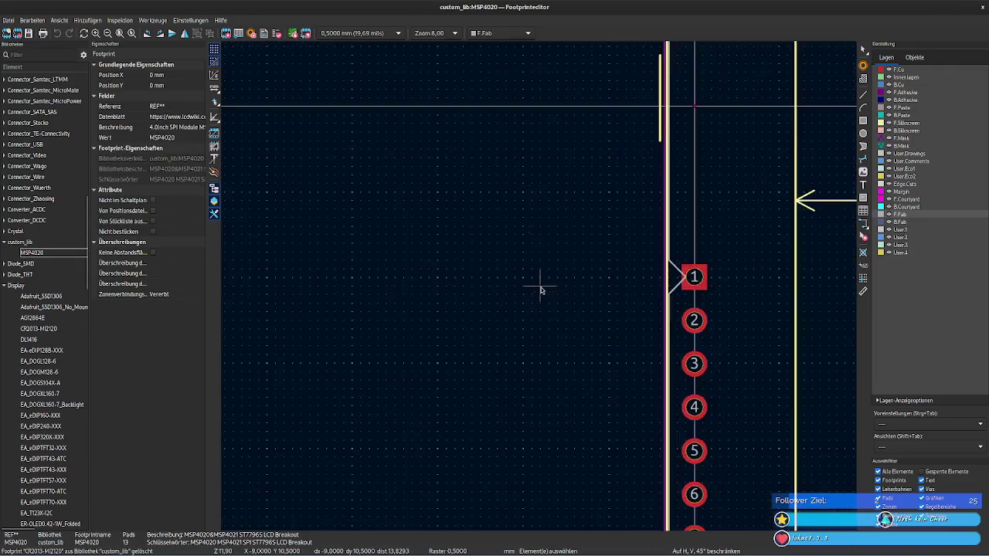
scroll(459, 286, "up", 2)
scroll(325, 287, "up", 1)
scroll(565, 259, "up", 1)
middle_click_drag(564, 259, 367, 370)
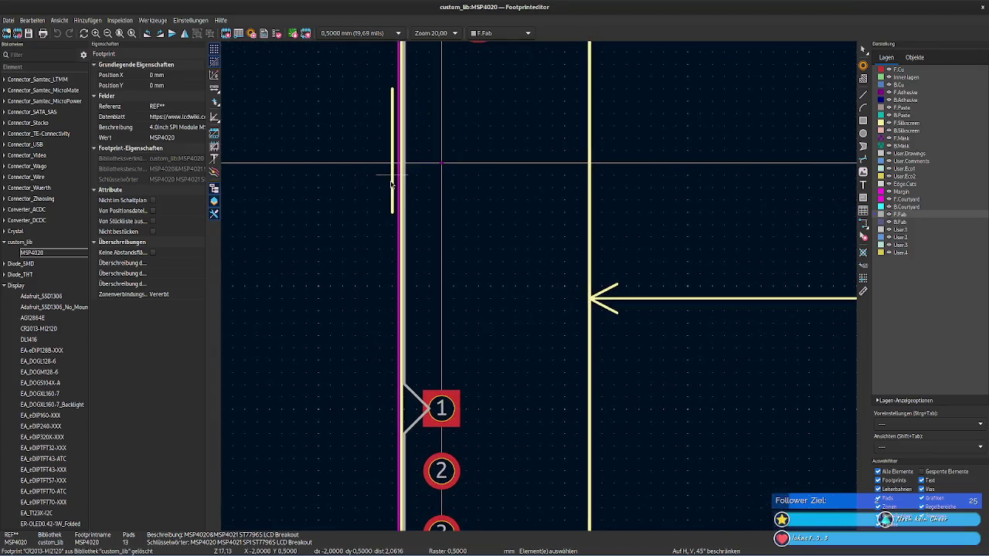
left_click(393, 186)
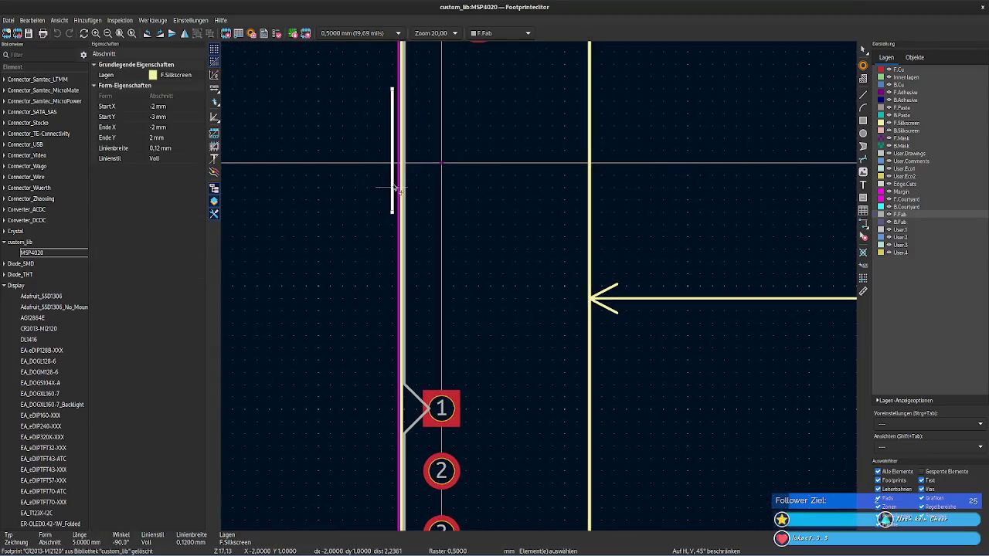
left_click(363, 253)
left_click(451, 414)
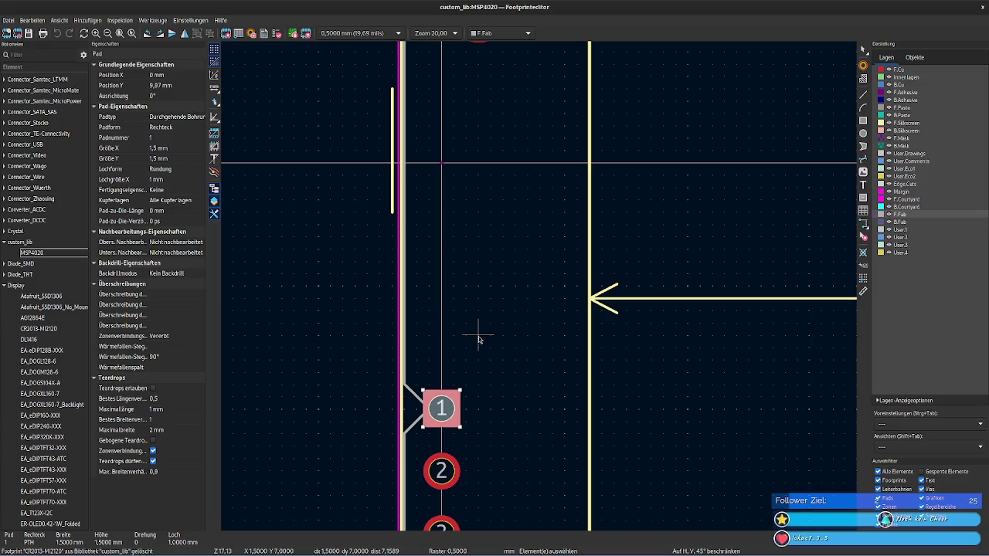
left_click(392, 202)
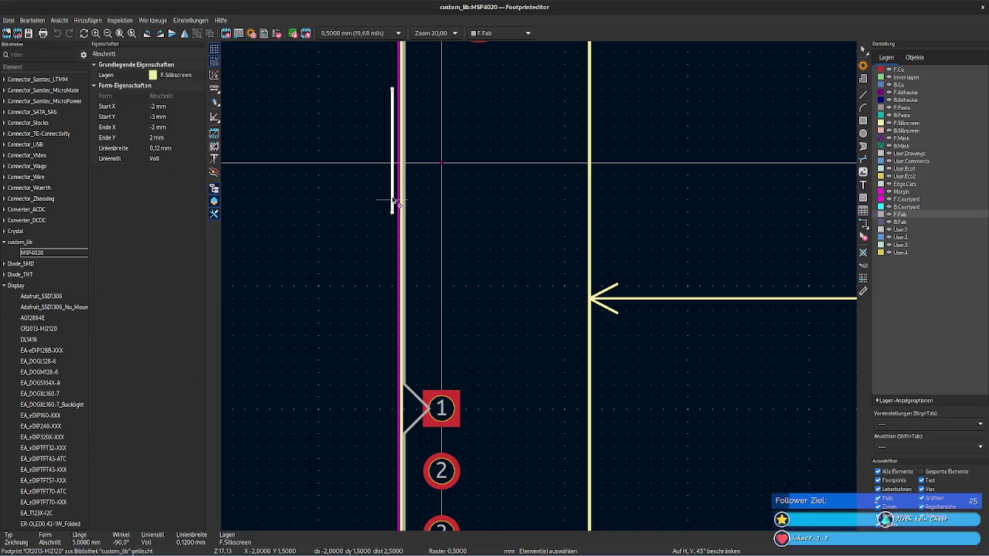
left_click(445, 409)
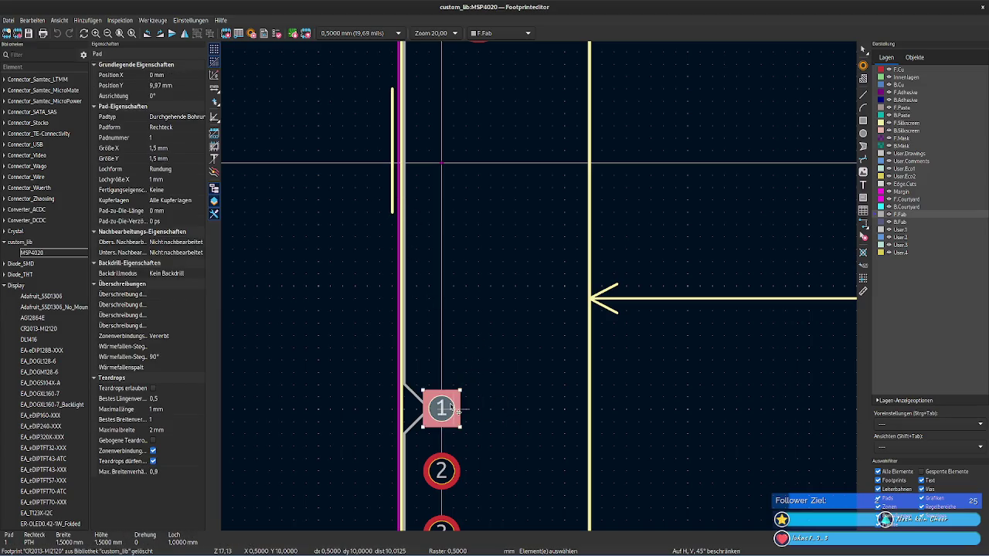
left_click(178, 85)
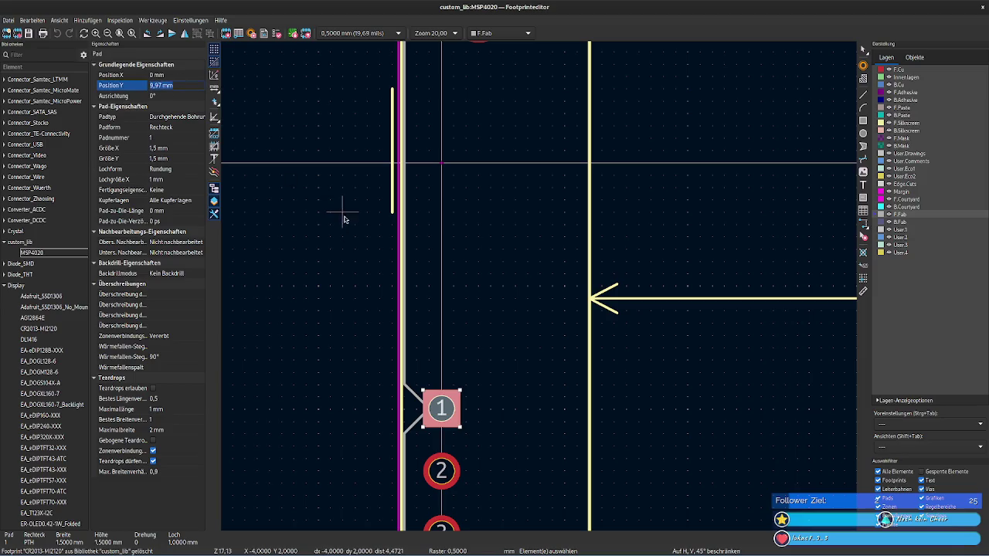
Step: Set the pin-1 silkscreen line's Start Y to 6,97 mm and End Y to 11,97 mm
left_click(392, 176)
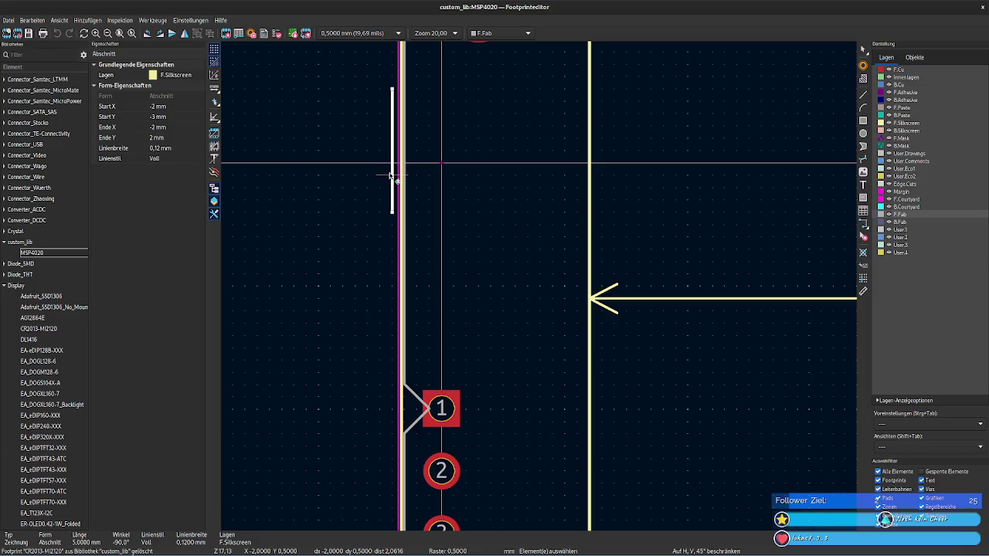
left_click(170, 116)
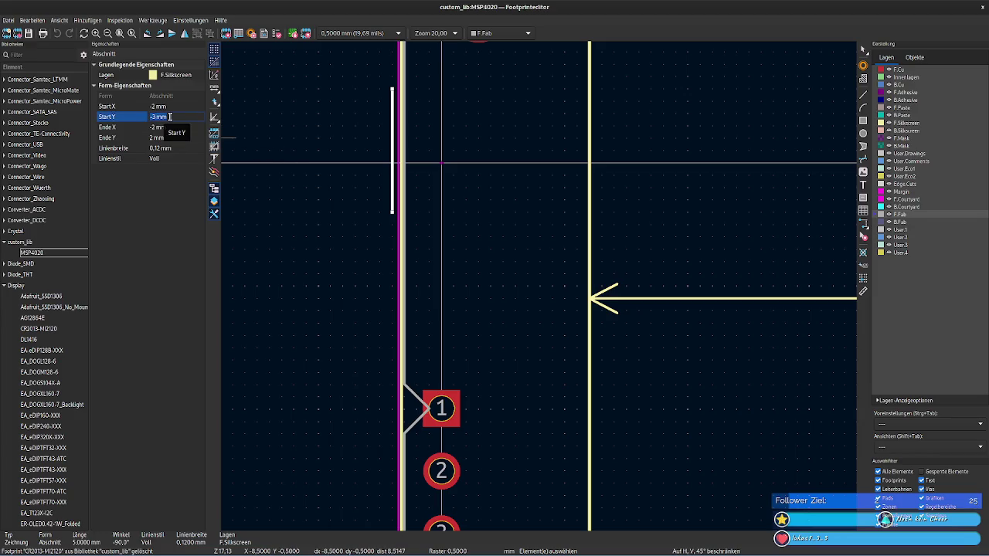
type("9,97")
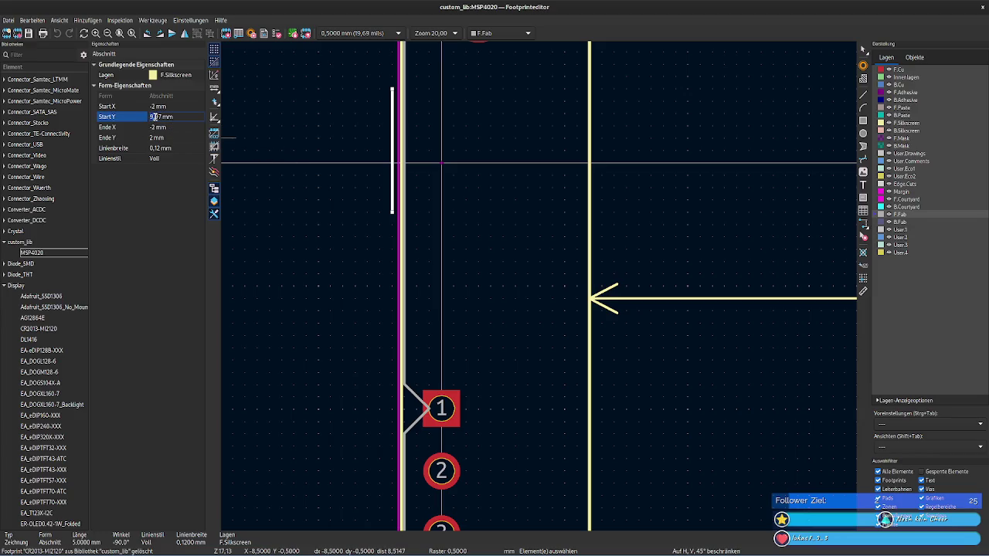
type("6")
left_click(163, 137)
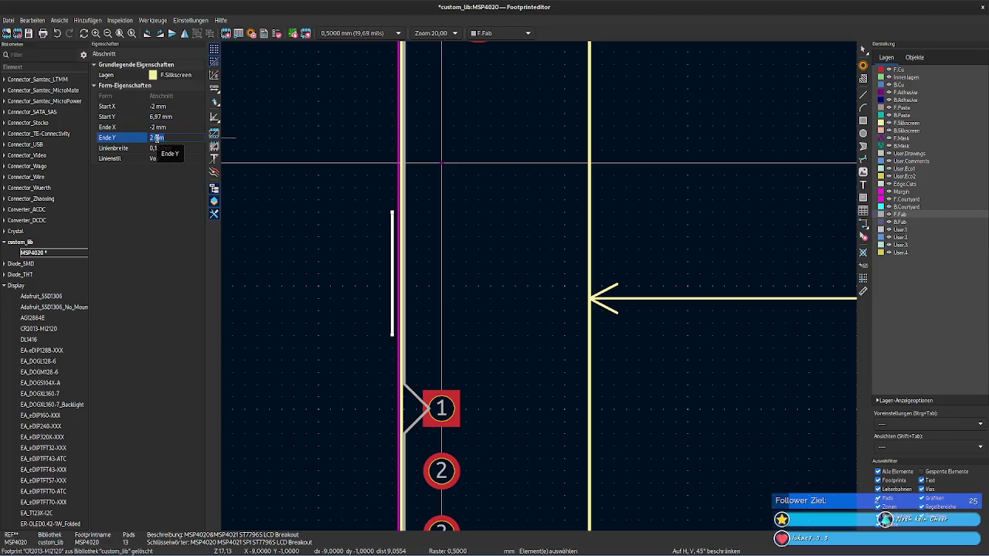
type("9,97")
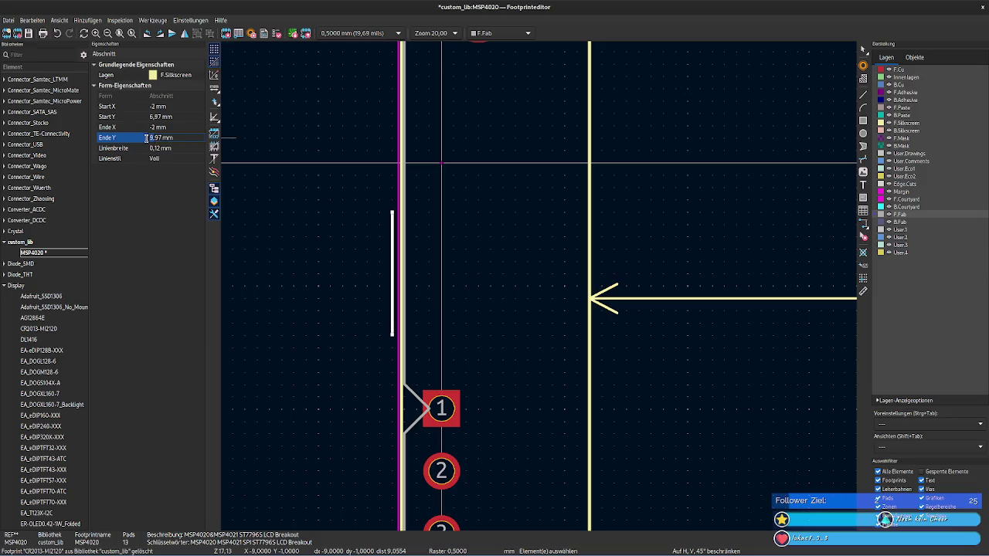
left_click(146, 138)
key("Delete")
type("11")
key("Return")
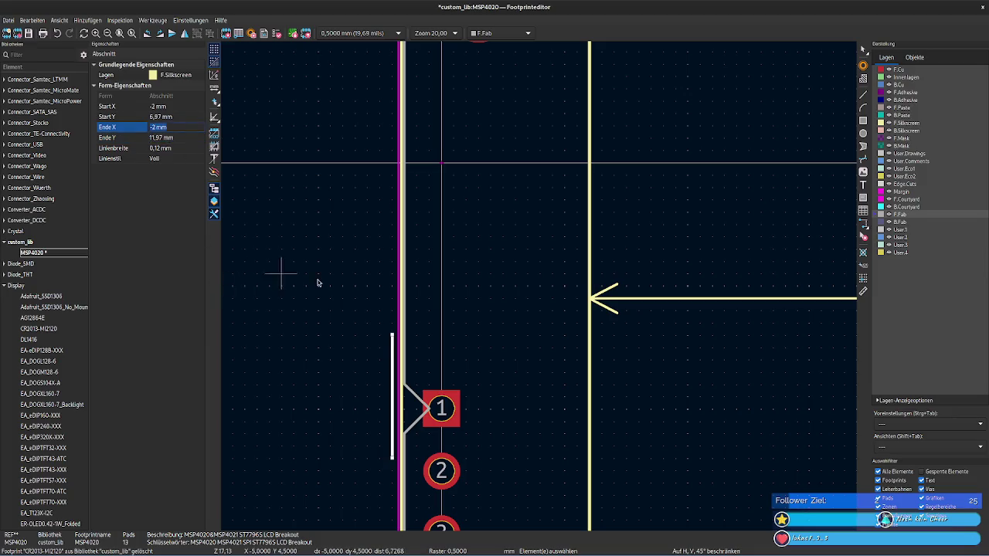
Step: Zoom out to review the line, then bring up the module manual's Interface Description page
left_click(280, 273)
scroll(493, 361, "down", 3)
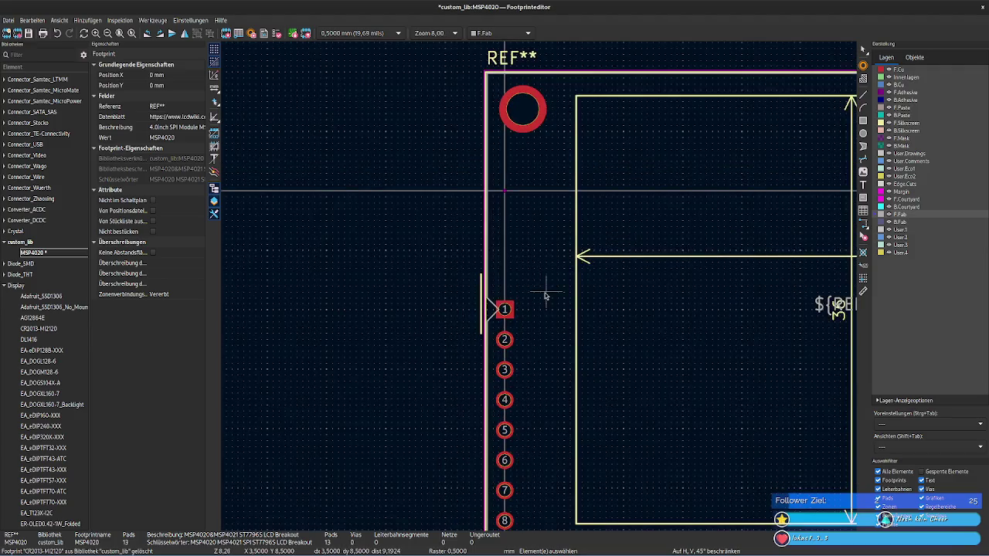
scroll(546, 288, "down", 2)
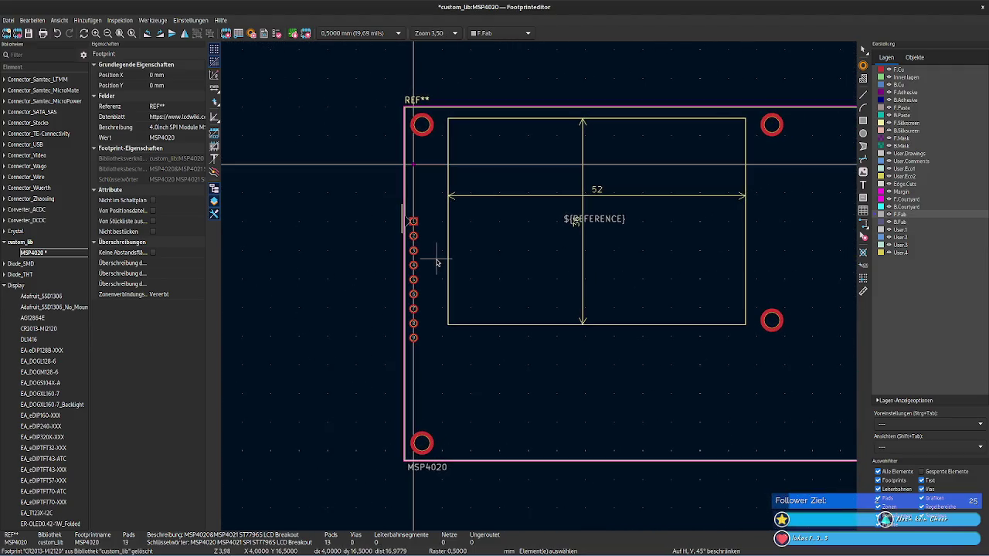
scroll(533, 278, "up", 1)
scroll(550, 275, "up", 2)
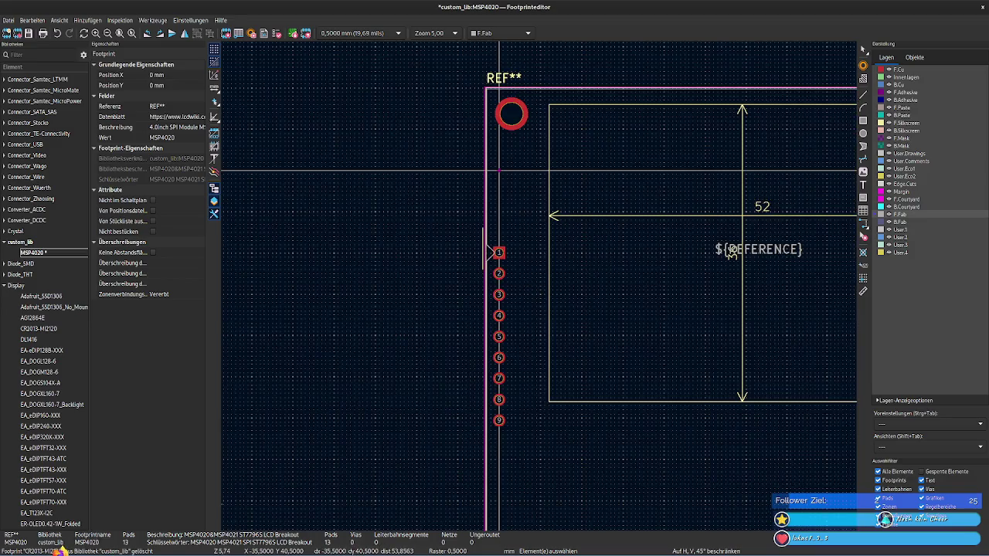
key("alt+Tab")
scroll(464, 413, "down", 5)
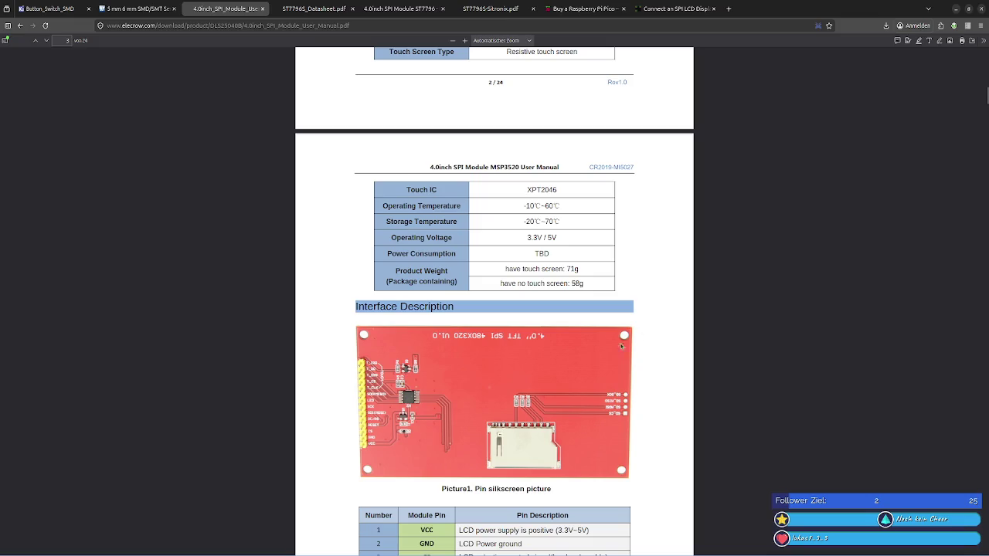
Step: Page through the 4.0inch SPI module user manual PDF
scroll(595, 384, "down", 1)
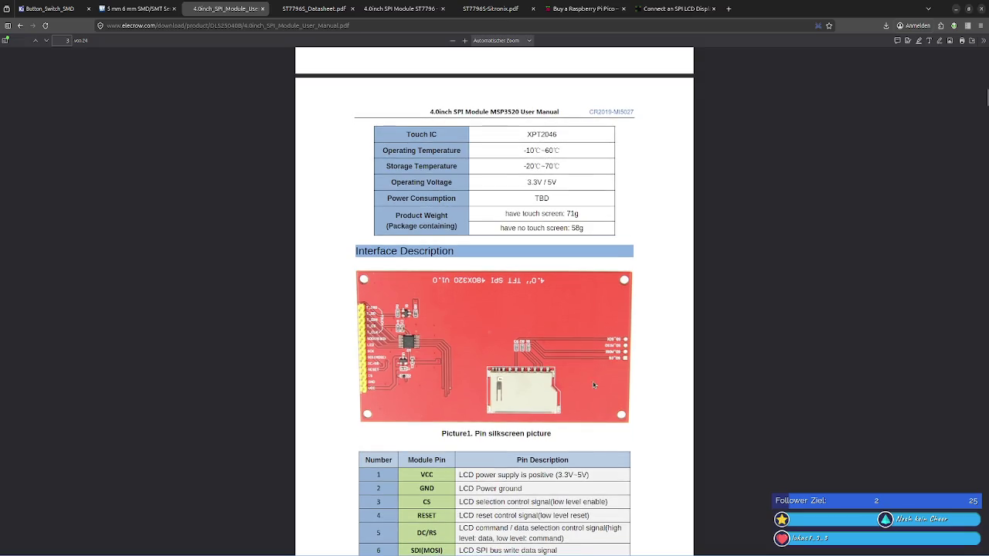
scroll(446, 399, "down", 6)
scroll(446, 399, "up", 5)
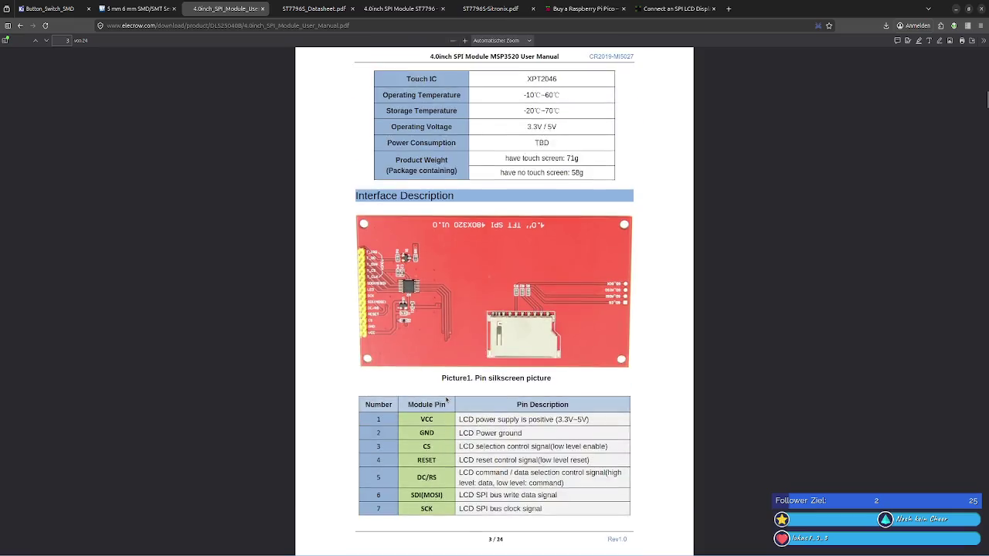
scroll(445, 399, "up", 6)
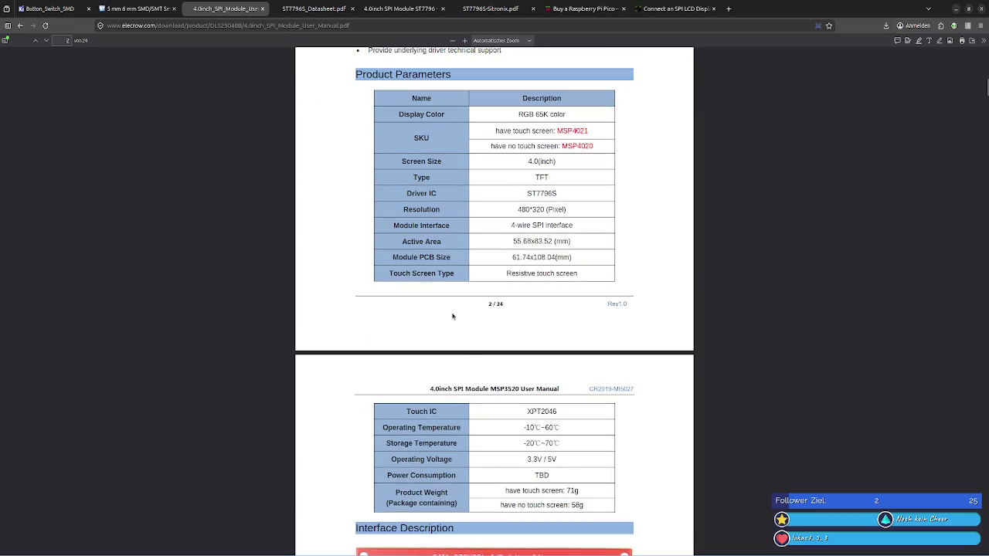
scroll(461, 338, "down", 12)
scroll(564, 369, "down", 5)
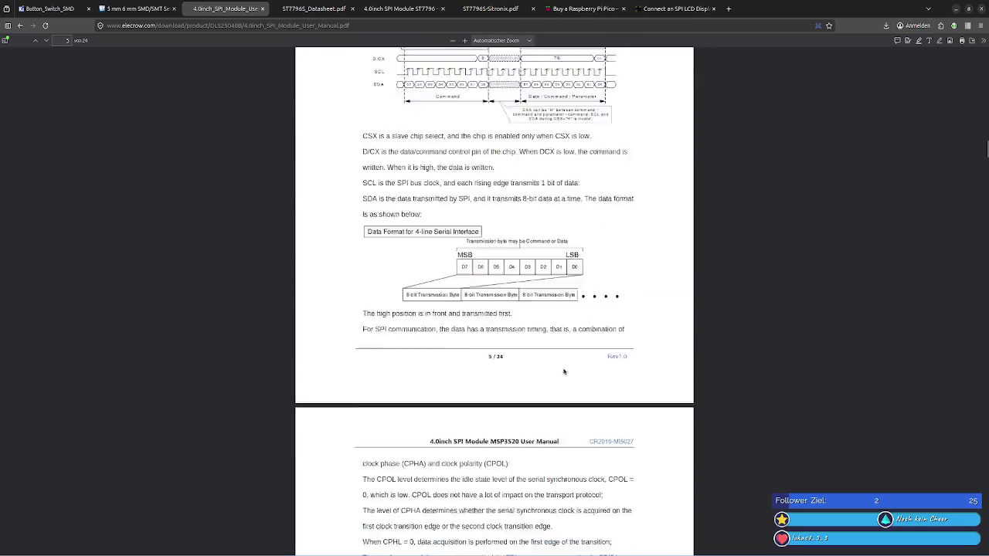
scroll(563, 368, "down", 4)
scroll(564, 368, "up", 4)
scroll(905, 246, "down", 5)
scroll(905, 245, "down", 4)
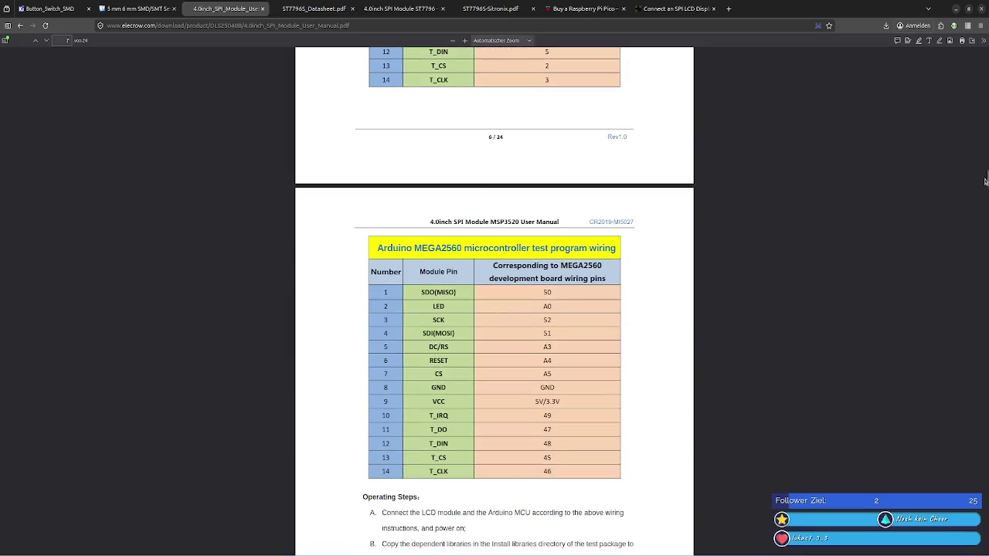
Step: Go back a page, then show the ST7796S_Datasheet.pdf tab at its contents list
left_click_drag(987, 178, 967, 364)
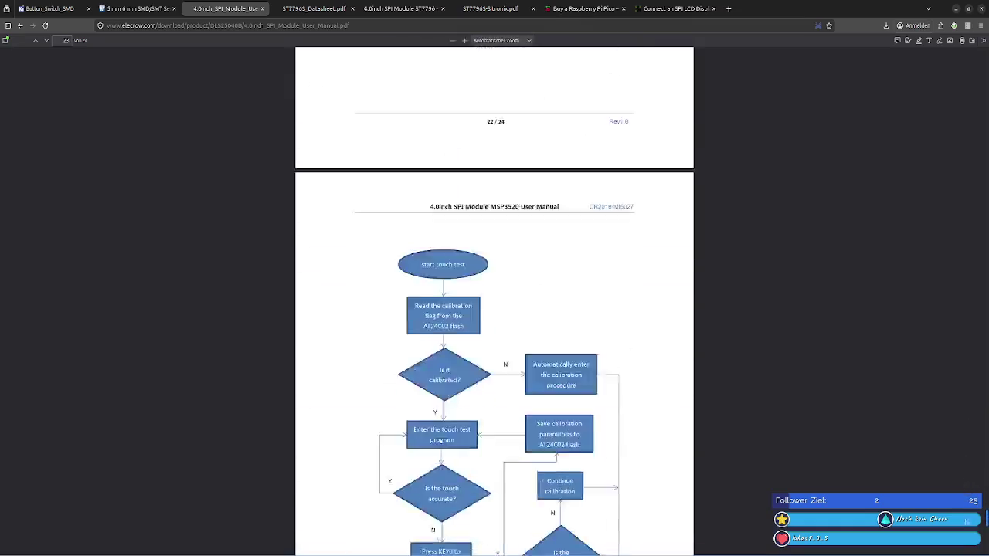
left_click_drag(967, 364, 986, 545)
left_click(20, 26)
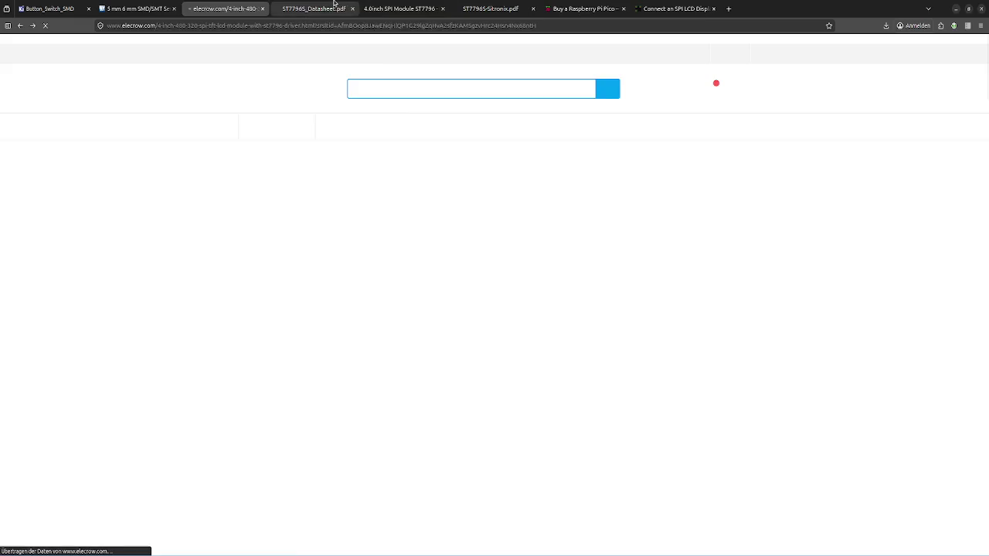
left_click(334, 9)
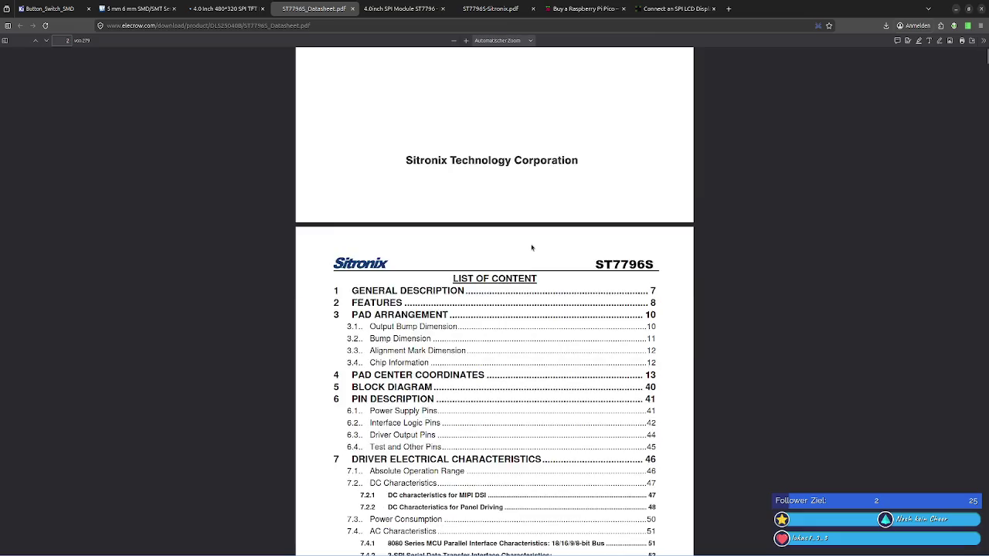
scroll(533, 247, "down", 5)
scroll(532, 247, "down", 10)
scroll(532, 245, "up", 3)
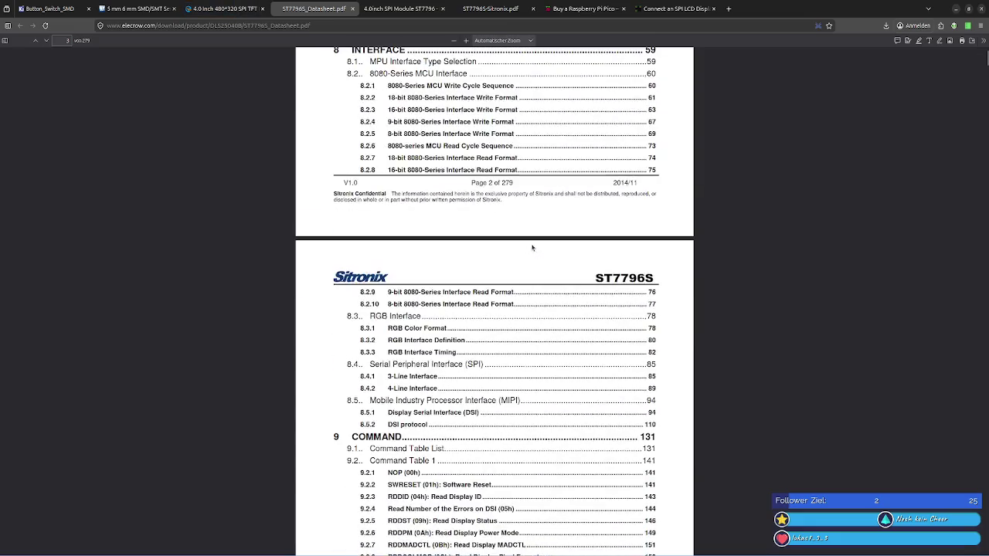
scroll(525, 244, "up", 3)
scroll(514, 244, "up", 3)
scroll(499, 243, "up", 3)
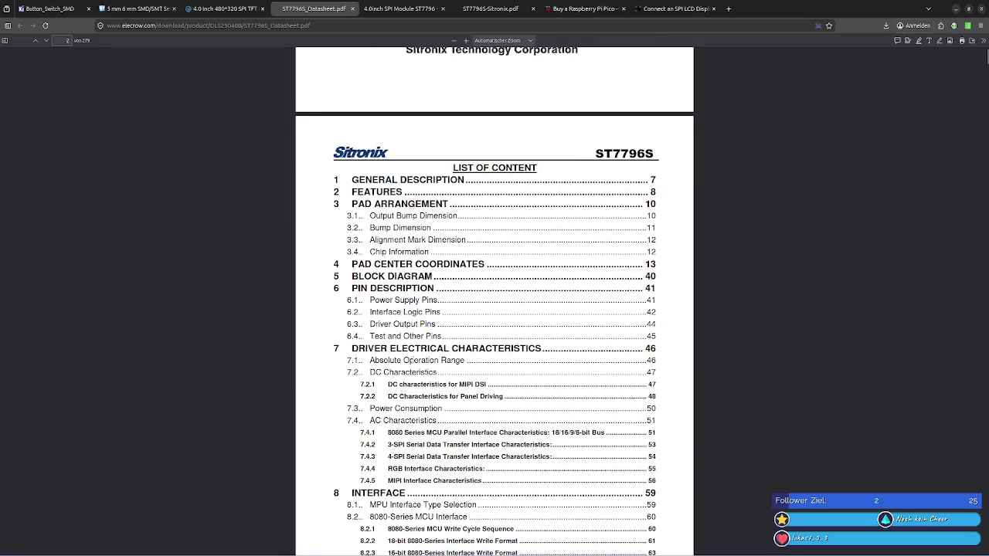
scroll(463, 360, "up", 2)
scroll(462, 355, "down", 5)
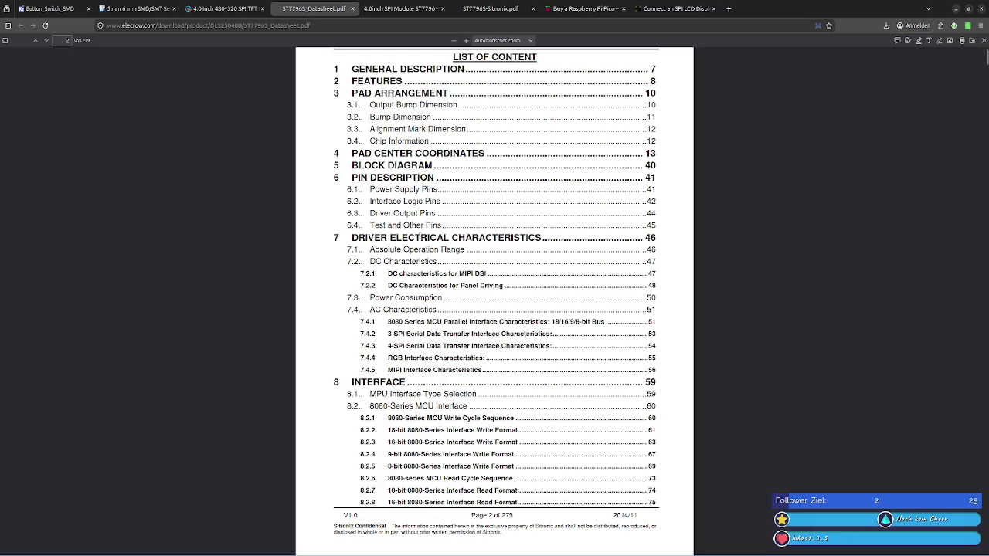
scroll(421, 237, "down", 2)
scroll(421, 239, "down", 4)
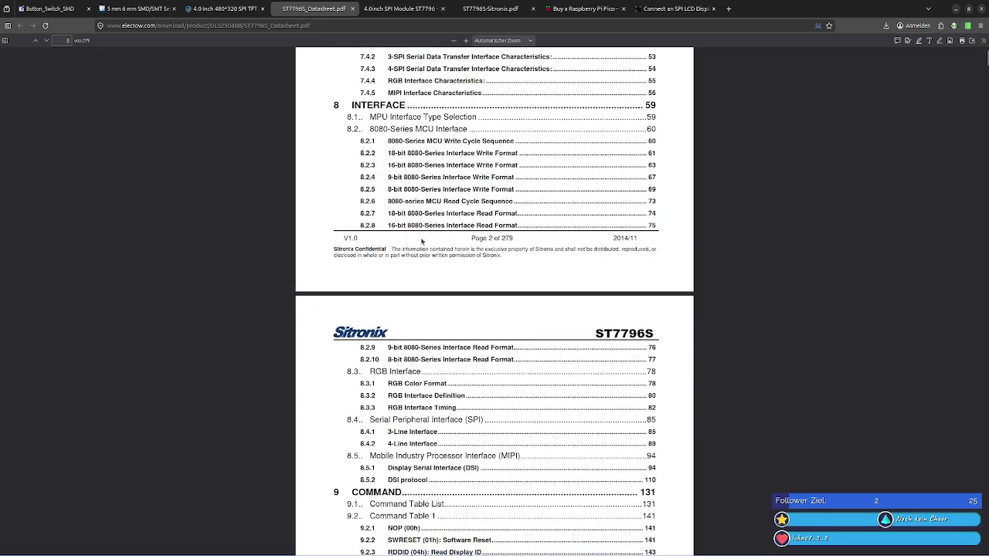
scroll(421, 241, "down", 4)
scroll(421, 241, "down", 1)
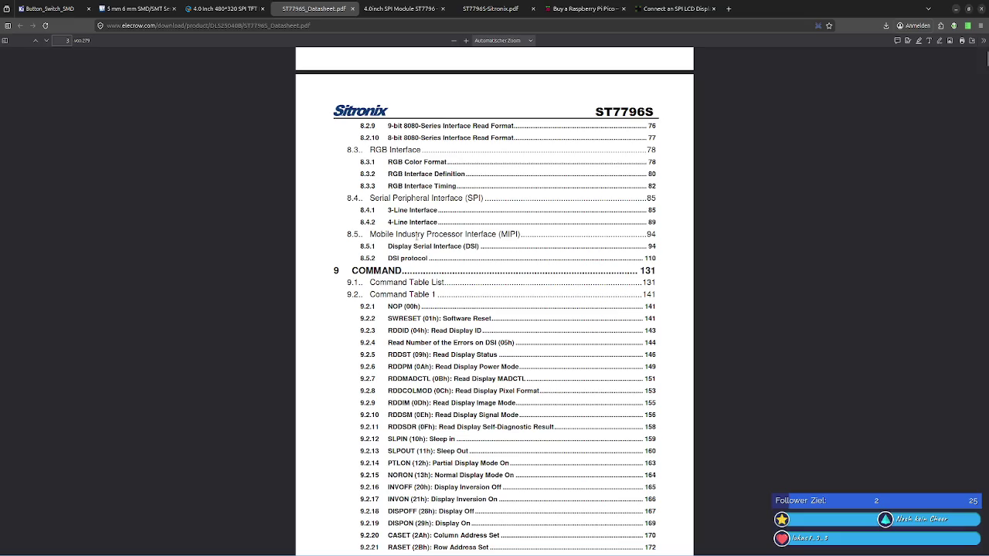
scroll(418, 237, "down", 2)
scroll(417, 241, "down", 5)
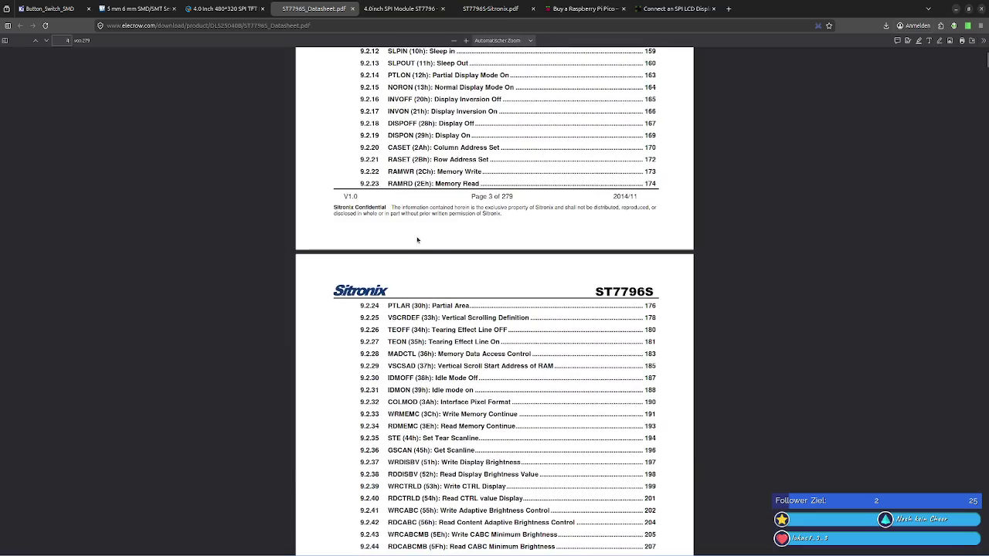
scroll(417, 241, "up", 1)
scroll(413, 232, "down", 5)
scroll(407, 218, "down", 5)
scroll(408, 219, "down", 2)
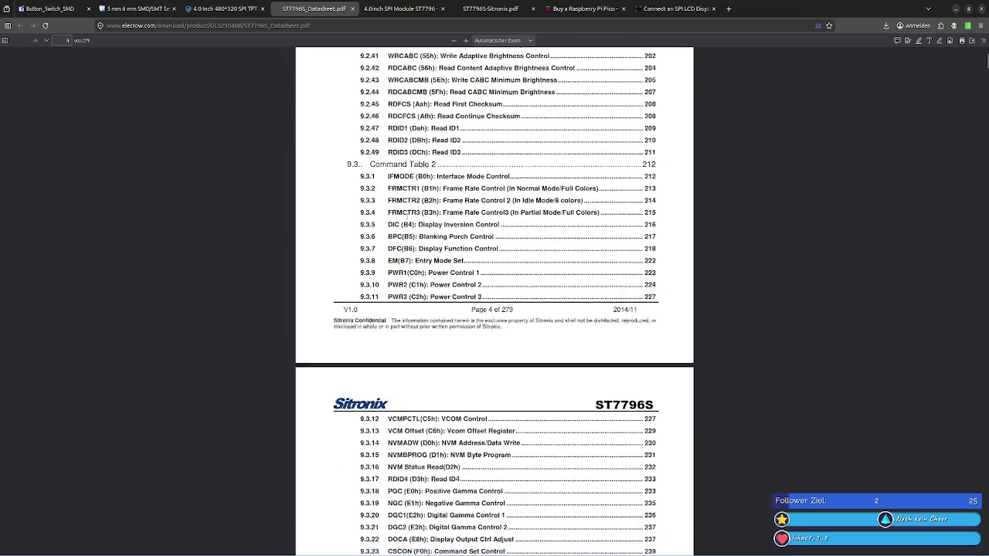
scroll(401, 253, "up", 1)
scroll(401, 253, "down", 1)
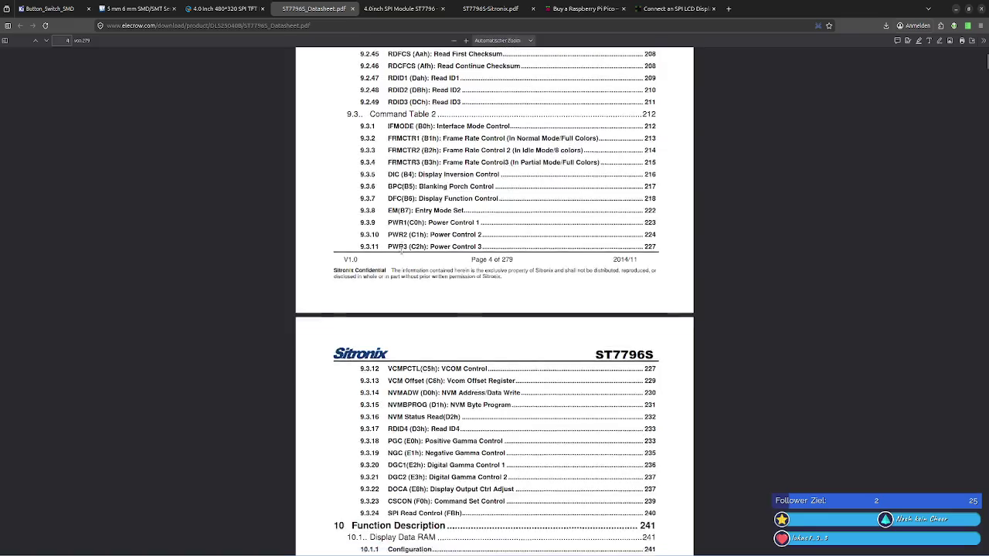
scroll(401, 252, "down", 5)
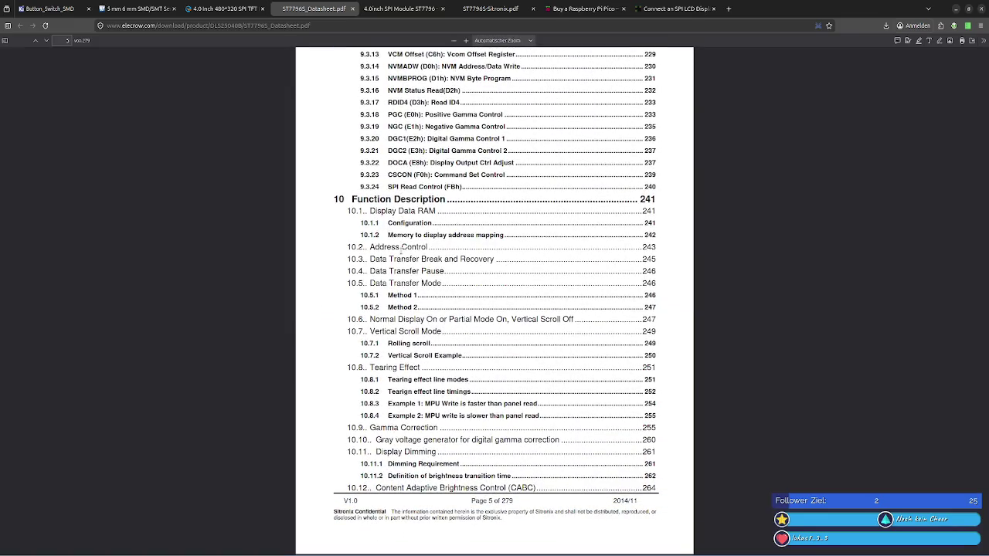
scroll(401, 249, "down", 3)
scroll(401, 250, "down", 2)
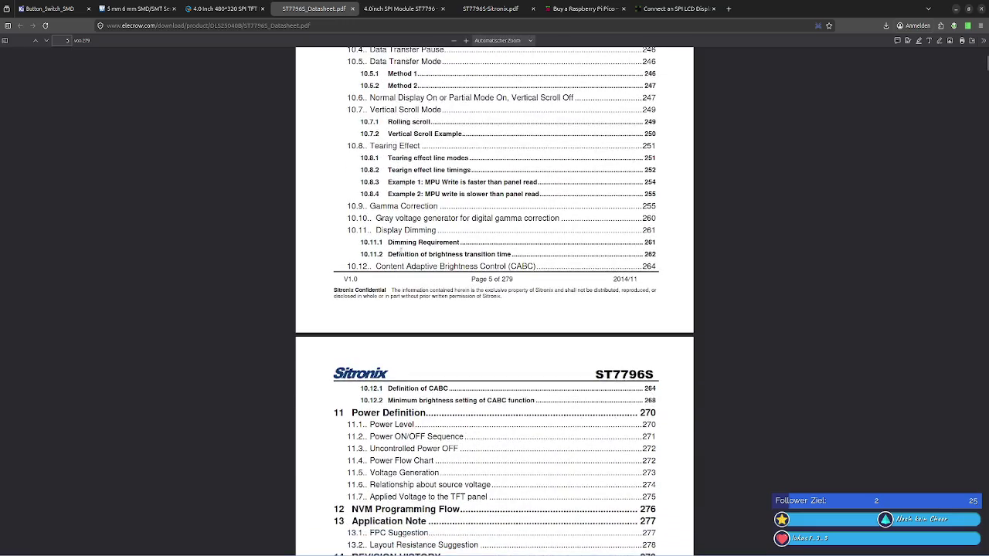
scroll(401, 250, "down", 3)
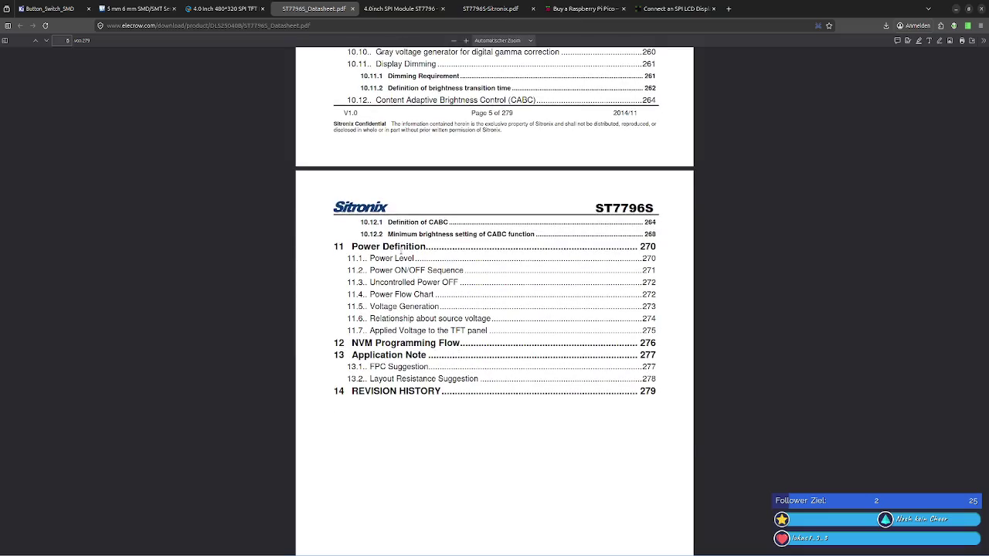
scroll(401, 256, "up", 6)
left_click(224, 8)
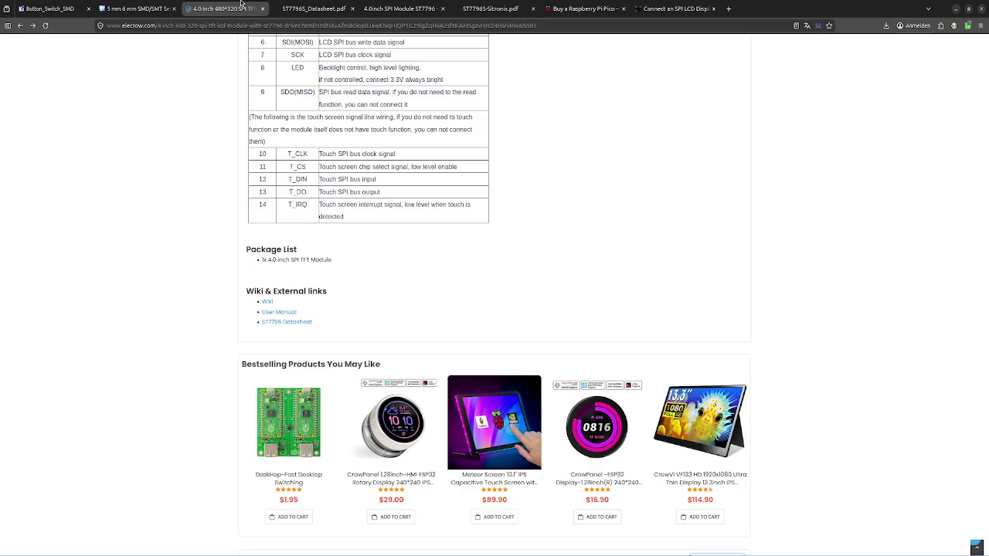
Step: Skim the module's Elecrow wiki page and return to the product page
left_click(270, 302)
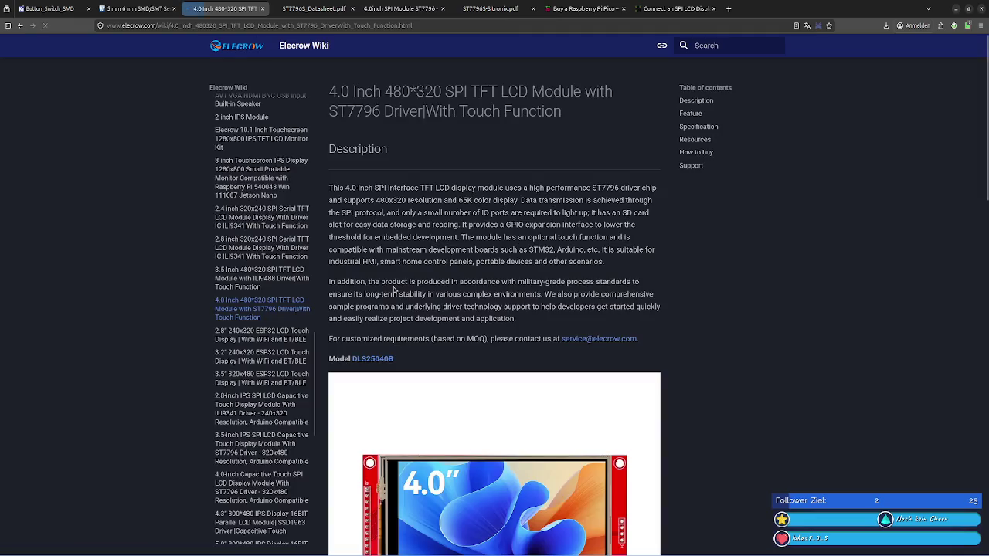
scroll(393, 290, "down", 5)
scroll(393, 290, "down", 4)
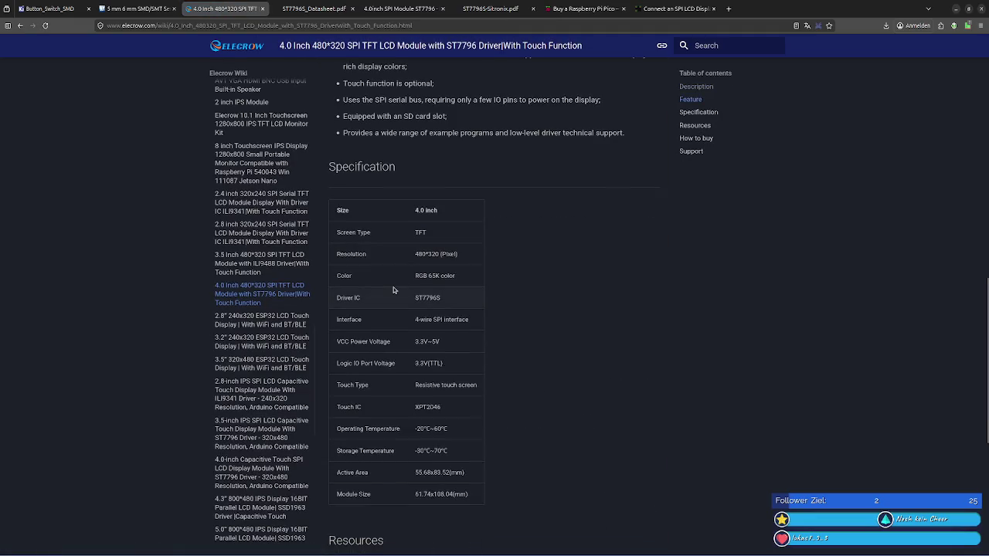
scroll(394, 290, "down", 3)
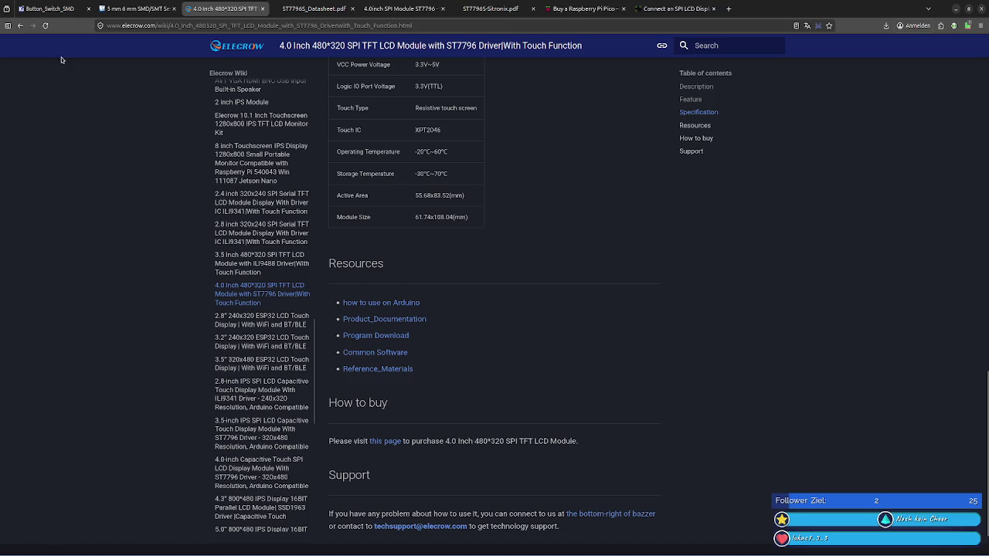
left_click(21, 27)
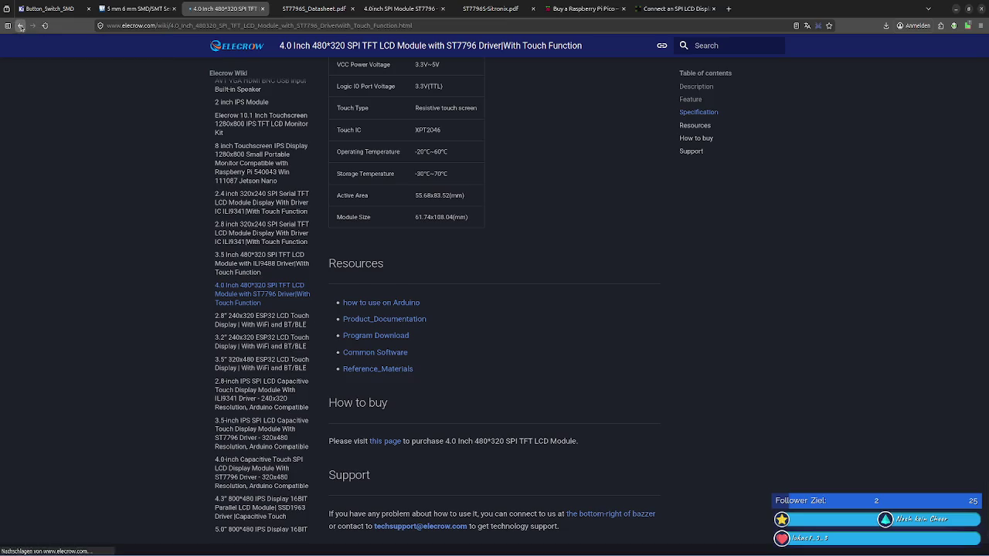
Step: Review the dimensioned board drawing on the product page, then minimize the browser
scroll(360, 244, "up", 2)
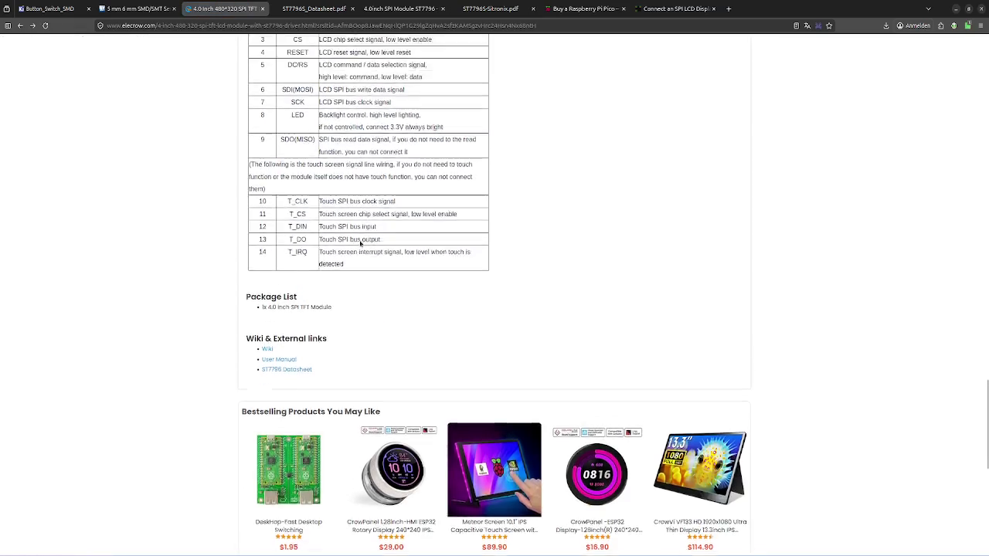
scroll(360, 244, "up", 3)
scroll(360, 243, "up", 5)
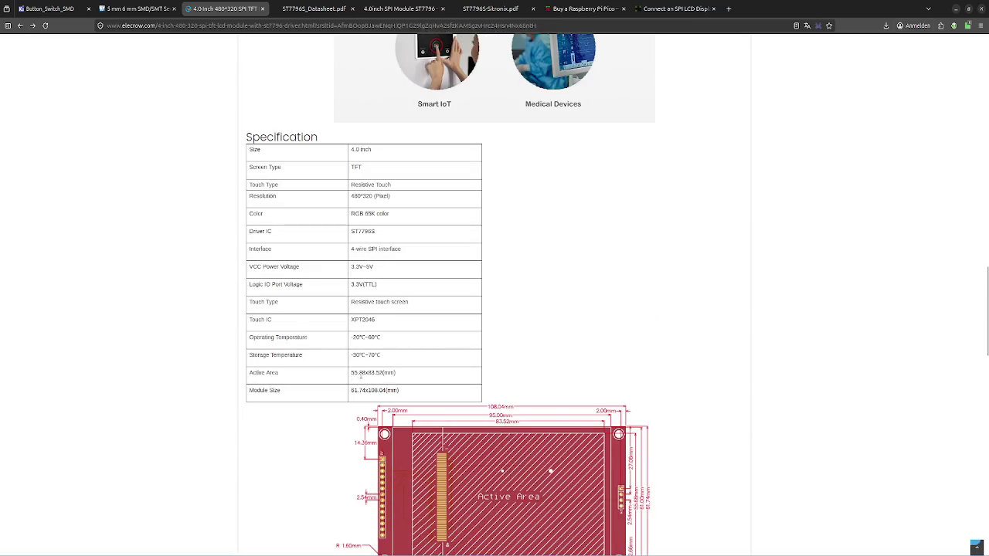
scroll(361, 377, "up", 1)
scroll(361, 382, "down", 1)
scroll(445, 410, "down", 2)
scroll(548, 421, "up", 1, "ctrl")
scroll(547, 421, "up", 2, "ctrl")
scroll(532, 404, "down", 4)
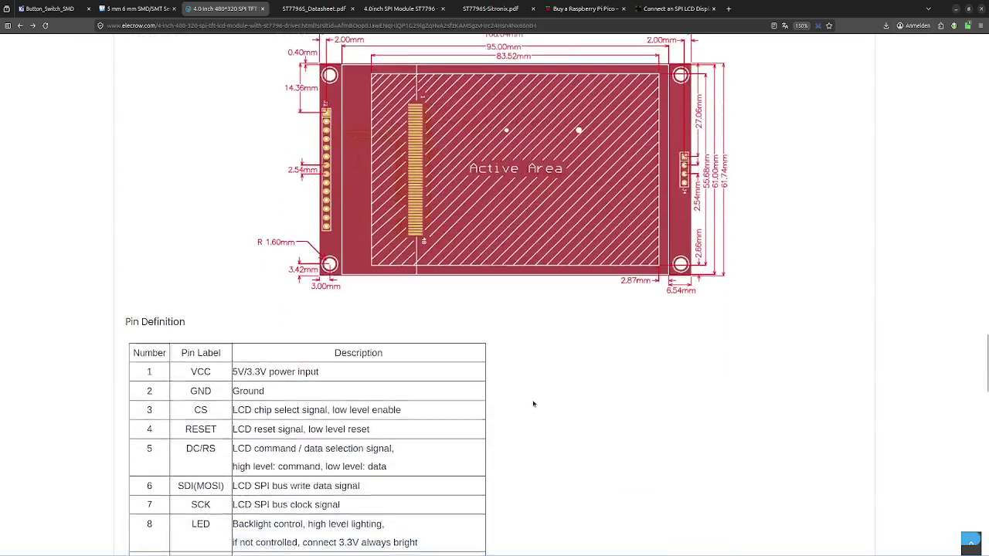
scroll(532, 404, "up", 2)
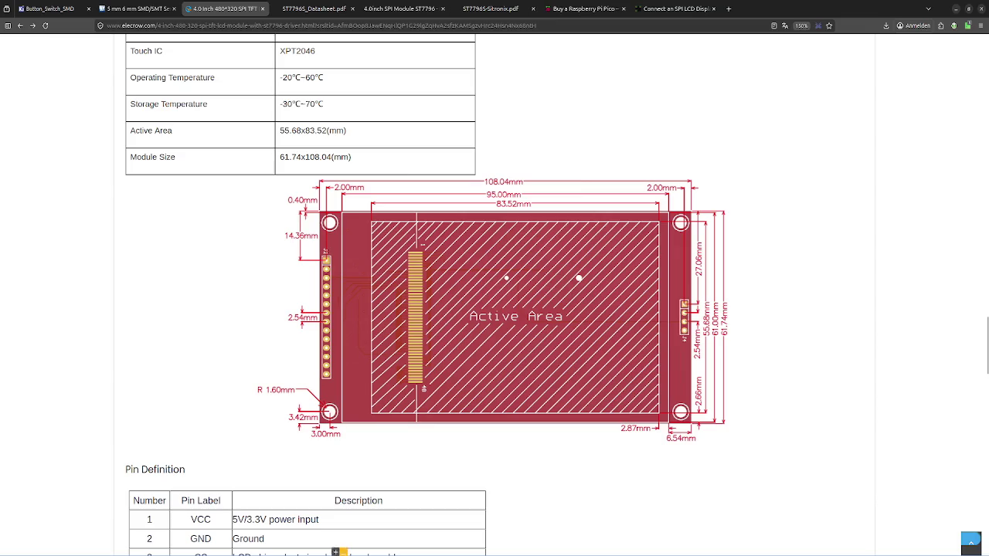
left_click(956, 9)
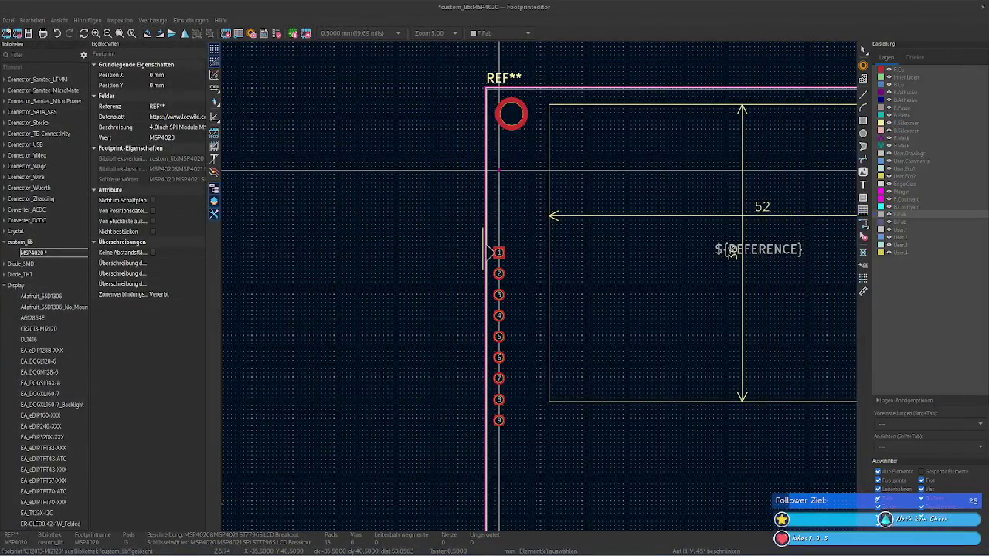
Step: Zoom into the footprint's top-left corner, selecting its mounting hole and top outline line
left_click(371, 154)
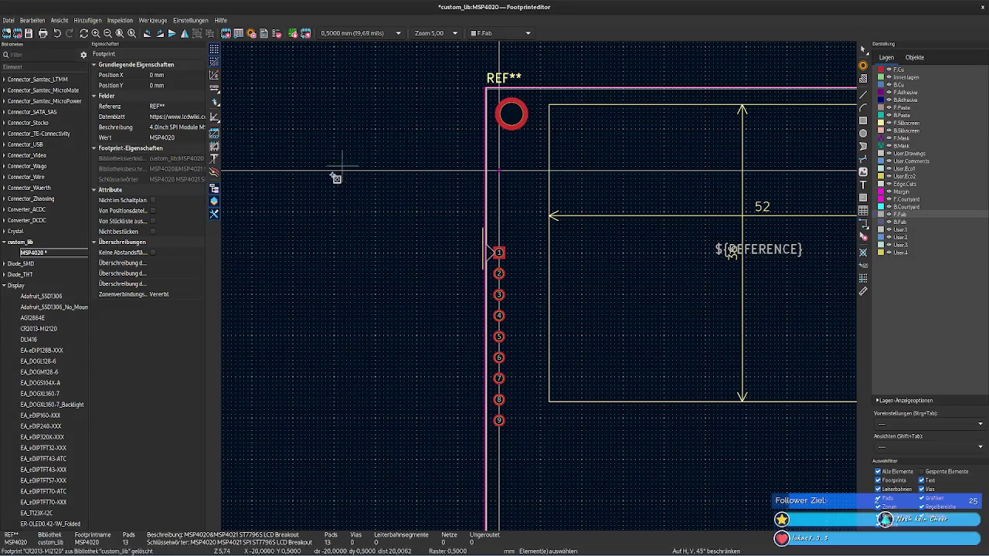
middle_click_drag(420, 88, 289, 179)
left_click(380, 205)
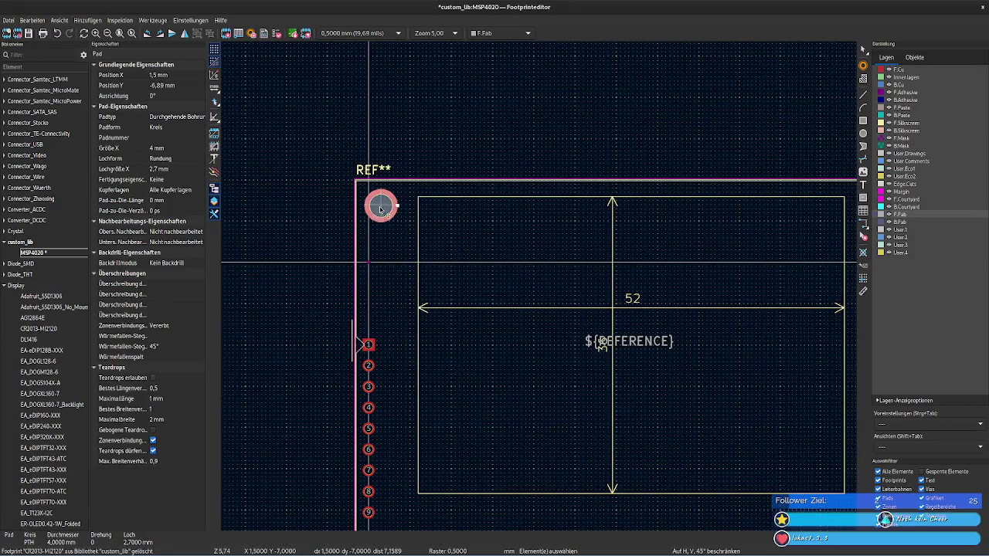
scroll(318, 209, "up", 3)
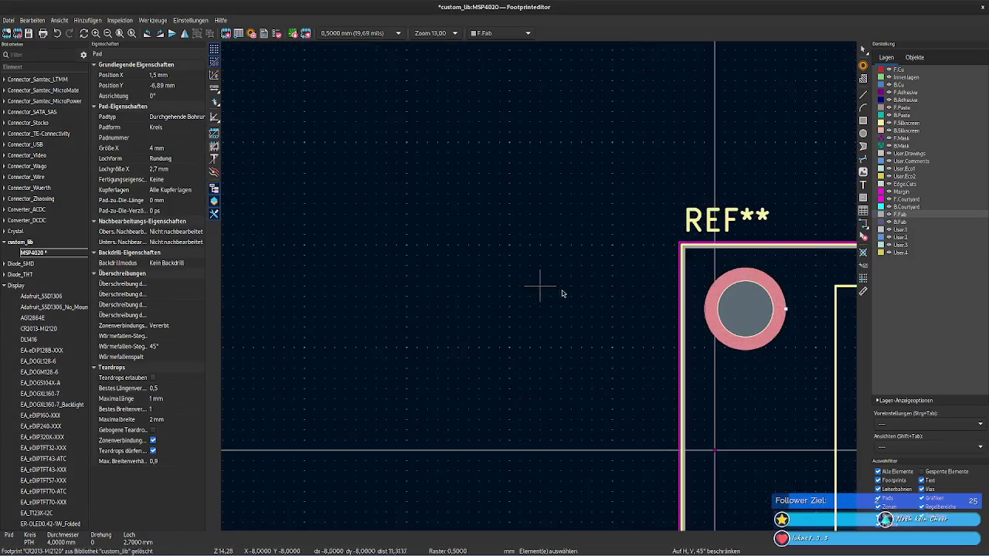
scroll(385, 304, "up", 1)
scroll(385, 304, "up", 2)
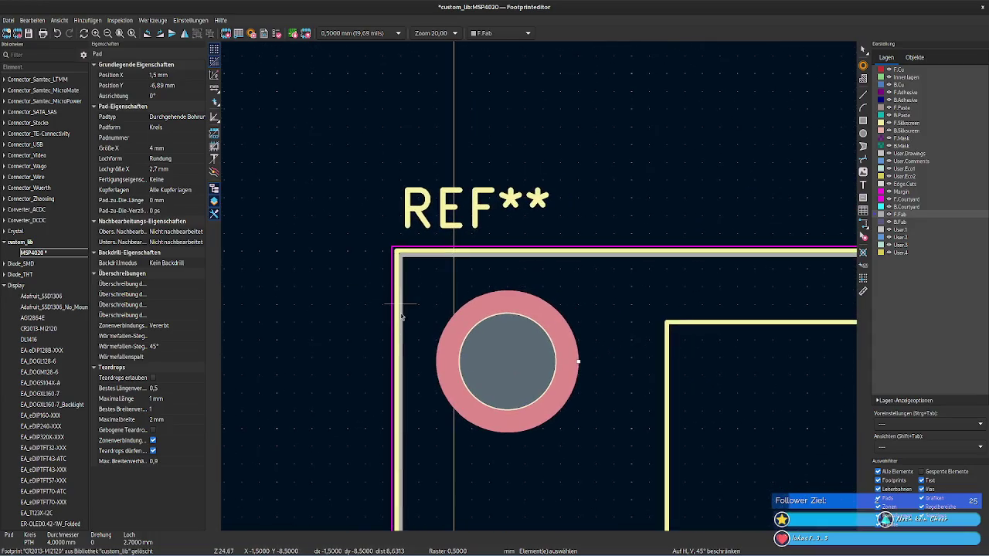
left_click(406, 253)
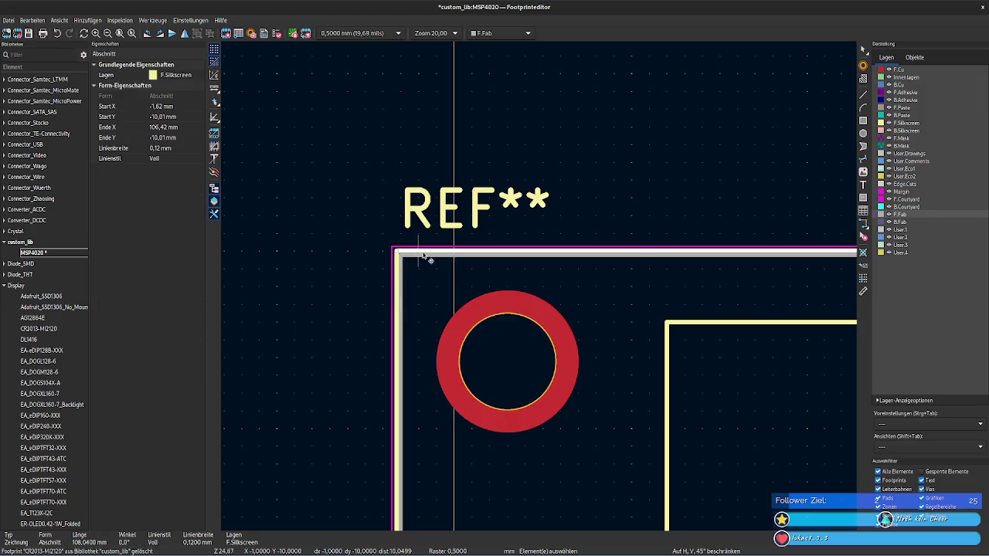
Step: Measure the 0,11 mm gap between the corner outline lines, then inspect the top-left mounting hole
left_click(863, 292)
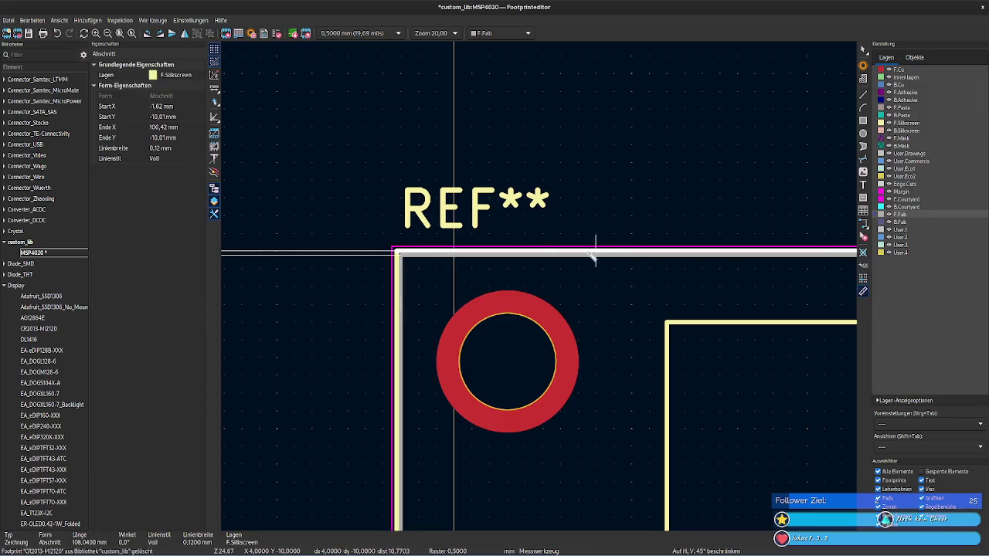
left_click(507, 253)
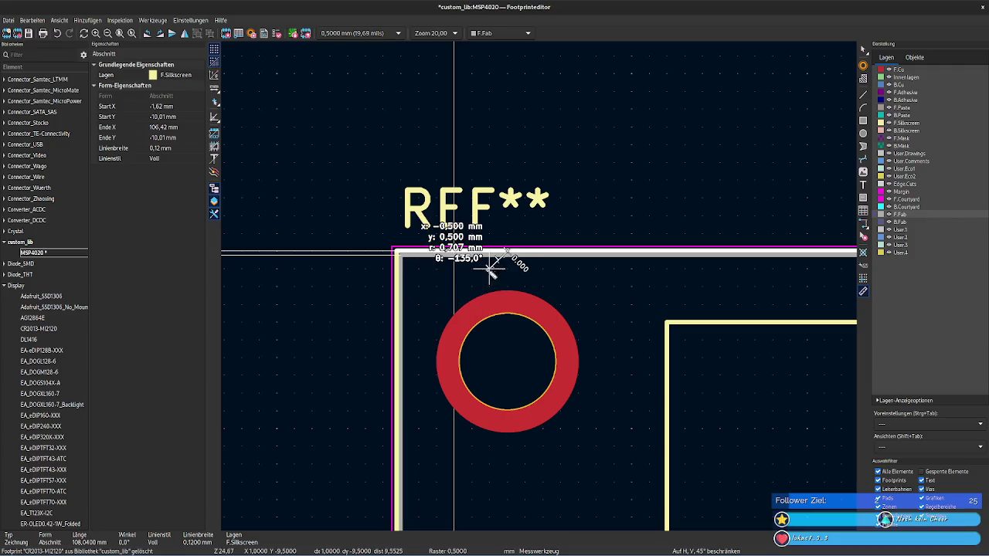
right_click(459, 270)
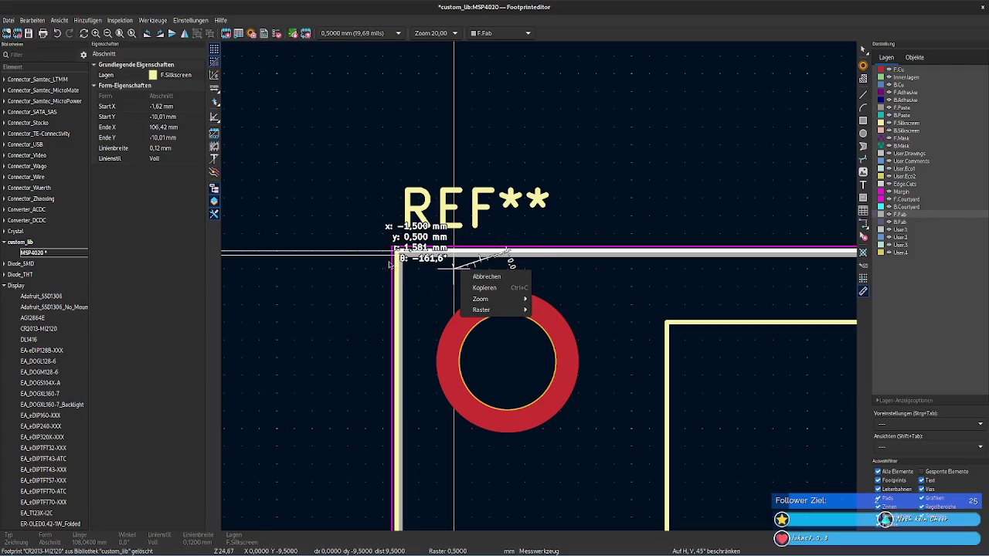
key("Escape")
key("Escape")
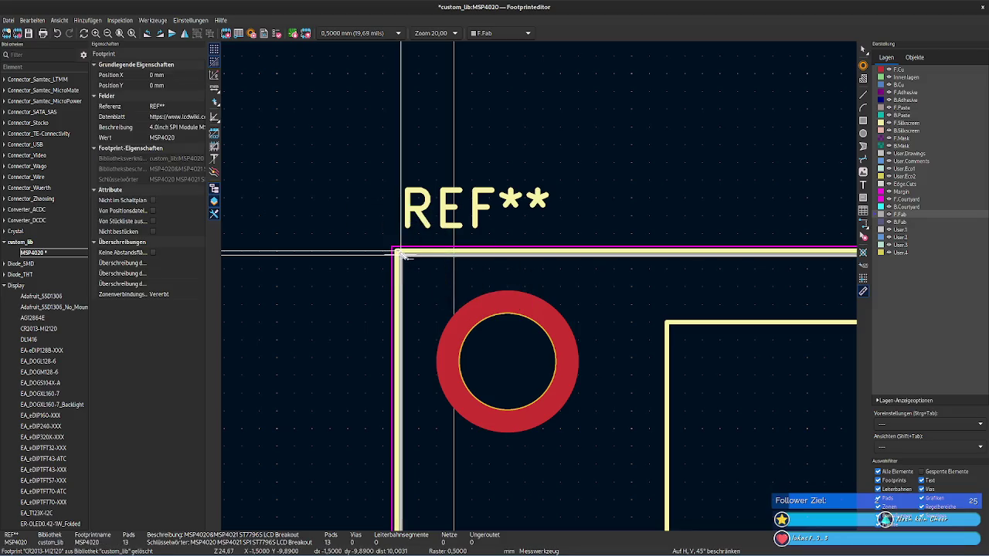
left_click(400, 255)
key("Escape")
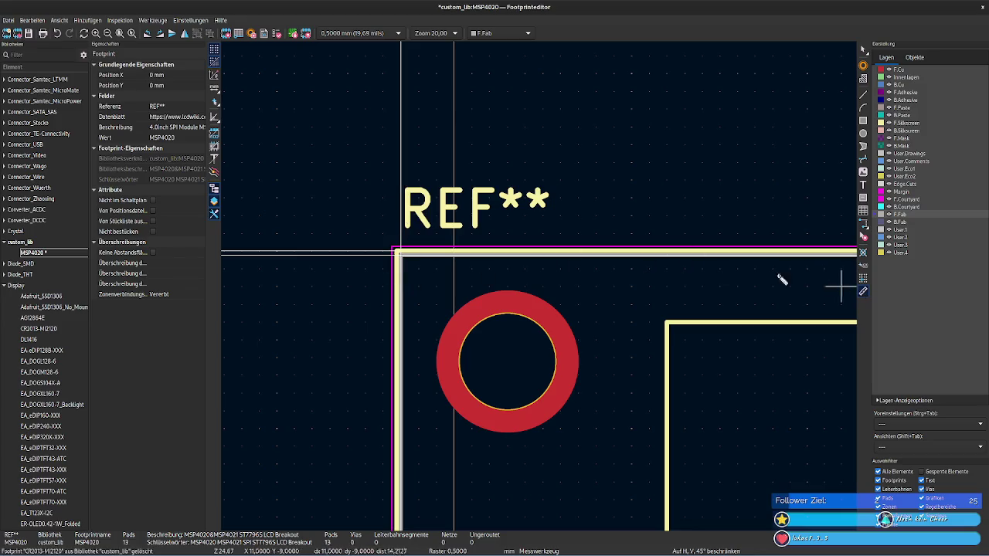
left_click(402, 255)
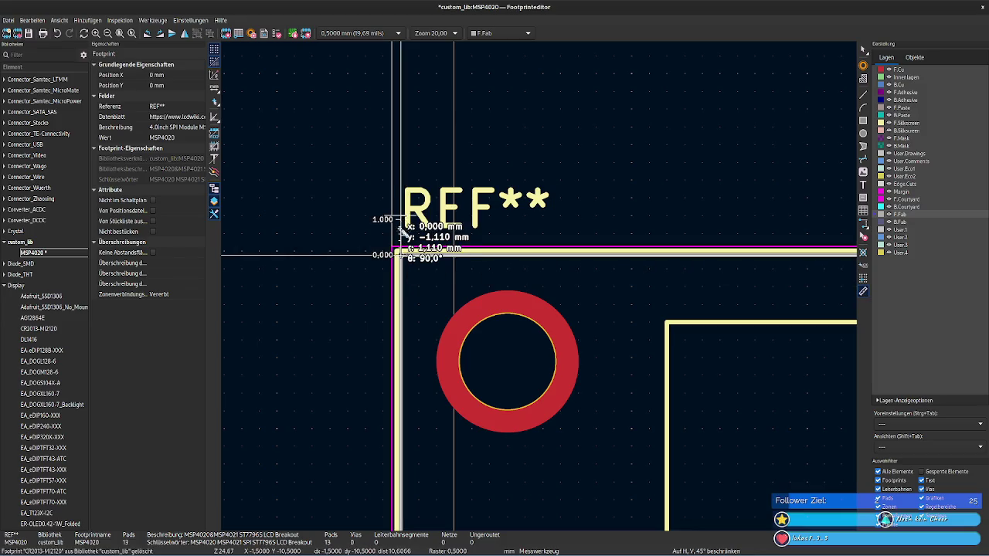
key("Escape")
left_click(404, 256)
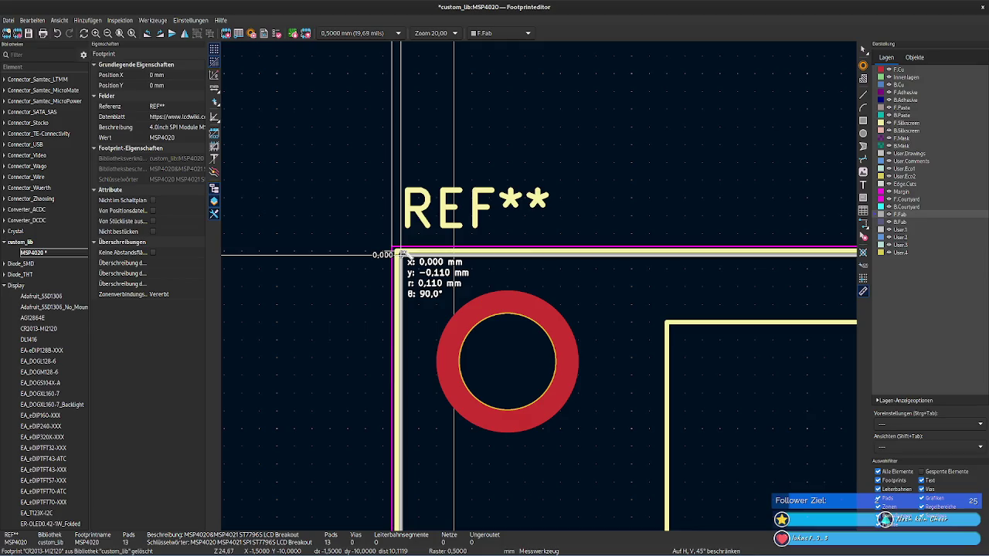
key("Escape")
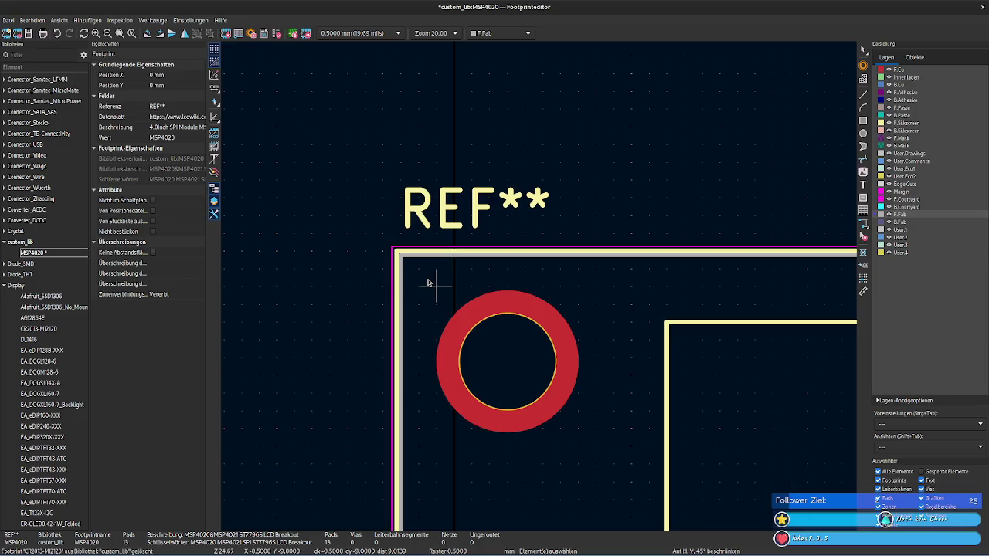
left_click(509, 338)
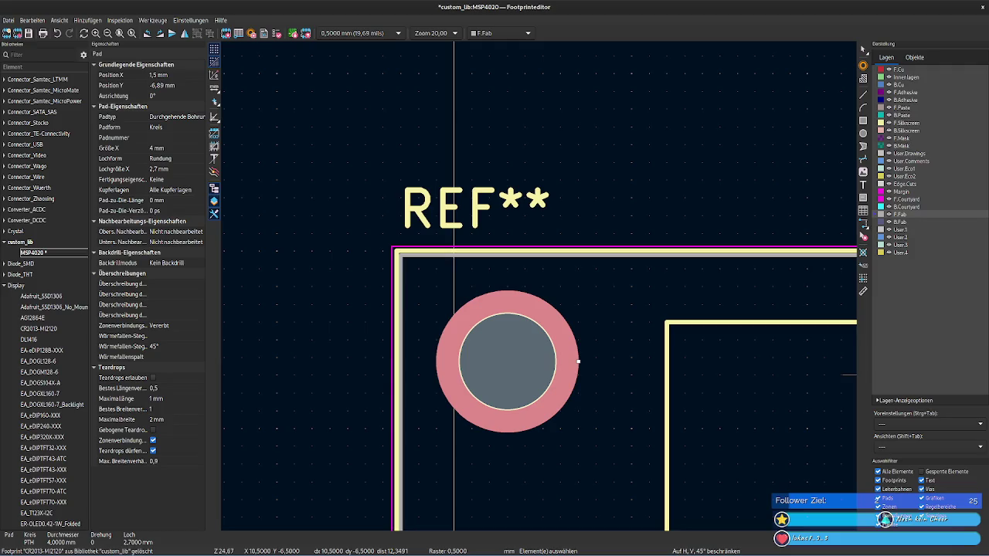
left_click(420, 255)
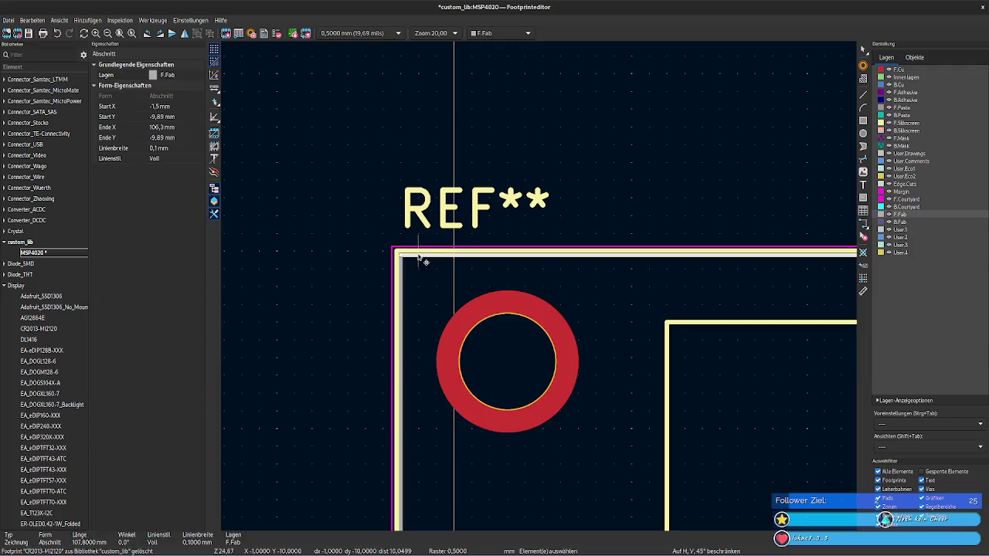
left_click(474, 371)
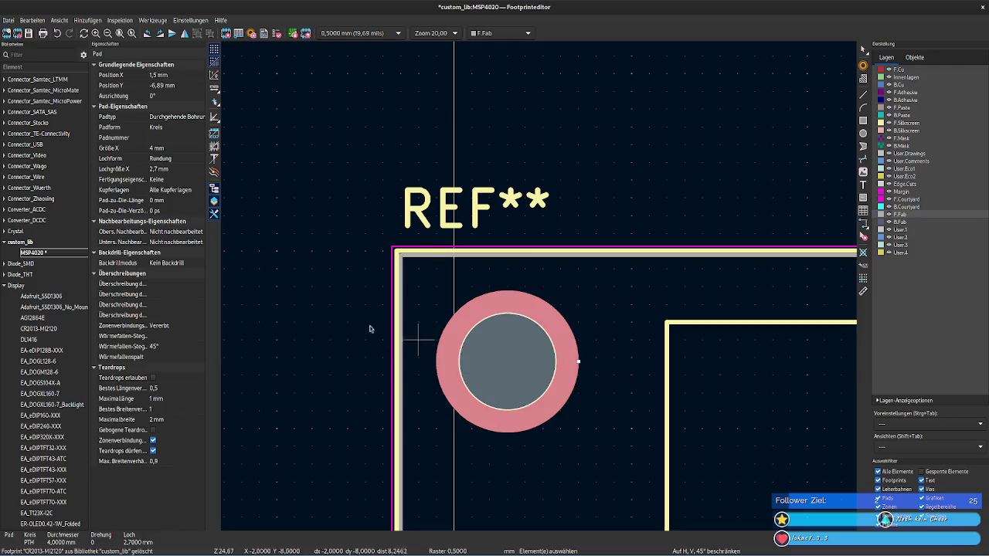
scroll(276, 287, "down", 1)
scroll(530, 287, "up", 2)
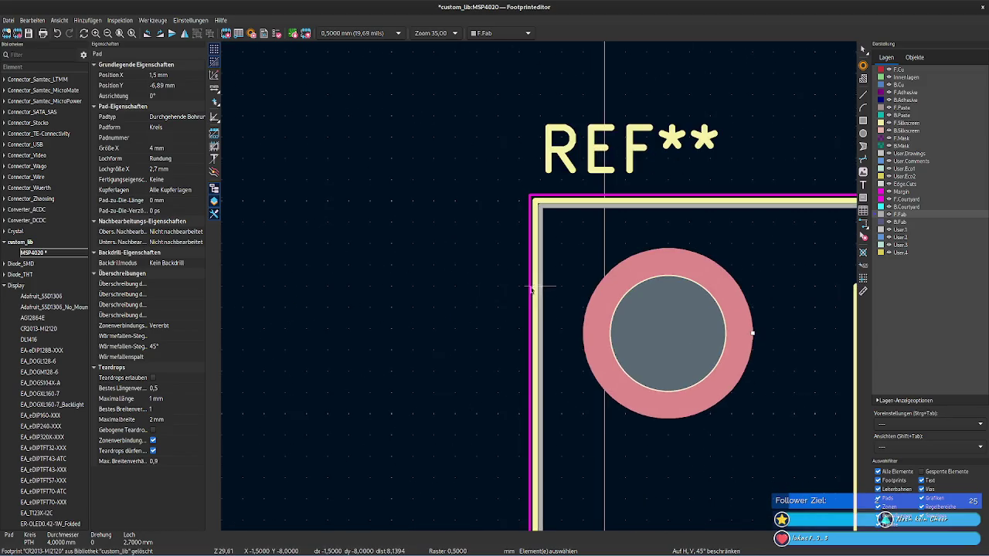
scroll(829, 292, "right", 3)
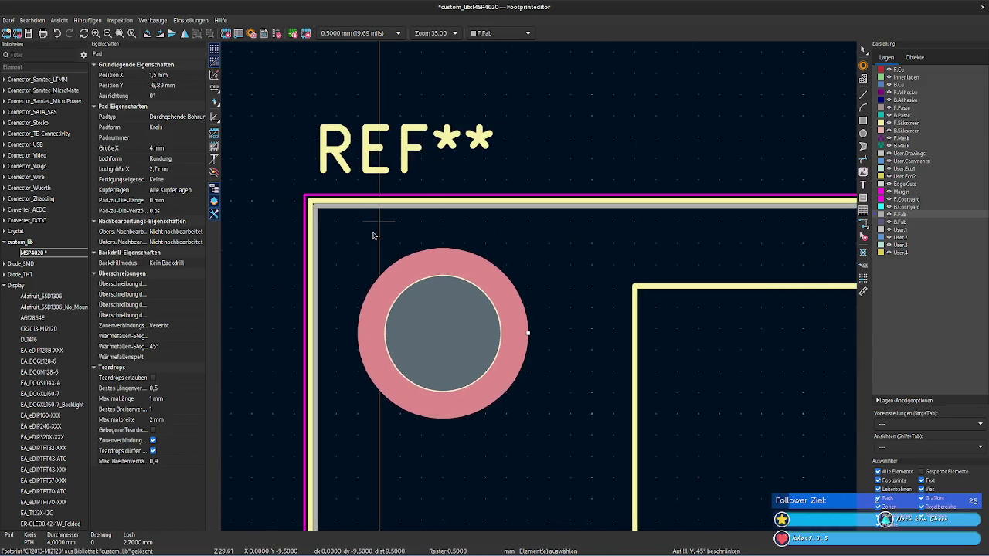
left_click(354, 205)
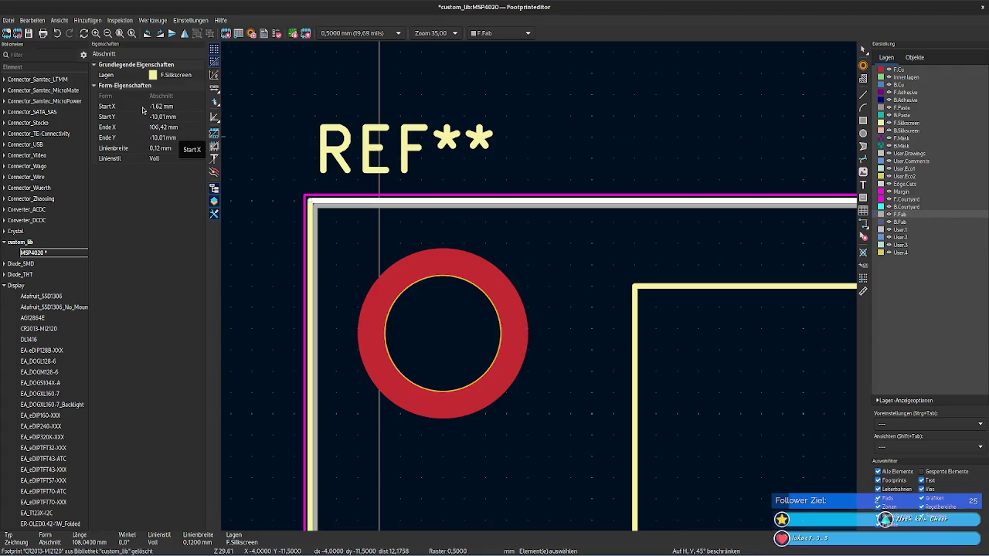
left_click(150, 111)
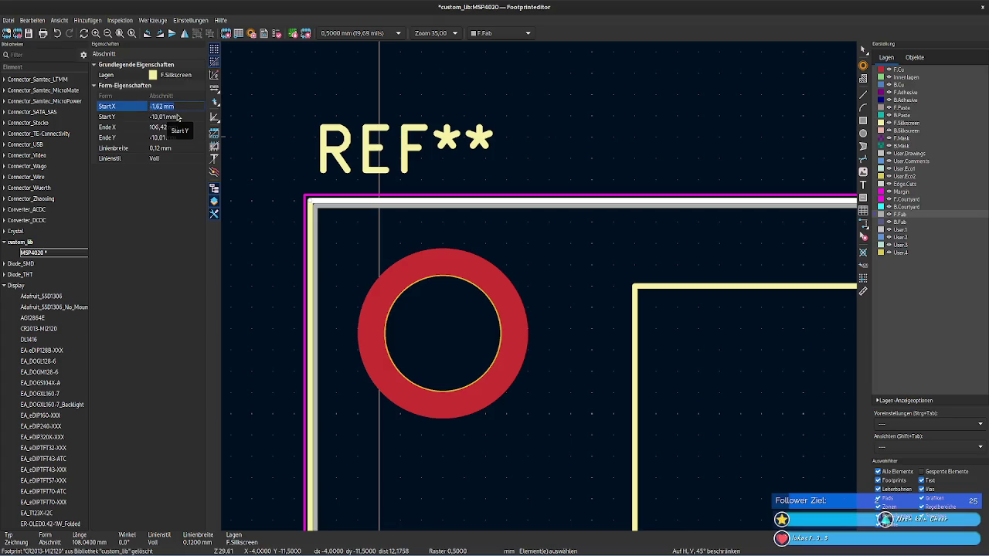
left_click(472, 344)
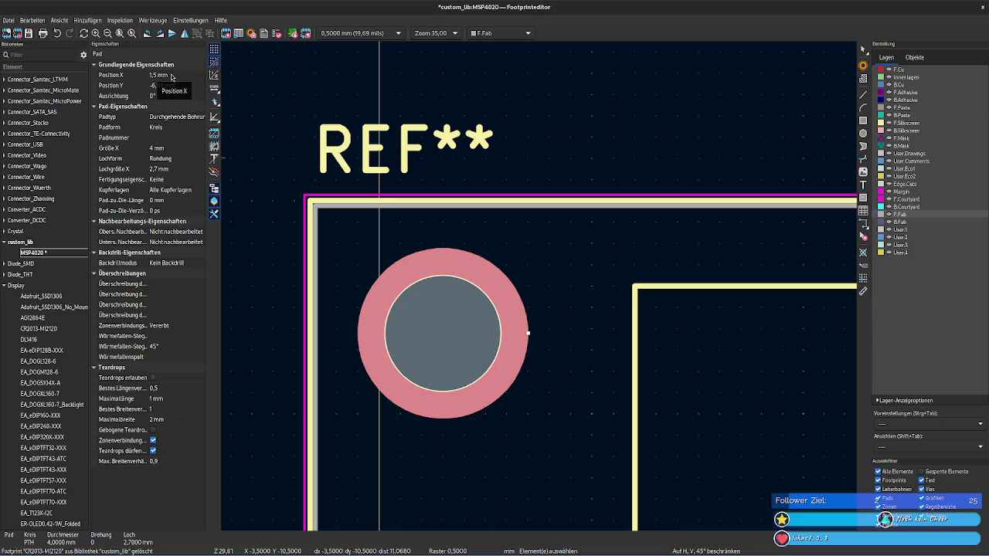
left_click(328, 203)
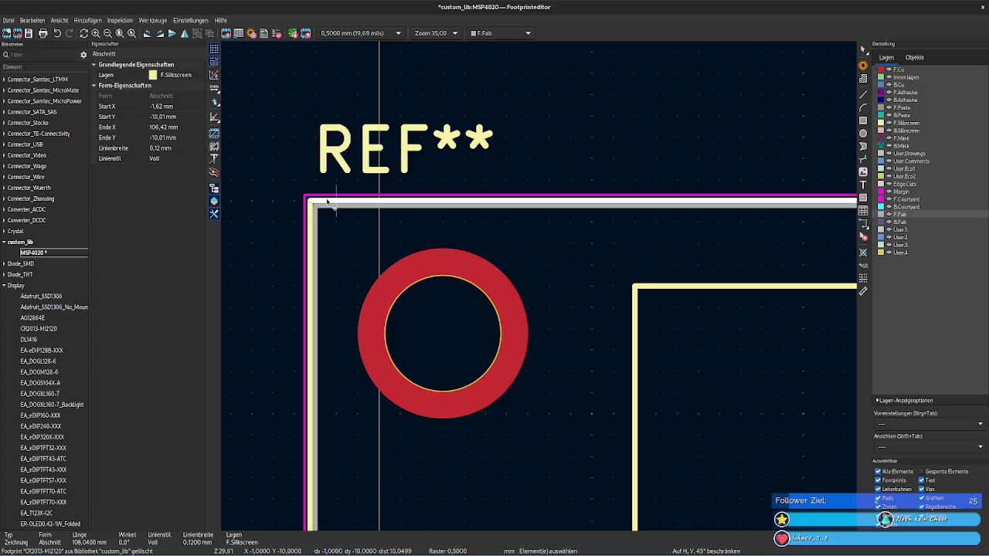
left_click(476, 324)
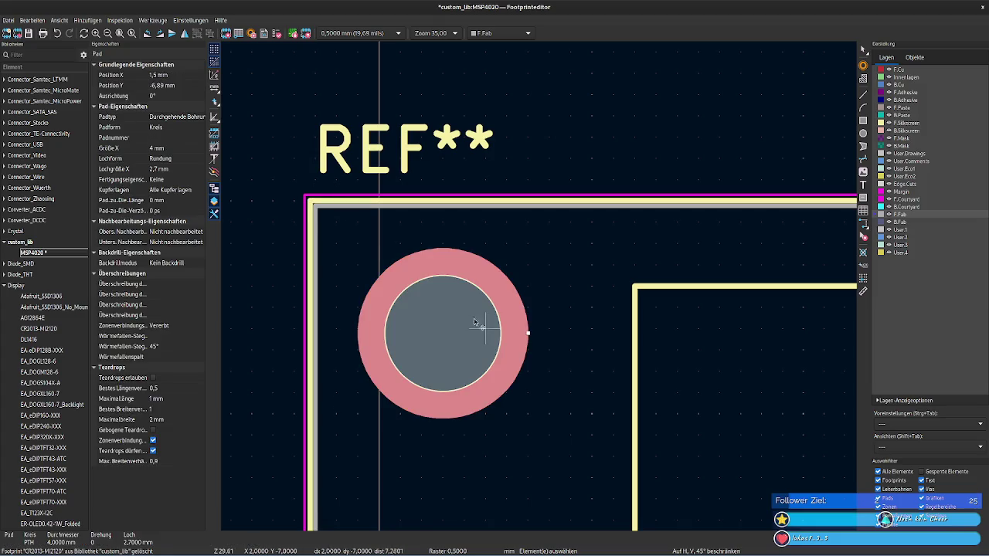
left_click(178, 75)
type("-1,62 mm")
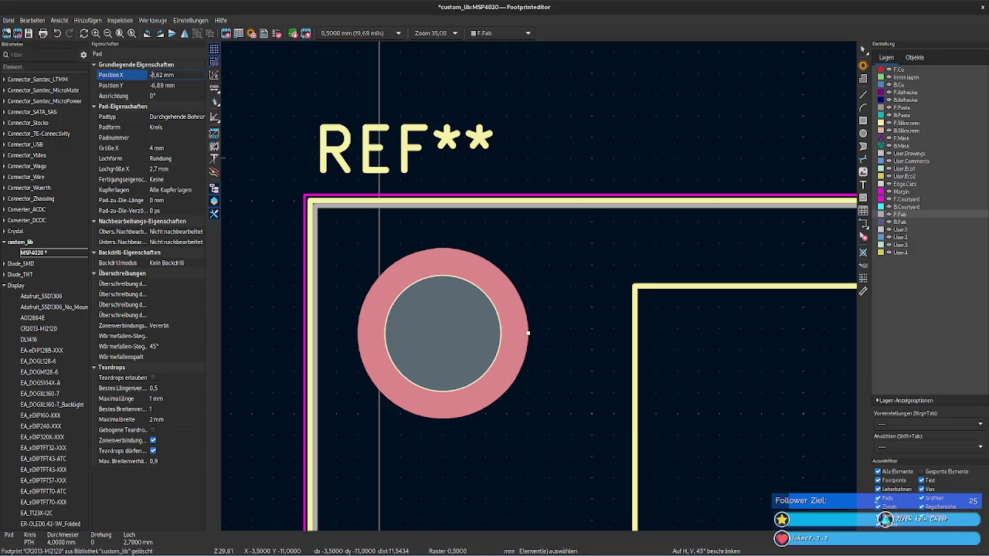
key("Home")
key("Delete")
key("Delete")
key("Delete")
key("Delete")
key("Return")
left_click(263, 194)
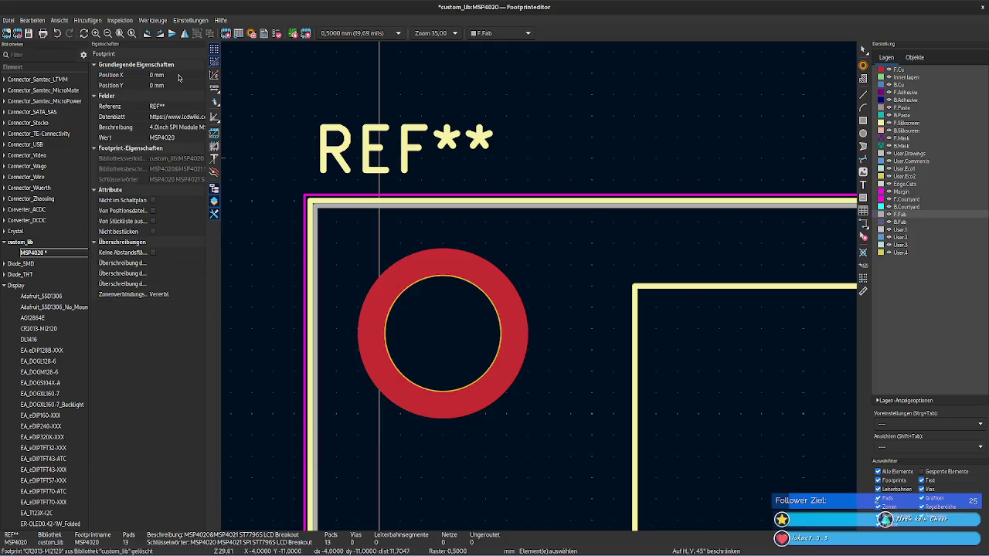
left_click(317, 261)
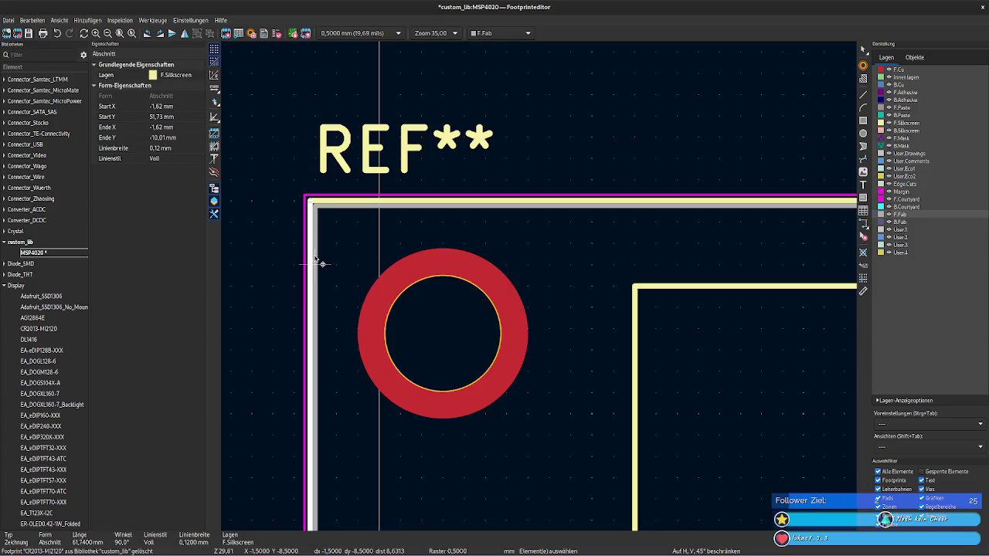
left_click(317, 260)
left_click(312, 254)
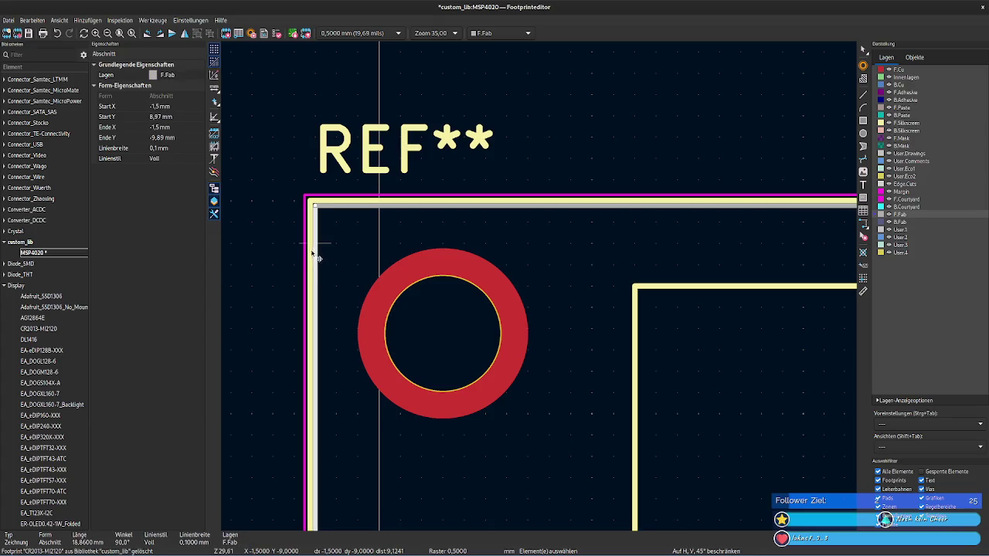
left_click(324, 211)
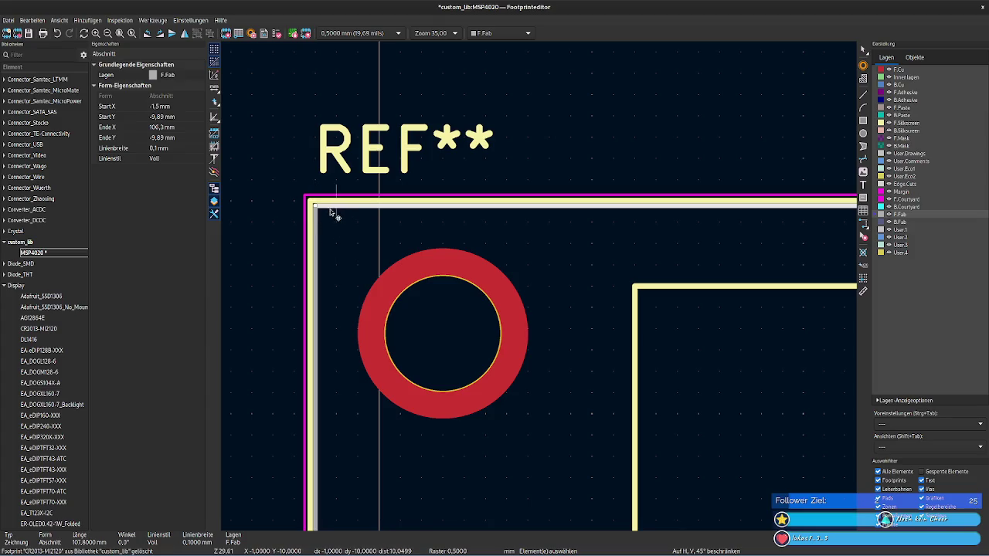
left_click(317, 204)
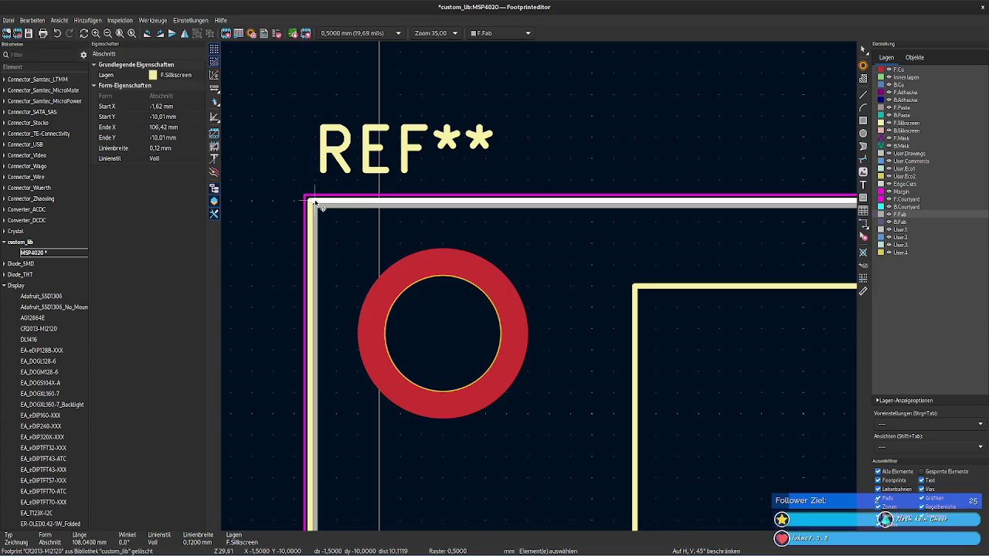
left_click(179, 107)
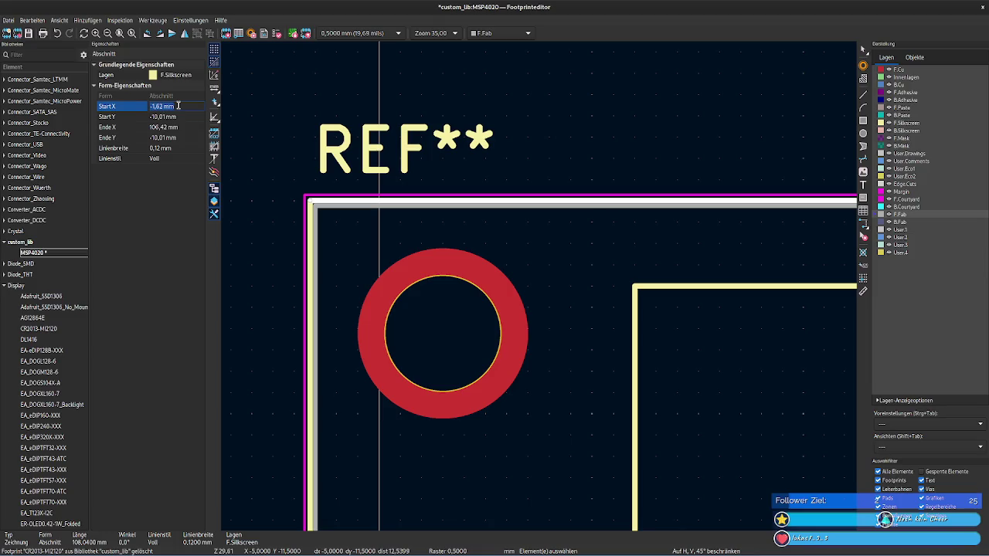
left_click(370, 292)
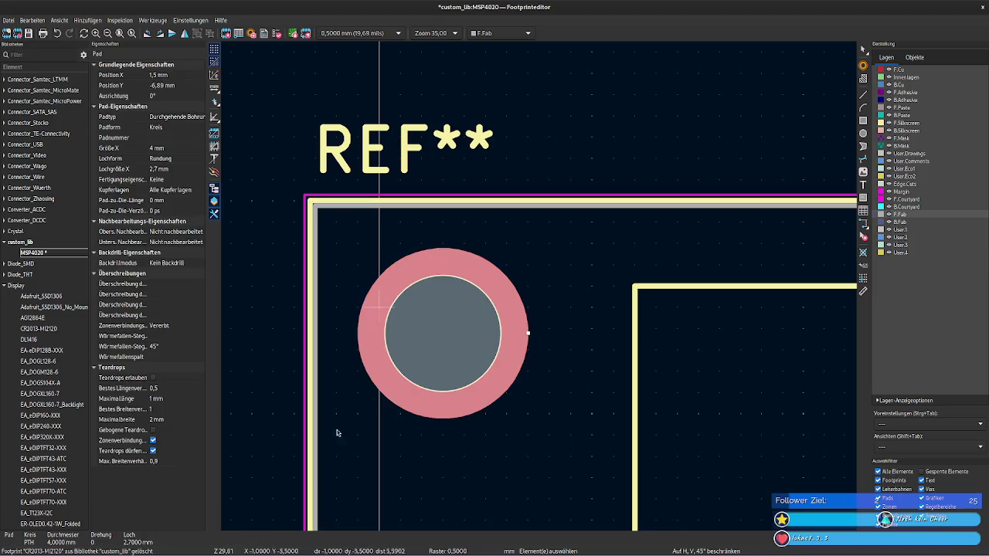
key("alt+Tab")
Step: Compute -1,62 + 3 = 1,38 in GNOME Calculator
triple_click(439, 272)
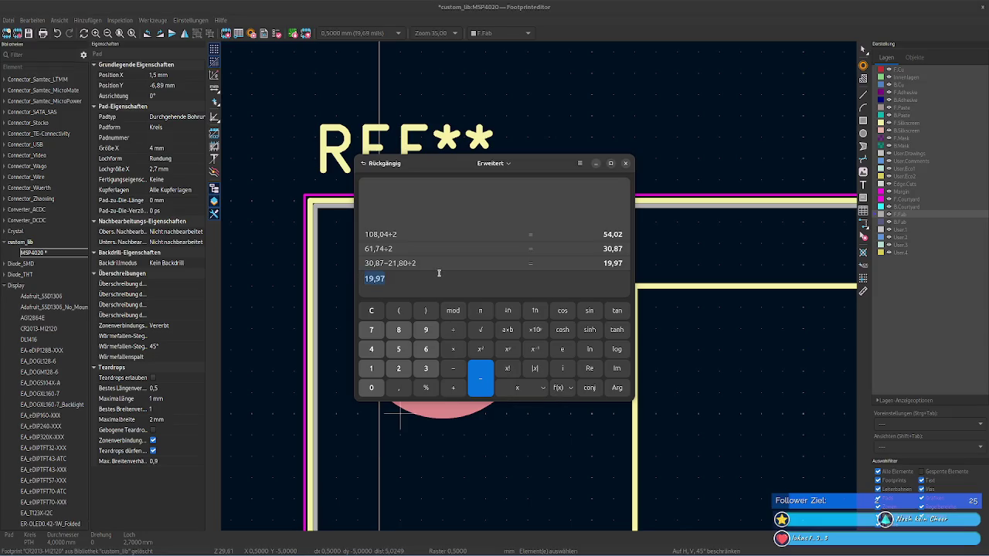
type("-1,62 mm")
key("BackSpace")
key("BackSpace")
key("BackSpace")
type("+")
key("Return")
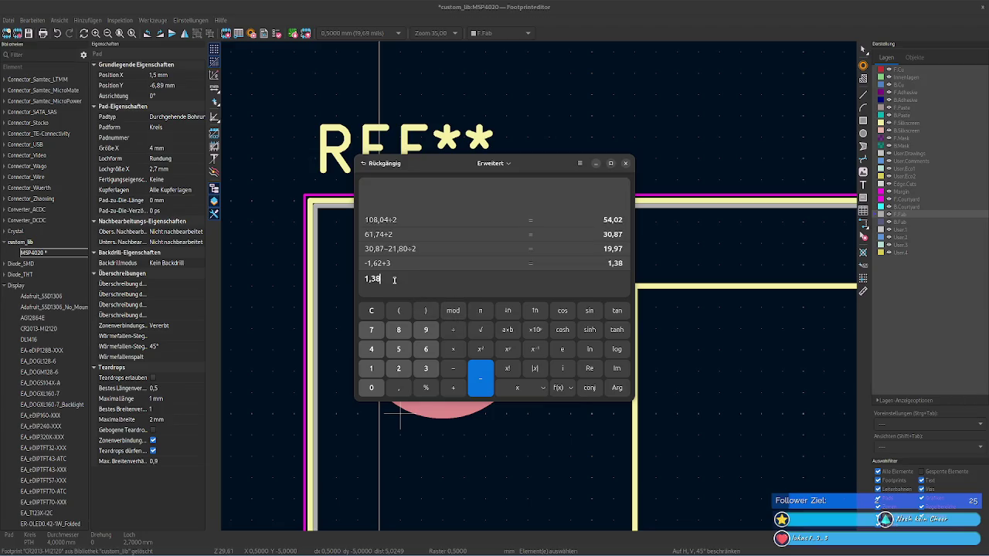
Step: Set the top-left mounting hole's Position X to 1,38 mm
left_click(459, 448)
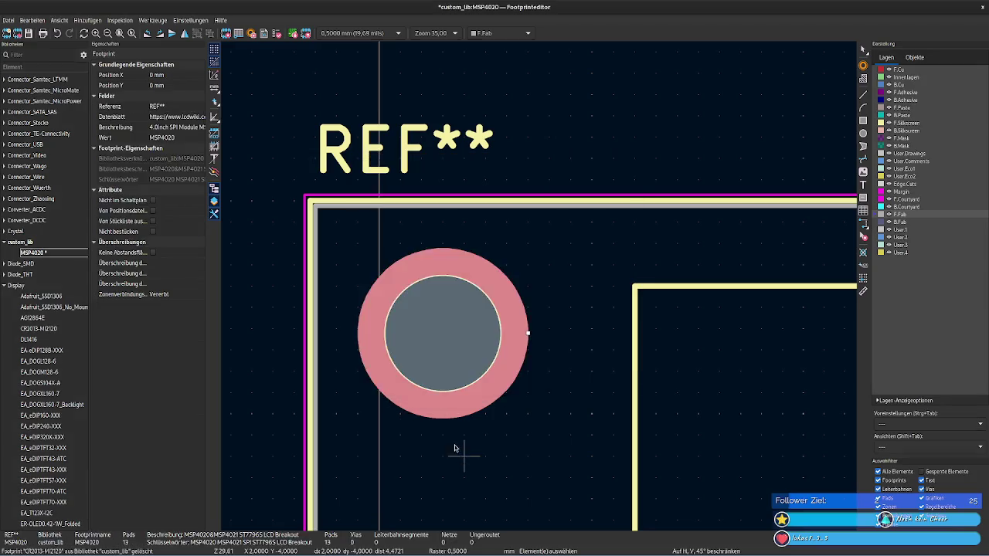
left_click(173, 72)
type("1,38")
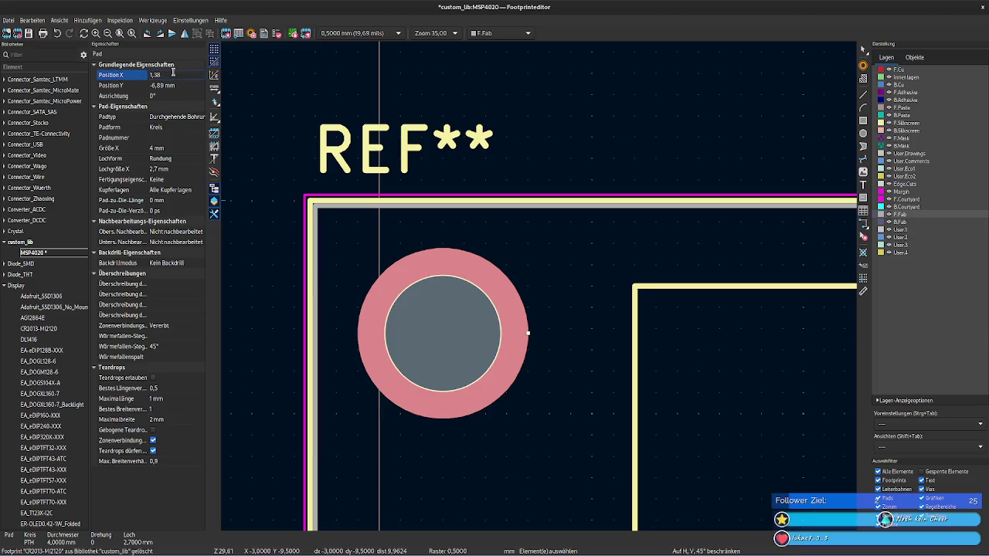
key("Tab")
scroll(544, 292, "down", 3)
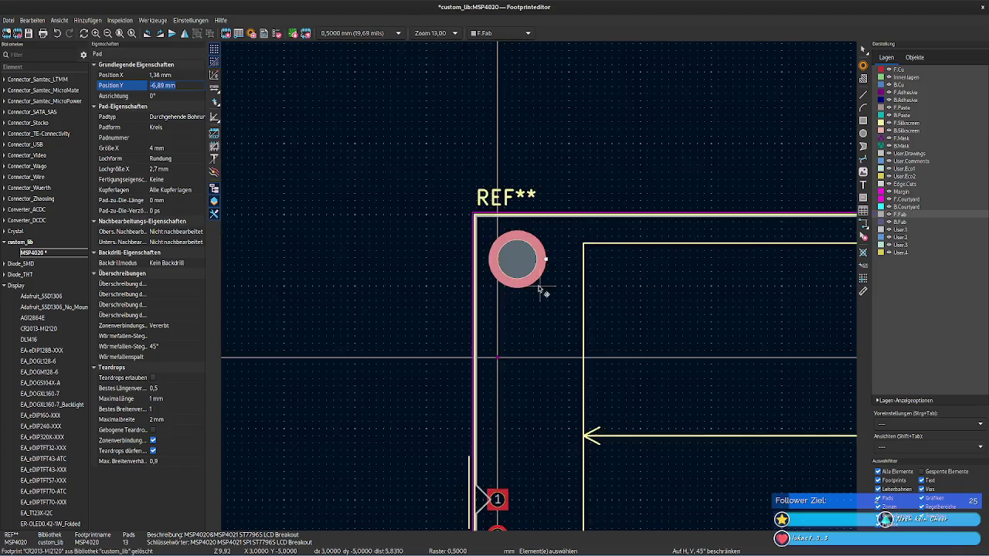
scroll(486, 360, "down", 4)
Step: Set the bottom-left mounting hole's Position X to 1,38 mm as well
left_click(433, 294)
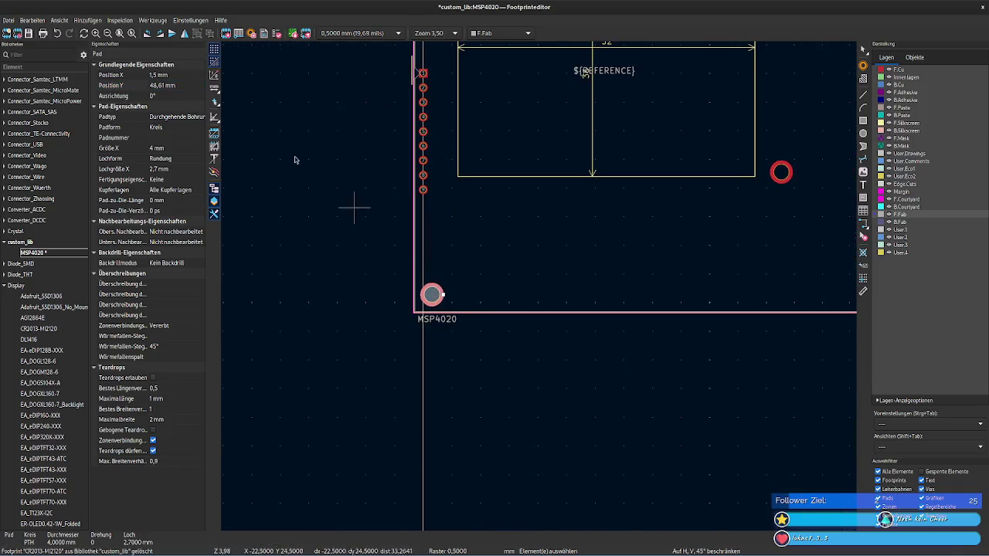
left_click(178, 76)
type("1,38")
key("Tab")
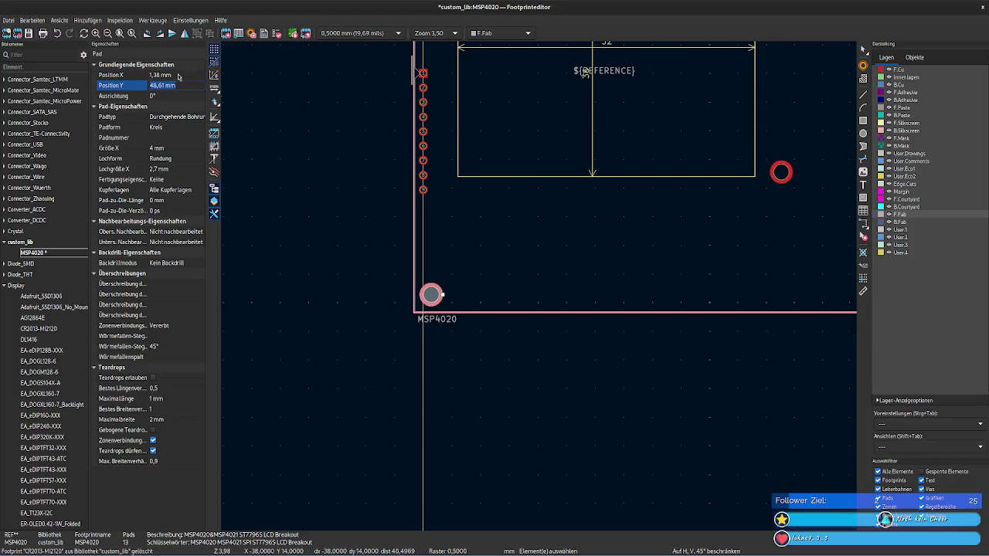
left_click(322, 117)
scroll(330, 330, "up", 2)
scroll(539, 287, "up", 1)
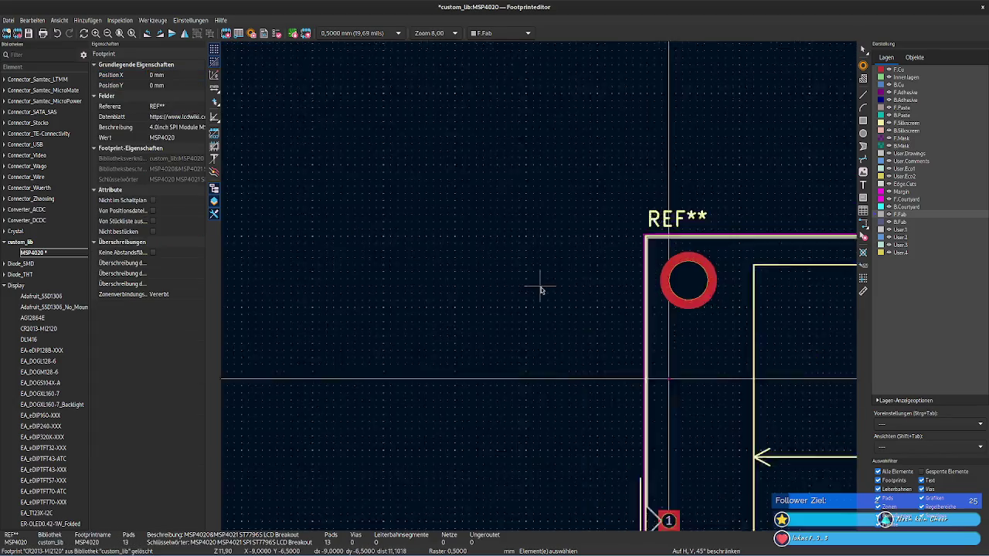
Step: Copy the top silkscreen edge's Y value of -10,01 mm
scroll(435, 314, "up", 1)
scroll(435, 314, "up", 4)
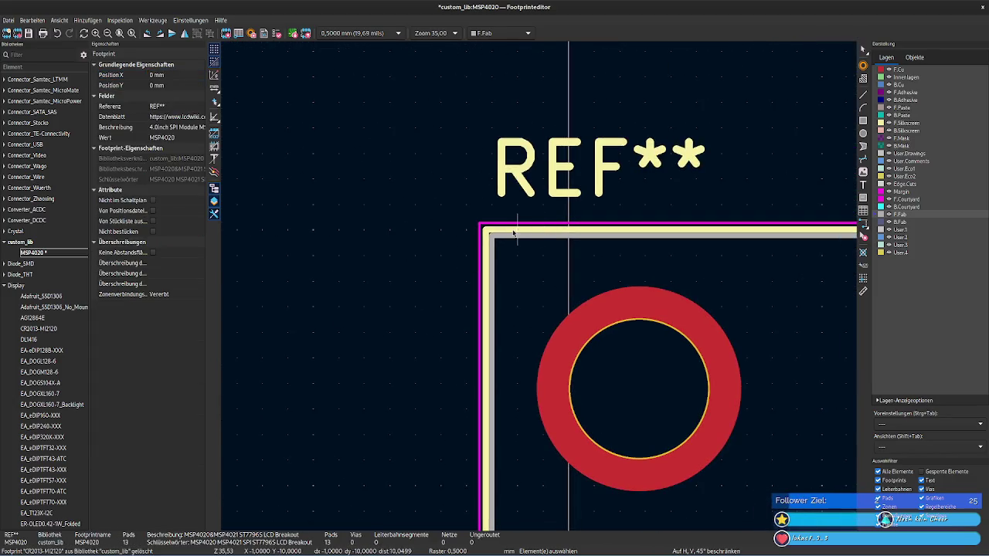
left_click(510, 232)
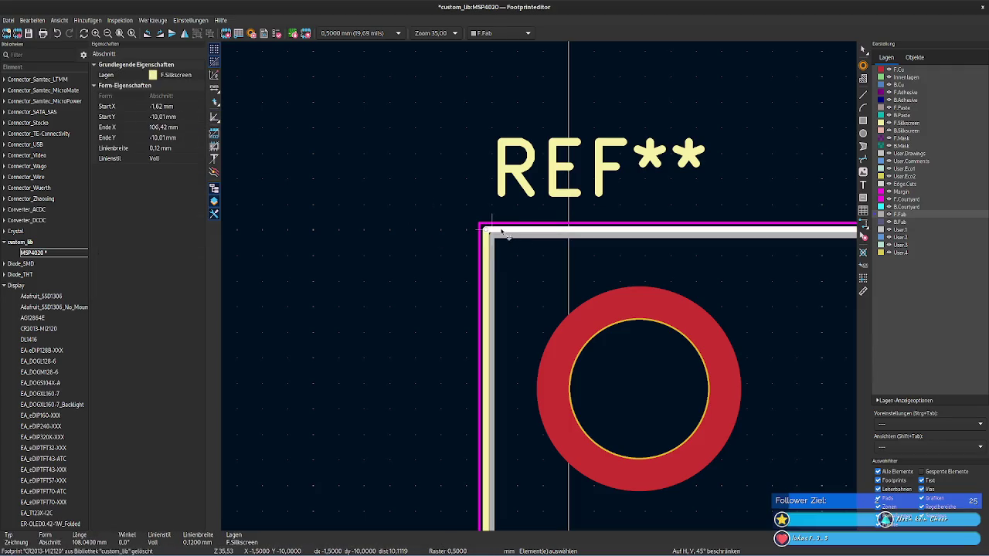
left_click(486, 244)
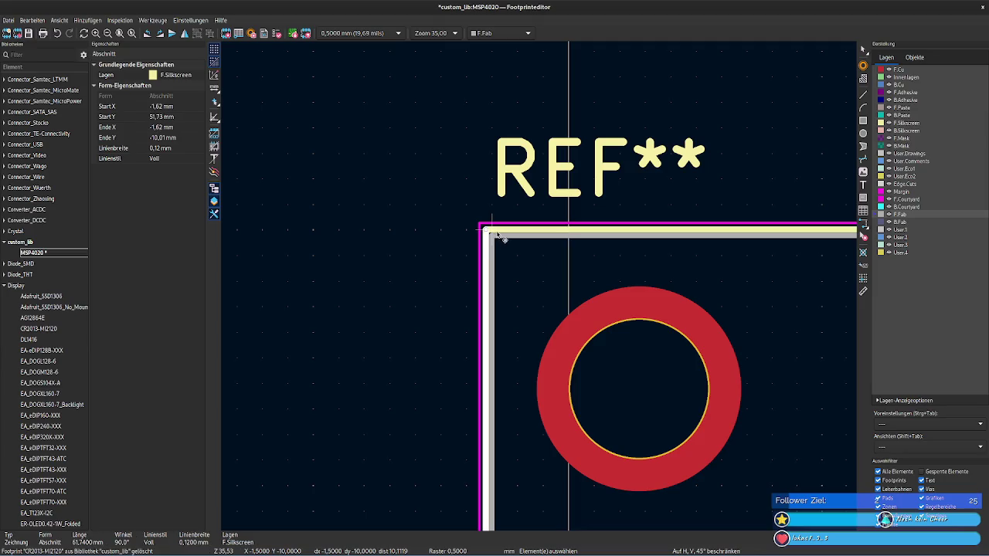
left_click(501, 229)
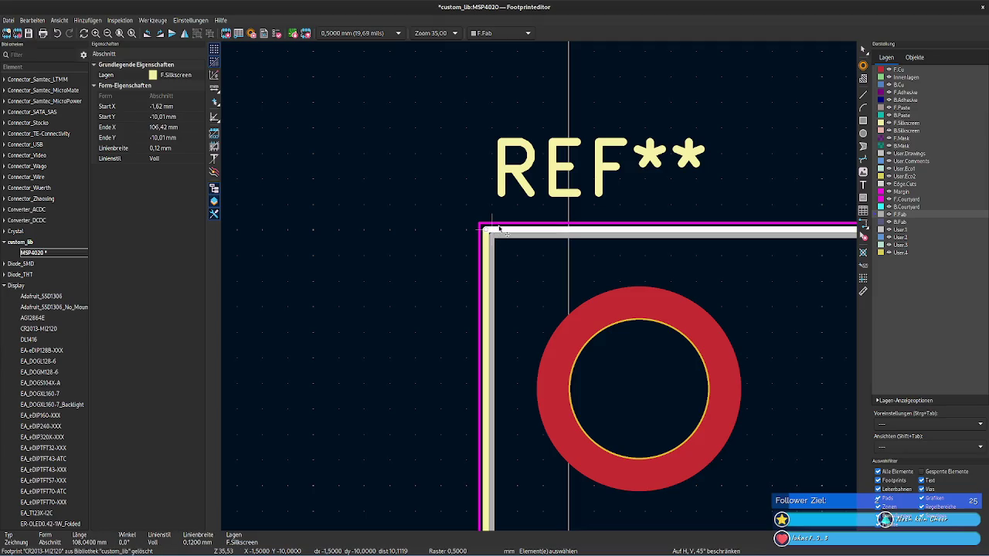
left_click(174, 116)
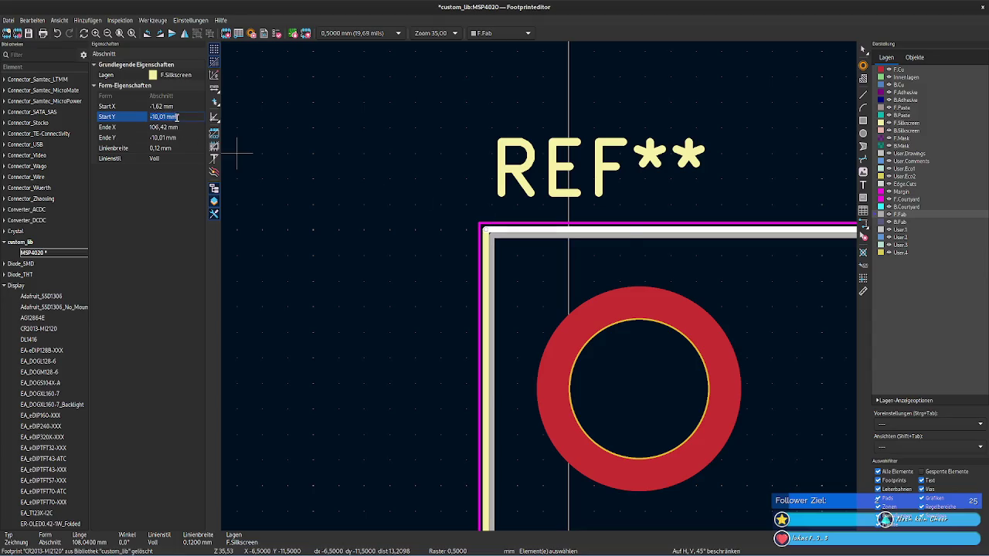
Step: Compute -10,01 + 3,42 = -6,59 in the calculator
key("alt+Tab")
key("shift+Left")
key("shift+Left")
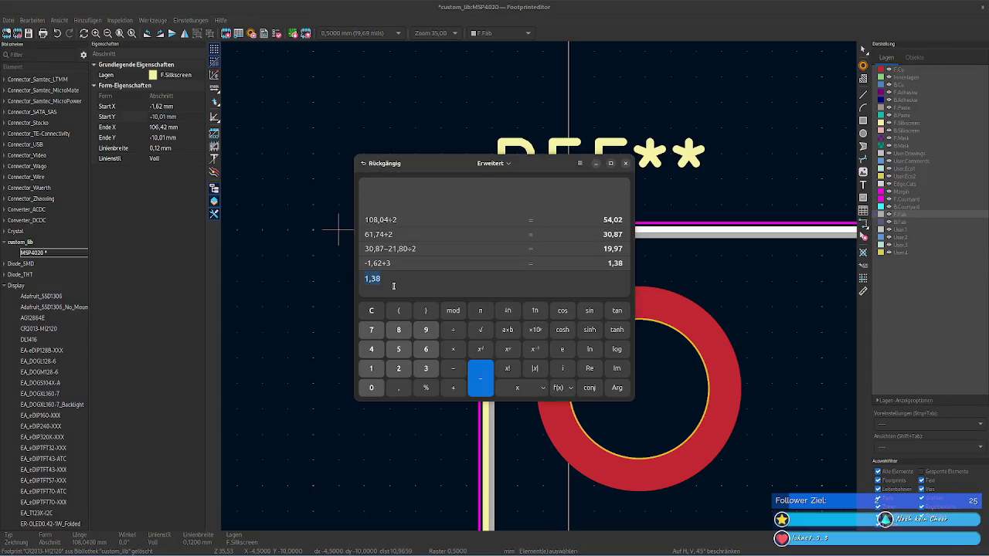
type("-10,01 mm")
key("BackSpace")
key("BackSpace")
key("BackSpace")
type("+")
key("Return")
double_click(380, 279)
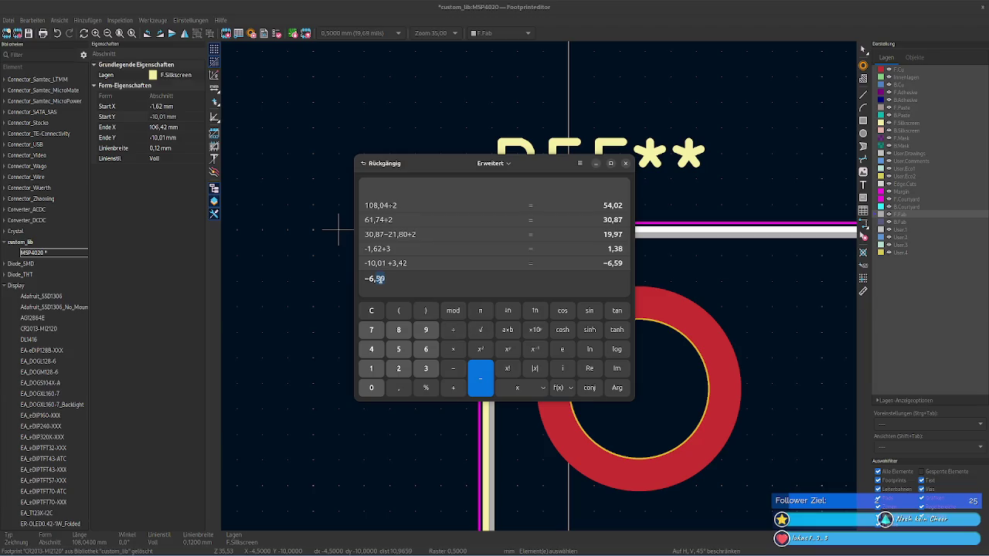
Step: Set the top-left mounting hole's Position Y to -6,59 mm
left_click(669, 404)
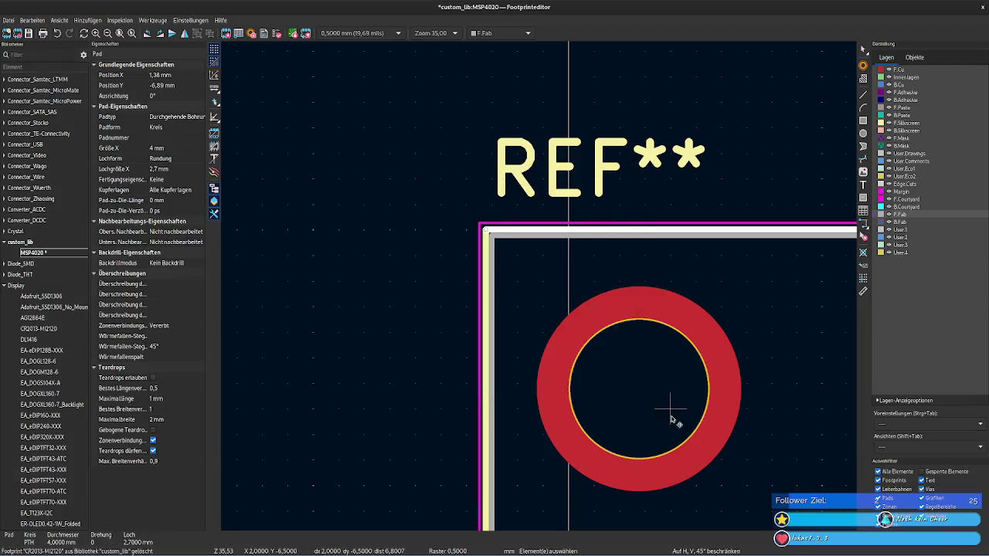
left_click(178, 86)
middle_click(178, 85)
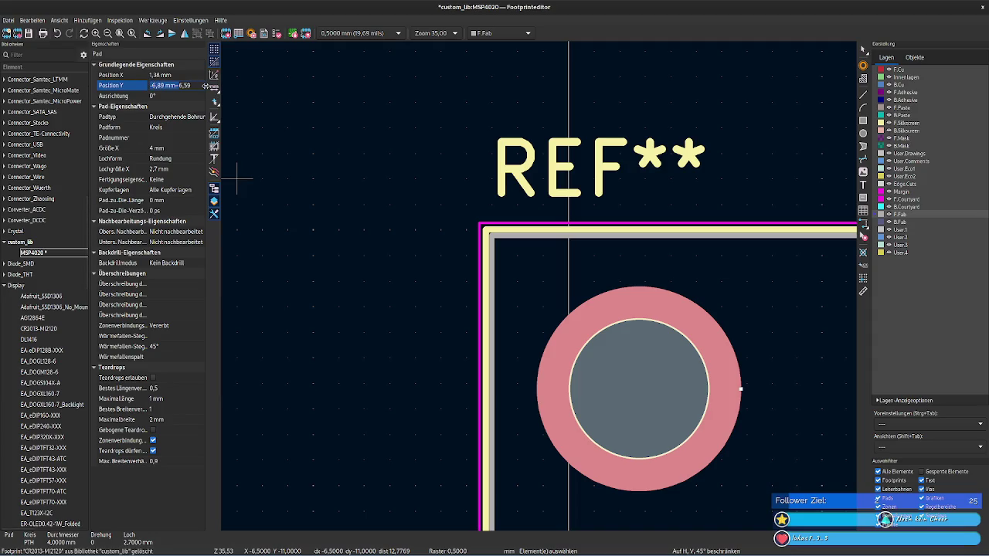
key("Delete")
key("Return")
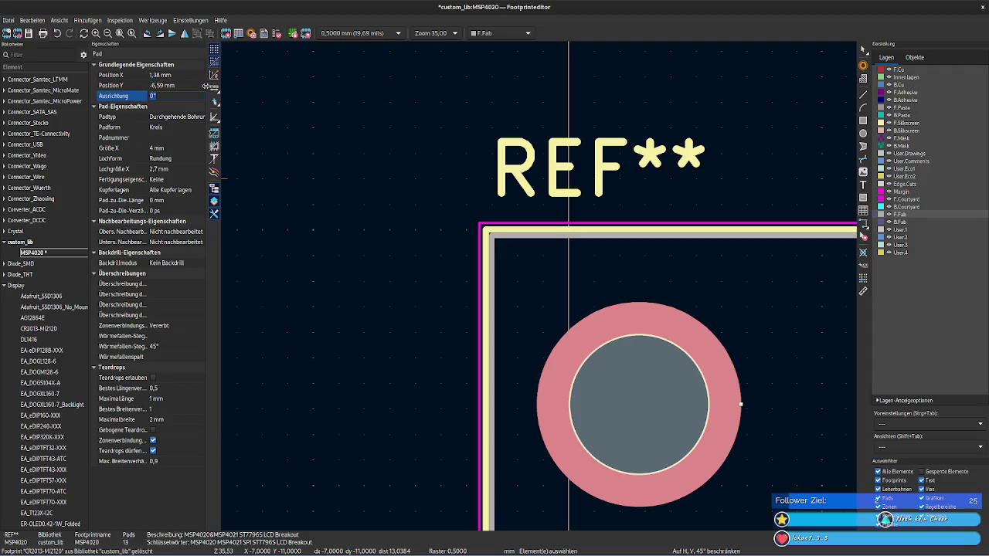
left_click(371, 267)
scroll(372, 266, "down", 5)
scroll(541, 287, "down", 3, "shift")
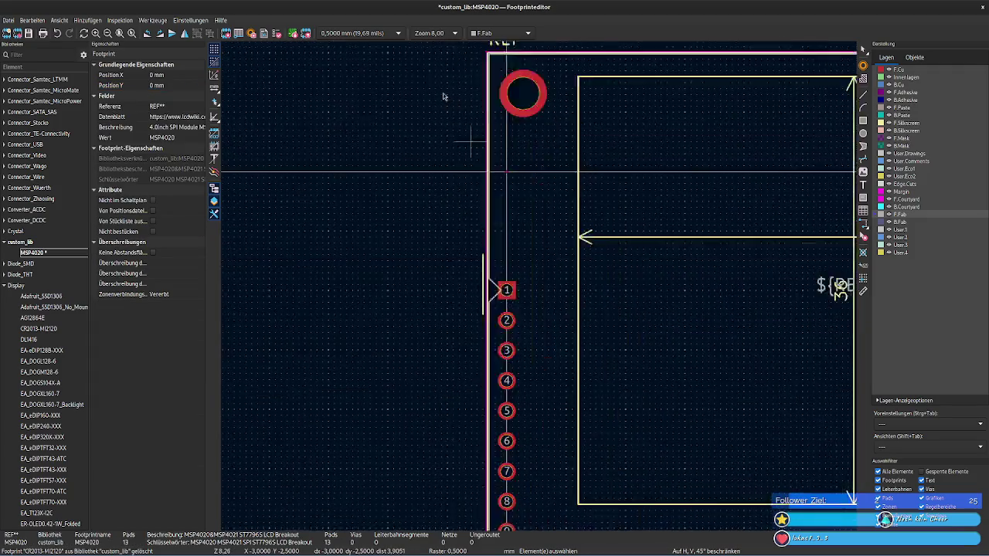
Step: Subtract 3,42 from the lower-left hole's 48,61 mm Y in Calculator and set its Y to 45,19 mm
scroll(410, 415, "down", 3, "shift")
left_click(454, 456)
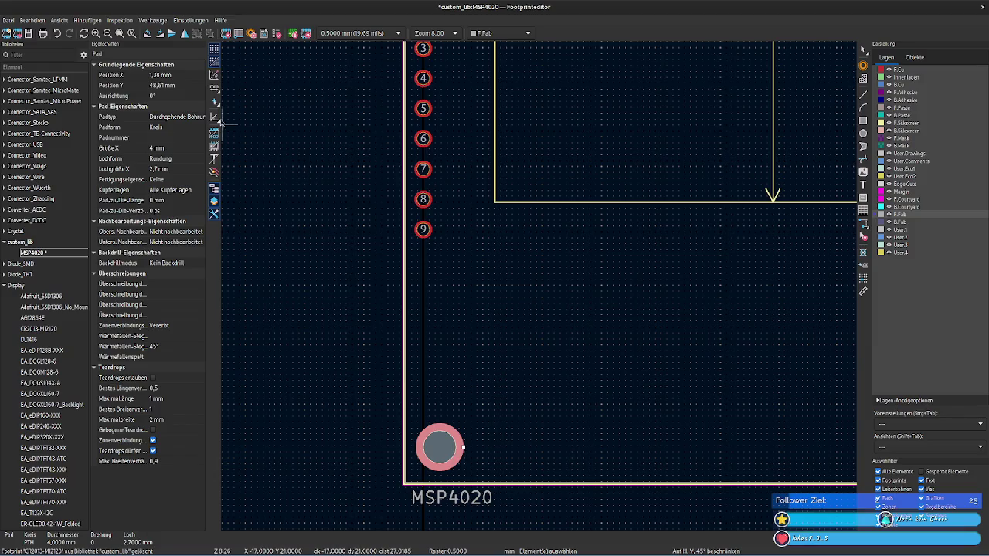
left_click(184, 85)
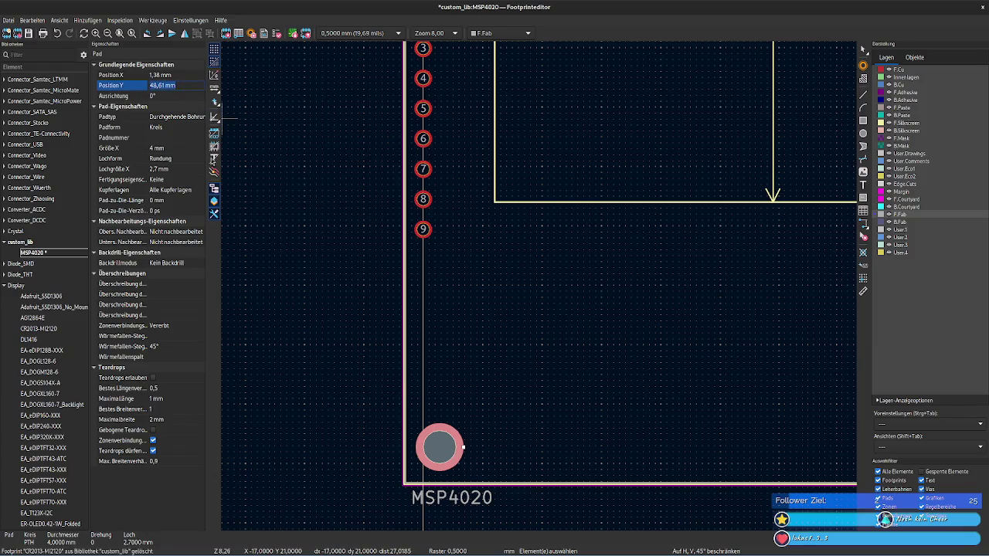
key("alt+Tab")
type("48,61 mm")
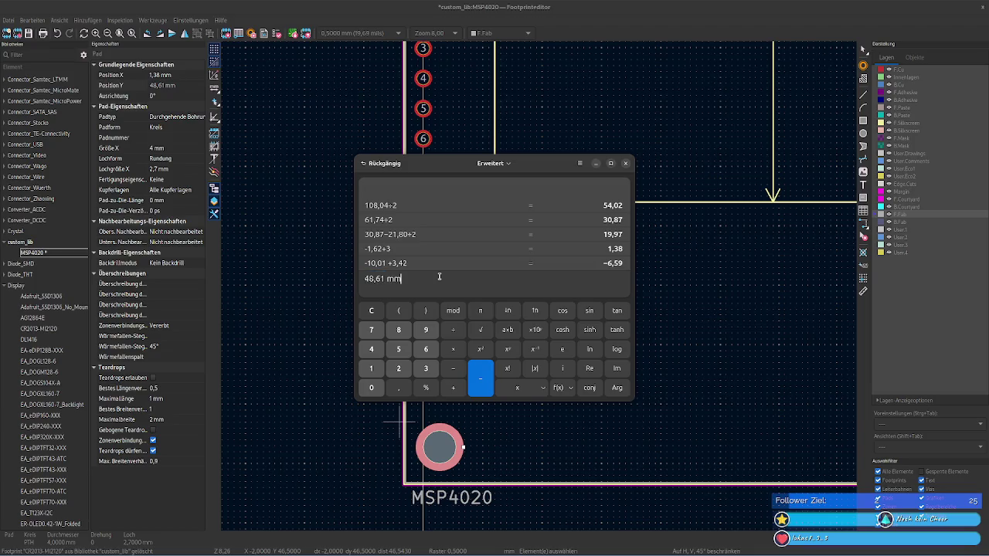
key("BackSpace")
type("0")
type("2")
key("Return")
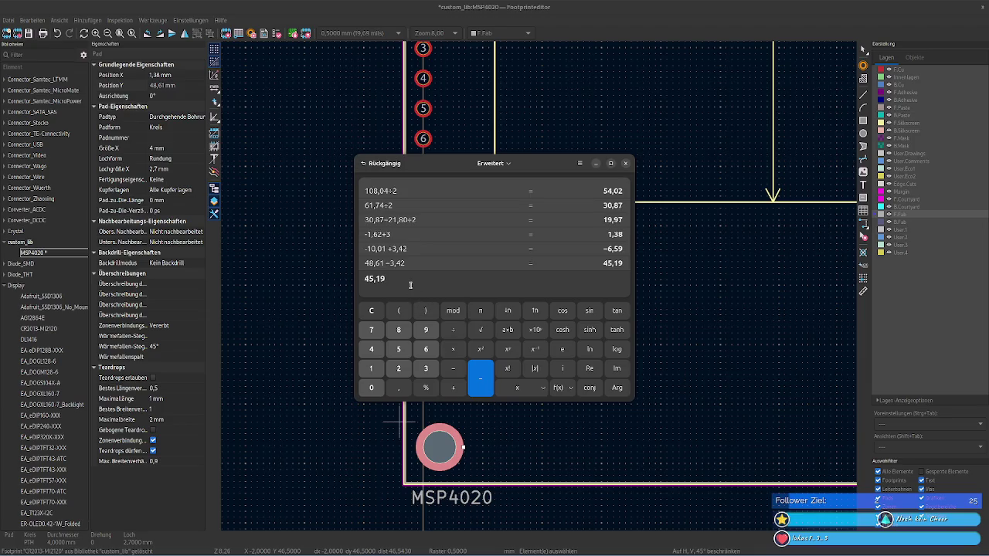
key("alt+Tab")
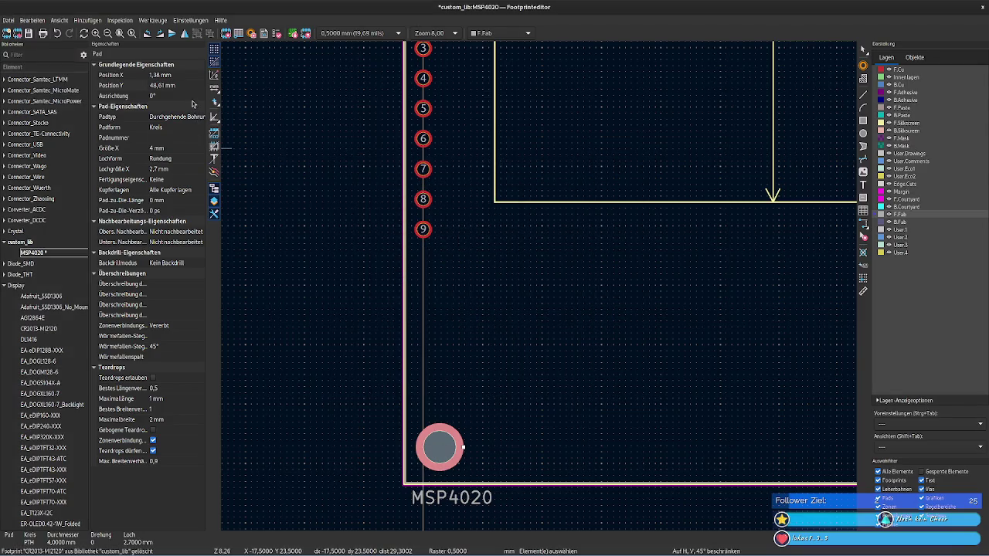
left_click(184, 85)
type("44")
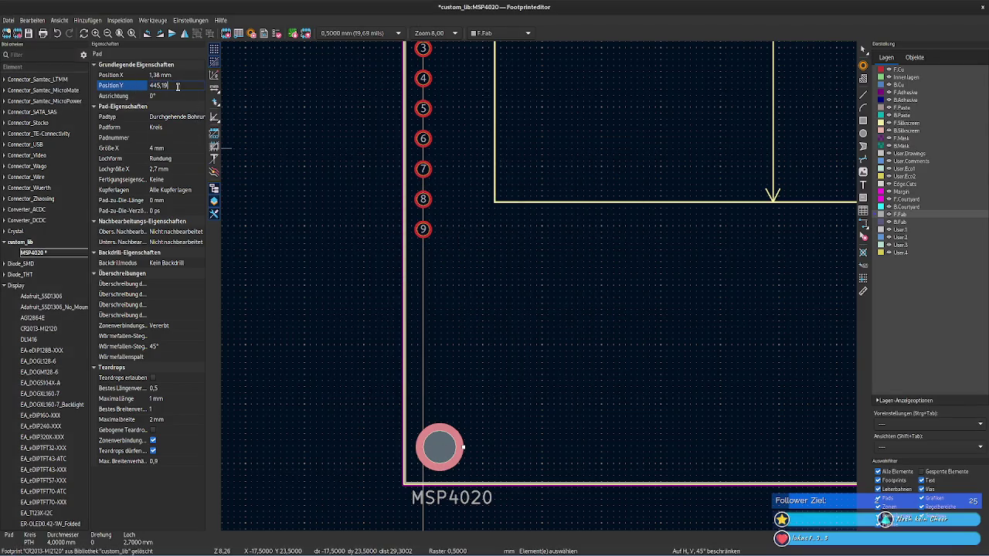
type("5,19")
key("Tab")
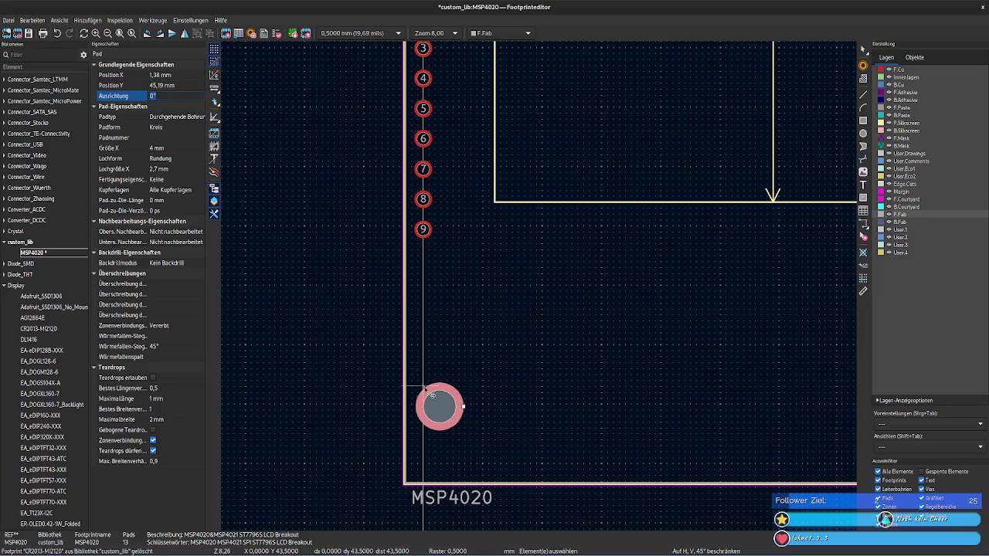
Step: Copy the left silkscreen edge's Start Y 51,73 mm and subtract 3,42 in Calculator
scroll(402, 457, "up", 3)
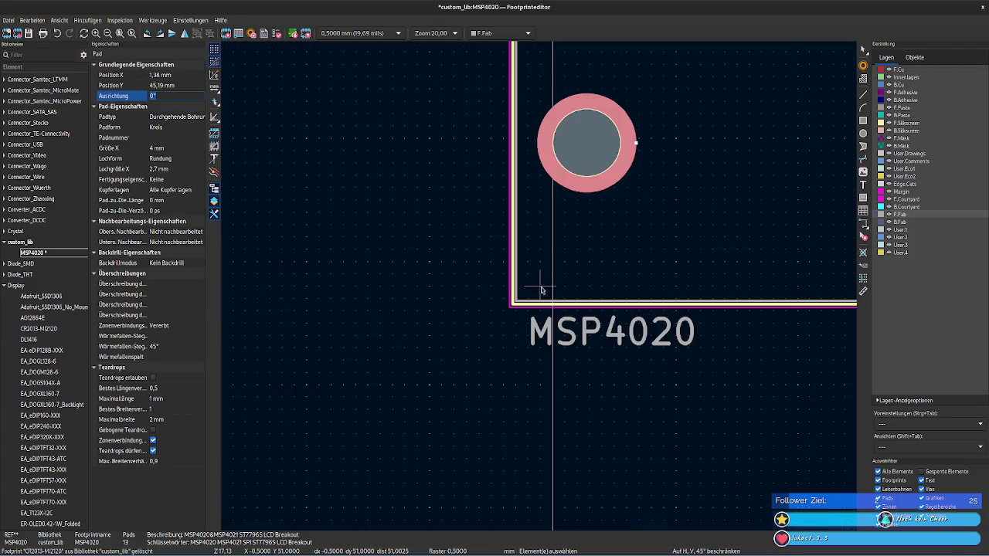
scroll(484, 282, "up", 2)
scroll(338, 313, "up", 1)
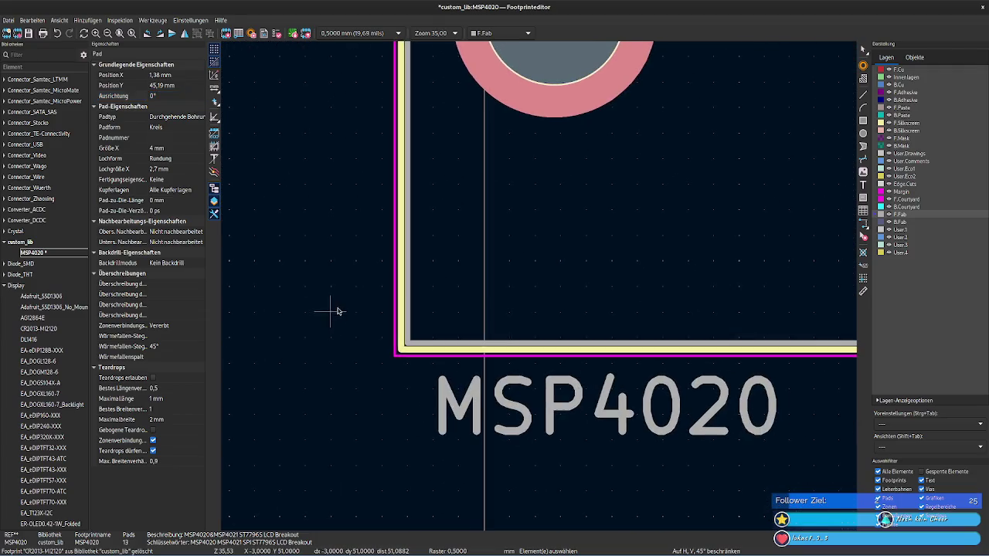
left_click(401, 349)
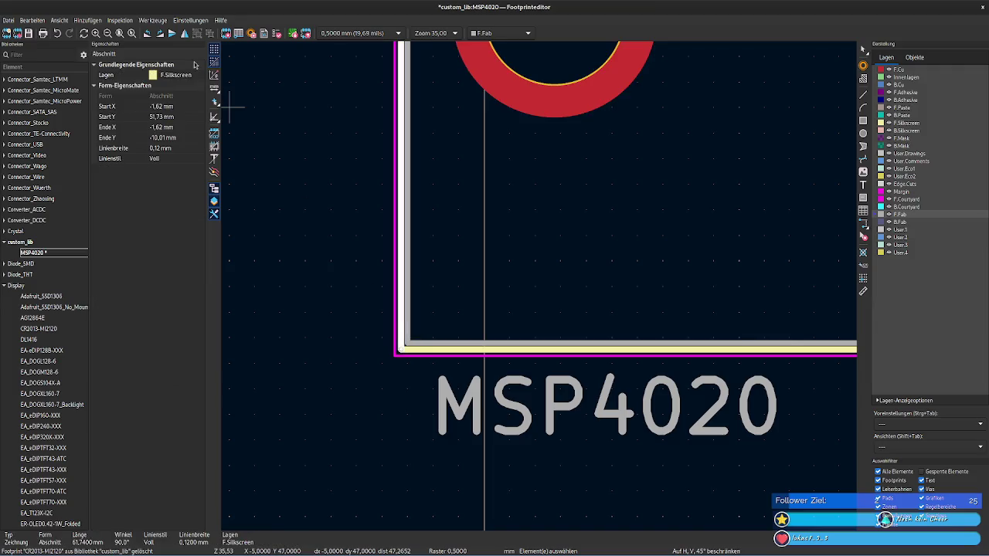
left_click(180, 117)
key("ctrl+c")
key("alt+Tab")
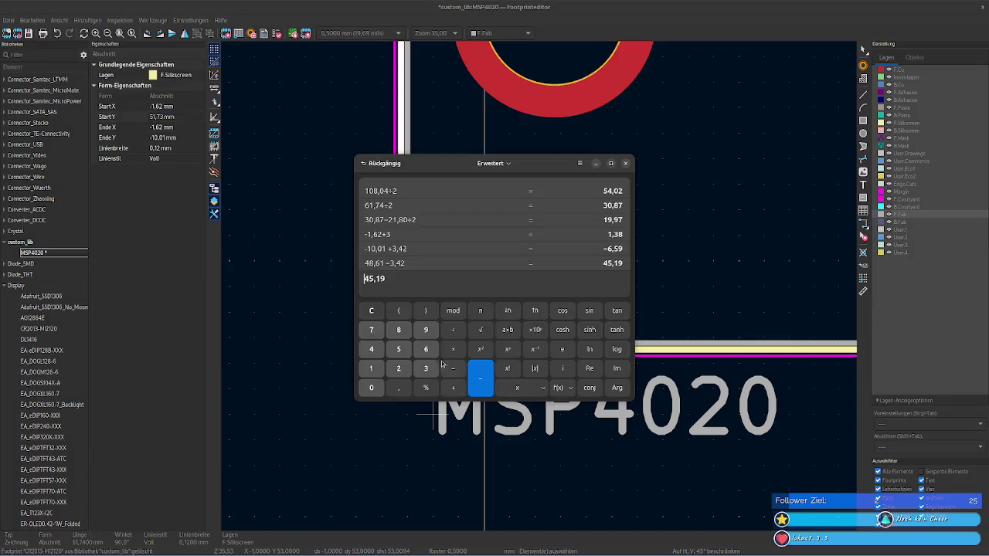
key("ctrl+v")
key("BackSpace")
key("BackSpace")
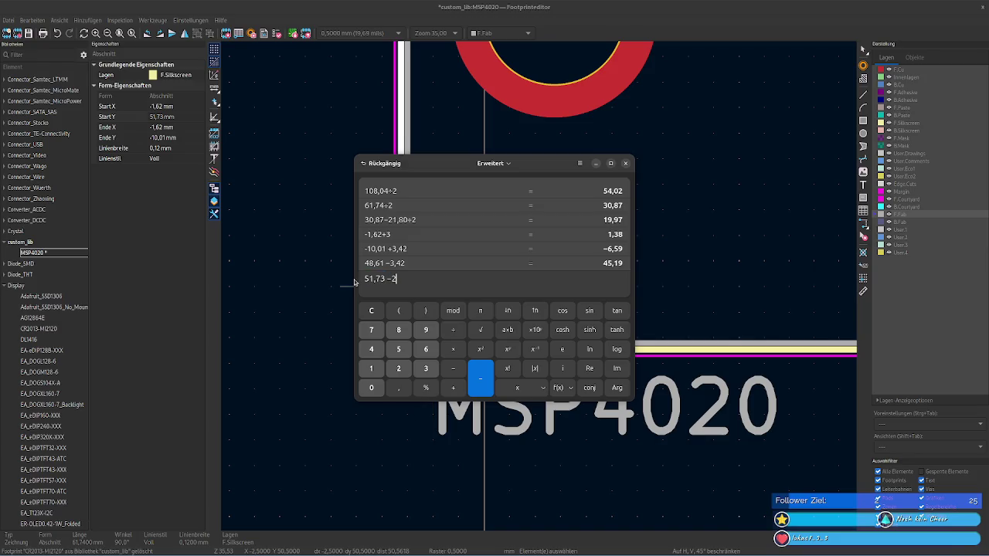
type("42")
key("Return")
Step: Paste the 48,31 result as the lower-left mounting hole's Y position
double_click(391, 279)
key("ctrl+a")
key("ctrl+c")
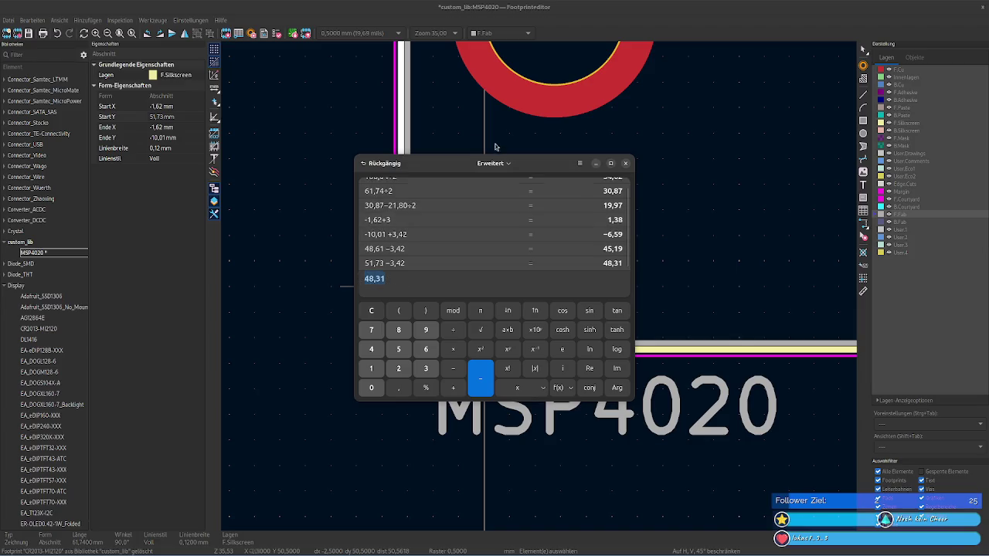
left_click(536, 103)
left_click(158, 86)
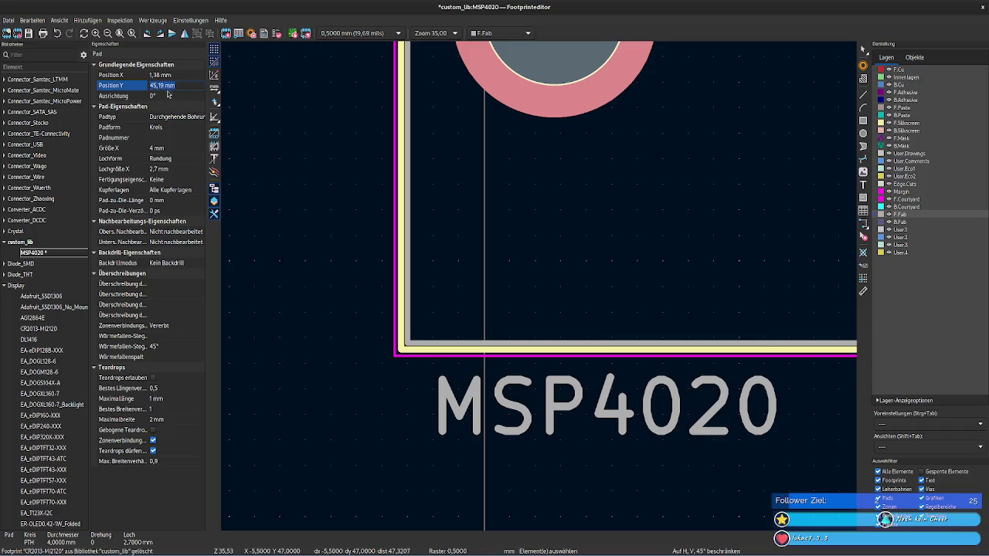
key("ctrl+v")
key("Tab")
middle_click_drag(344, 194, 603, 347)
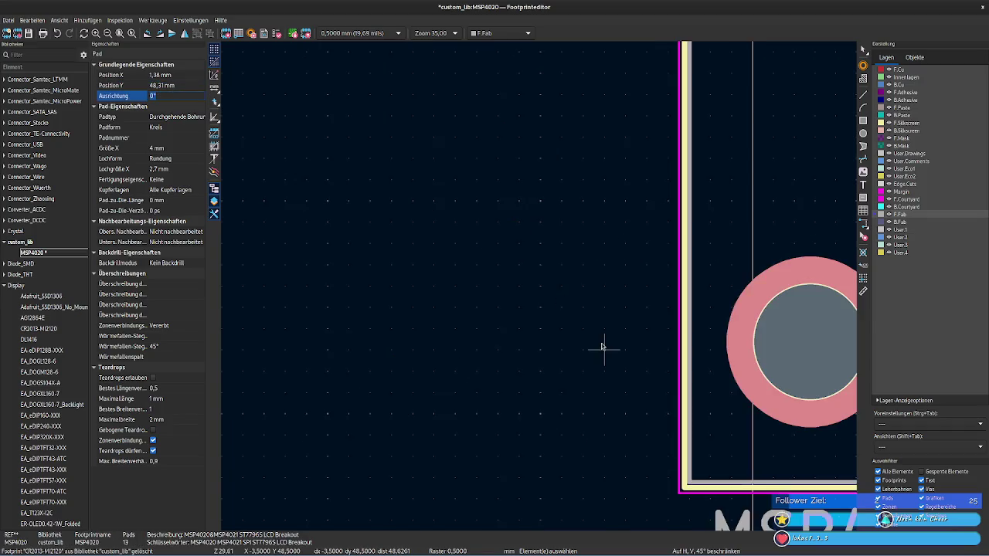
scroll(603, 347, "down", 4)
middle_click_drag(698, 187, 393, 238)
scroll(542, 291, "down", 1)
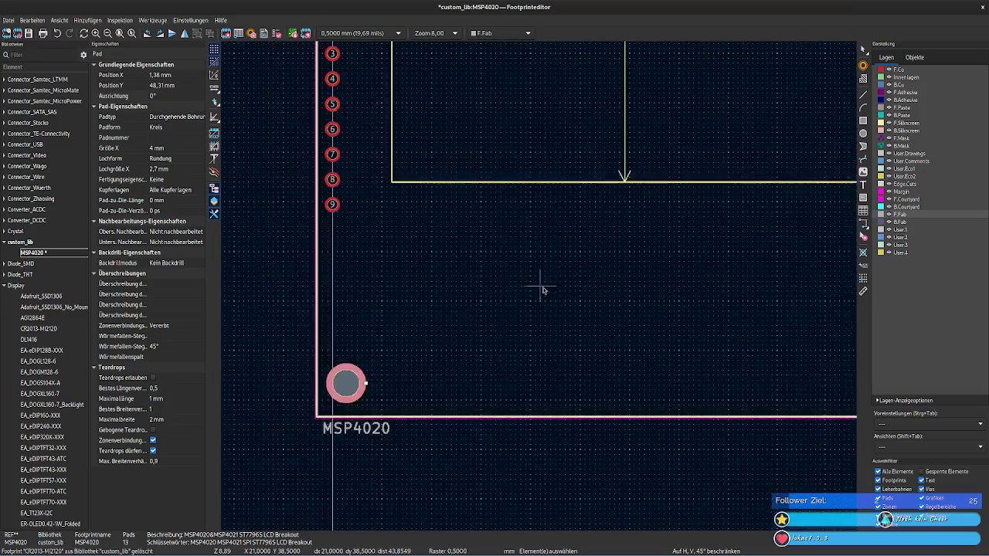
Step: Paste the copied Y value into the mounting hole at X 62,7 mm
middle_click_drag(543, 290, 327, 331)
left_click(612, 214)
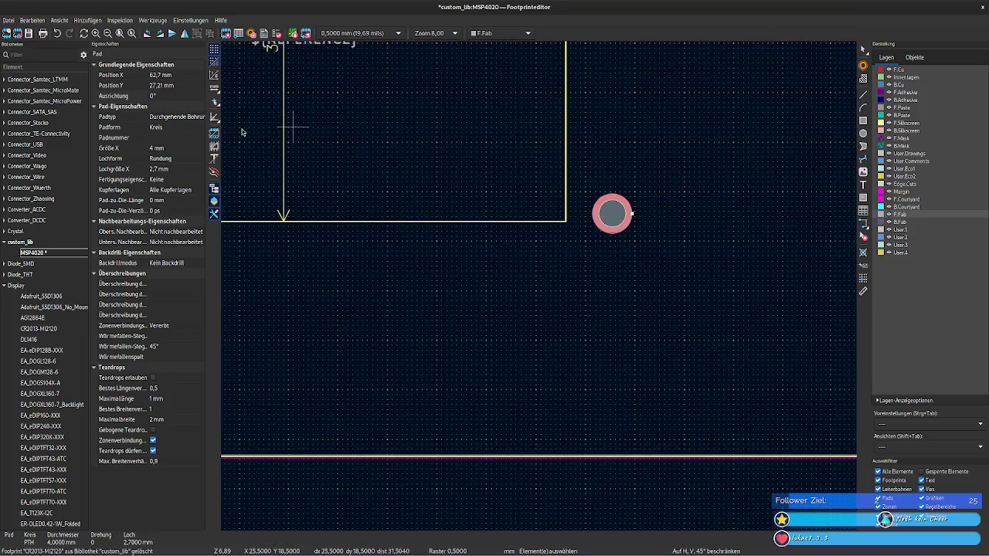
left_click(179, 86)
key("ctrl+v")
left_click(397, 314)
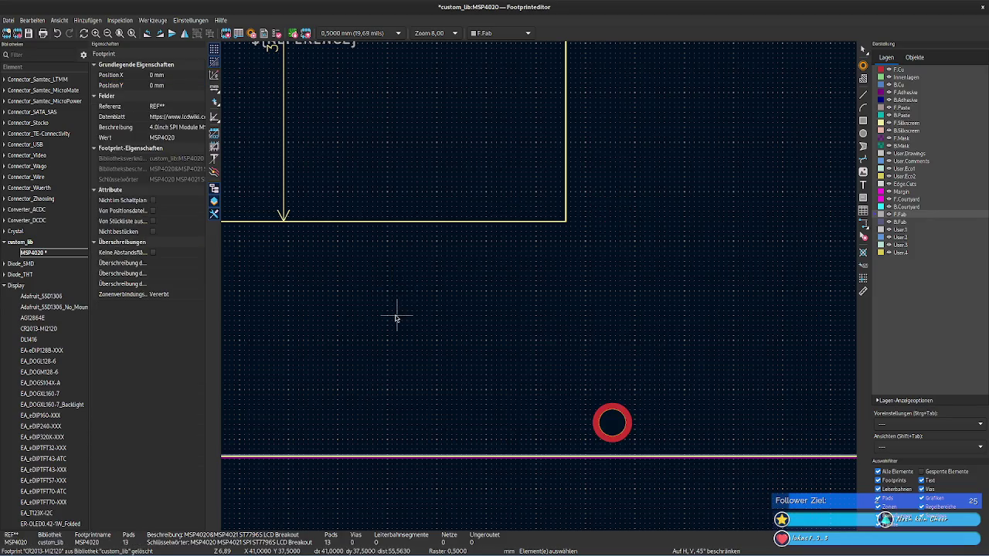
Step: Move the top-left mounting hole further right along the top of the outline
middle_click_drag(396, 317, 592, 505)
middle_click_drag(198, 58, 285, 179)
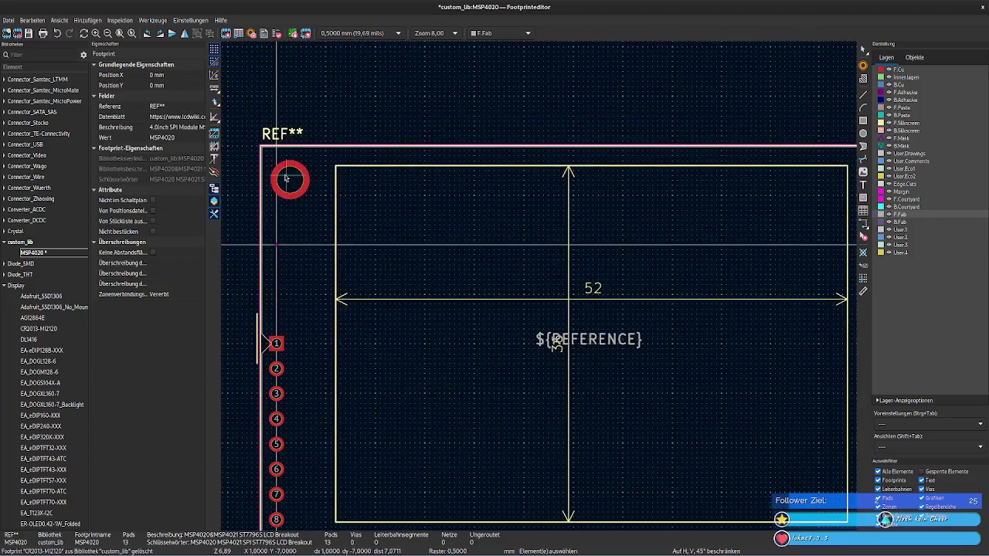
left_click(285, 178)
left_click(180, 73)
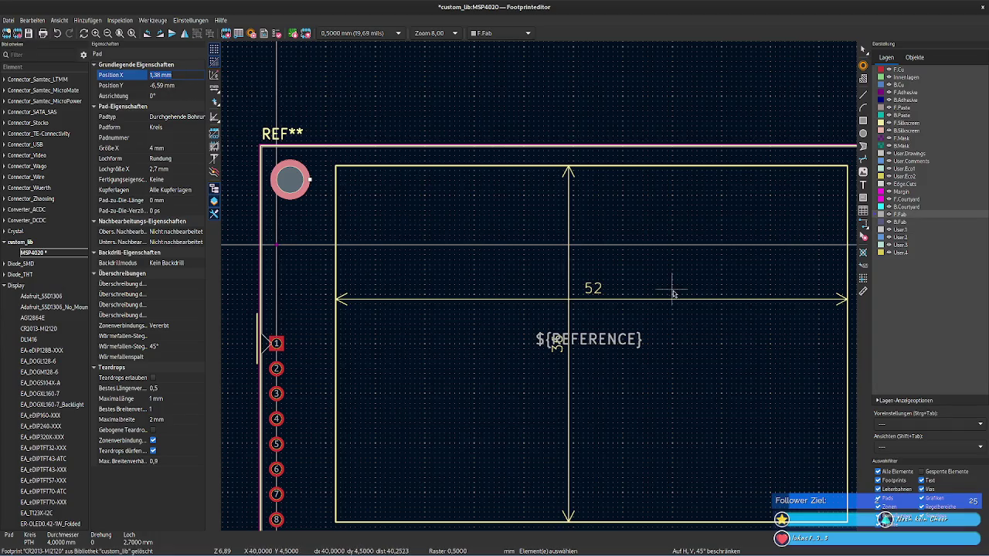
key("m")
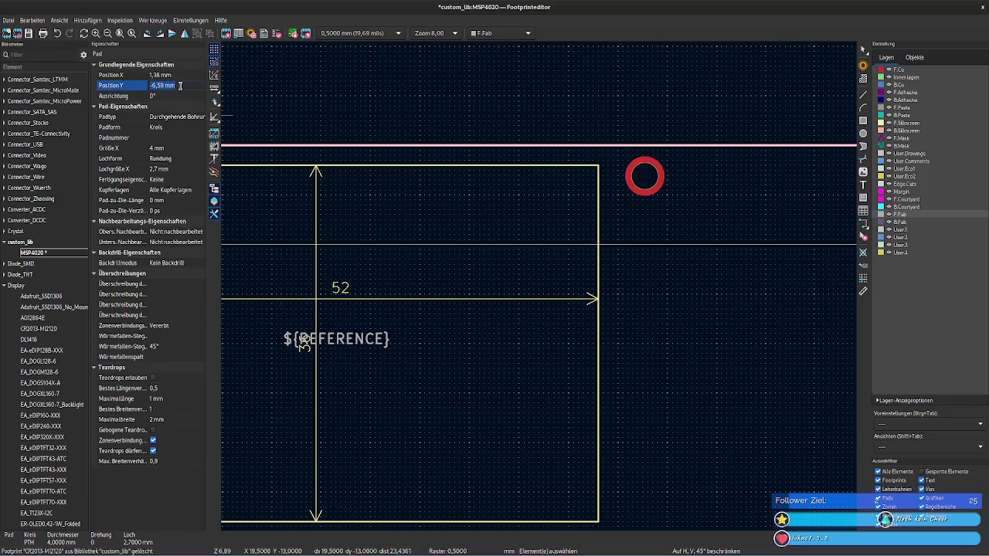
left_click(664, 179)
Step: Set the moved mounting hole's Y position to -6,59 mm
left_click(183, 83)
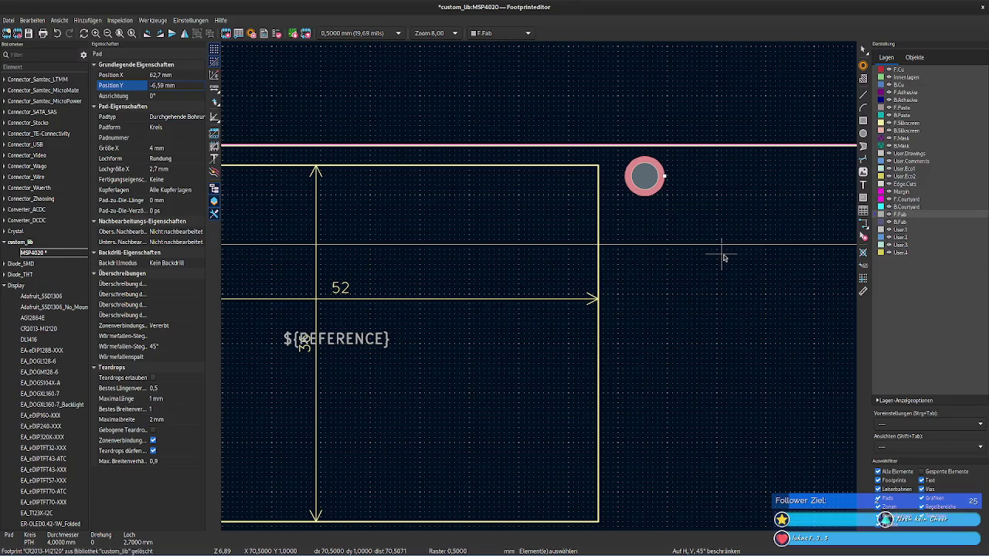
key("Tab")
left_click(649, 247)
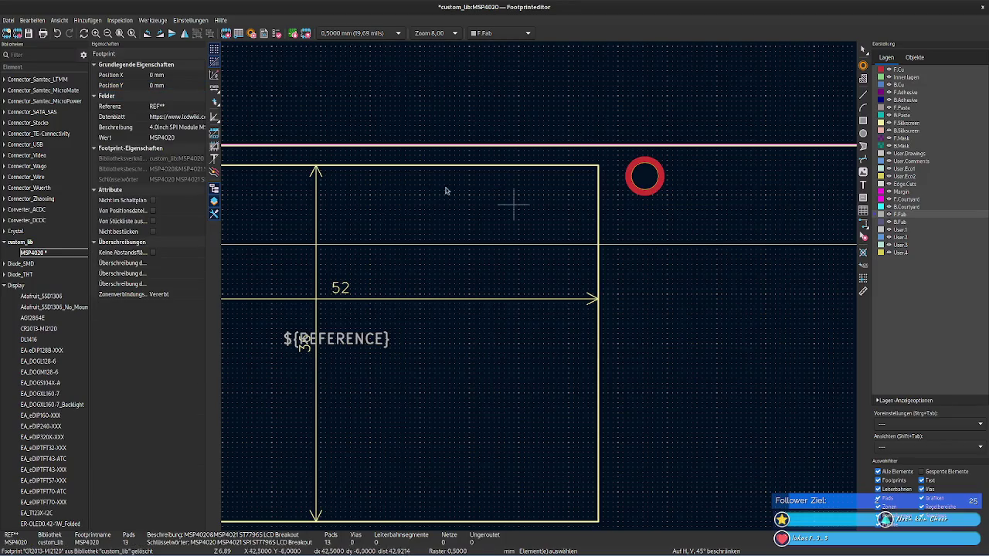
left_click(184, 84)
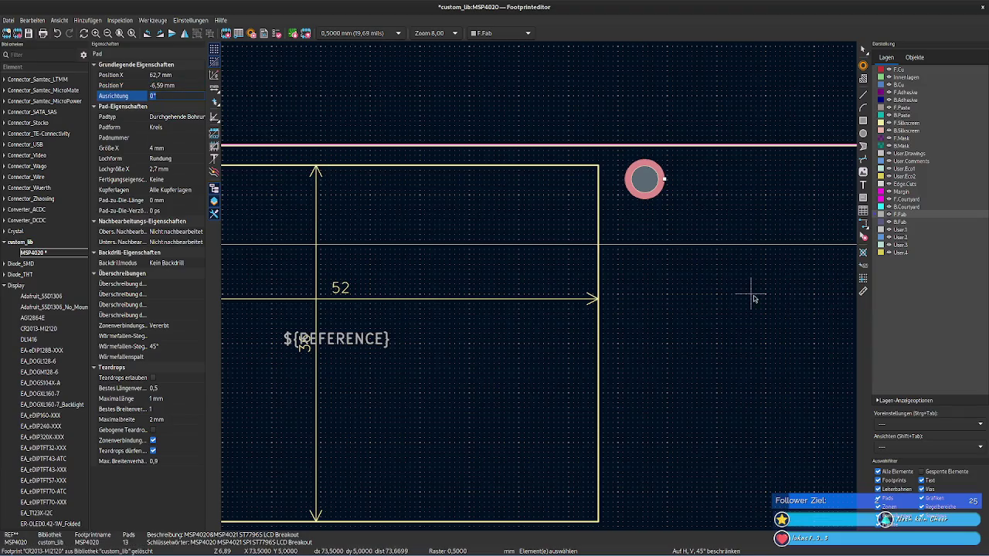
left_click(652, 275)
scroll(722, 291, "down", 2)
scroll(541, 286, "down", 2)
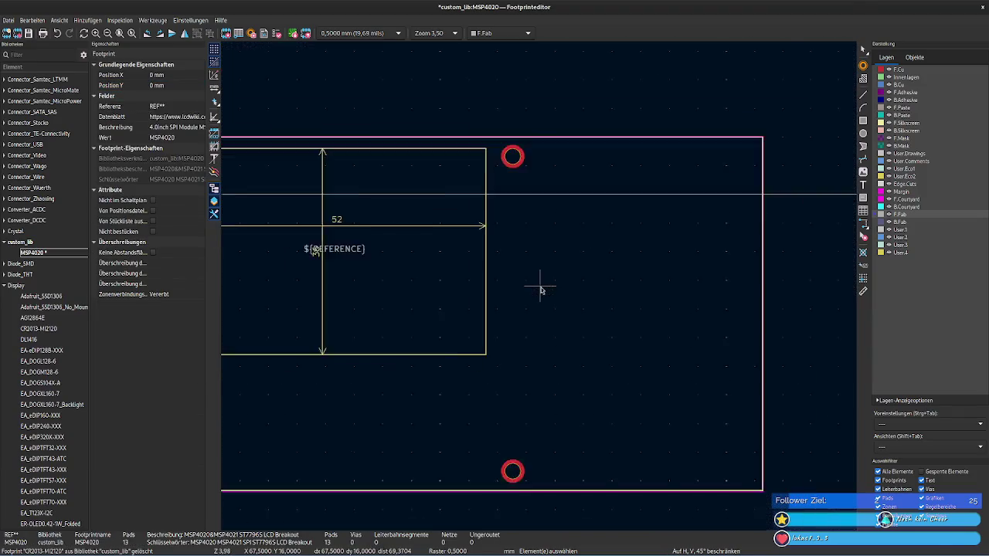
Step: Check the right silkscreen edge's End X of 106,42 mm
scroll(651, 374, "up", 1)
scroll(541, 289, "up", 2)
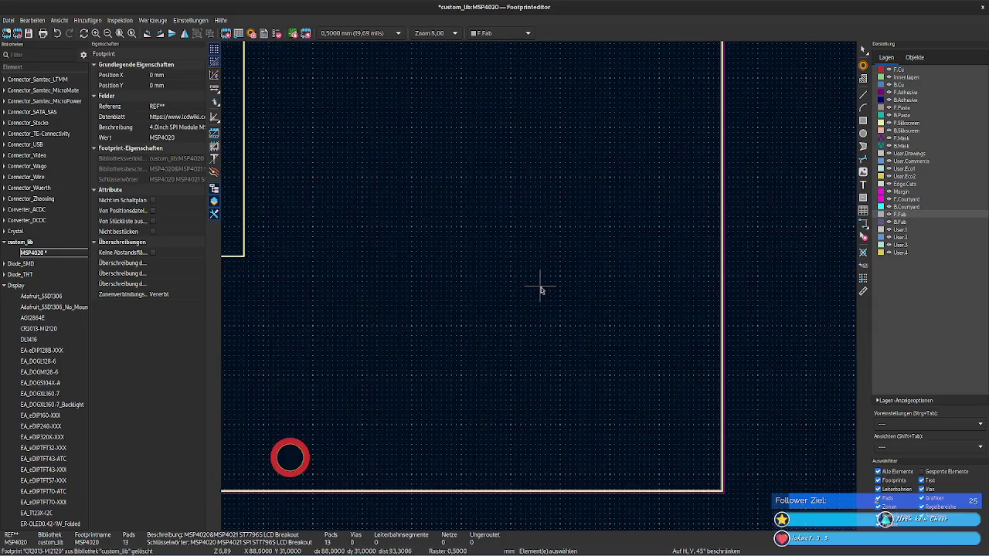
middle_click_drag(611, 421, 548, 286)
scroll(548, 287, "up", 1)
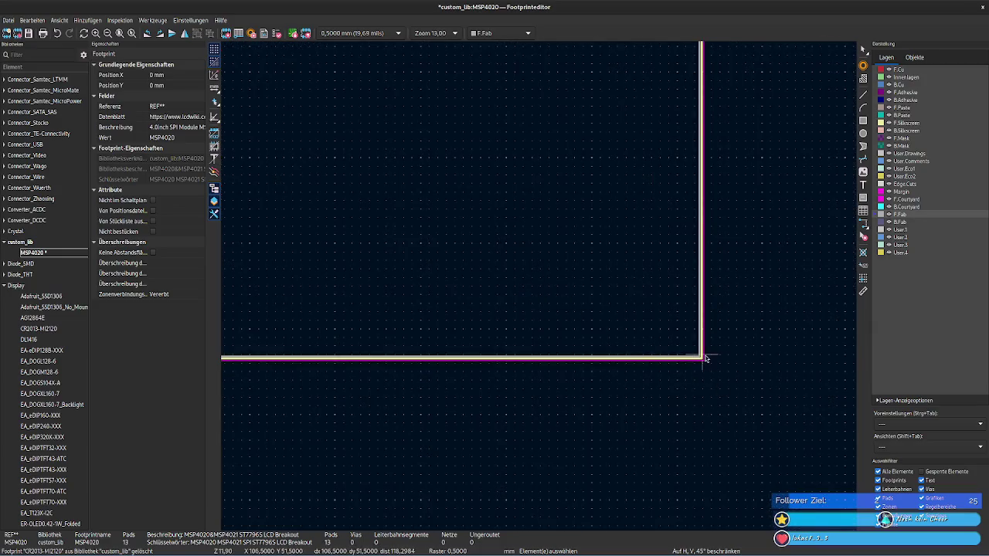
left_click(702, 357)
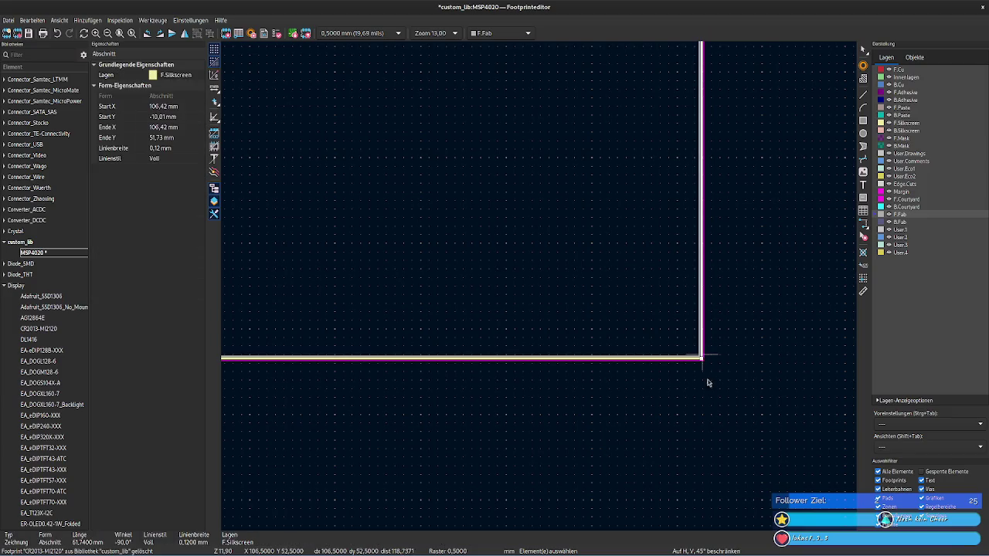
left_click(188, 108)
left_click(185, 127)
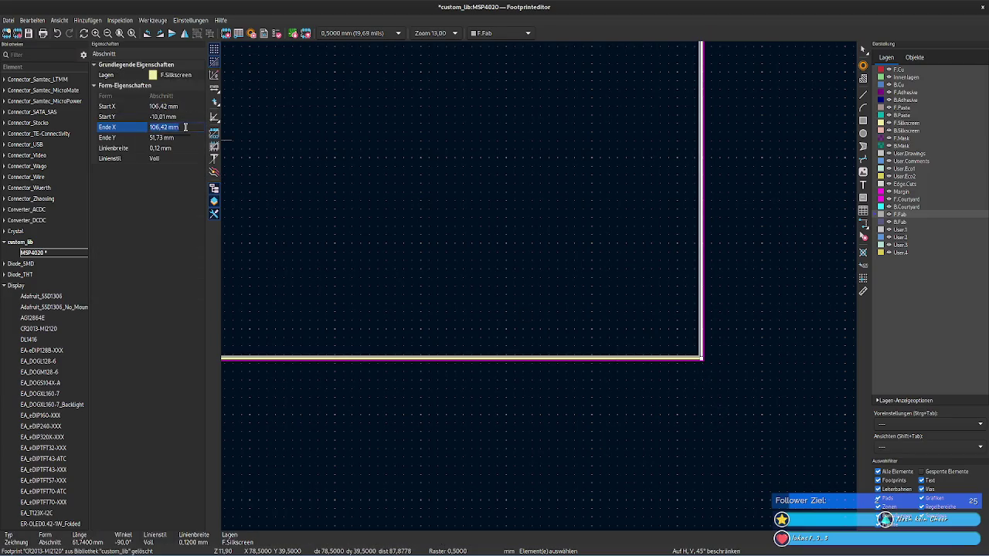
right_click(324, 251)
key("Escape")
left_click_drag(316, 193, 516, 219)
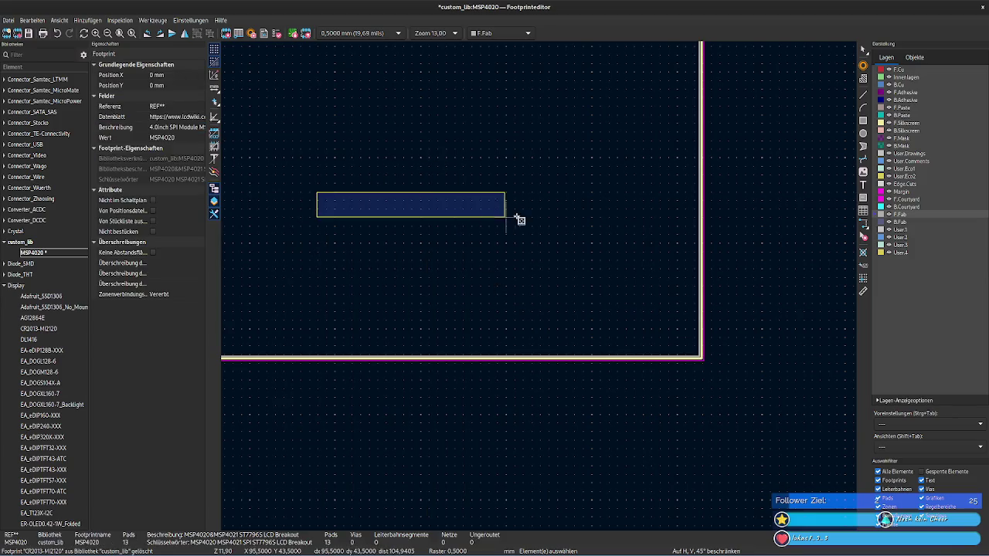
right_click(378, 214)
key("Escape")
Step: Set the bottom-right mounting hole's X position to 103,42 mm
middle_click_drag(306, 184, 586, 234)
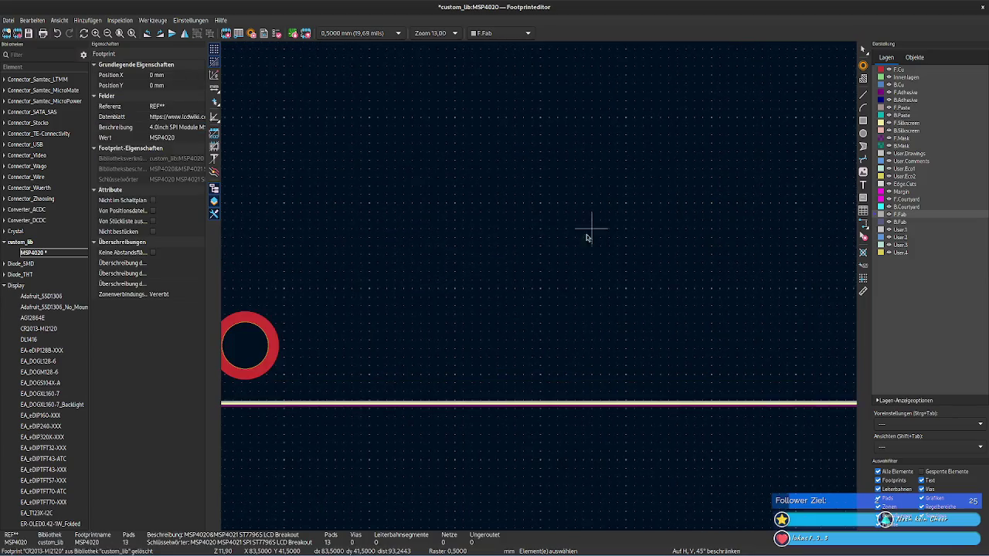
left_click(253, 347)
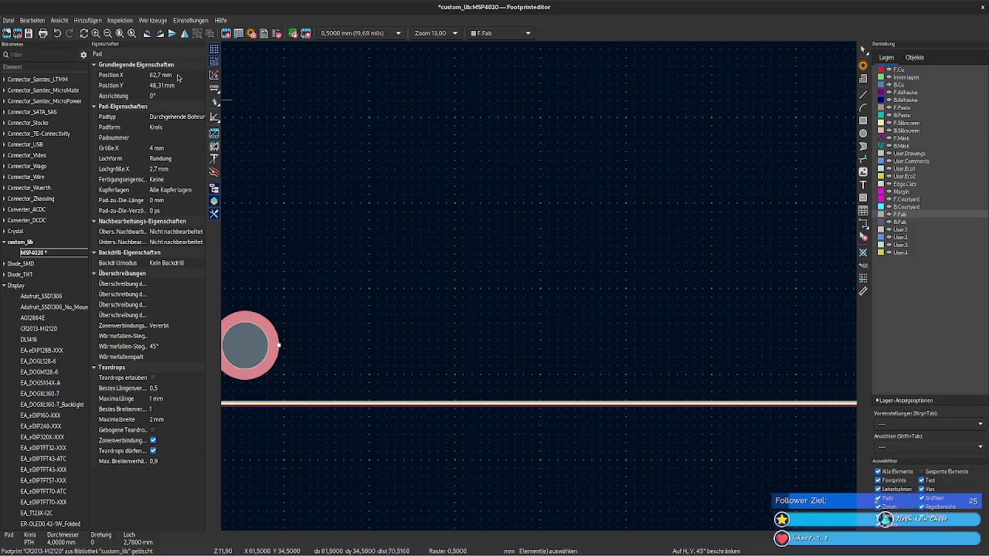
left_click(177, 77)
type("106,42 mm")
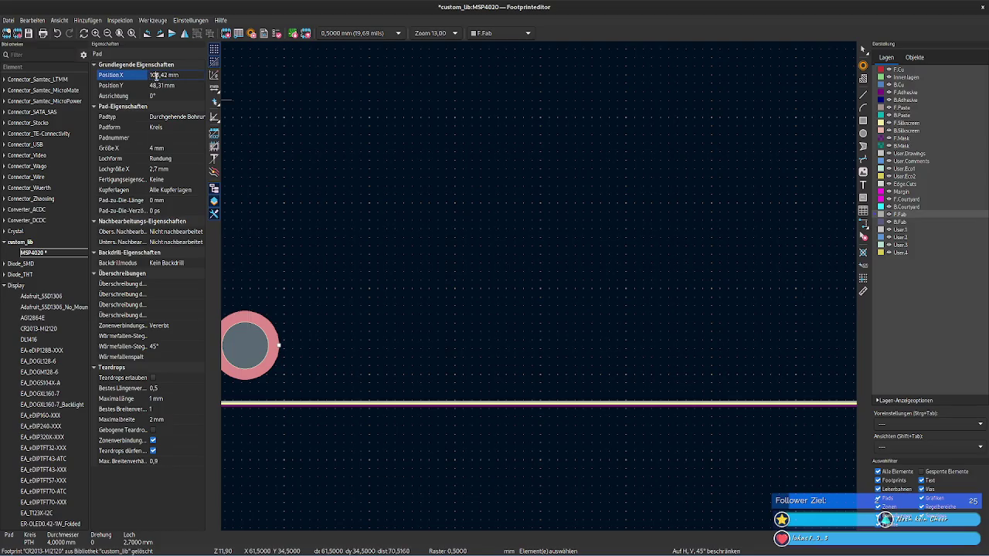
key("BackSpace")
type("3")
key("Return")
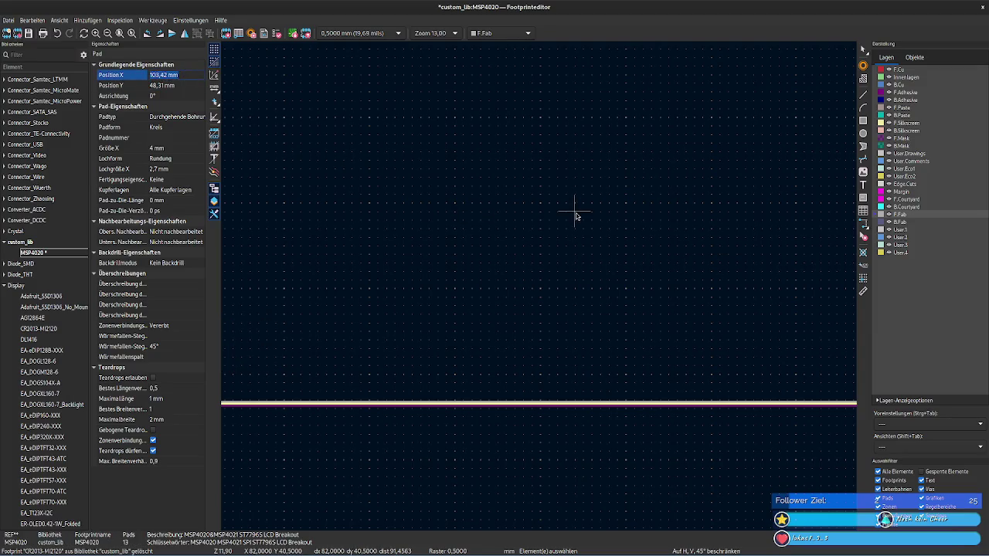
middle_click_drag(634, 211, 364, 236)
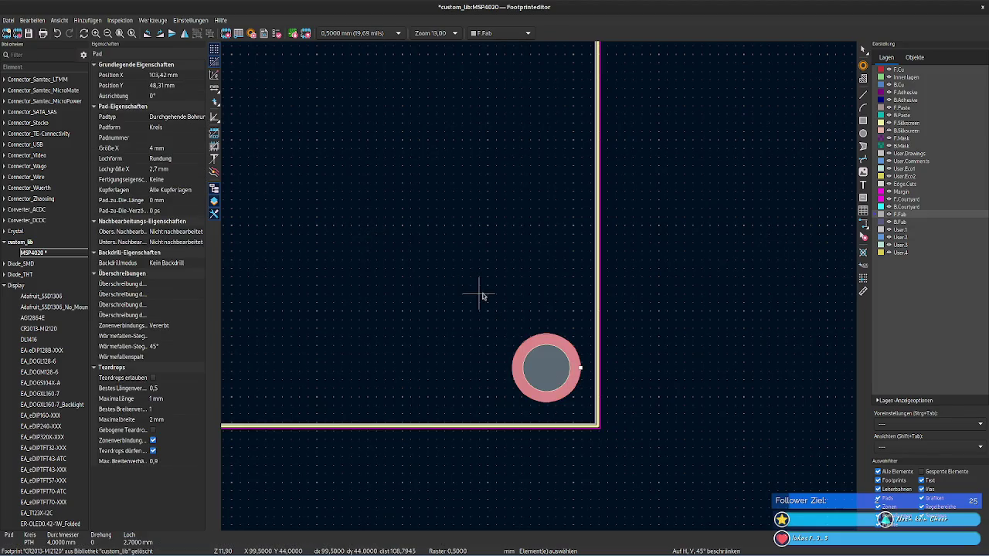
mouse_move(341, 551)
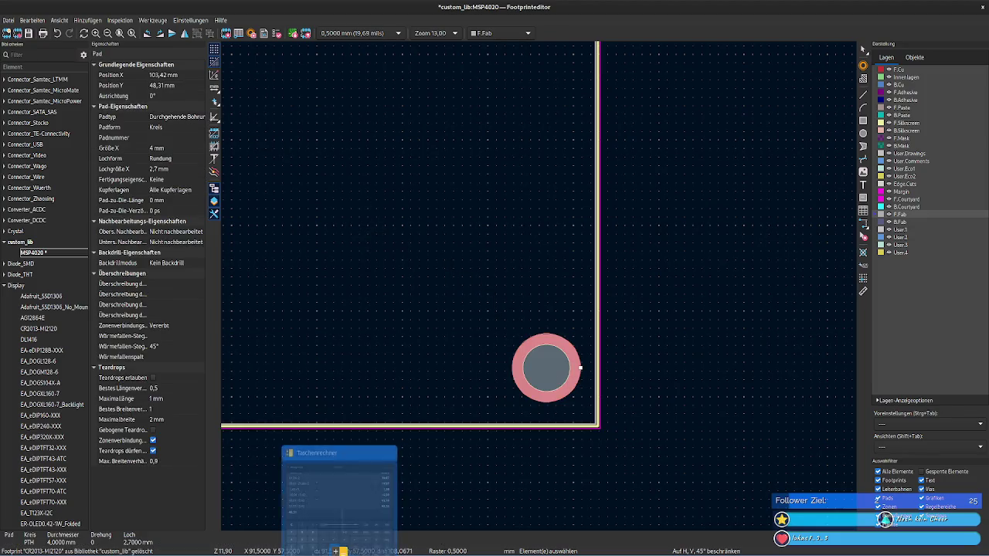
Step: Set the top-right mounting hole's X position to 103,42 mm as well
left_click(505, 199)
mouse_move(504, 199)
middle_mouse_down()
mouse_move(501, 404)
mouse_move(503, 287)
middle_mouse_up()
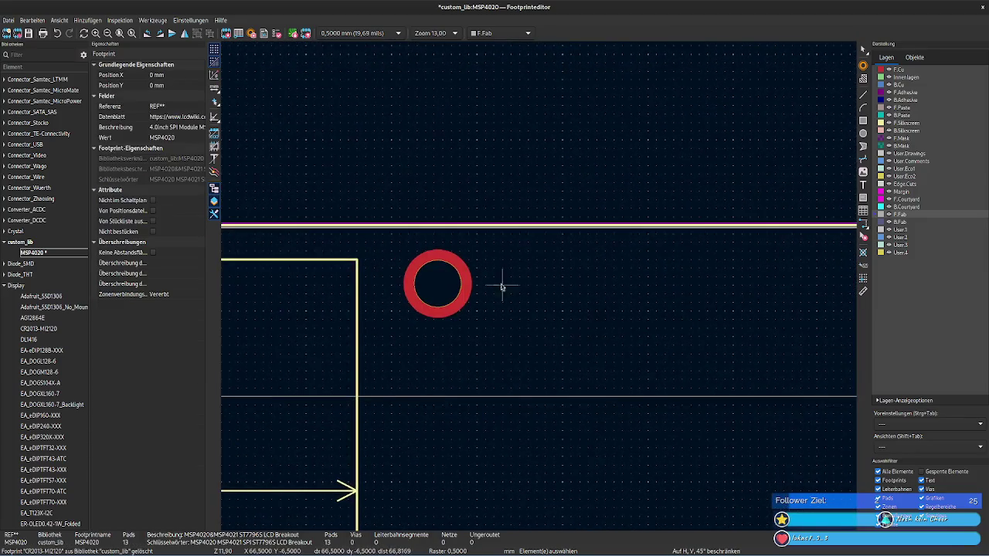
left_click(434, 278)
left_click(164, 75)
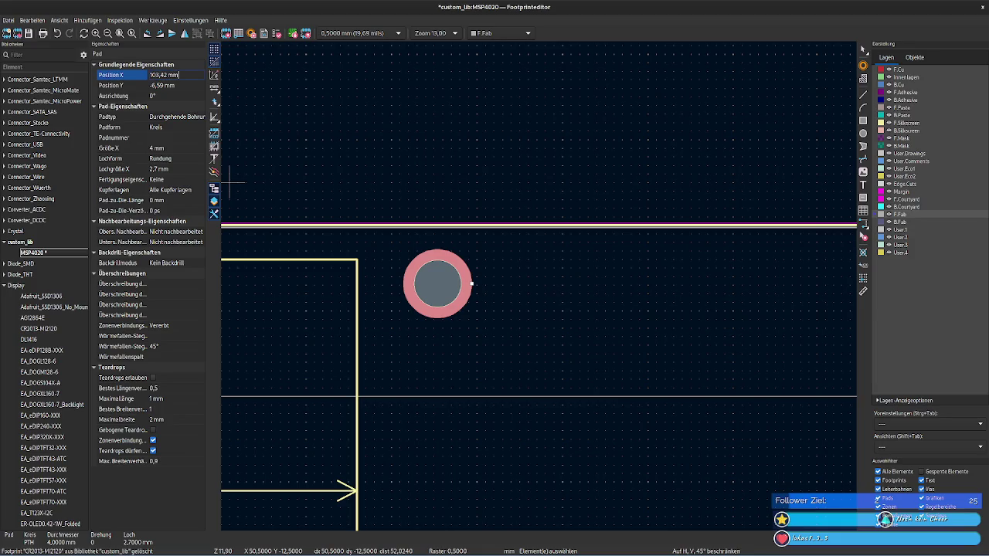
type("0")
key("Return")
left_click(510, 305)
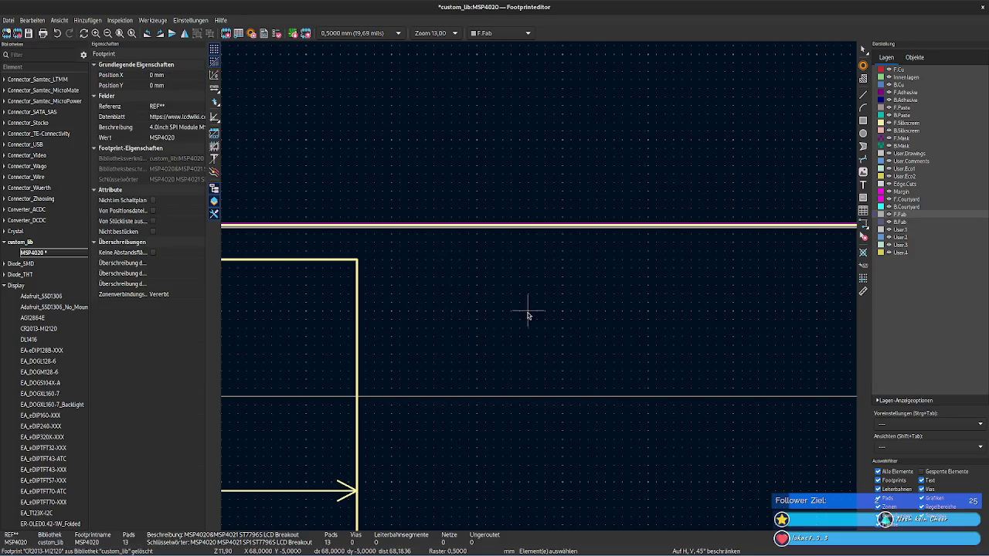
scroll(626, 291, "down", 2)
middle_click_drag(626, 290, 858, 258)
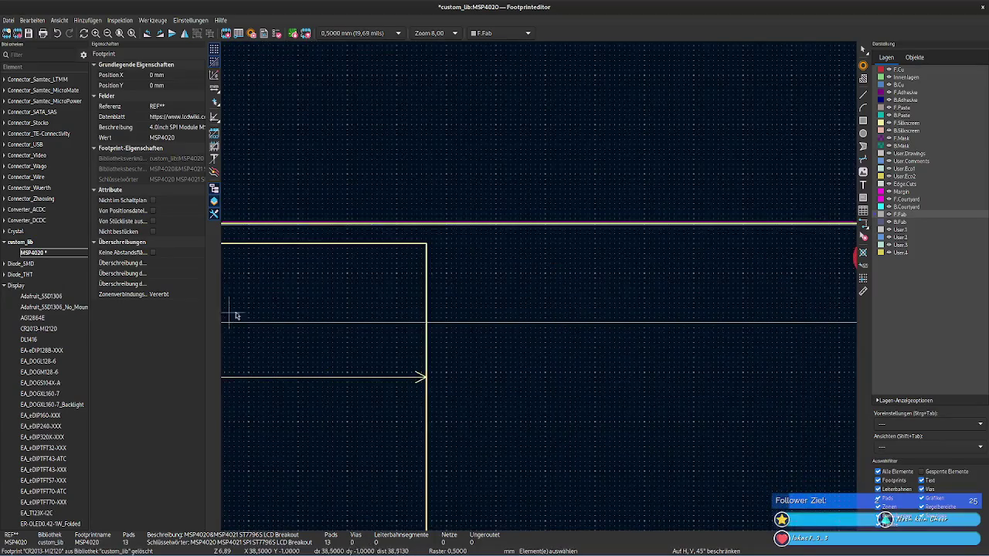
Step: Delete the 52 width dimension and the vertical dimension line, then reframe pins 1–7
scroll(415, 284, "left", 1)
scroll(578, 327, "left", 3)
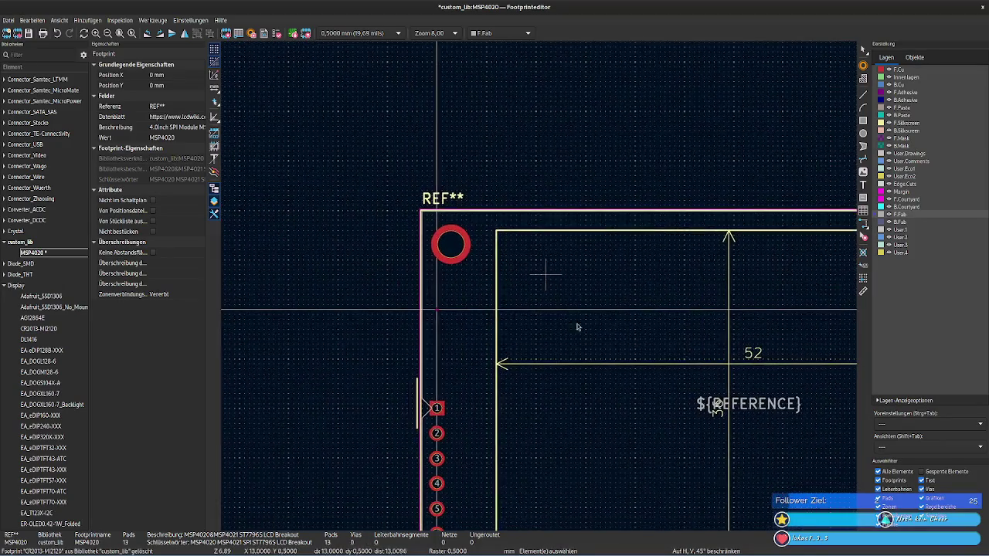
left_click(733, 367)
key("Delete")
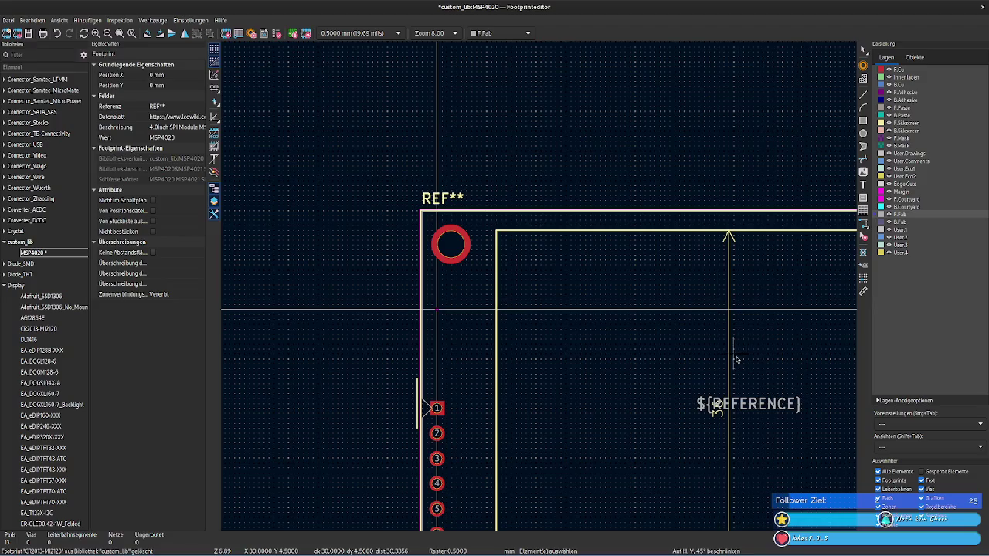
key("Delete")
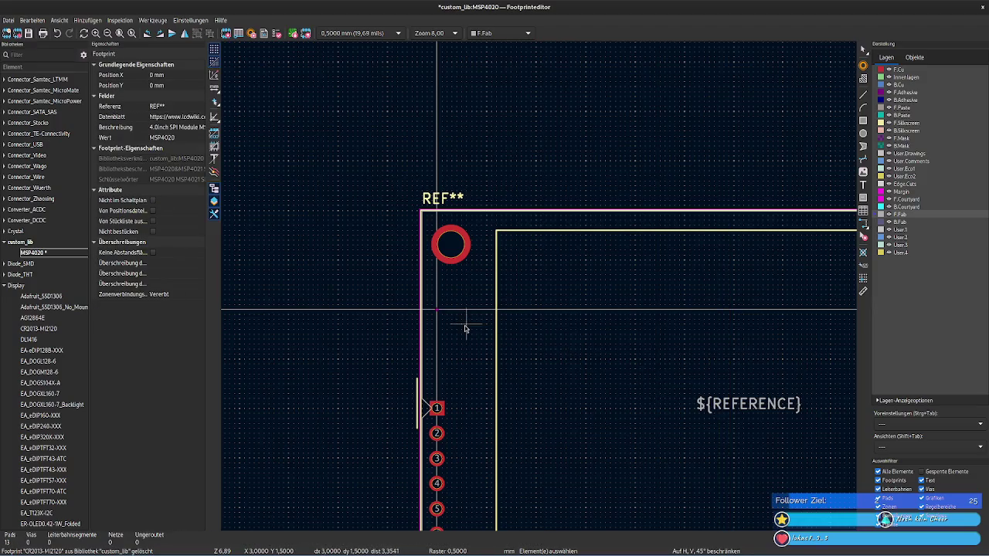
middle_click_drag(464, 327, 392, 229)
middle_click_drag(374, 194, 326, 128)
scroll(526, 267, "down", 3)
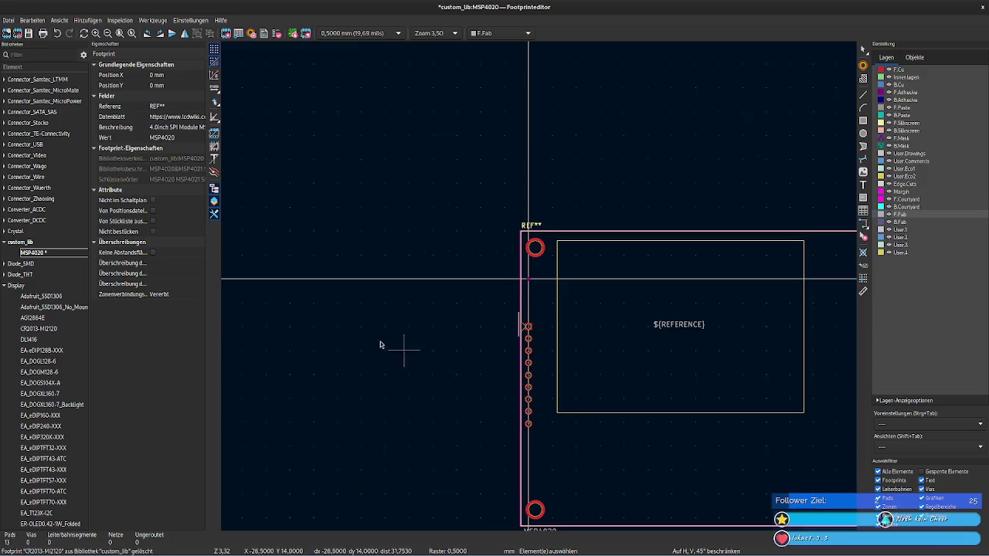
scroll(307, 294, "up", 3)
middle_click_drag(549, 276, 409, 404)
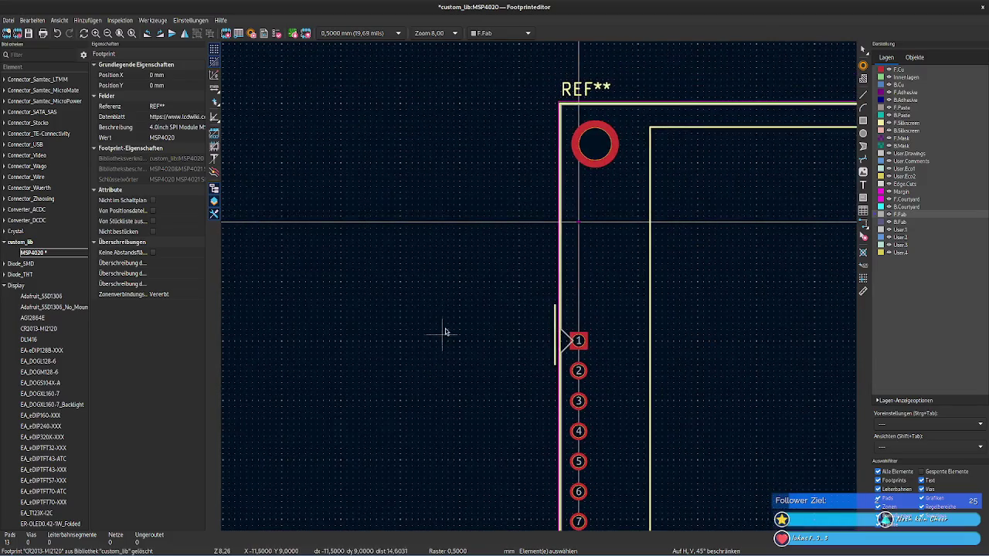